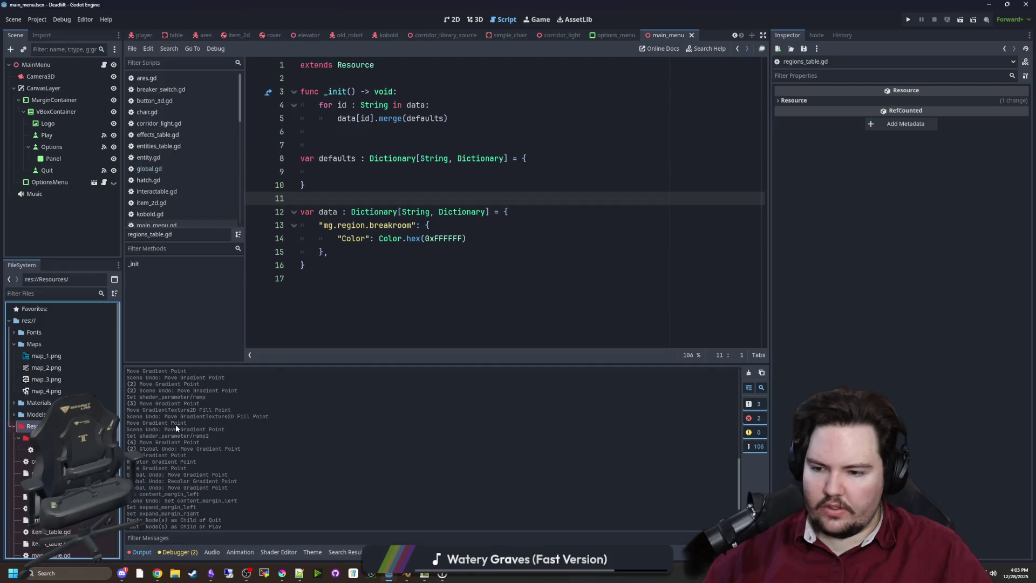
# Create a plain Resource and save it as res://Resources/regions_table.tres.
pyautogui.write('res')
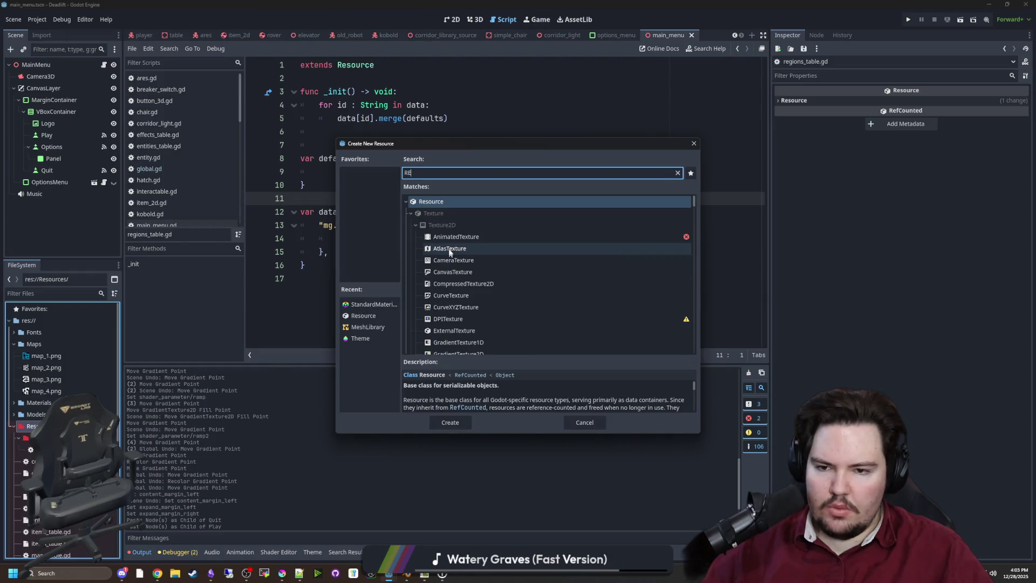
pyautogui.press('Return')
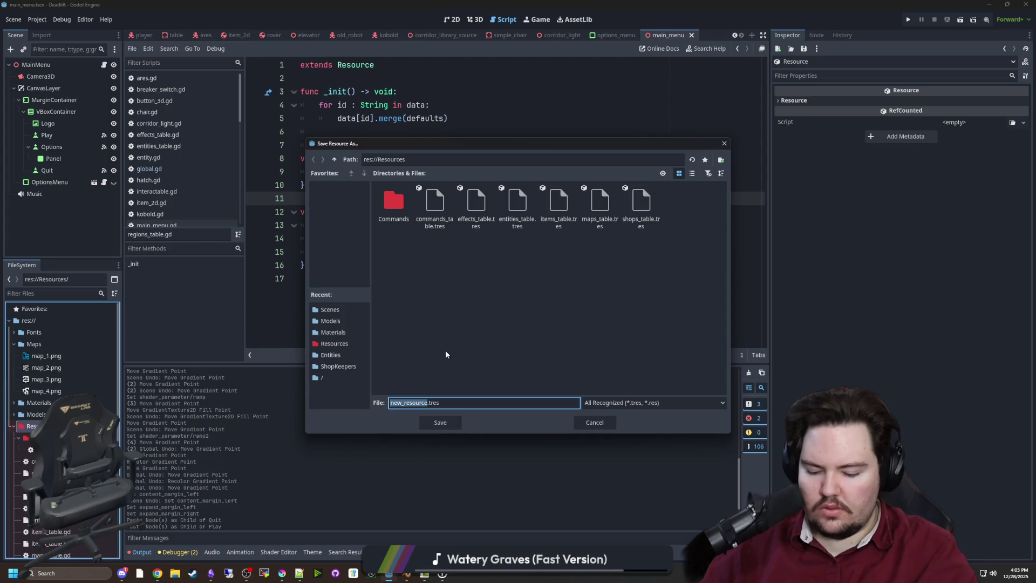
pyautogui.write('REGI')
pyautogui.press('BackSpace')
pyautogui.press('BackSpace')
pyautogui.press('BackSpace')
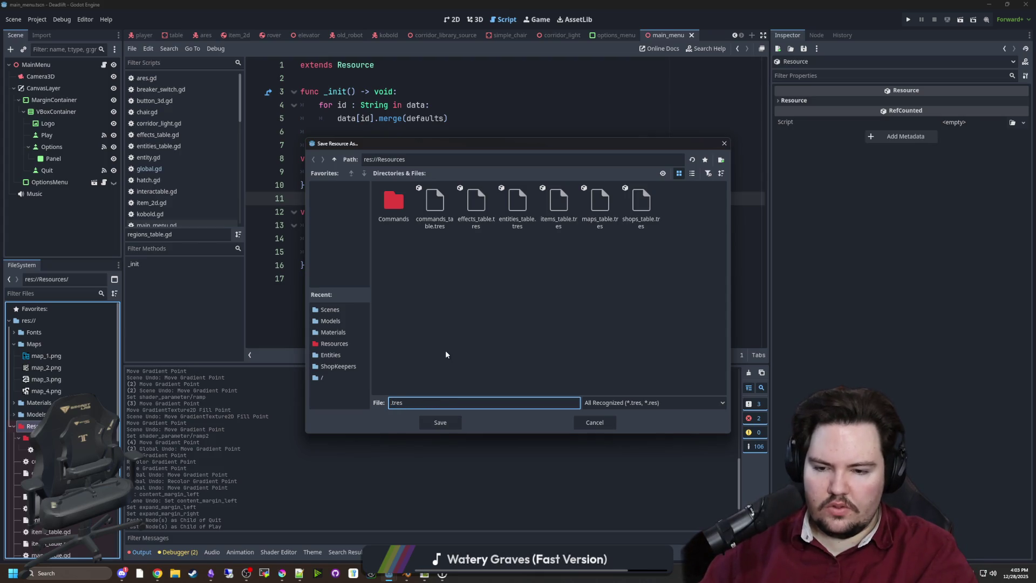
pyautogui.write('regions_tab')
pyautogui.write('le')
pyautogui.press('Return')
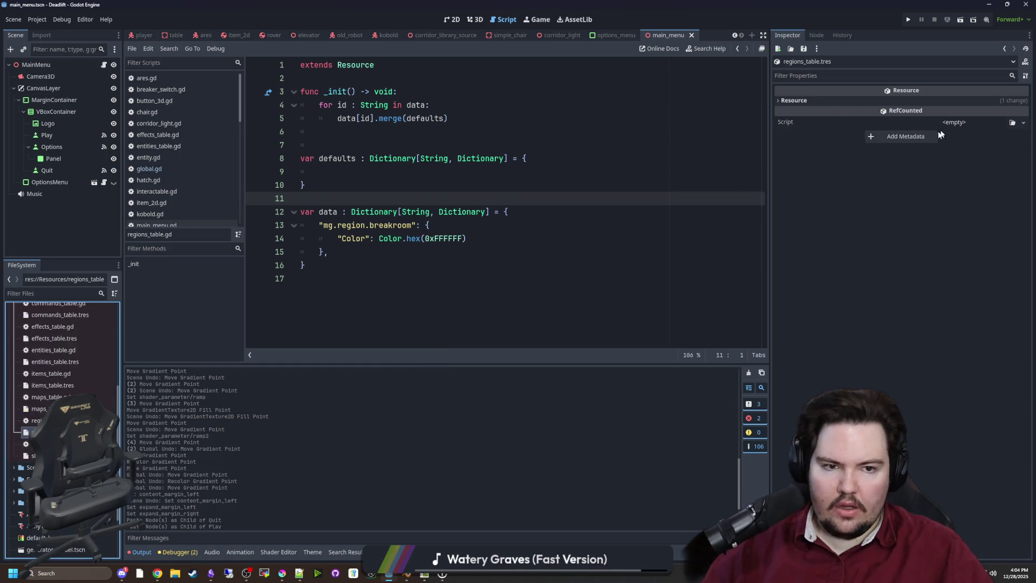
# Attach regions_table.gd as the resource's script, then open global.gd.
pyautogui.moveTo(32, 420)
pyautogui.mouseDown()
pyautogui.moveTo(1000, 133)
pyautogui.moveTo(971, 122)
pyautogui.mouseUp()
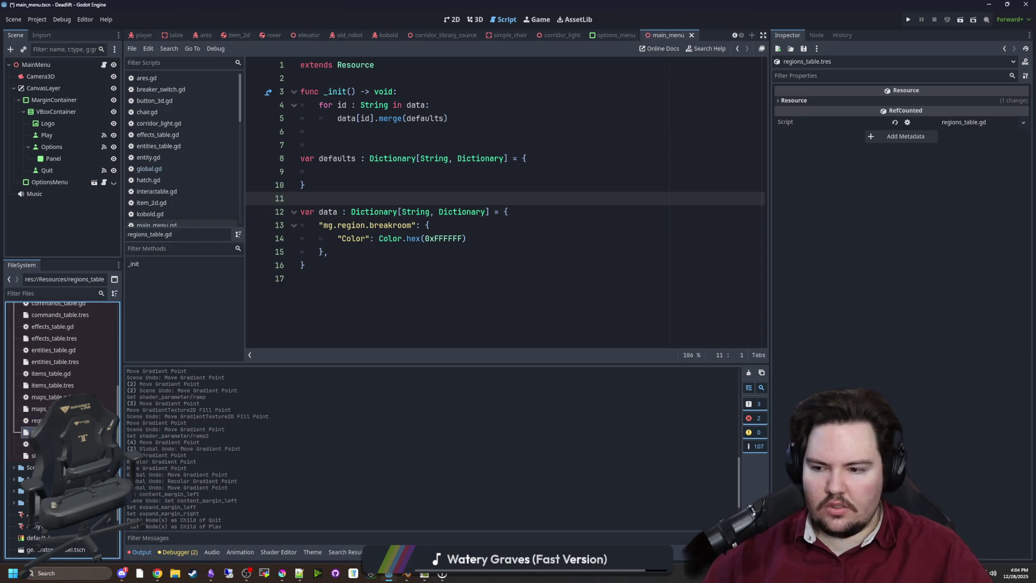
pyautogui.click(463, 272)
pyautogui.click(148, 169)
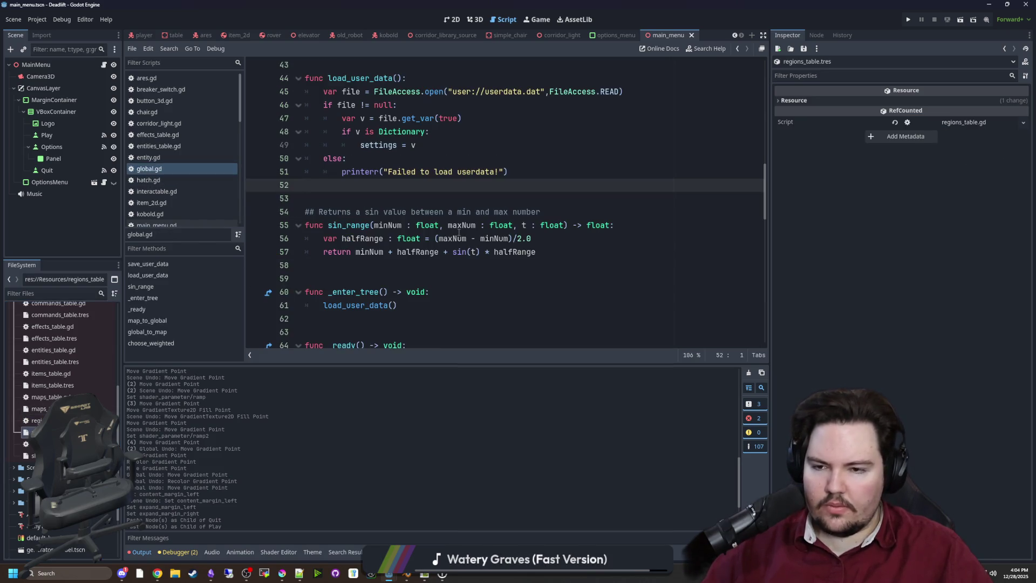
# Duplicate the commandsTable preload line in _ready and rename the copy to regionsTable.
pyautogui.scroll(-5, 249, 197)
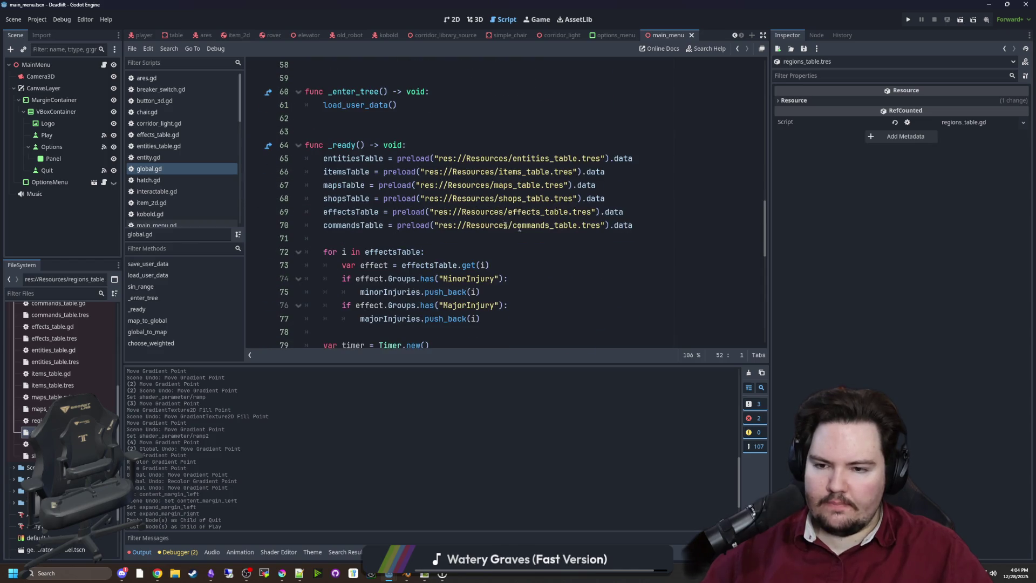
pyautogui.click(637, 237)
pyautogui.moveTo(637, 224)
pyautogui.mouseDown()
pyautogui.moveTo(323, 211)
pyautogui.moveTo(323, 225)
pyautogui.mouseUp()
pyautogui.hotkey('ctrl', 'c')
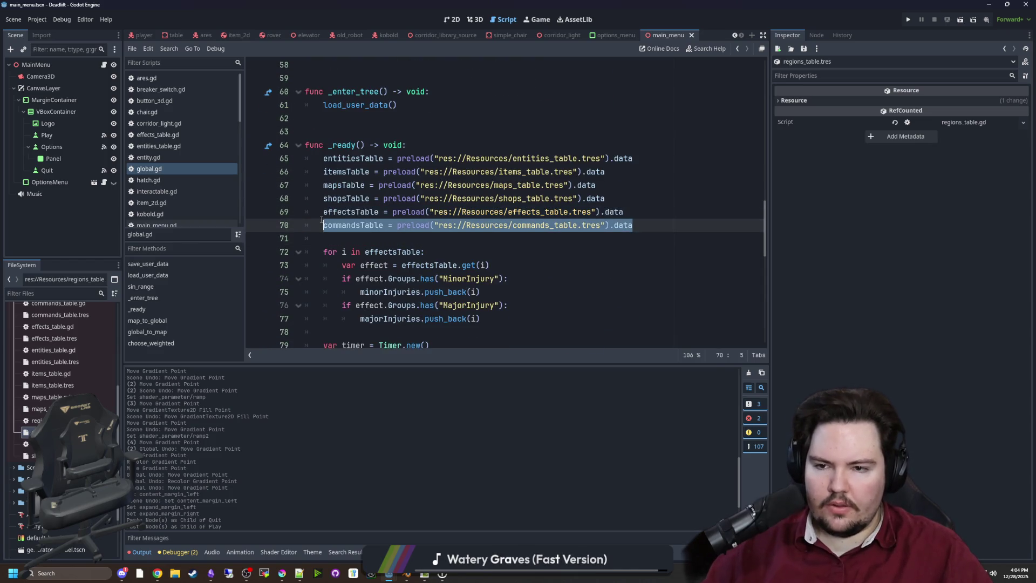
pyautogui.click(691, 237)
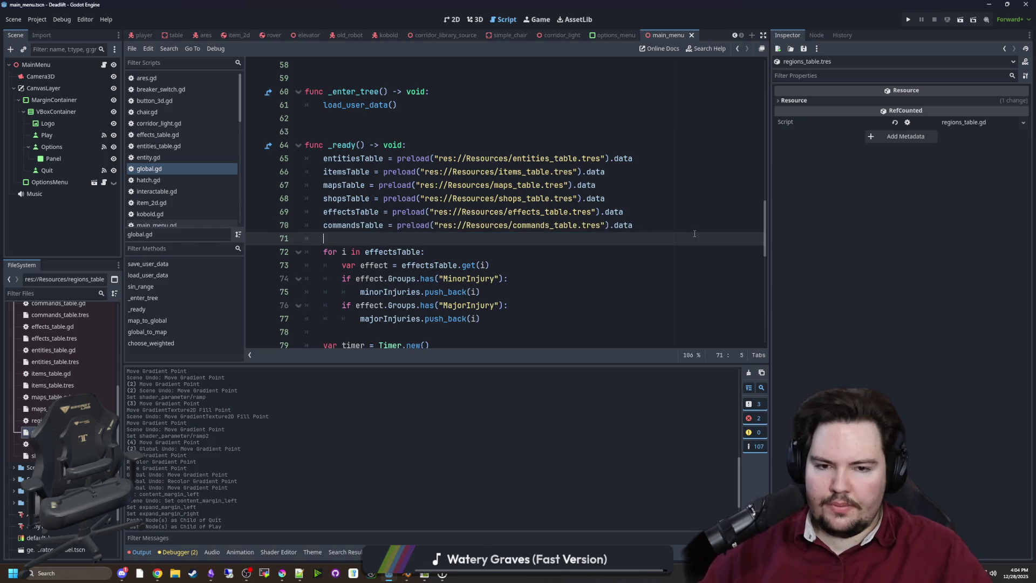
pyautogui.hotkey('ctrl', 'v')
pyautogui.click(351, 238)
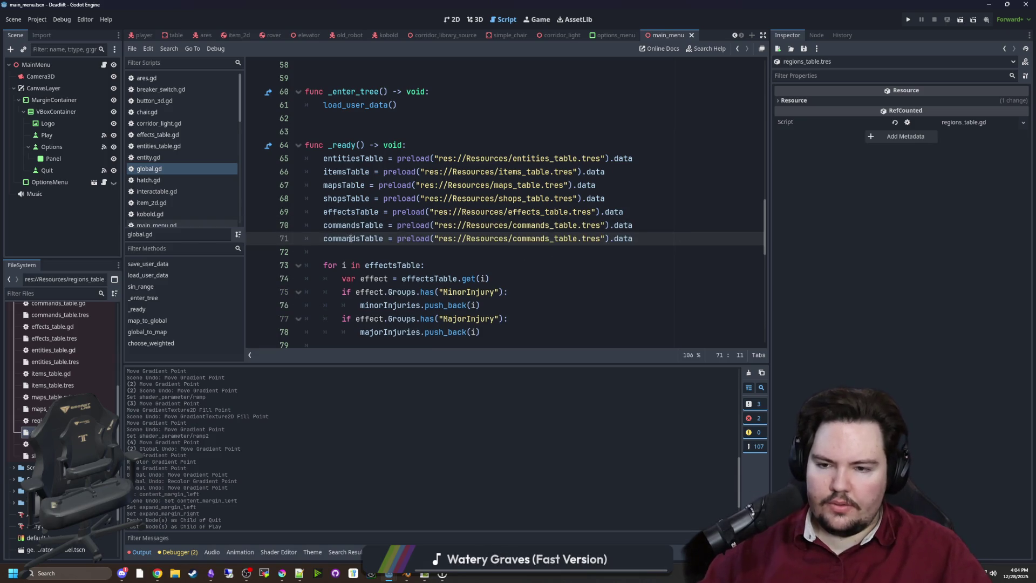
pyautogui.doubleClick(352, 238)
pyautogui.write('regionsTable')
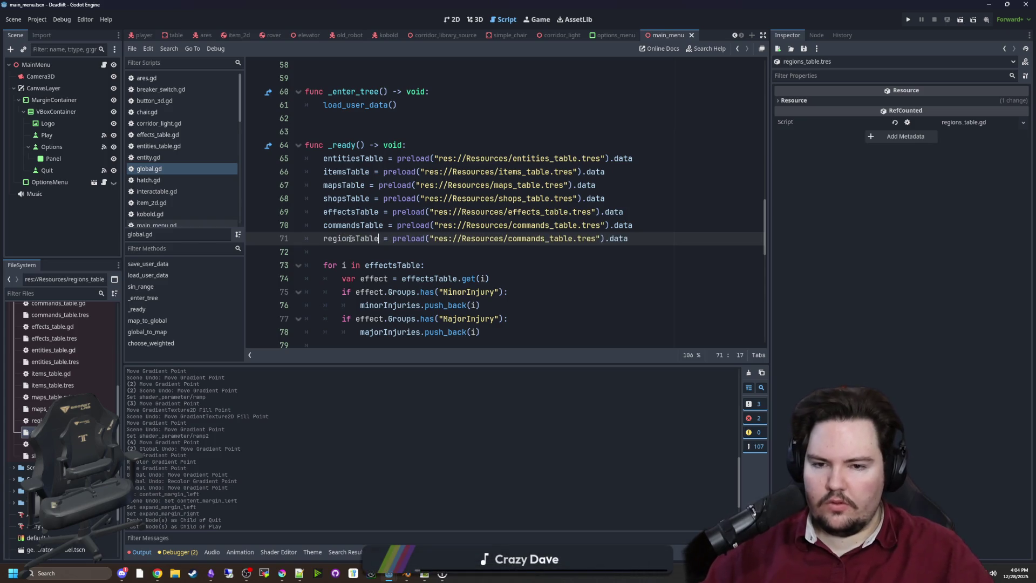
# Change the copied preload path to res://Resources/regions_table.tres.
pyautogui.moveTo(545, 240); pyautogui.dragTo(508, 240)
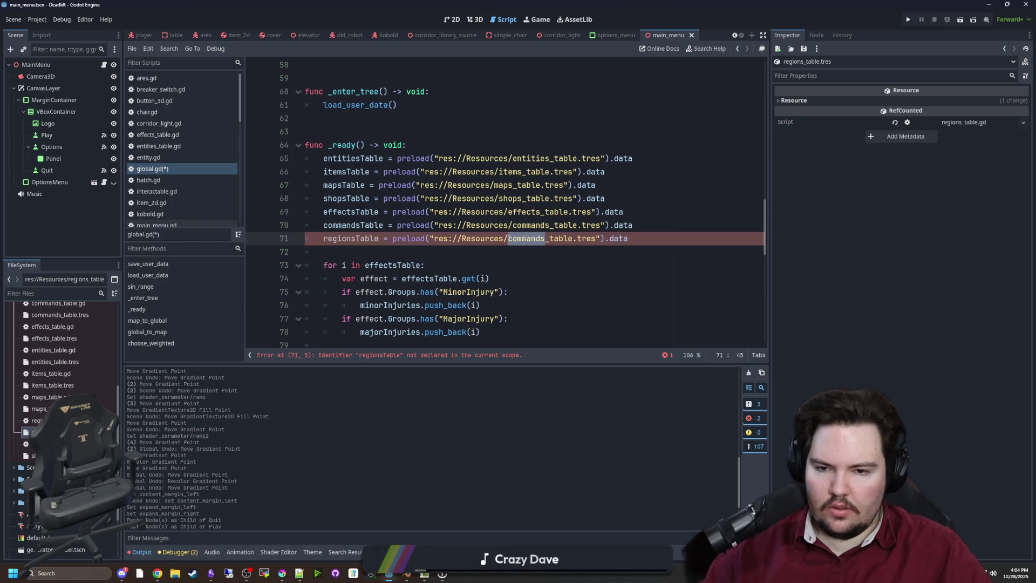
pyautogui.moveTo(497, 245)
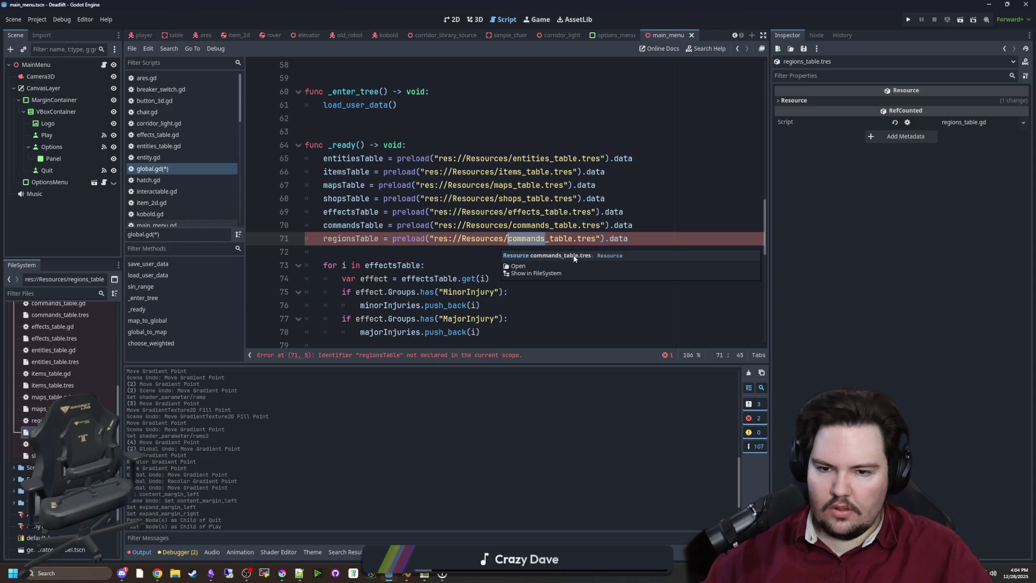
pyautogui.write('reg')
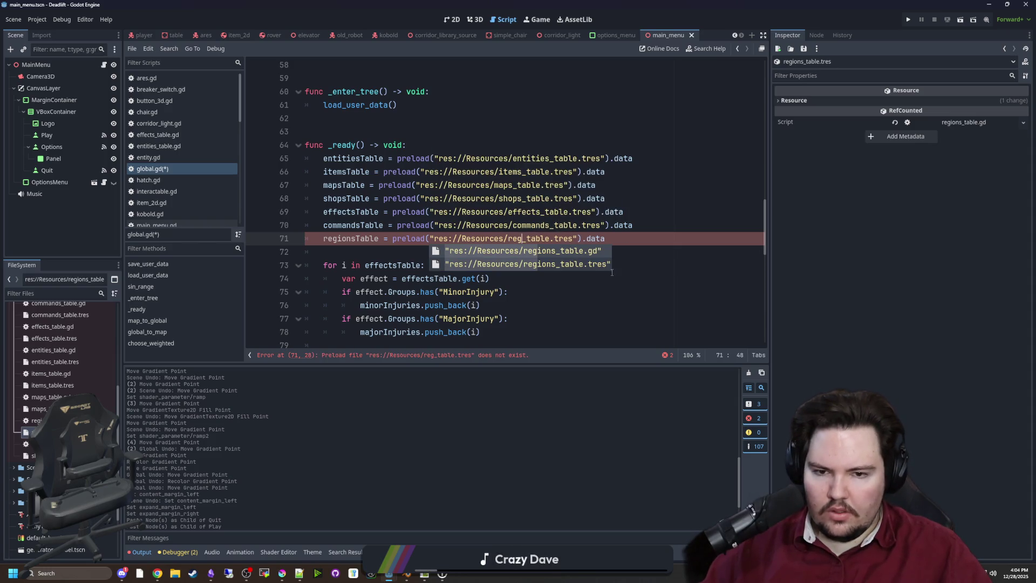
pyautogui.press('Down')
pyautogui.press('Return')
pyautogui.moveTo(648, 238); pyautogui.dragTo(593, 238)
pyautogui.press('BackSpace')
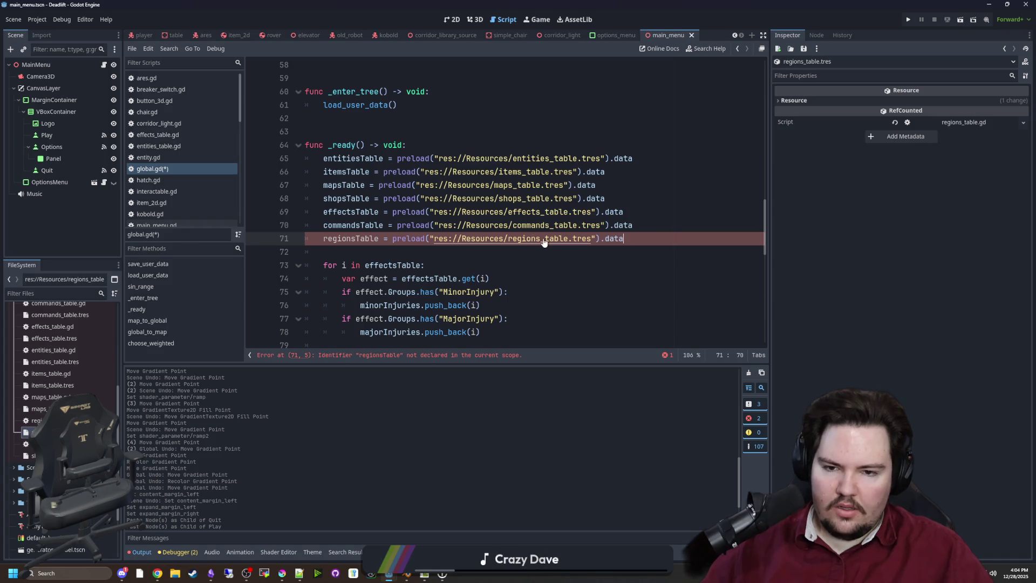
pyautogui.doubleClick(343, 238)
pyautogui.scroll(4, 548, 201)
pyautogui.scroll(15, 549, 201)
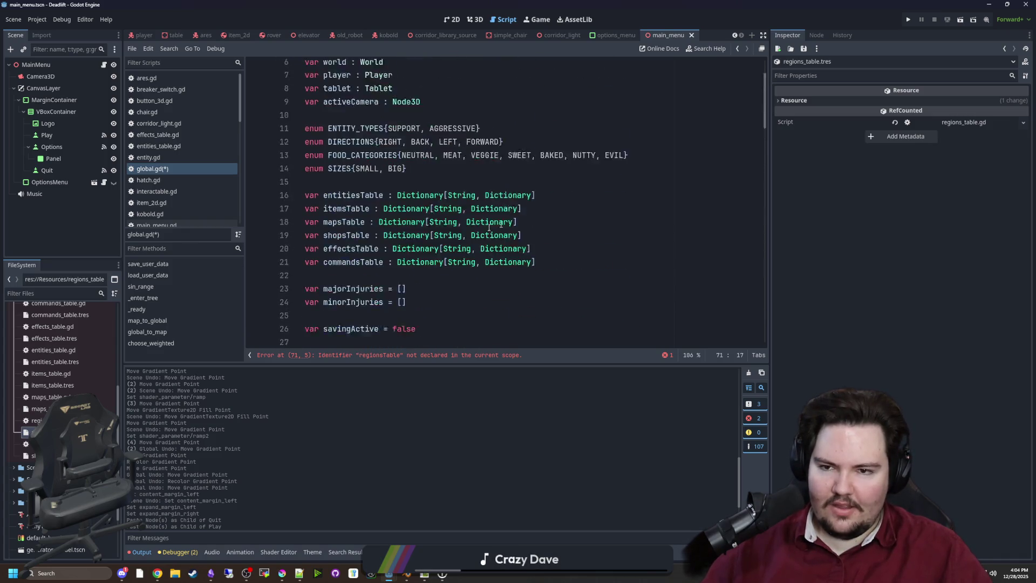
# Declare 'var regionsTable : Dictionary[String, Dictionary]' below commandsTable, then switch to the TwitchOverlay project.
pyautogui.scroll(-2, 426, 252)
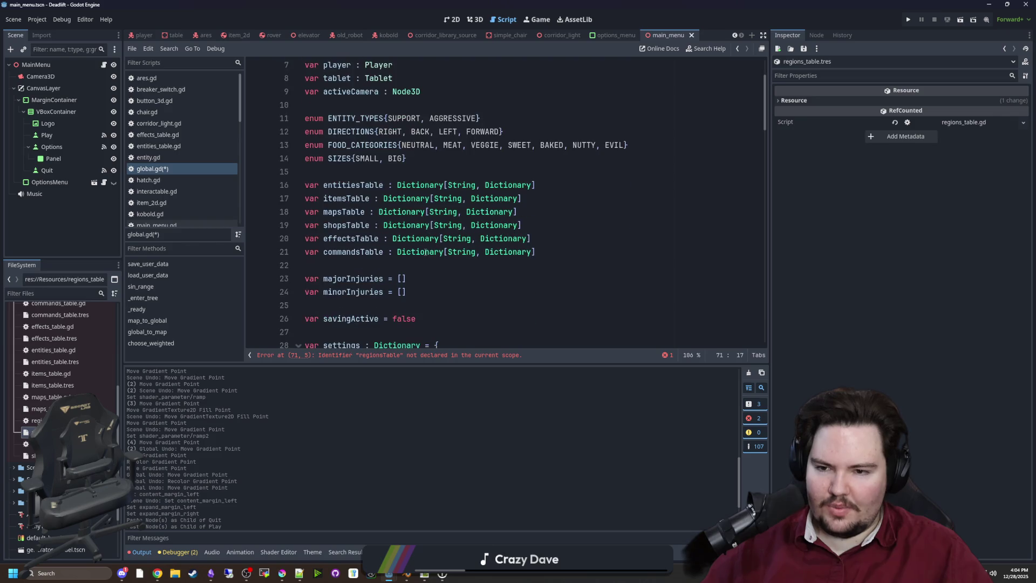
pyautogui.click(581, 248)
pyautogui.press('Return')
pyautogui.write('var')
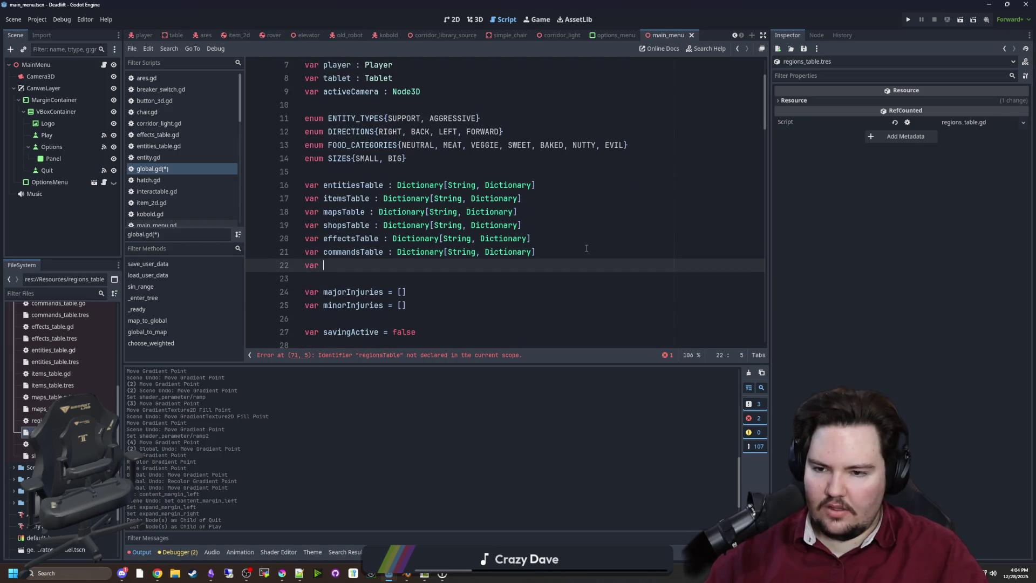
pyautogui.write('regionsTable')
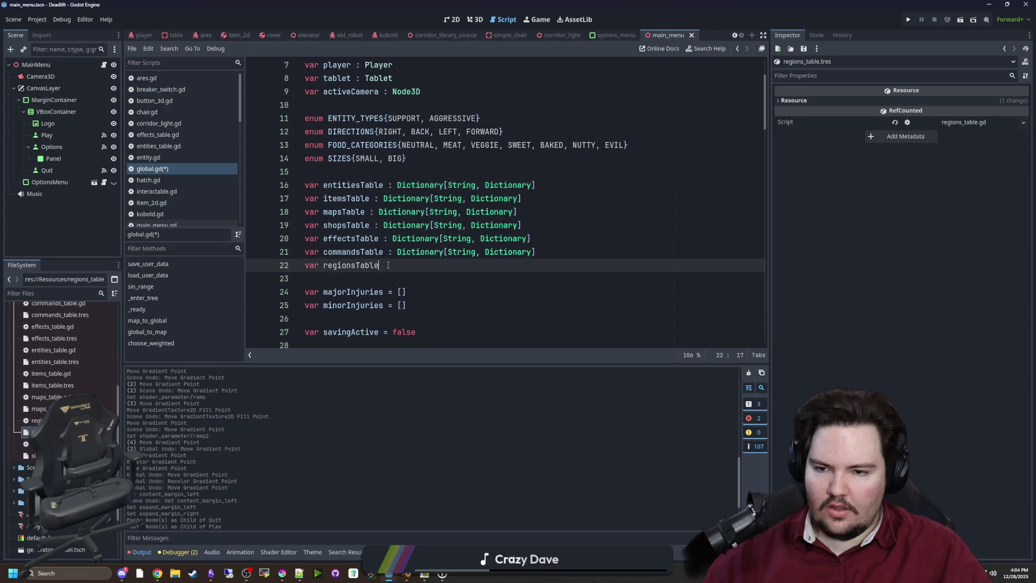
pyautogui.write(': Dictionary[String, Dictionary]')
pyautogui.press('Down')
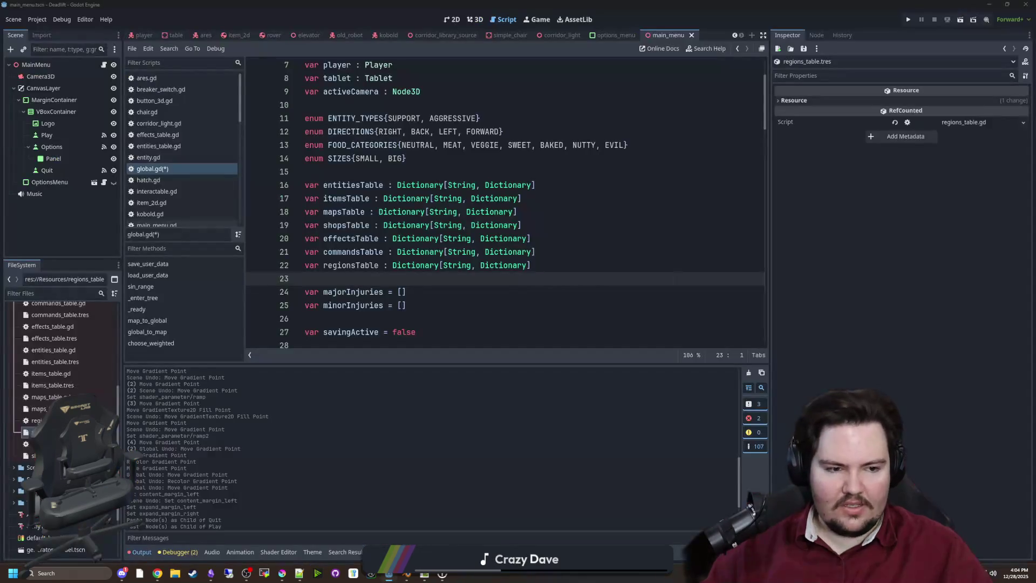
pyautogui.hotkey('alt', 'Tab')
pyautogui.click(111, 313)
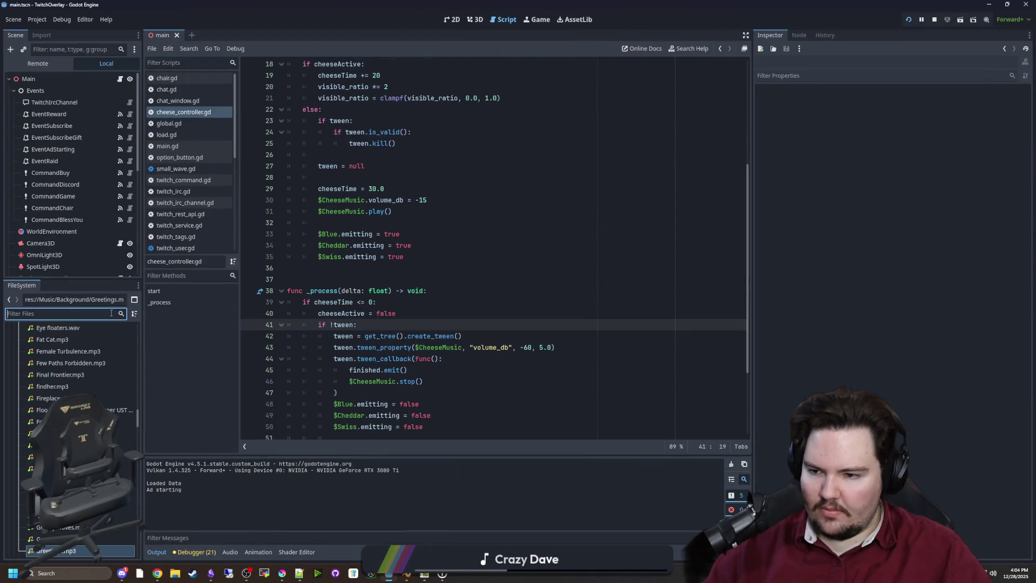
# Search TwitchOverlay's files for crazy, theme, plant and pv, then return to Deadlift's global.gd.
pyautogui.write('crazy')
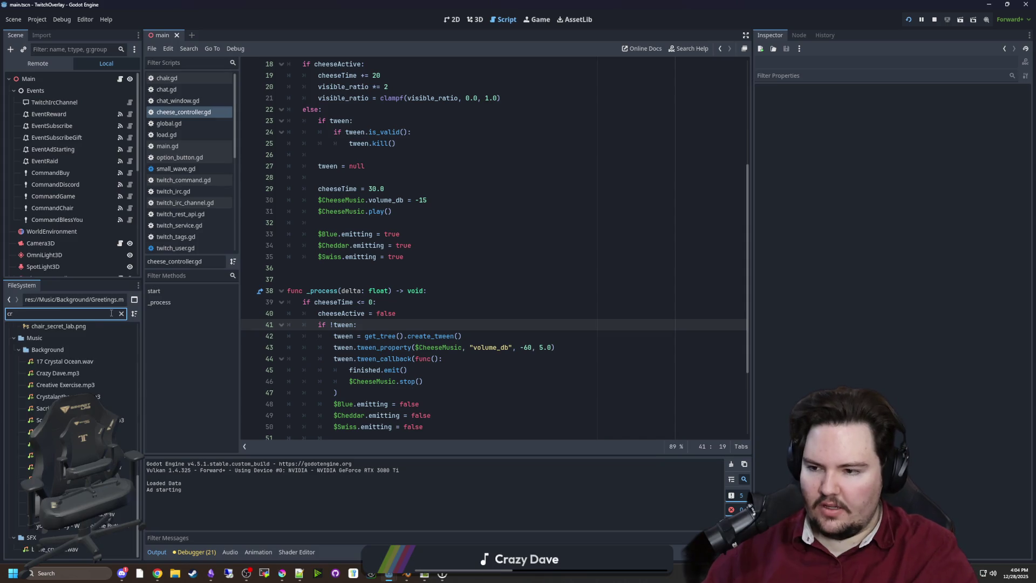
pyautogui.press('BackSpace')
pyautogui.press('BackSpace')
pyautogui.press('BackSpace')
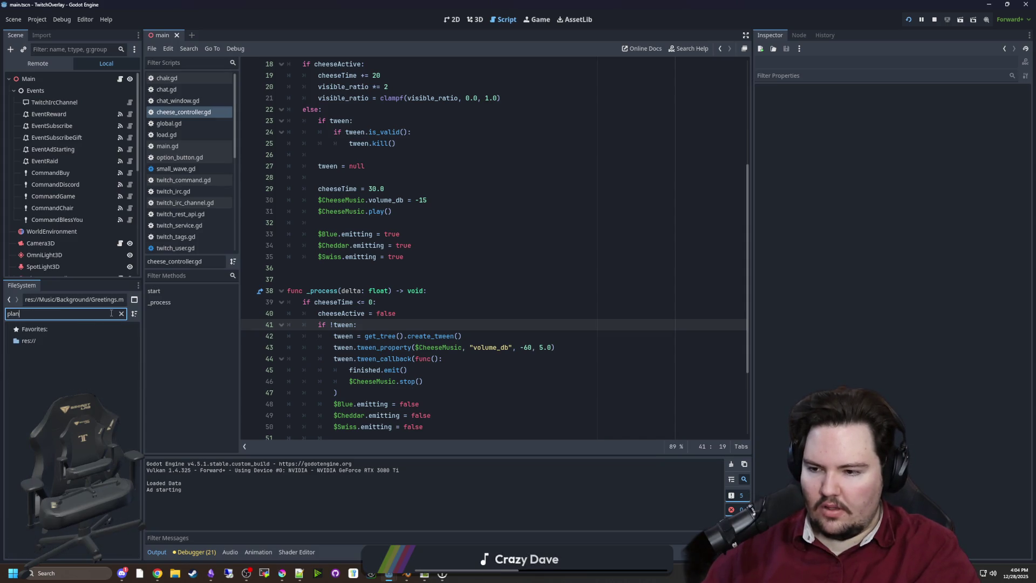
pyautogui.write('theme')
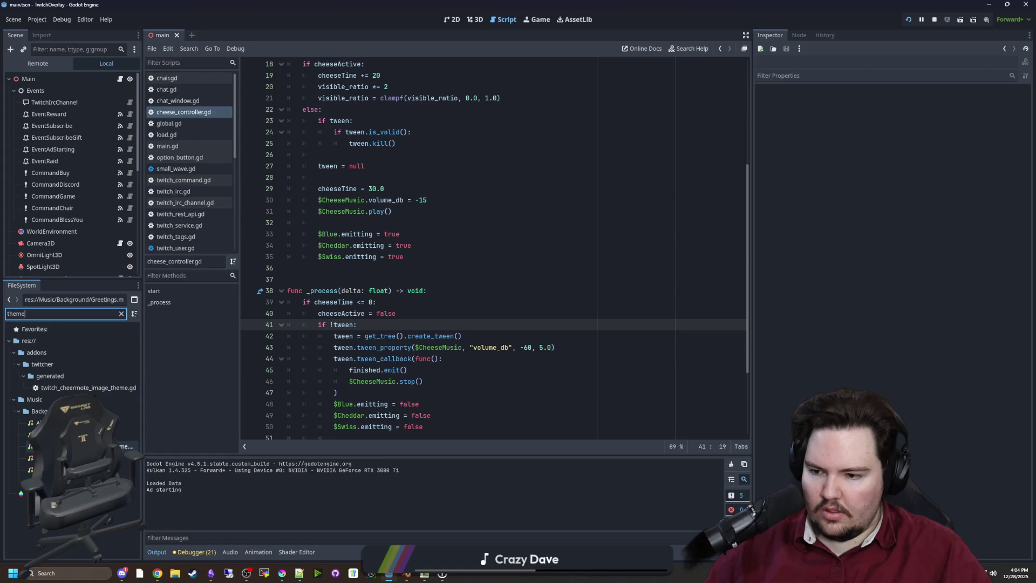
pyautogui.click(121, 313)
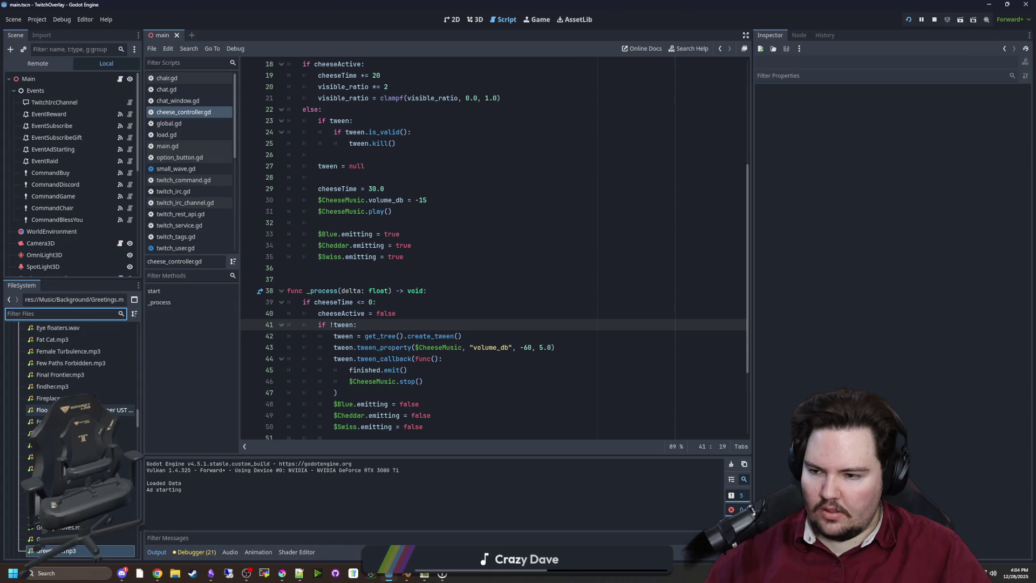
pyautogui.scroll(-7, 70, 410)
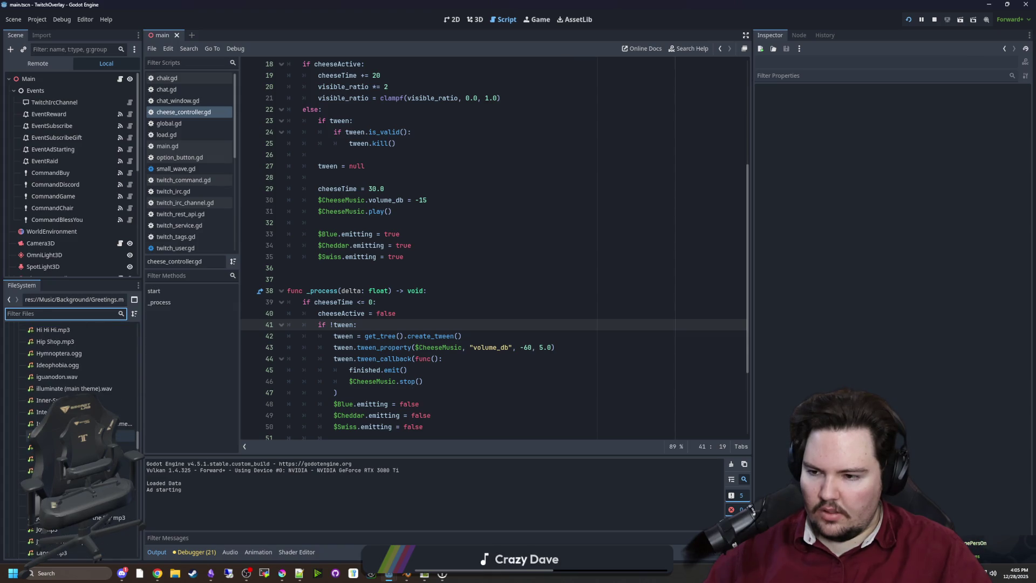
pyautogui.write('plant')
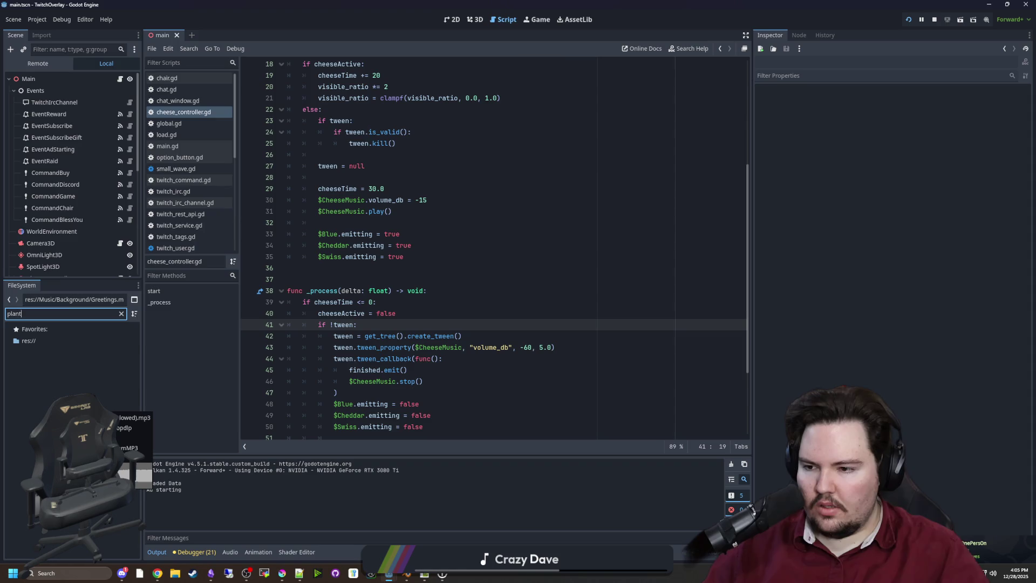
pyautogui.press('BackSpace')
pyautogui.press('BackSpace')
pyautogui.press('BackSpace')
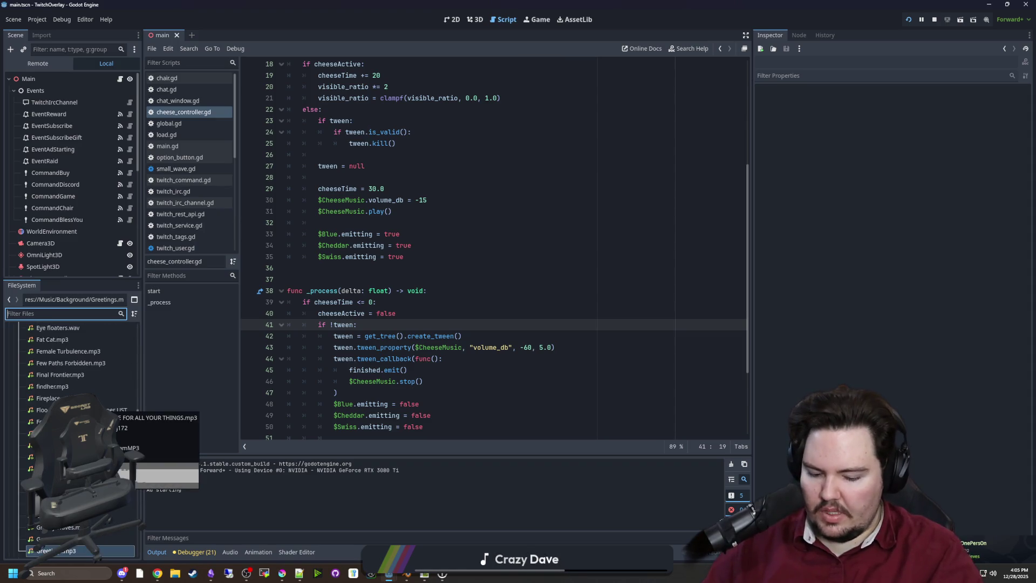
pyautogui.write('pv')
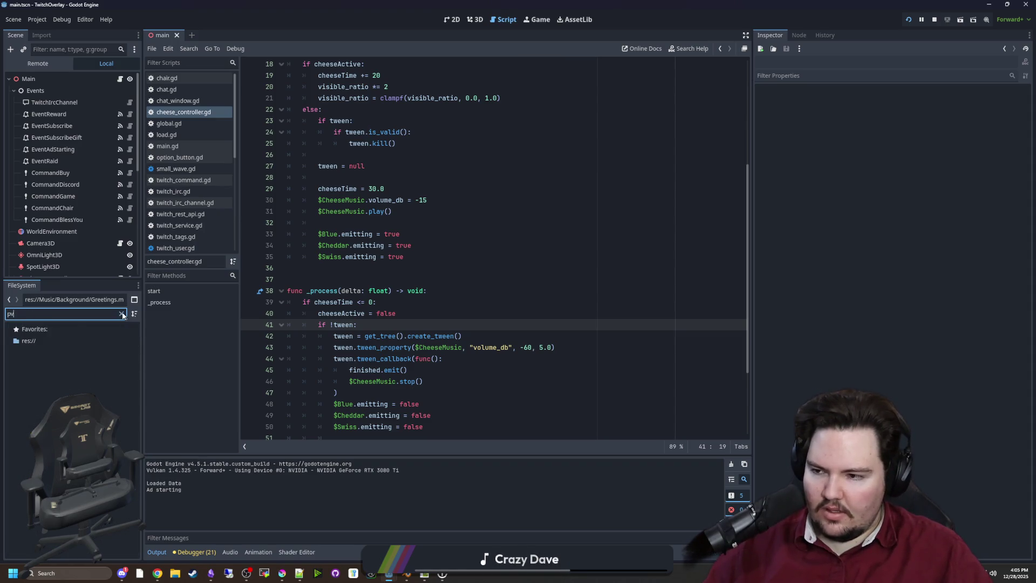
pyautogui.click(122, 314)
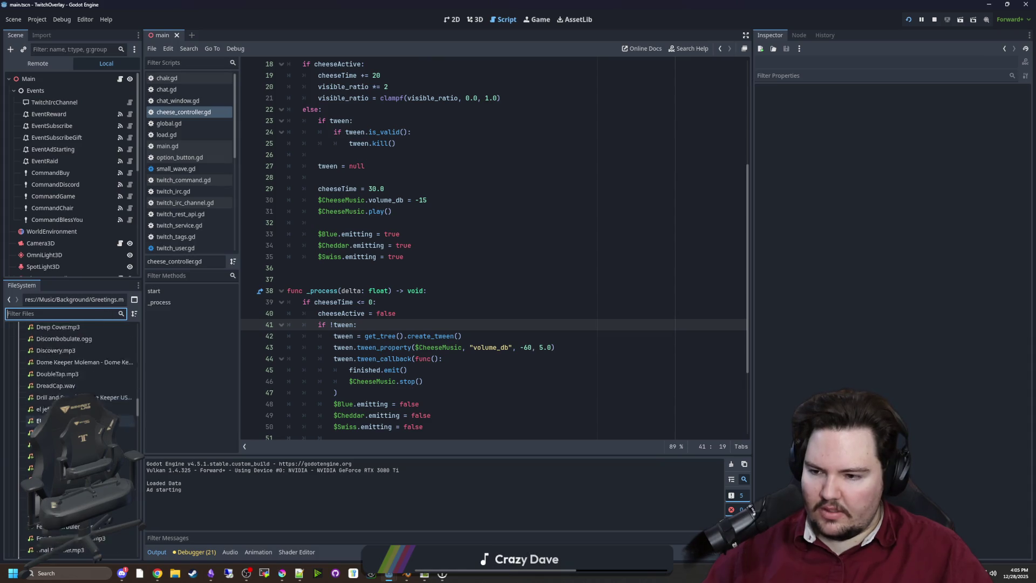
pyautogui.scroll(5, 81, 373)
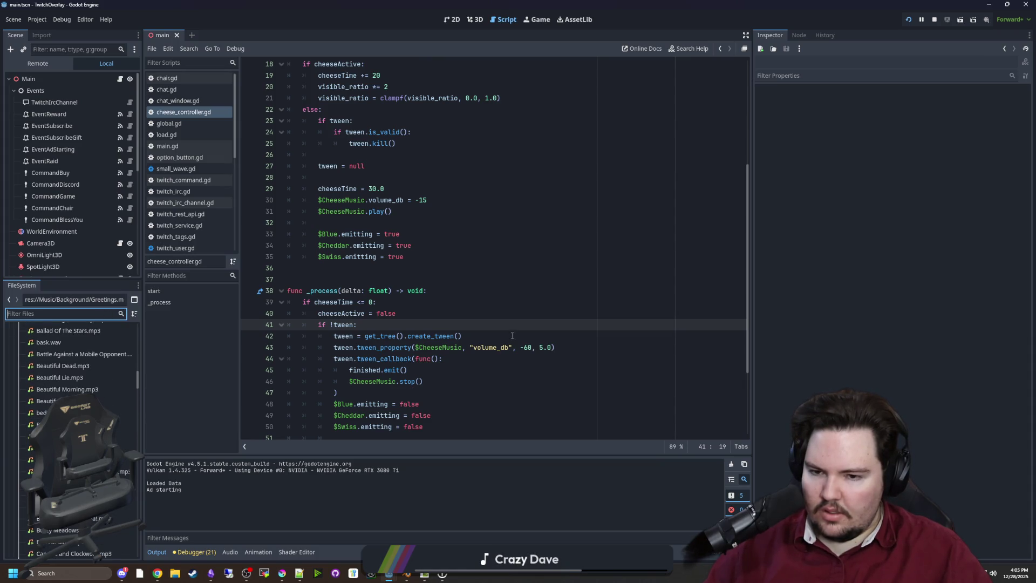
pyautogui.hotkey('alt', 'Tab')
pyautogui.click(484, 313)
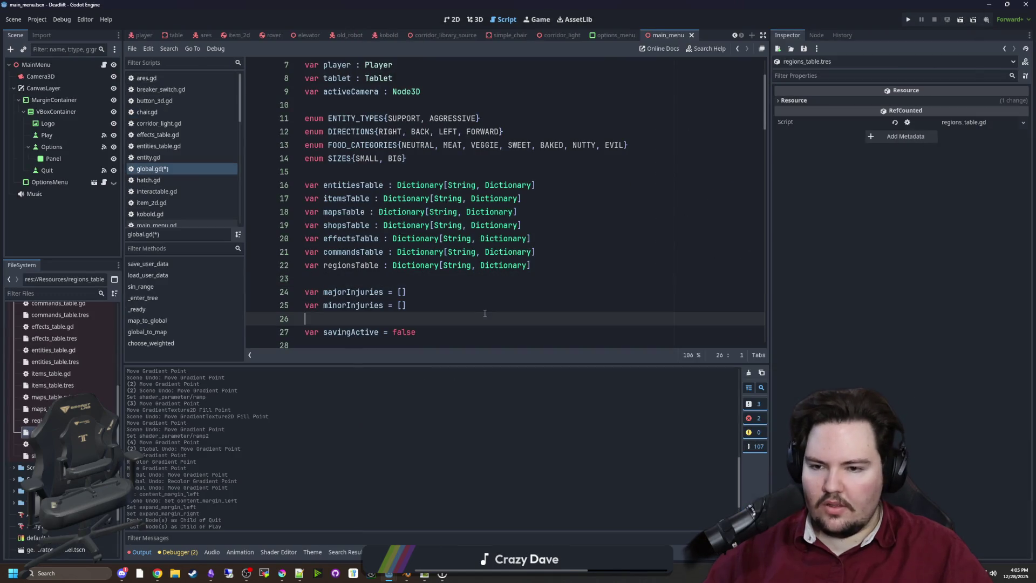
# Save global.gd with the new regionsTable declaration.
pyautogui.click(426, 290)
pyautogui.doubleClick(351, 265)
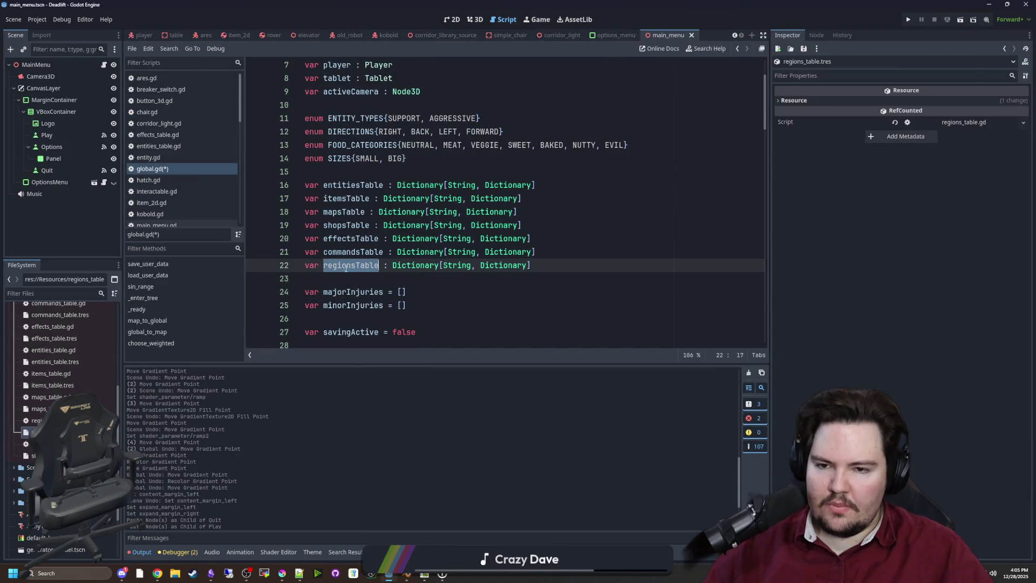
pyautogui.click(358, 280)
pyautogui.hotkey('ctrl', 's')
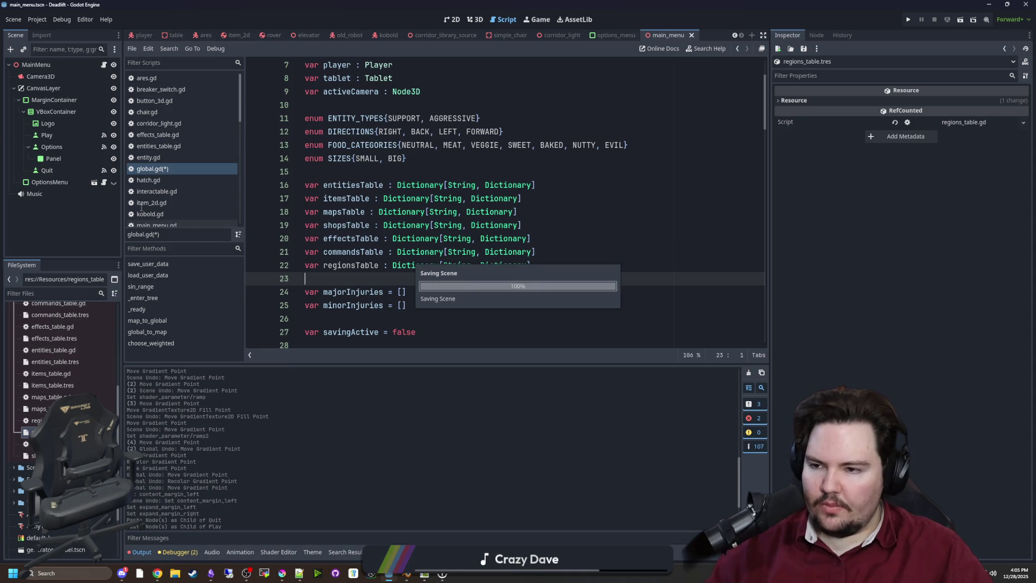
# Look over the map entries in maps_table.gd, then open regions_table.gd.
pyautogui.scroll(-2, 177, 193)
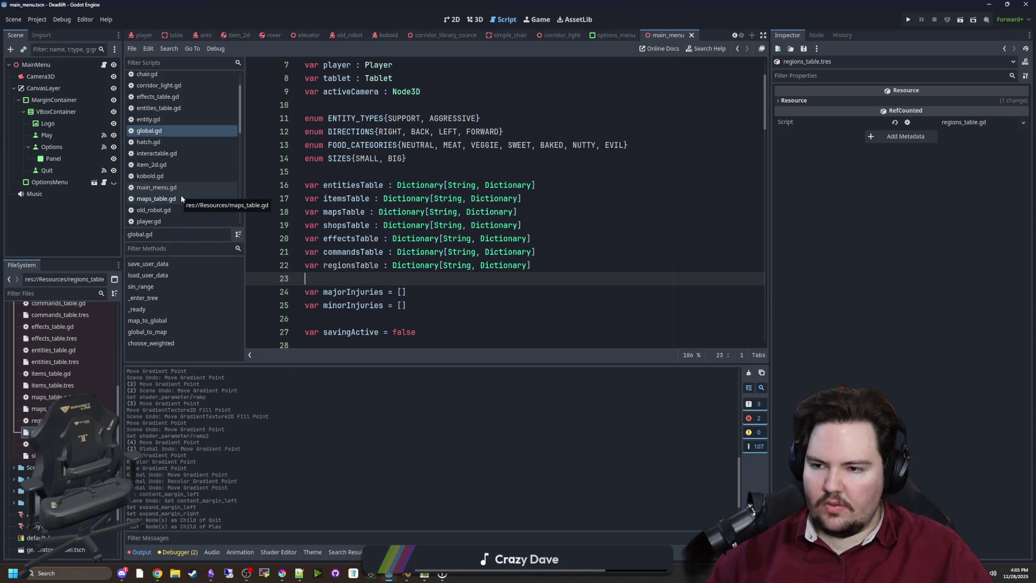
pyautogui.scroll(-8, 329, 283)
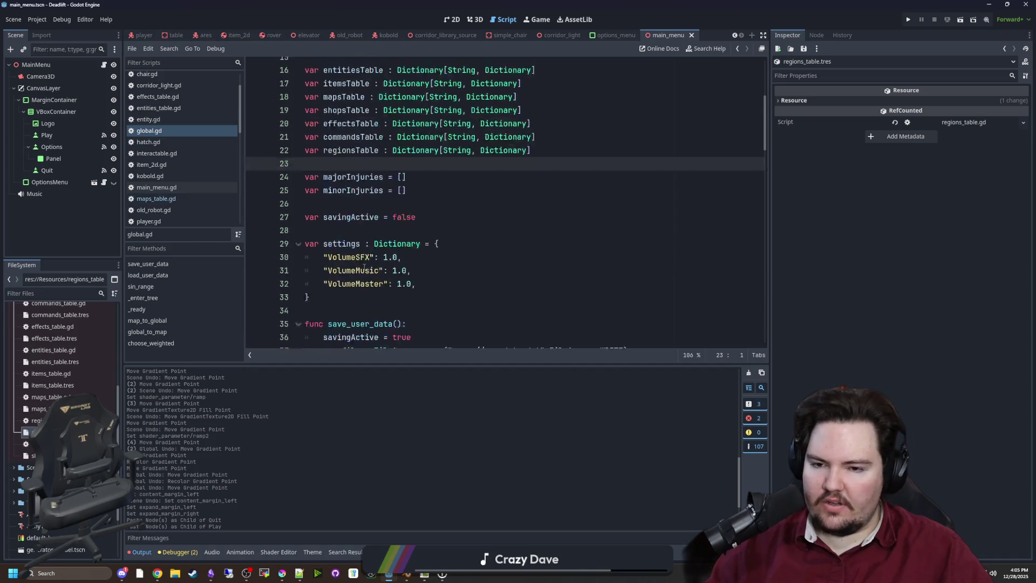
pyautogui.click(175, 199)
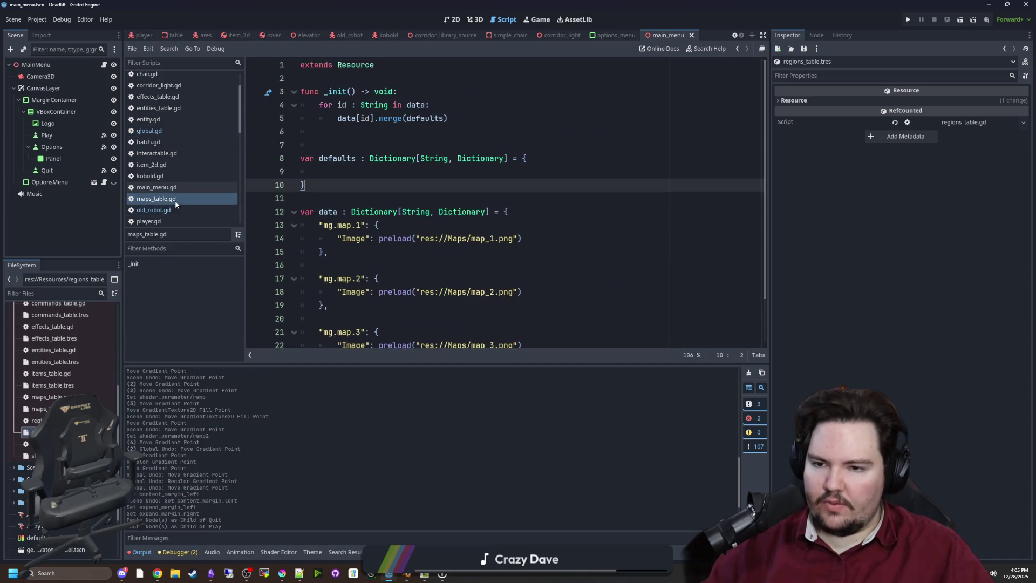
pyautogui.scroll(-1, 389, 208)
pyautogui.click(360, 213)
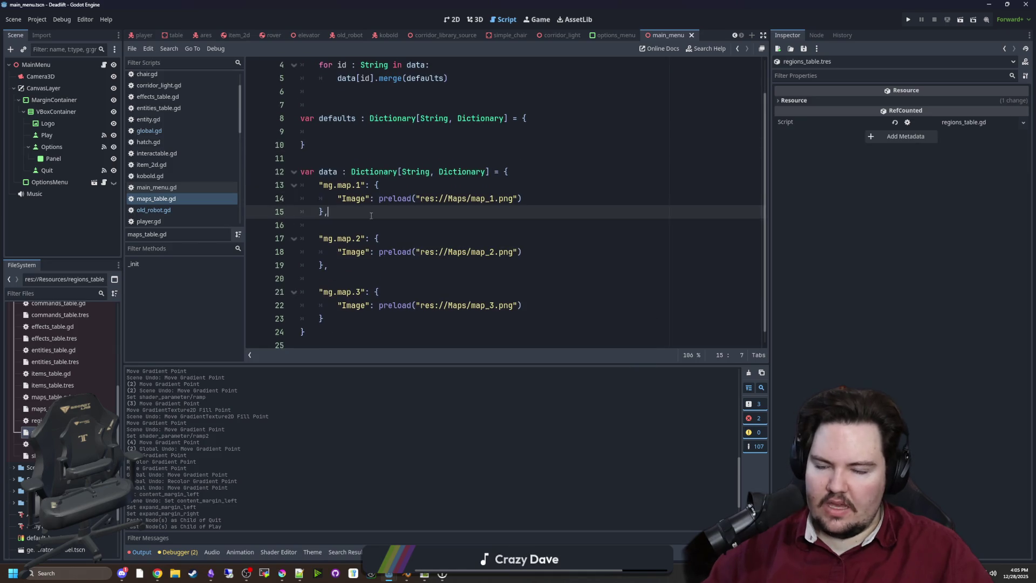
pyautogui.click(360, 220)
pyautogui.click(360, 212)
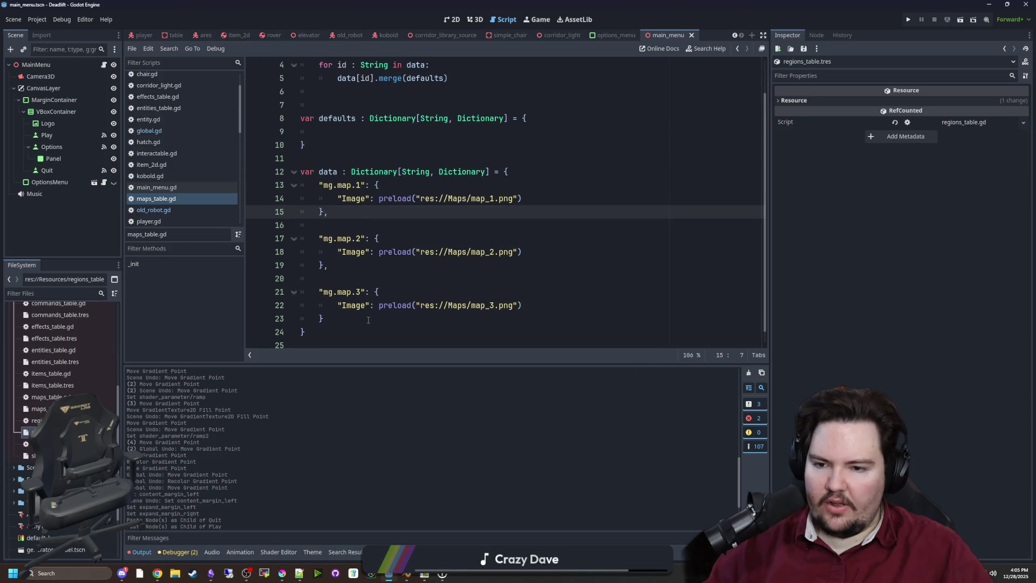
pyautogui.scroll(-2, 170, 170)
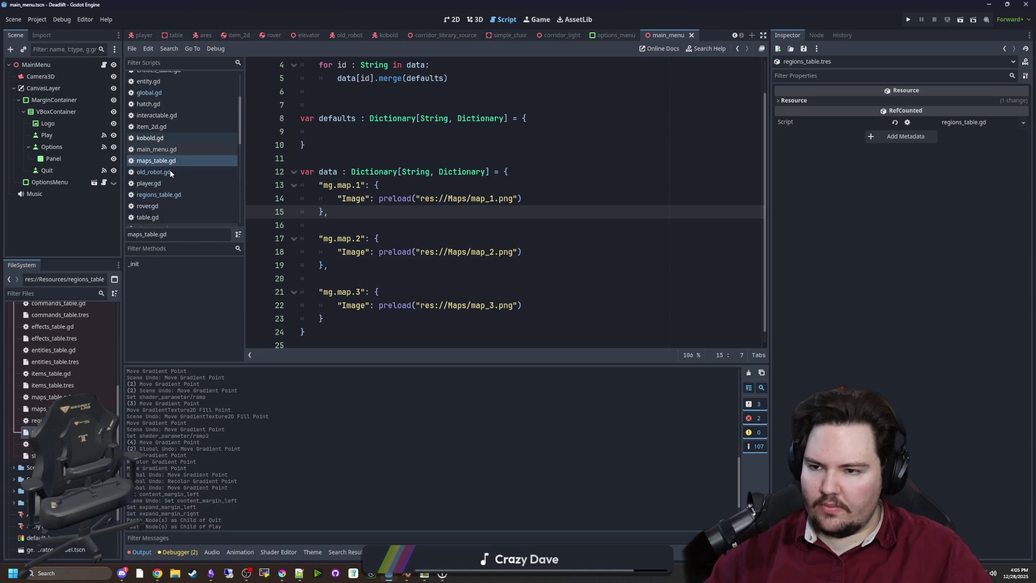
pyautogui.click(161, 195)
pyautogui.moveTo(323, 172); pyautogui.dragTo(422, 255)
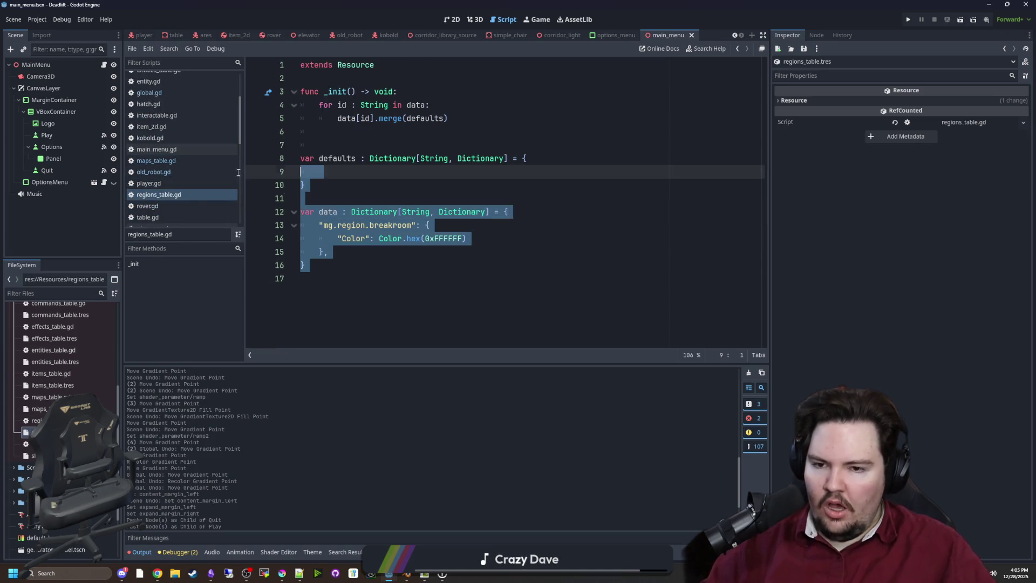
# Inspect the breakroom Color entry in regions_table.gd and focus the FileSystem filter box.
pyautogui.click(422, 255)
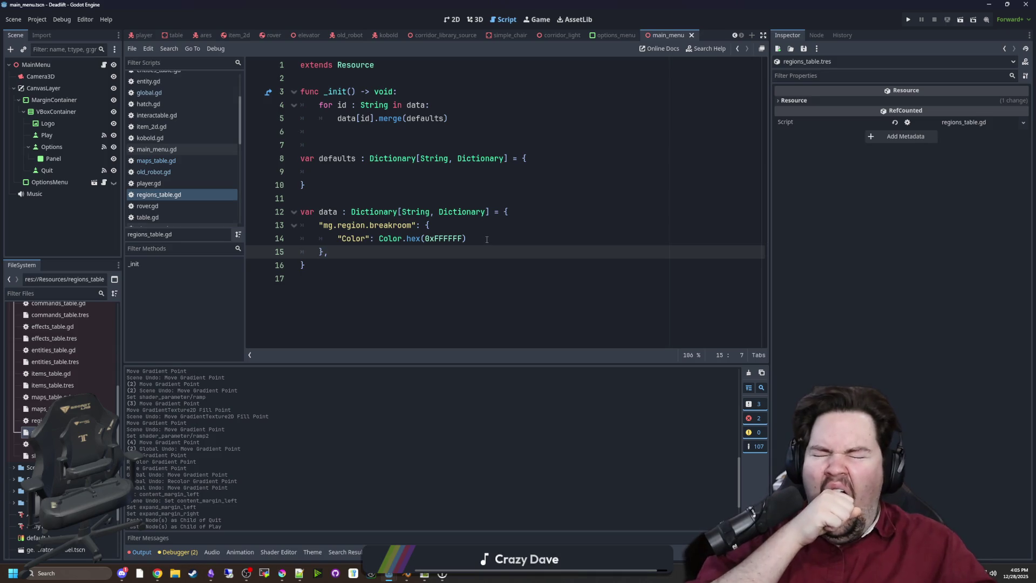
pyautogui.click(487, 240)
pyautogui.moveTo(487, 239); pyautogui.dragTo(341, 239)
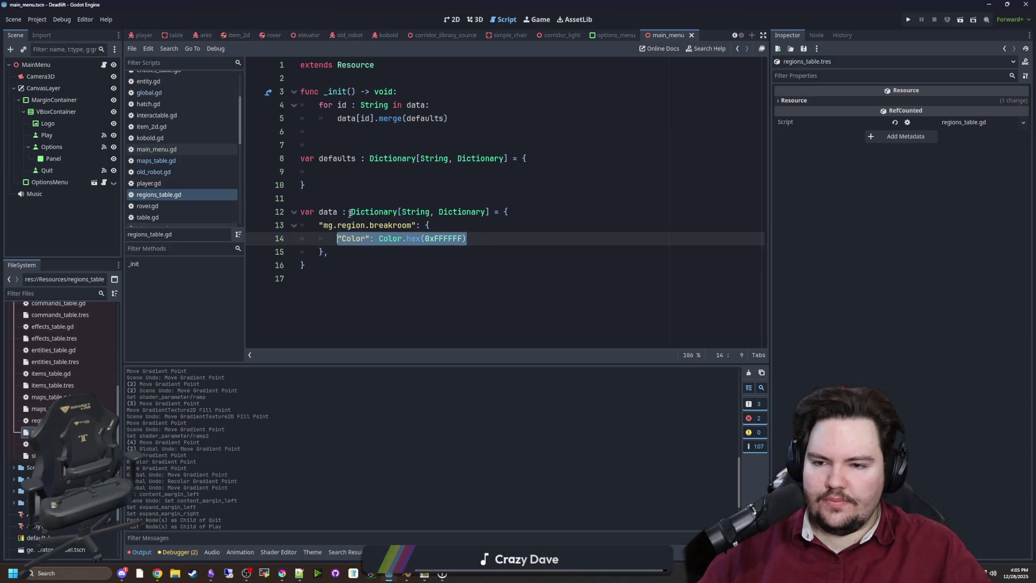
pyautogui.click(359, 172)
pyautogui.scroll(3, 164, 177)
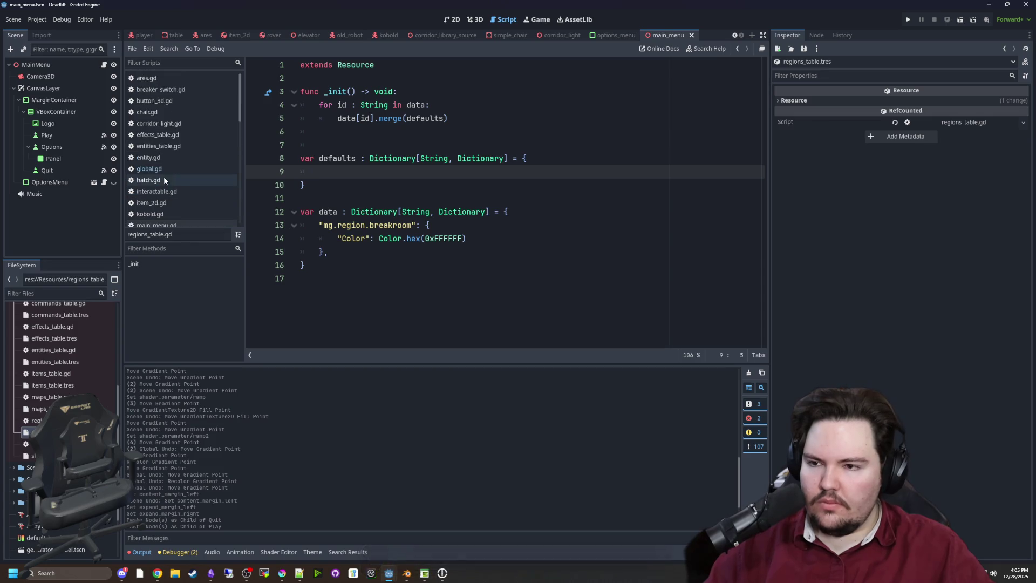
pyautogui.click(74, 295)
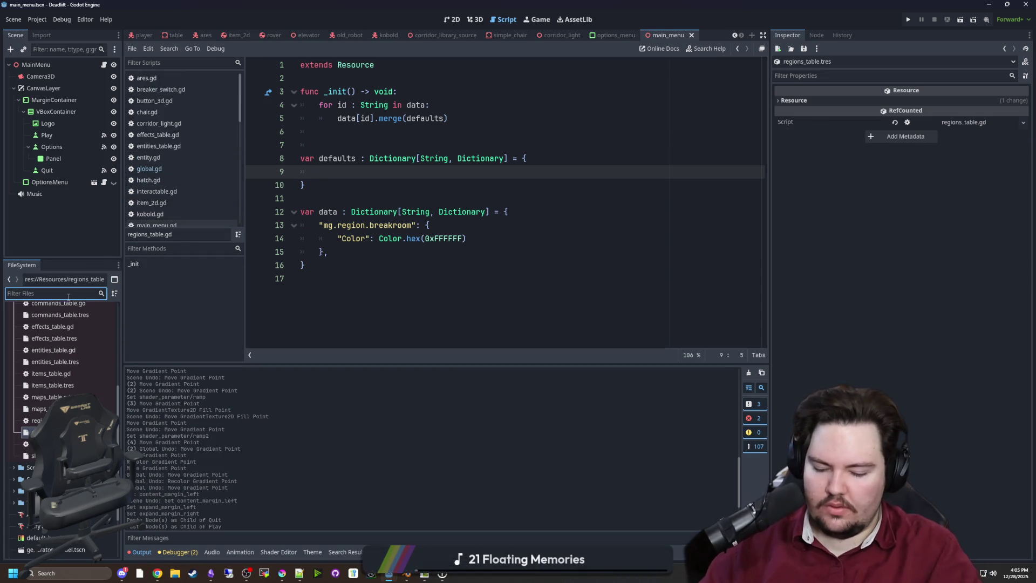
# Filter files by 'world', open world.gd and search for generate_maze.
pyautogui.write('world')
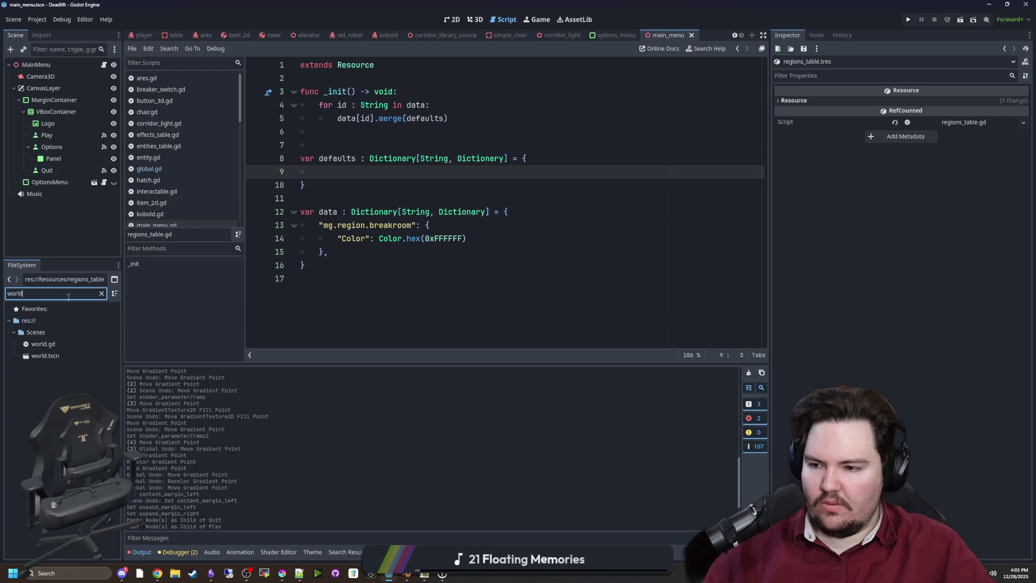
pyautogui.click(64, 345)
pyautogui.doubleClick(63, 346)
pyautogui.hotkey('ctrl', 'f')
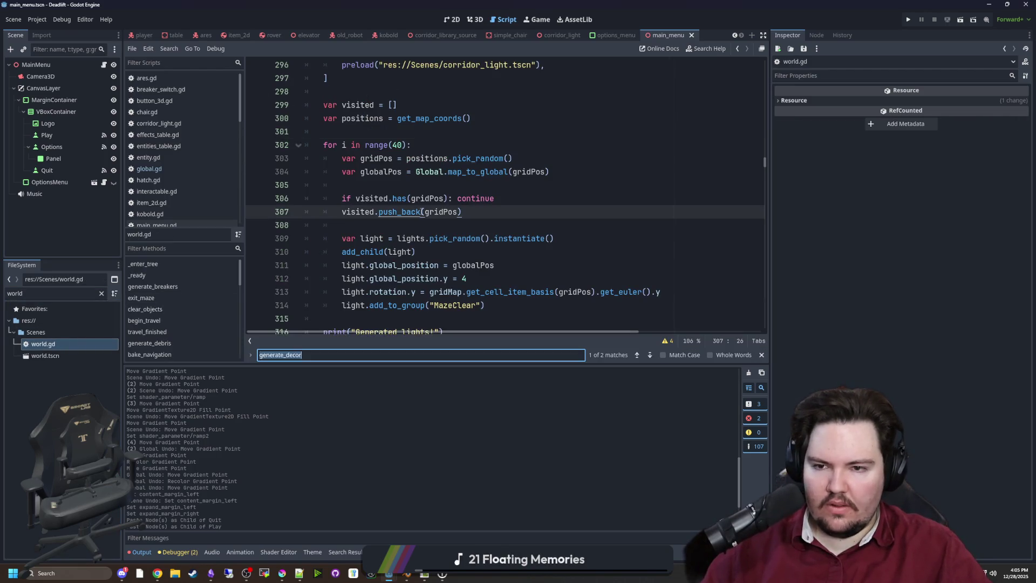
pyautogui.write('generate_')
pyautogui.write('maze')
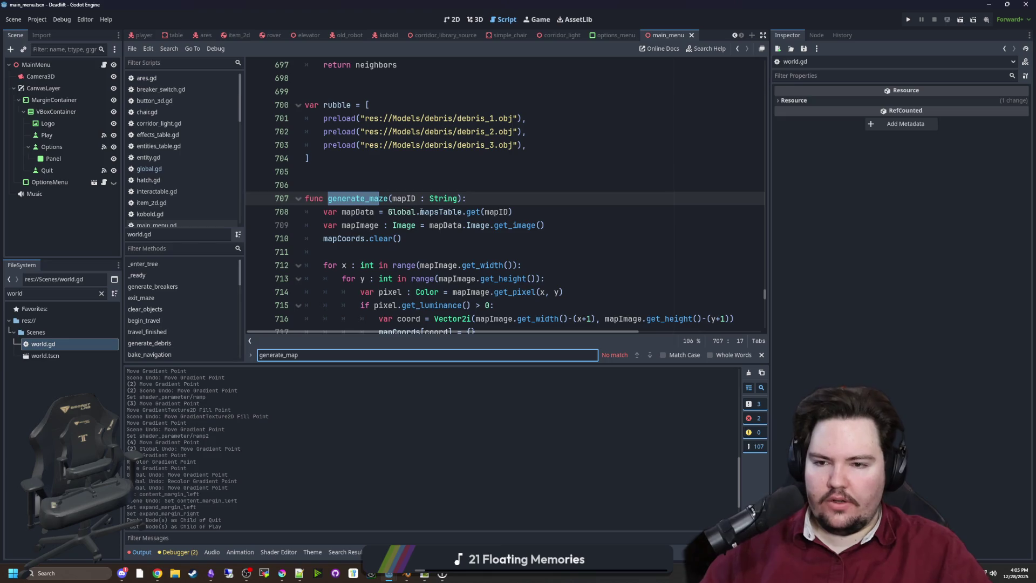
pyautogui.scroll(-3, 421, 211)
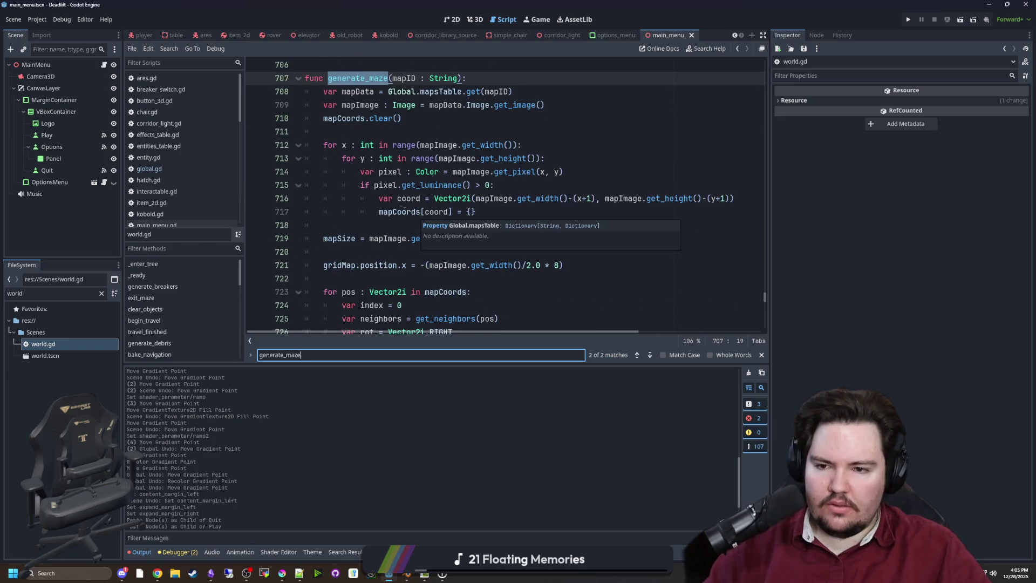
# Inspect the mapCoords assignment on line 717 and widen the code editor.
pyautogui.click(353, 225)
pyautogui.moveTo(485, 215); pyautogui.dragTo(378, 213)
pyautogui.click(418, 231)
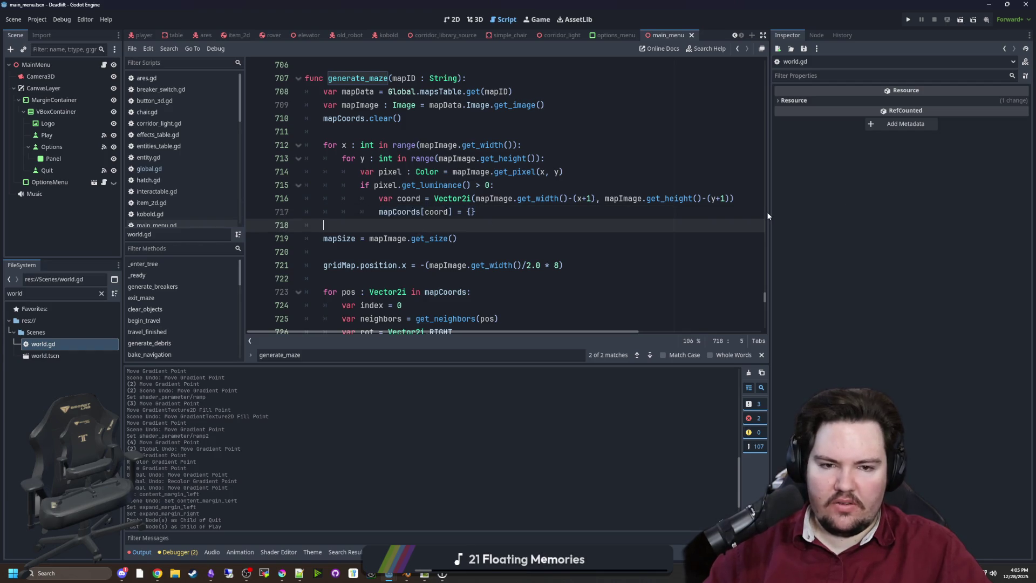
pyautogui.moveTo(768, 212); pyautogui.dragTo(944, 210)
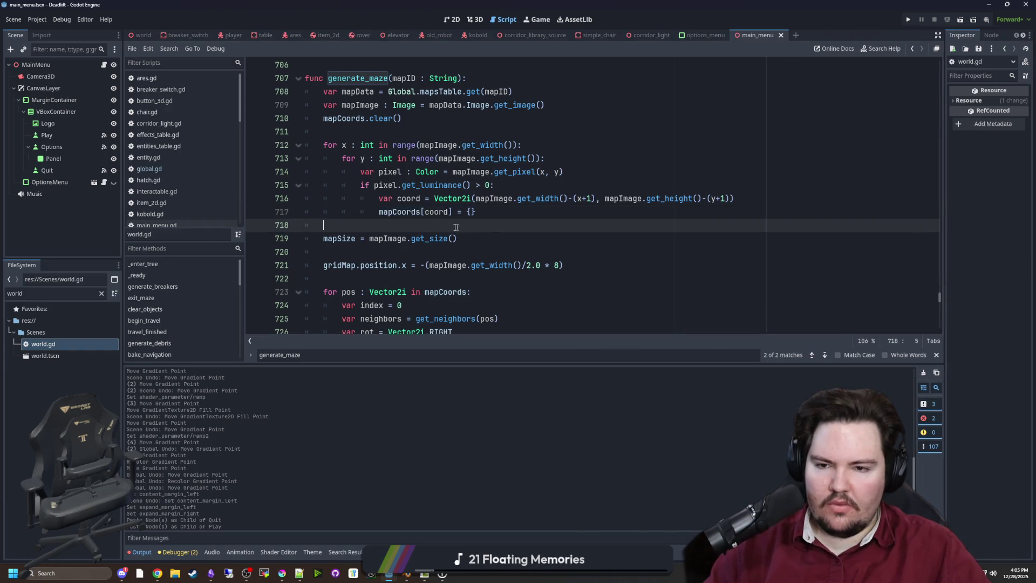
pyautogui.click(471, 211)
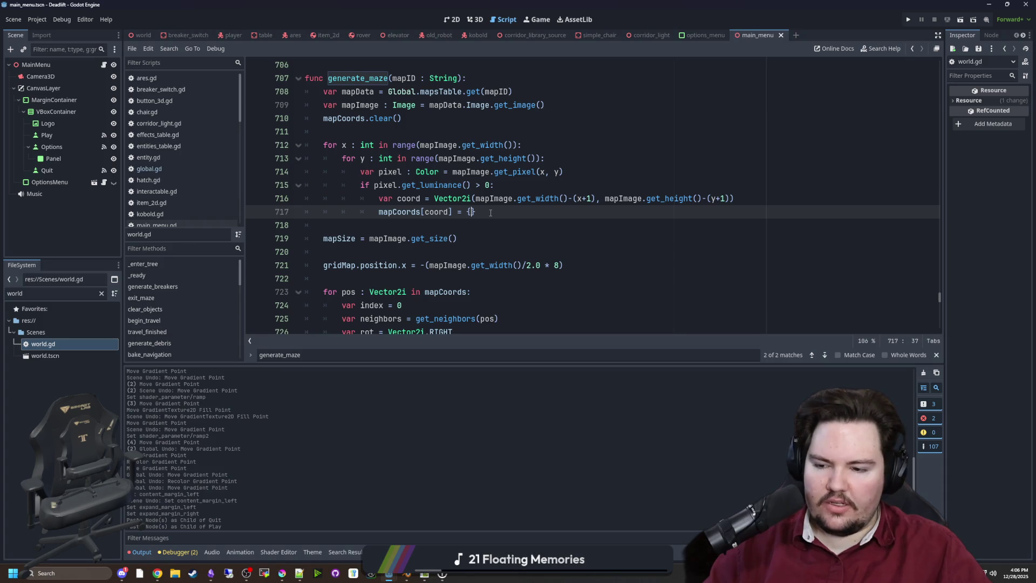
# Expand the mapCoords entry braces and add a "Region": regionID key.
pyautogui.press('Return')
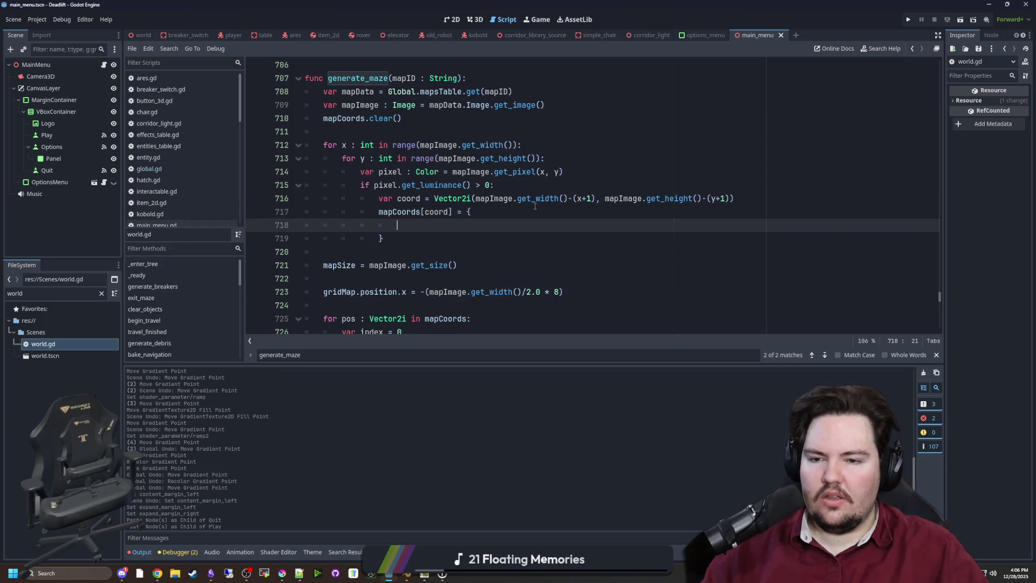
pyautogui.write('"Region": regionID')
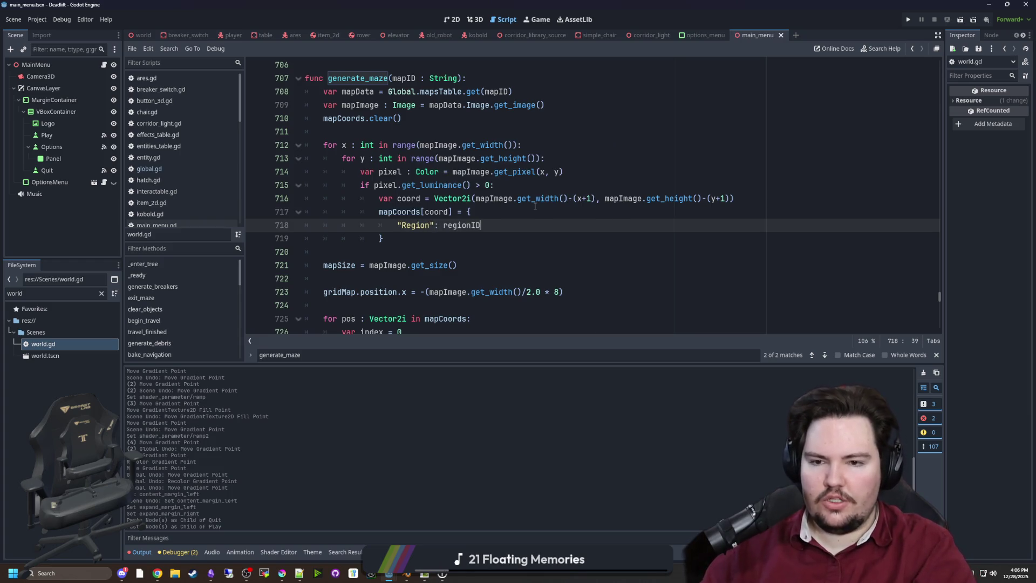
pyautogui.click(524, 214)
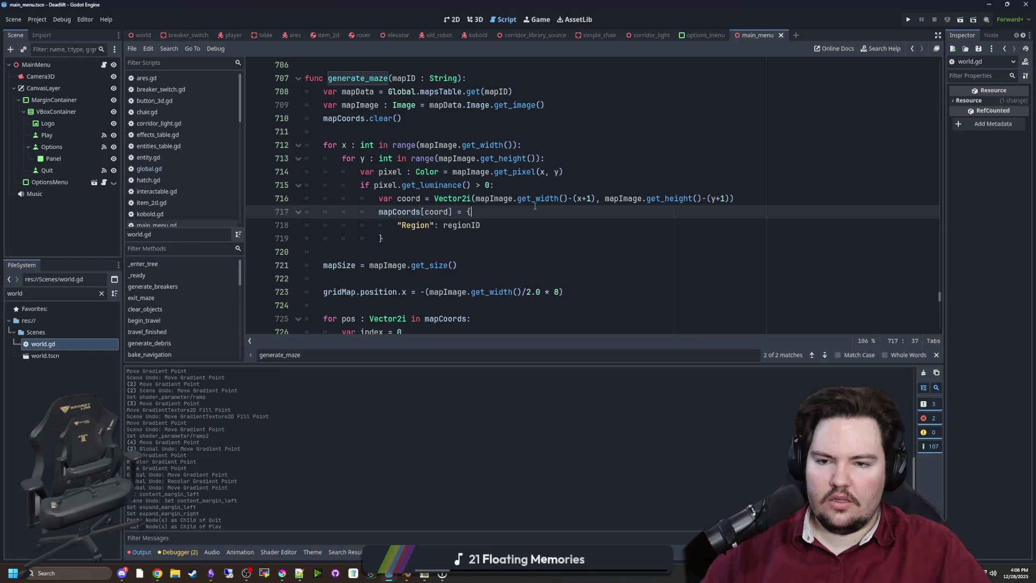
pyautogui.click(788, 203)
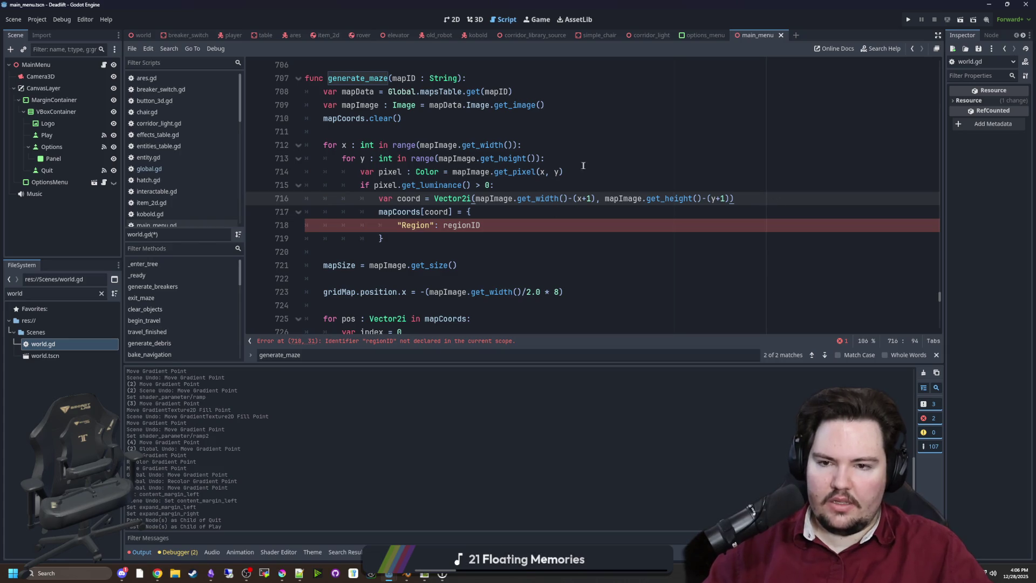
pyautogui.moveTo(515, 186); pyautogui.dragTo(370, 186)
pyautogui.click(536, 184)
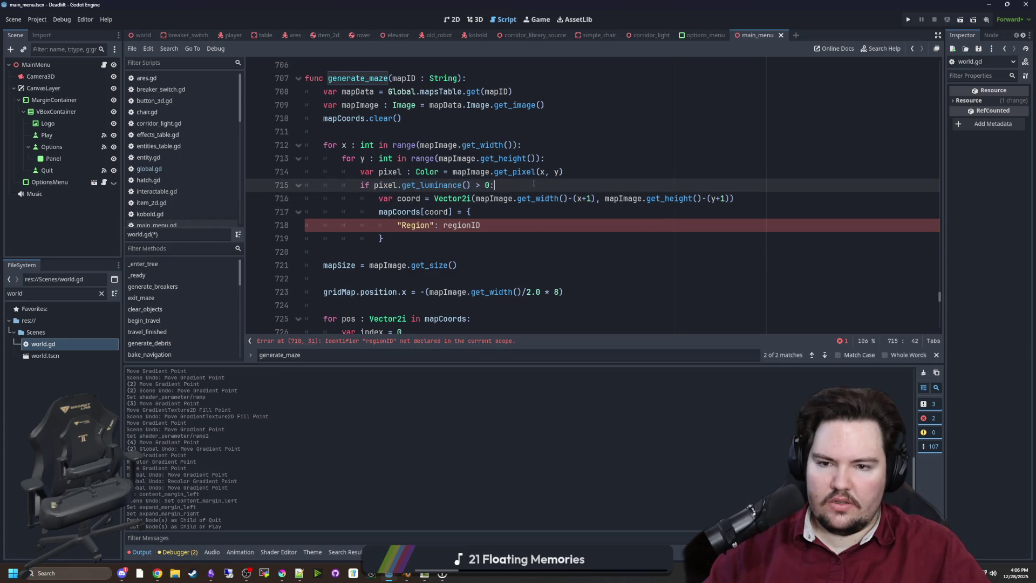
# Add a regionID String defaulting to "mg.region.breakroom" and a loop over Global.regionsTable.
pyautogui.press('Return')
pyautogui.press('Return')
pyautogui.press('Up')
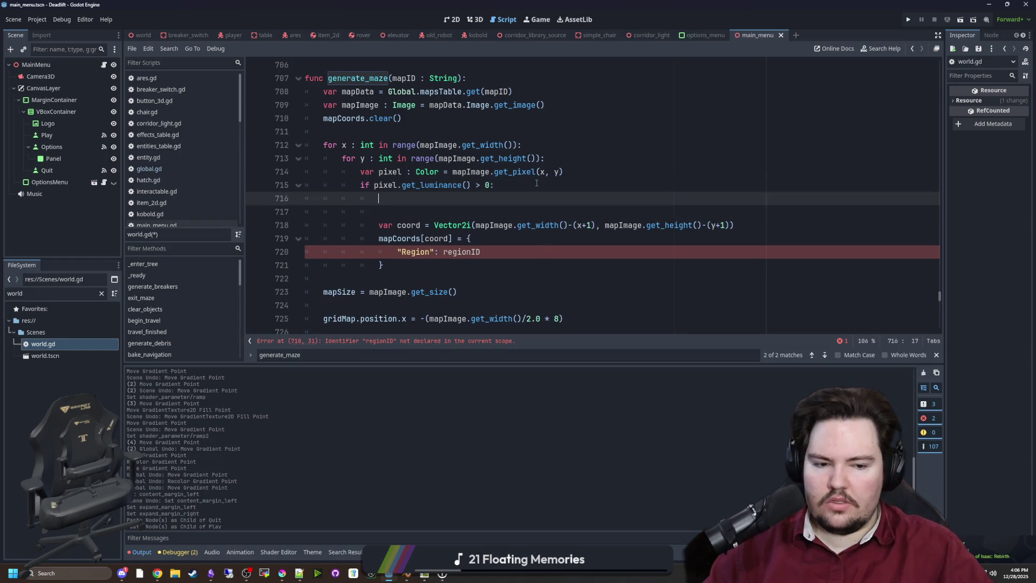
pyautogui.write('f')
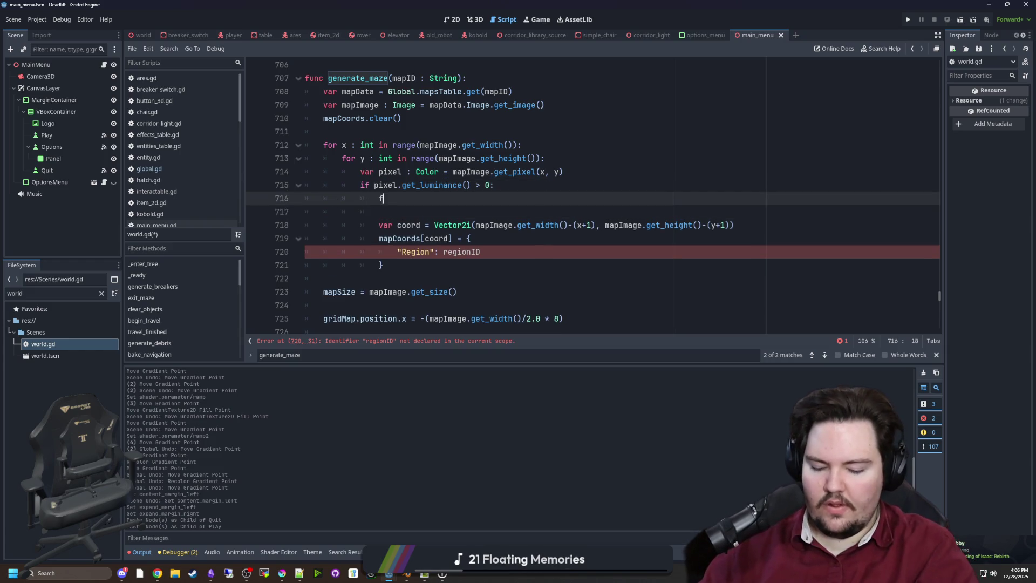
pyautogui.write('or i in Gl')
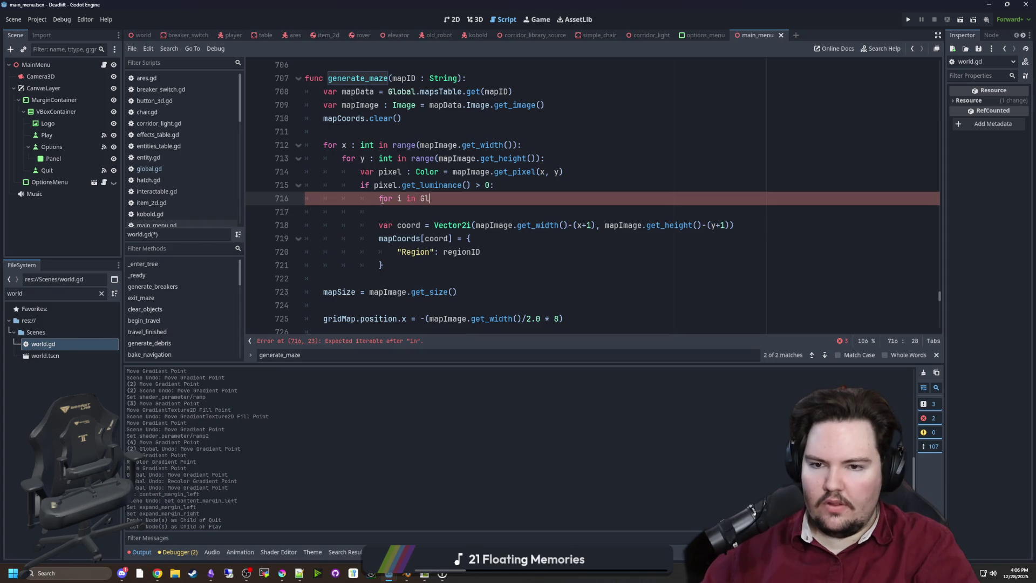
pyautogui.write('obal.regions')
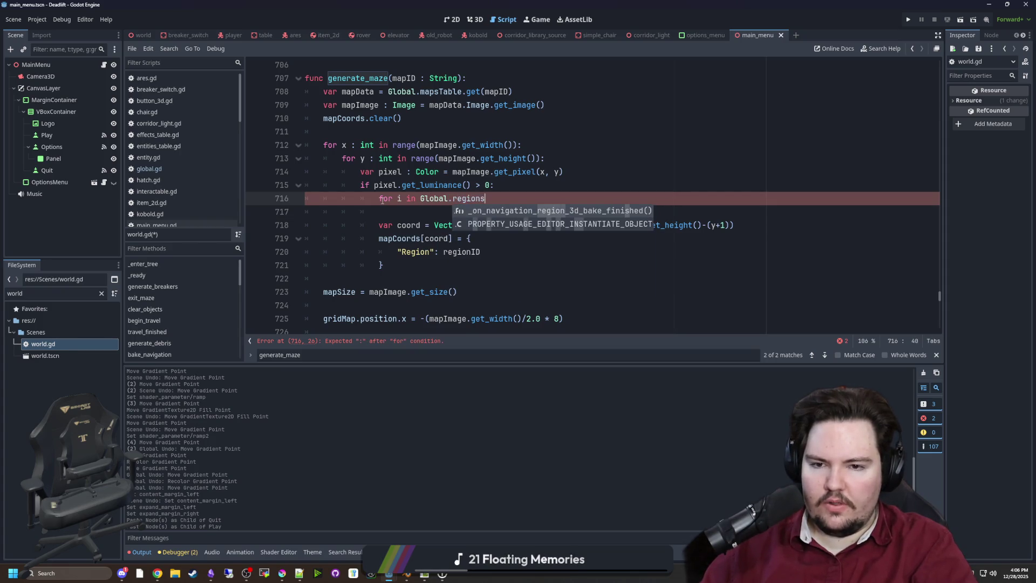
pyautogui.write('Table:')
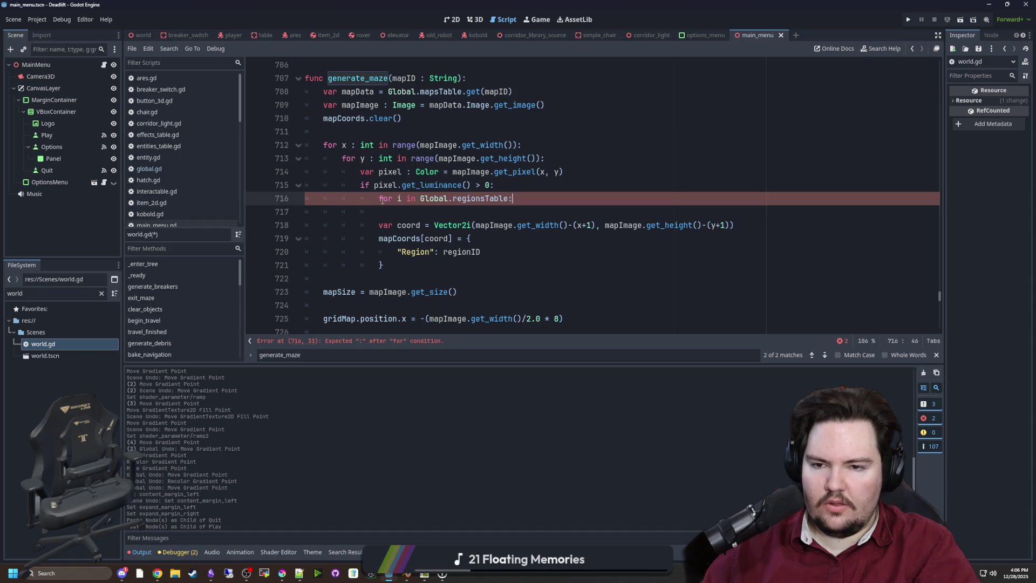
pyautogui.press('Return')
pyautogui.click(401, 198)
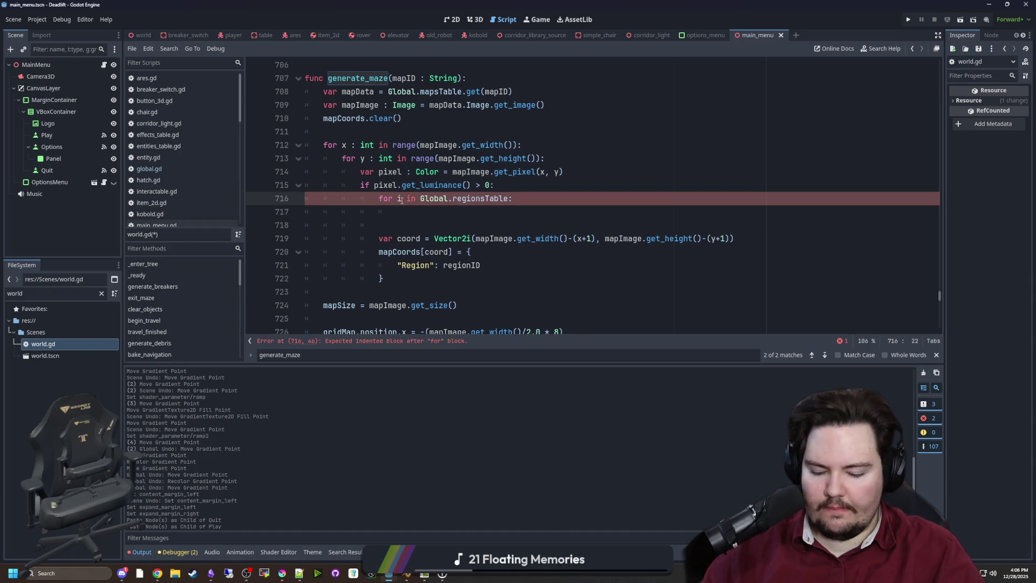
pyautogui.press('BackSpace')
pyautogui.write('regionI')
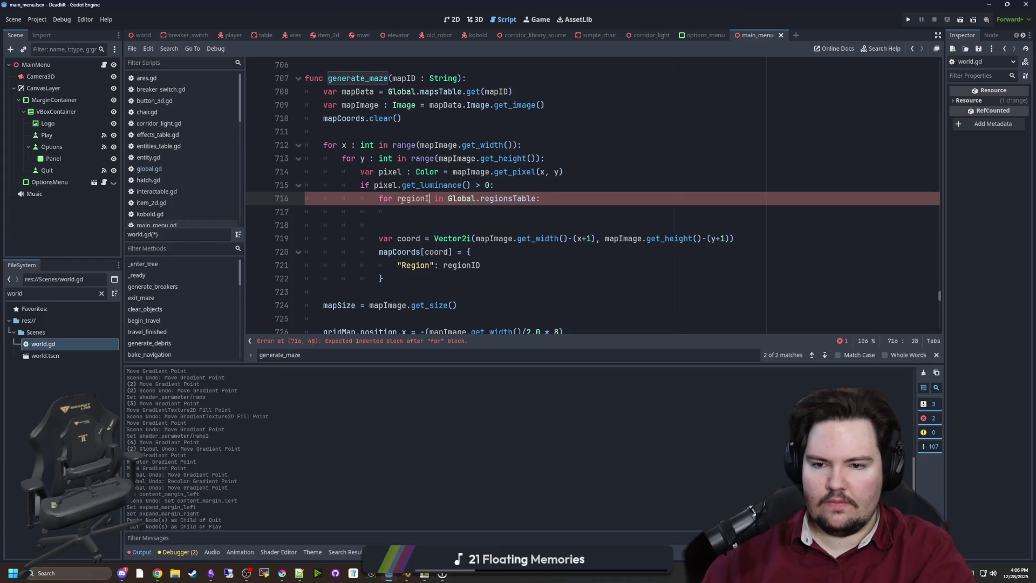
pyautogui.write('D')
pyautogui.press('Down')
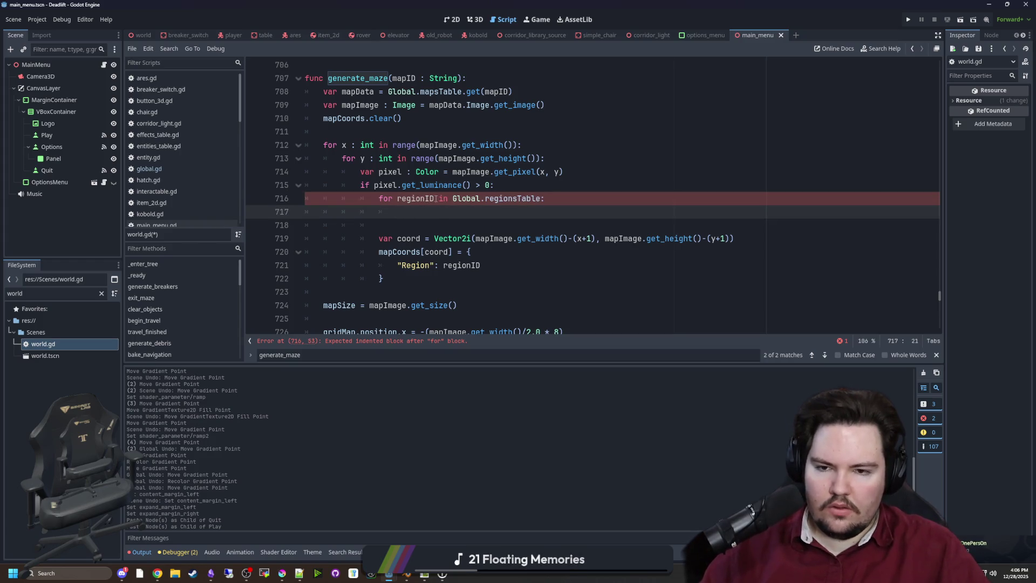
pyautogui.press('Up')
pyautogui.hotkey('ctrl', 'shift', 'Return')
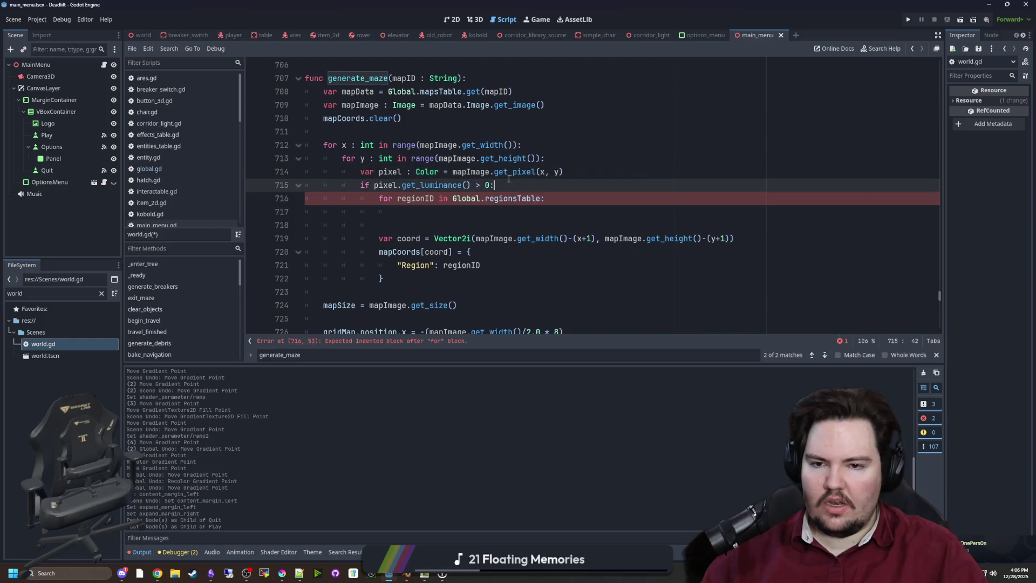
pyautogui.write('var regionID')
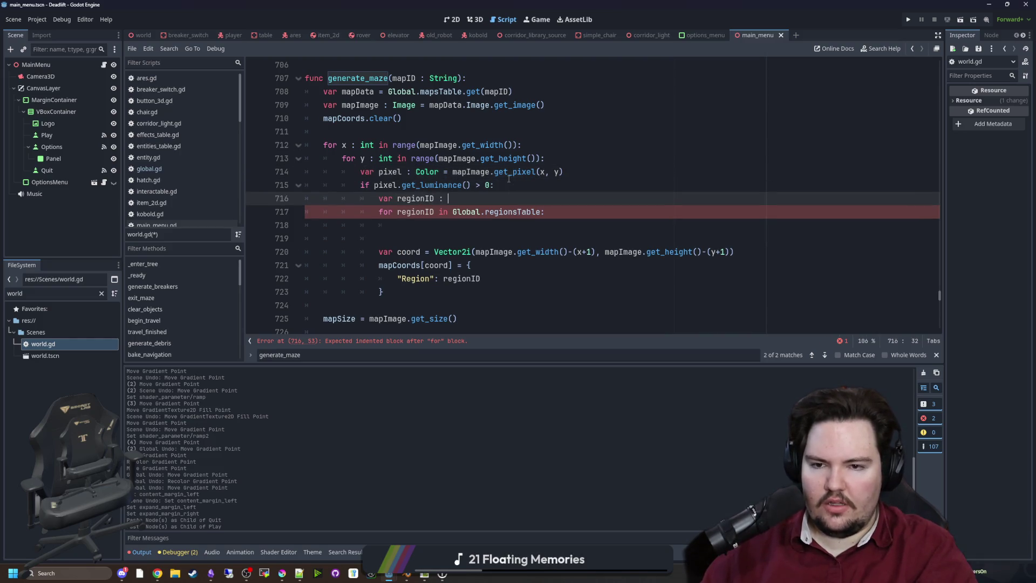
pyautogui.write(' : String = "mg')
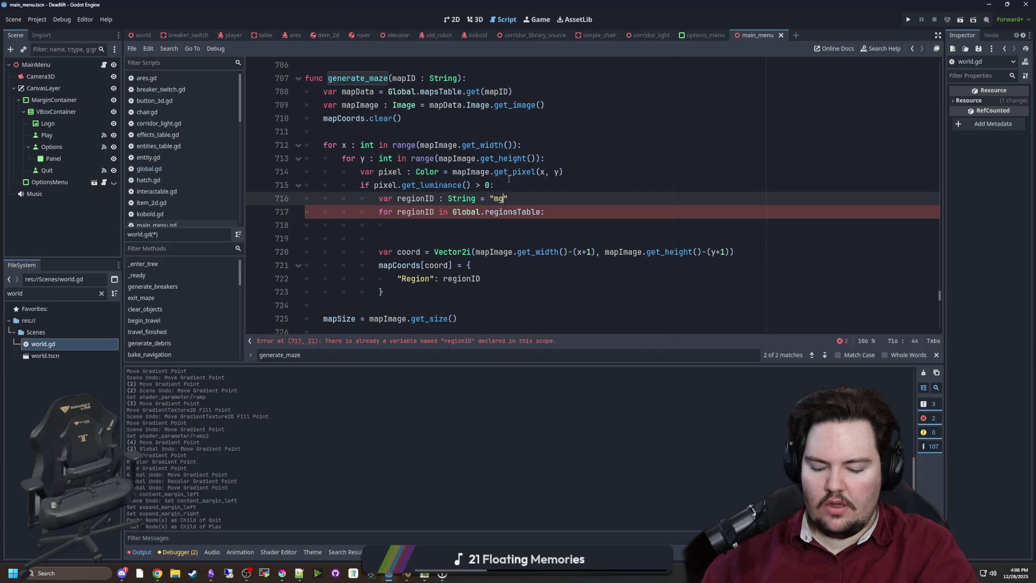
pyautogui.write('.region.breakroom')
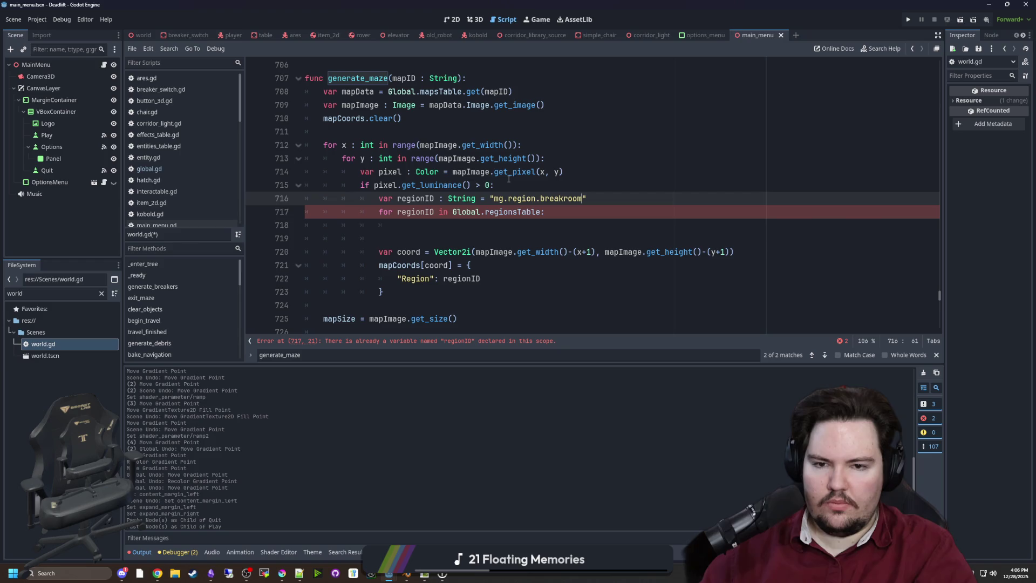
# Loop with id, setting regionID = id and breaking when the table's Color equals pixel.
pyautogui.doubleClick(433, 210)
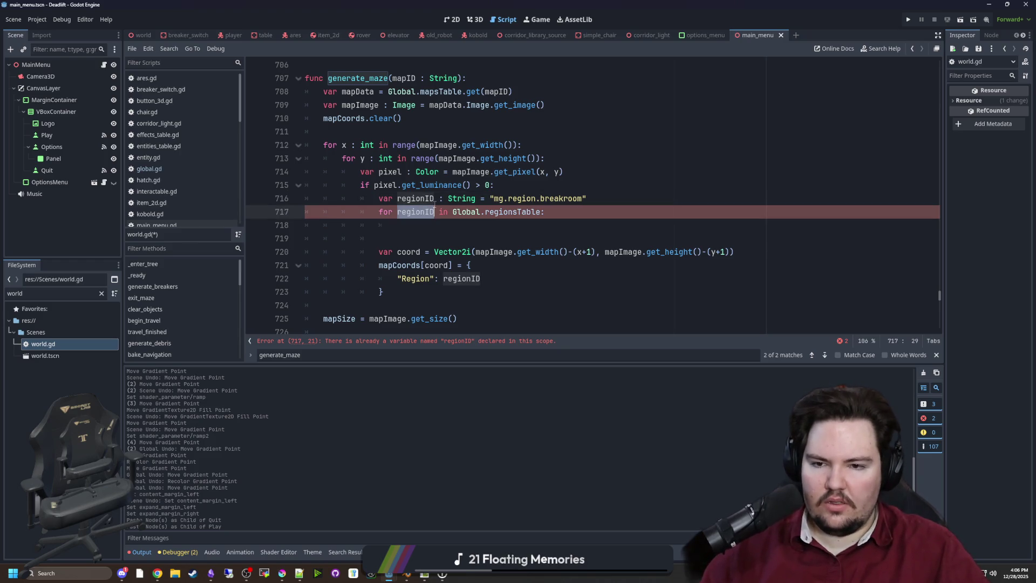
pyautogui.write('id')
pyautogui.click(431, 225)
pyautogui.write('if Globa')
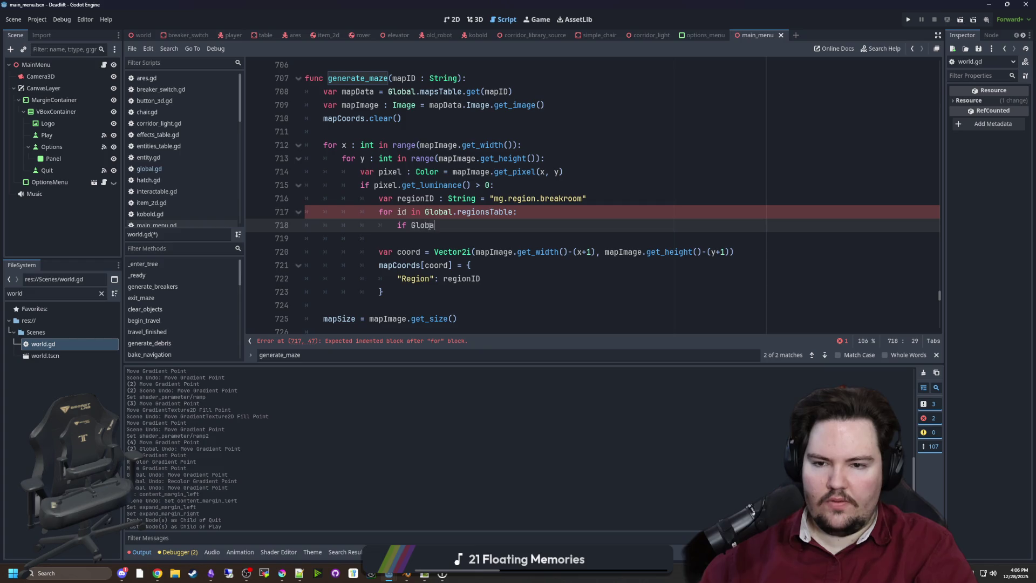
pyautogui.write('l.region')
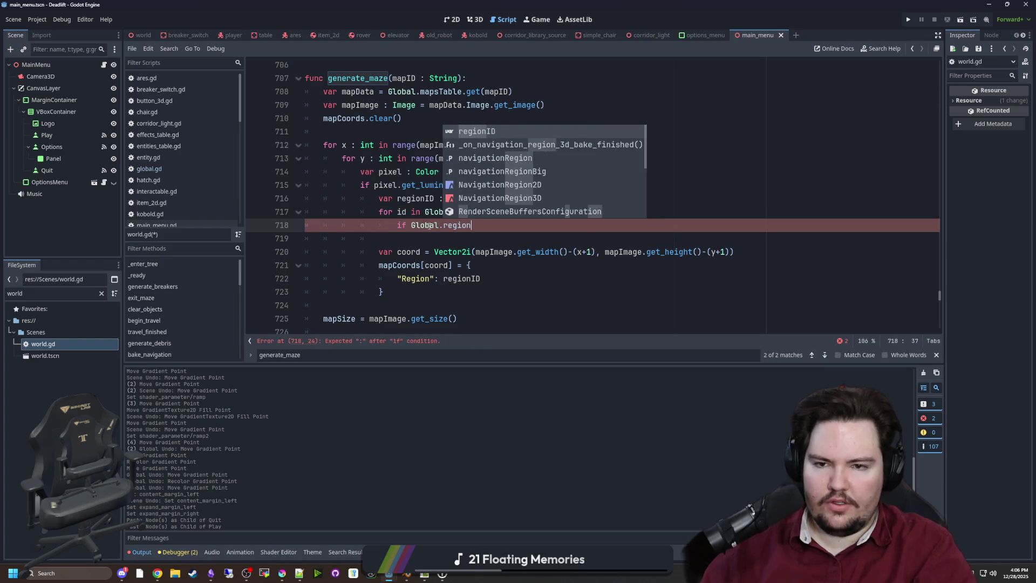
pyautogui.write('sTable.get')
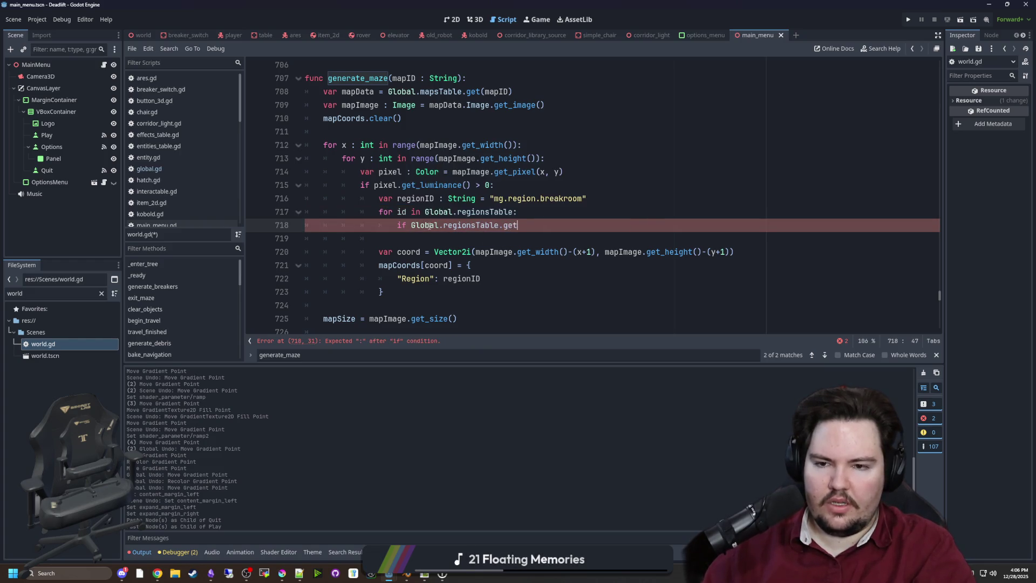
pyautogui.write('(id).Co')
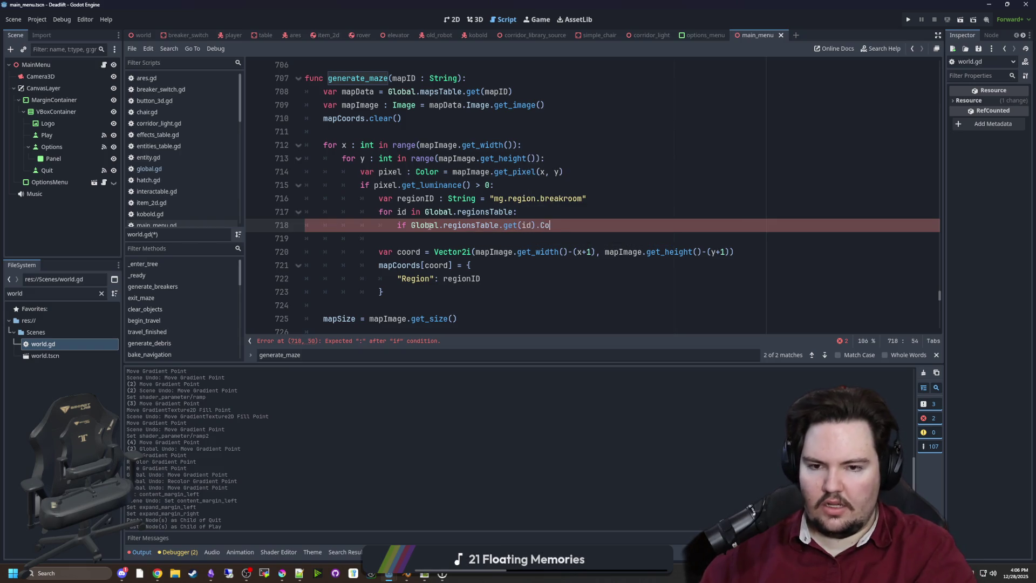
pyautogui.write('lor == pixe')
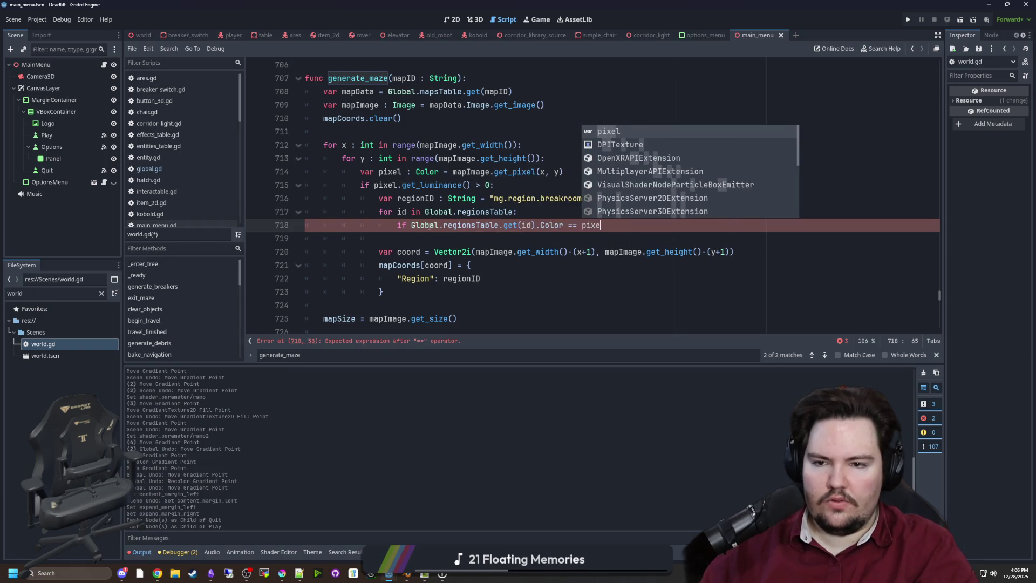
pyautogui.press('Return')
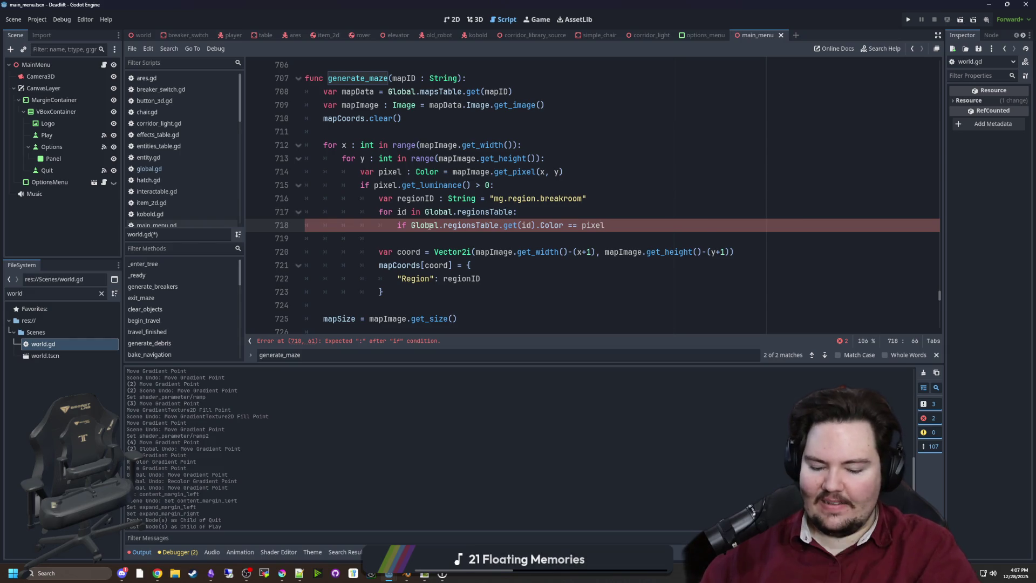
pyautogui.write(':')
pyautogui.press('Return')
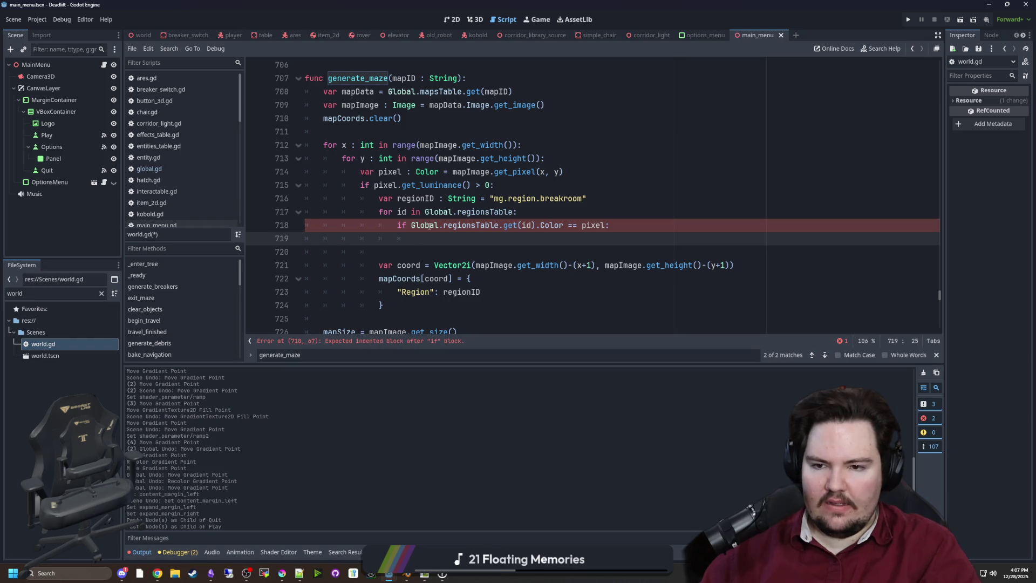
pyautogui.write('regionID = ')
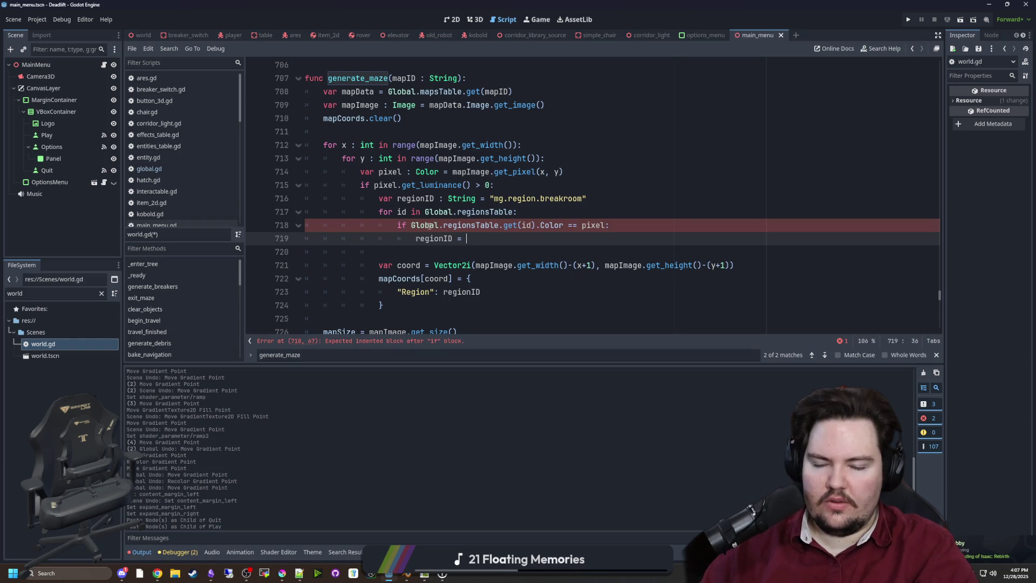
pyautogui.write('id')
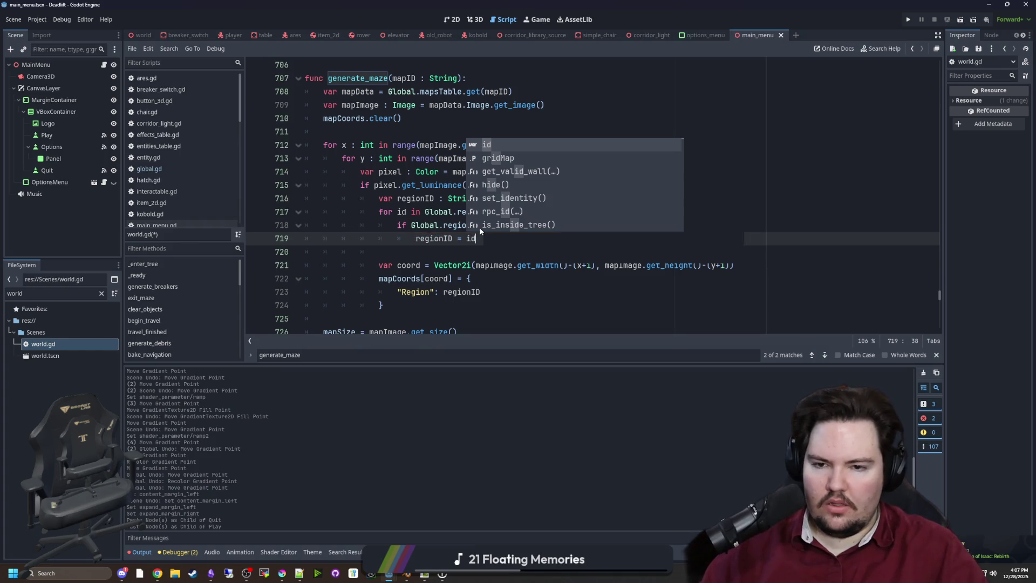
pyautogui.press('Return')
pyautogui.write('break')
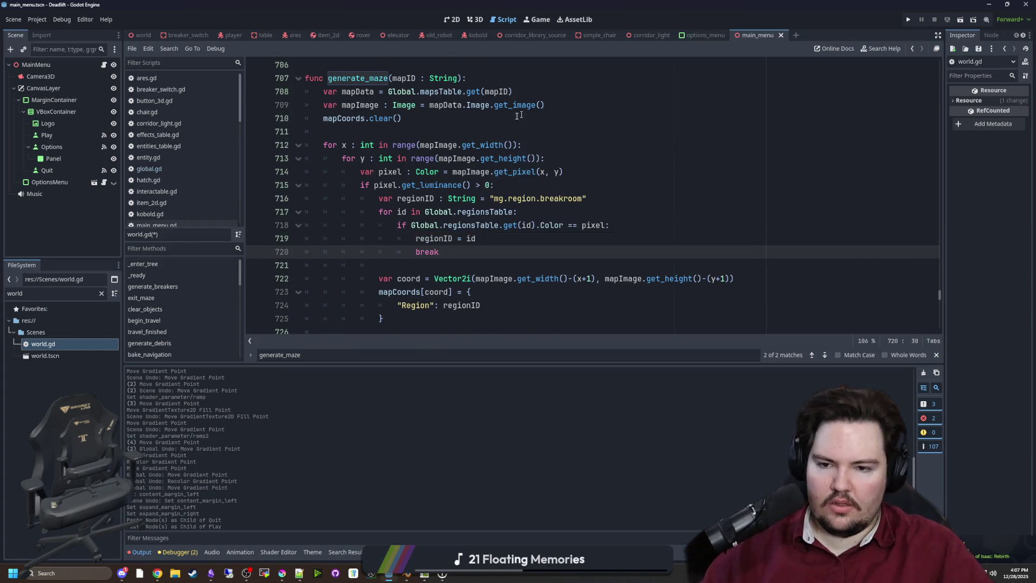
pyautogui.scroll(-1, 480, 229)
# Review the new regionID default, colour-match check and Region entry in generate_maze.
pyautogui.click(413, 238)
pyautogui.click(420, 225)
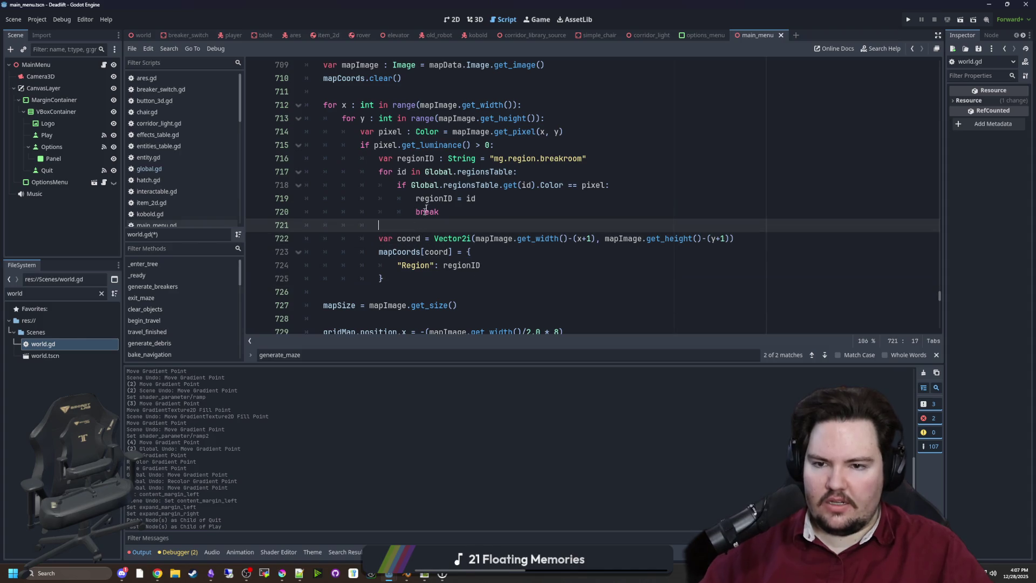
pyautogui.moveTo(373, 158); pyautogui.dragTo(621, 160)
pyautogui.click(621, 161)
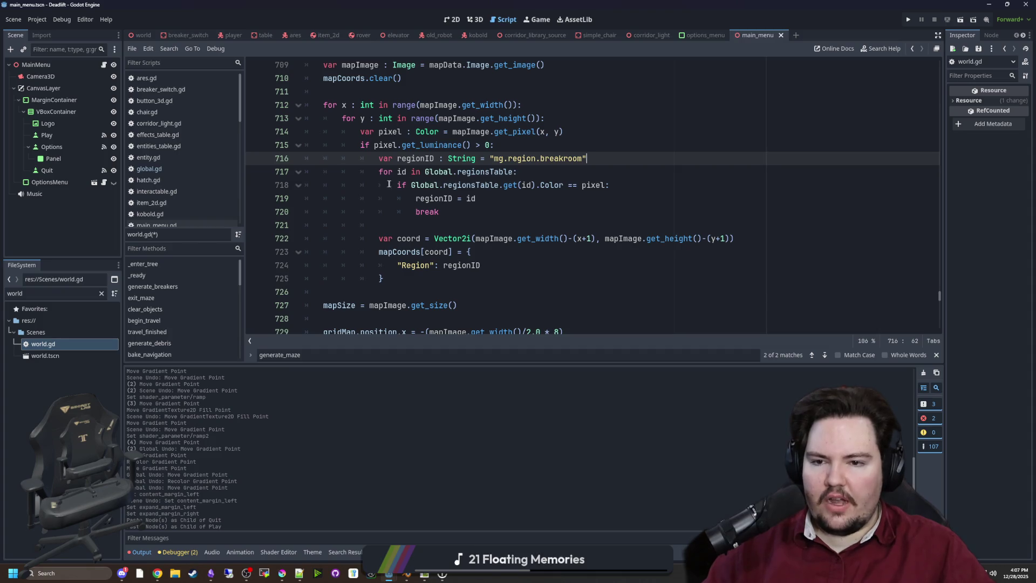
pyautogui.moveTo(389, 184); pyautogui.dragTo(611, 185)
pyautogui.click(610, 185)
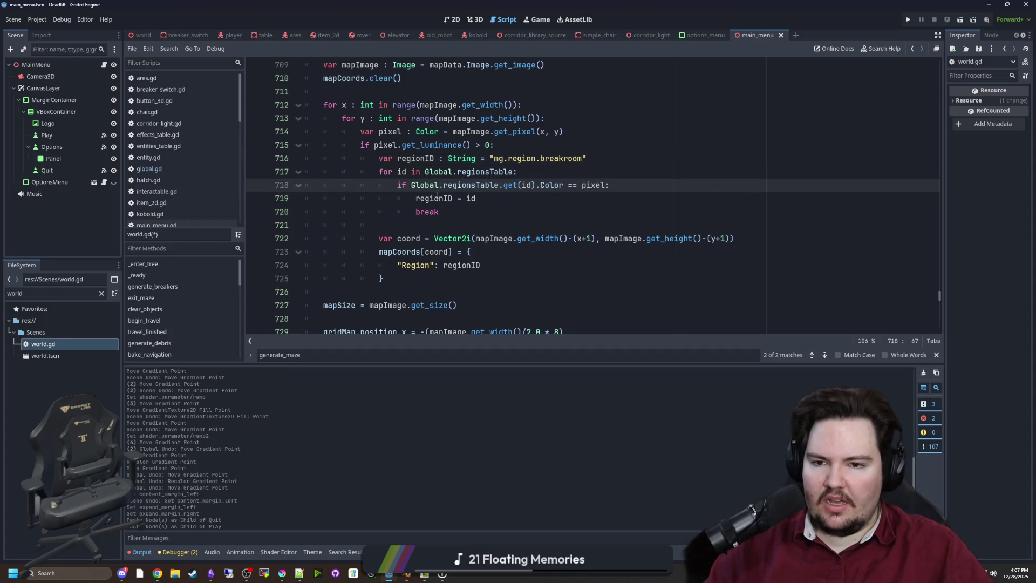
pyautogui.moveTo(414, 200)
pyautogui.mouseDown()
pyautogui.moveTo(452, 200)
pyautogui.moveTo(439, 213)
pyautogui.mouseUp()
pyautogui.click(439, 212)
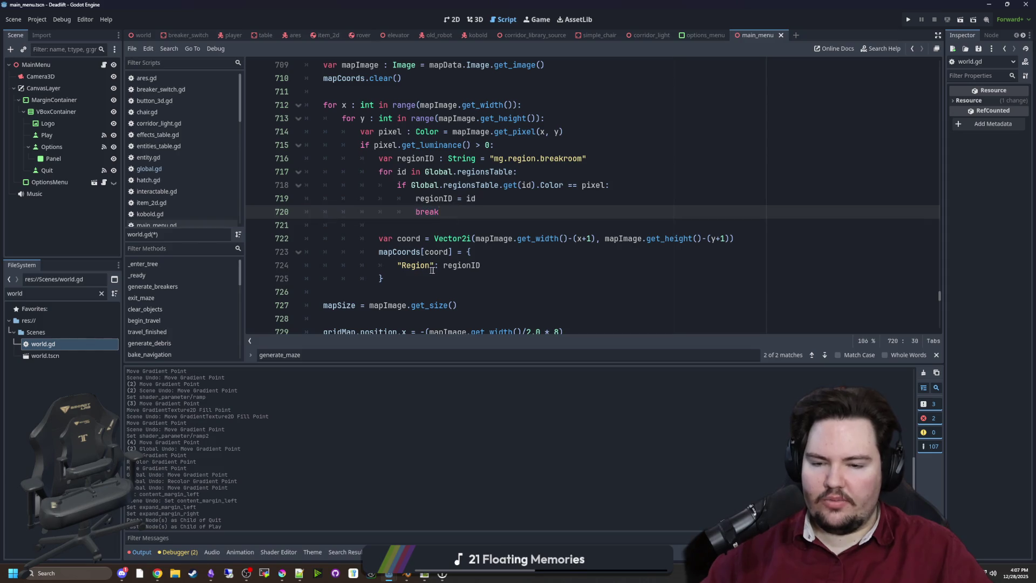
pyautogui.moveTo(501, 260)
pyautogui.mouseDown()
pyautogui.moveTo(397, 265)
pyautogui.moveTo(432, 253)
pyautogui.moveTo(483, 265)
pyautogui.mouseUp()
pyautogui.click(404, 274)
pyautogui.click(524, 264)
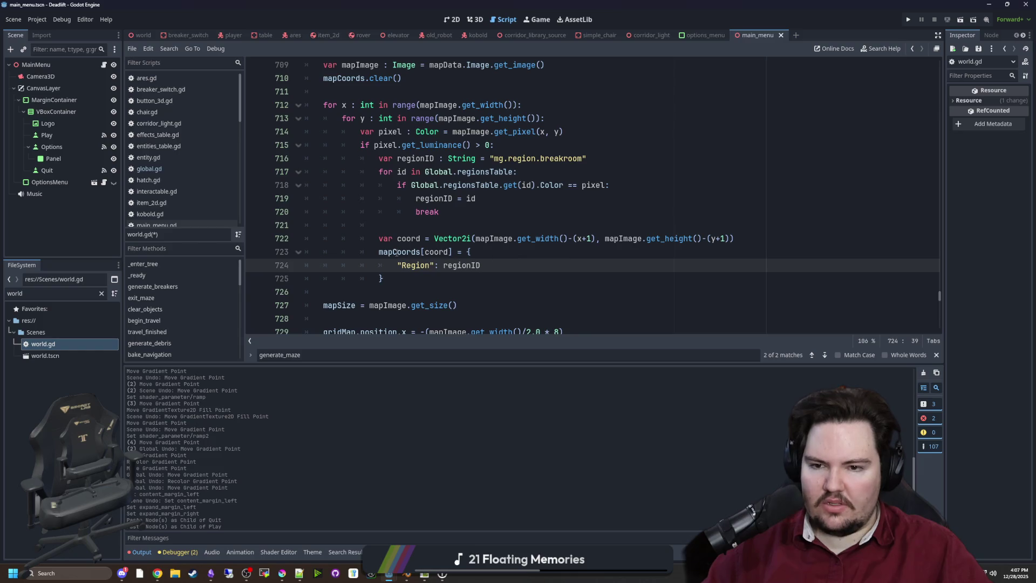
pyautogui.moveTo(379, 252); pyautogui.dragTo(463, 240)
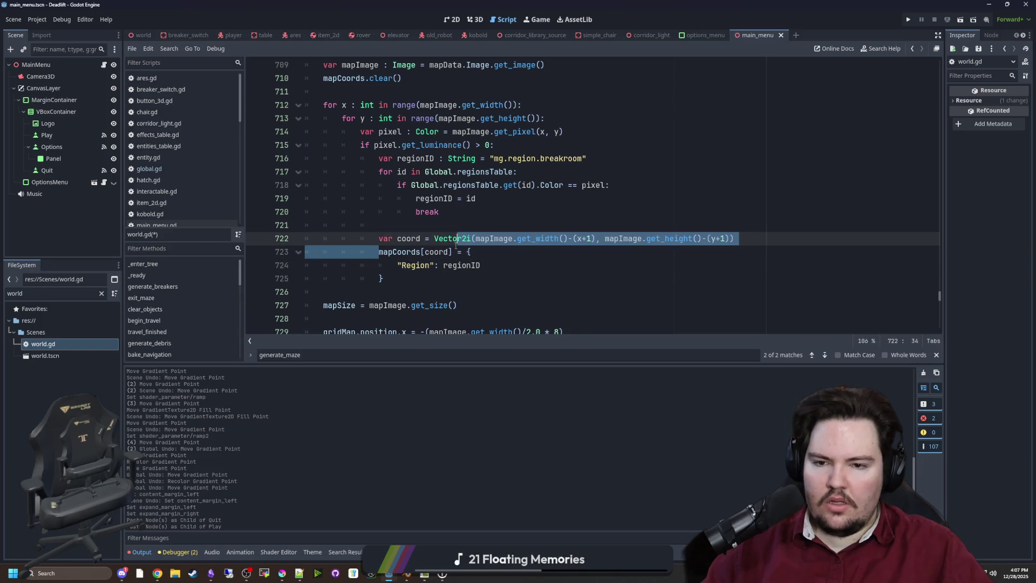
pyautogui.click(454, 225)
# Scroll through the rest of world.gd and save the script.
pyautogui.scroll(-2, 454, 226)
pyautogui.scroll(-1, 486, 210)
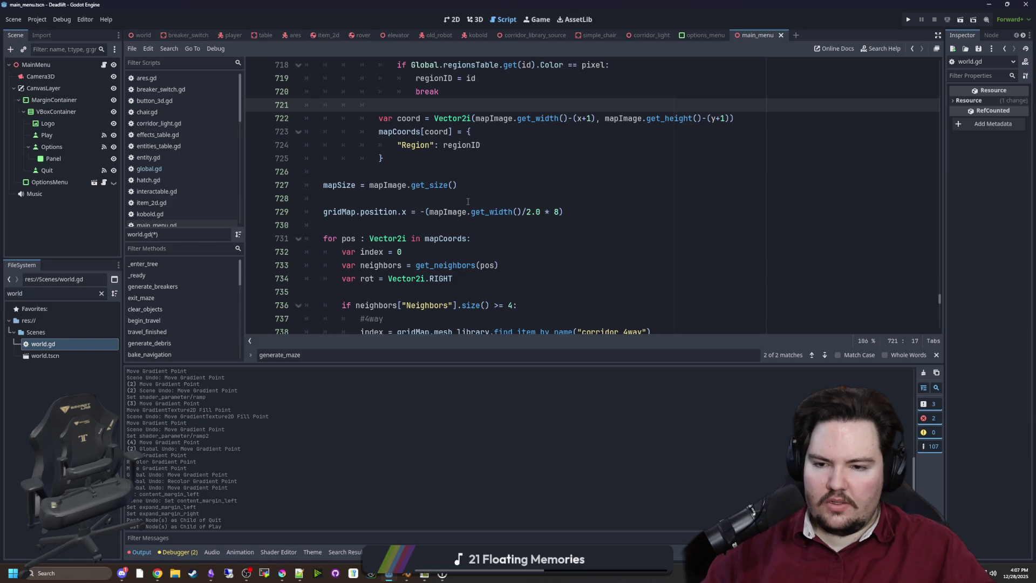
pyautogui.scroll(-4, 470, 195)
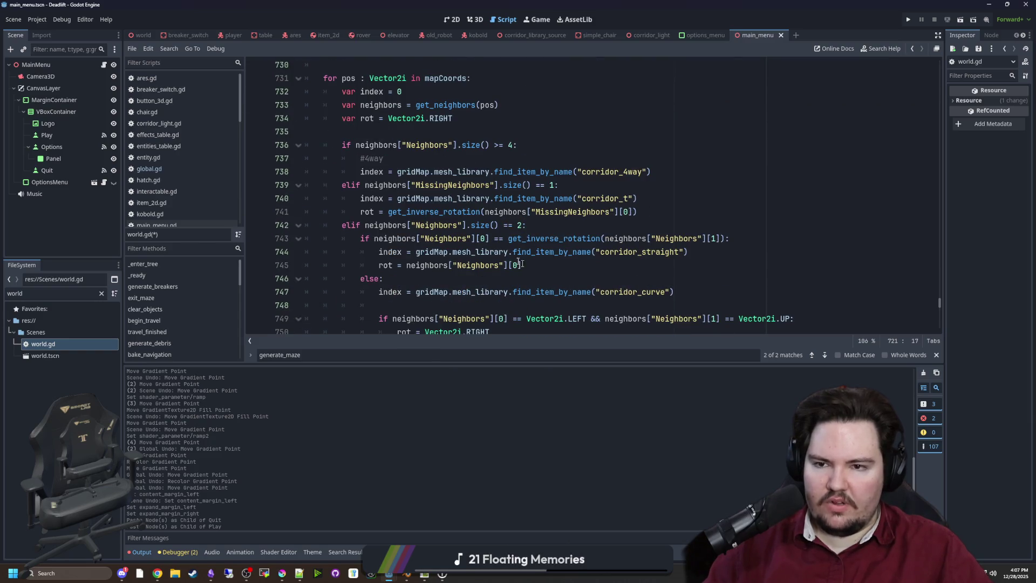
pyautogui.scroll(5, 521, 264)
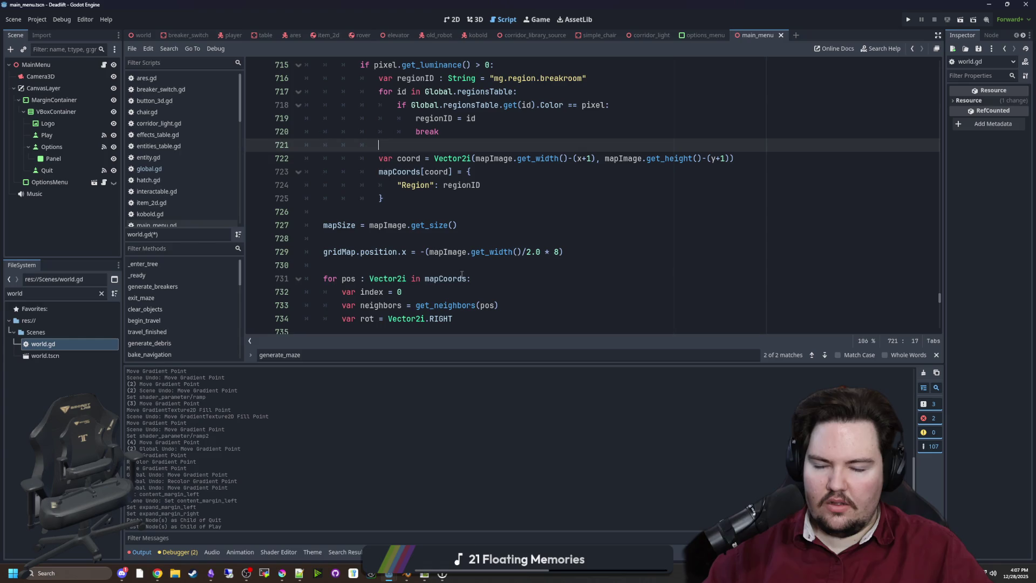
pyautogui.scroll(-3, 450, 276)
pyautogui.click(412, 212)
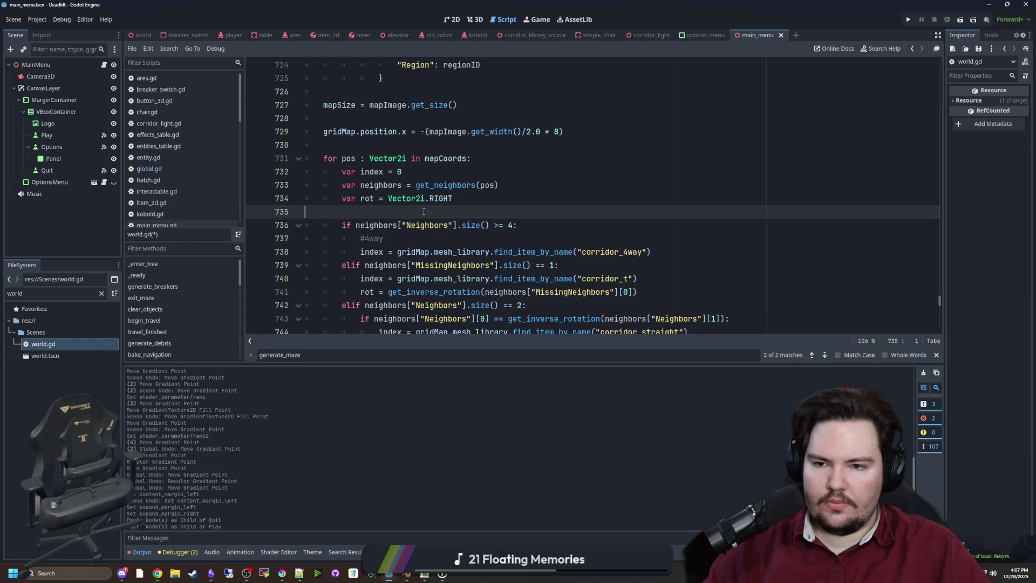
pyautogui.scroll(3, 423, 211)
pyautogui.scroll(-6, 423, 211)
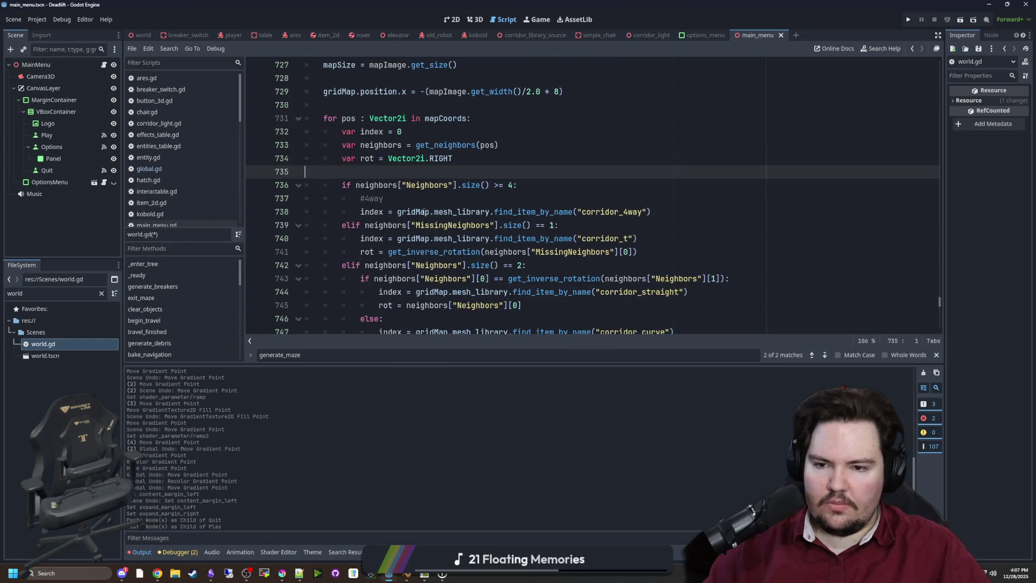
pyautogui.scroll(-5, 424, 212)
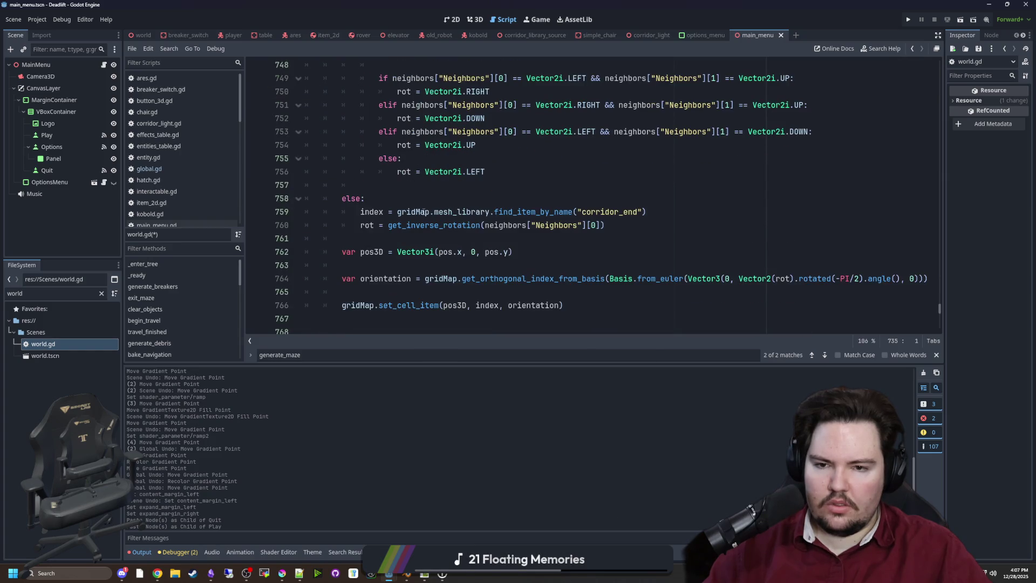
pyautogui.click(434, 187)
pyautogui.scroll(-3, 459, 184)
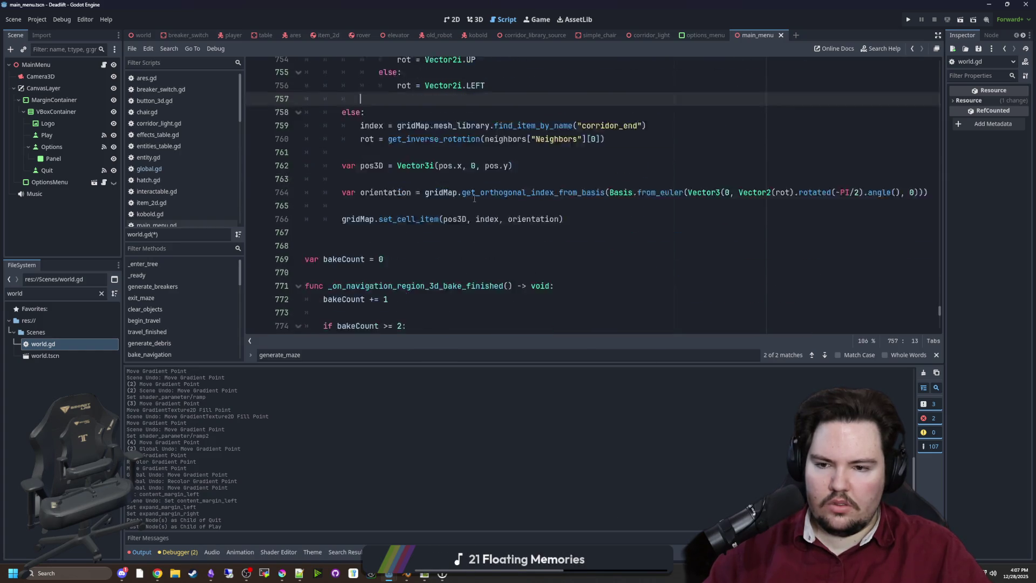
pyautogui.scroll(12, 469, 194)
pyautogui.scroll(2, 474, 198)
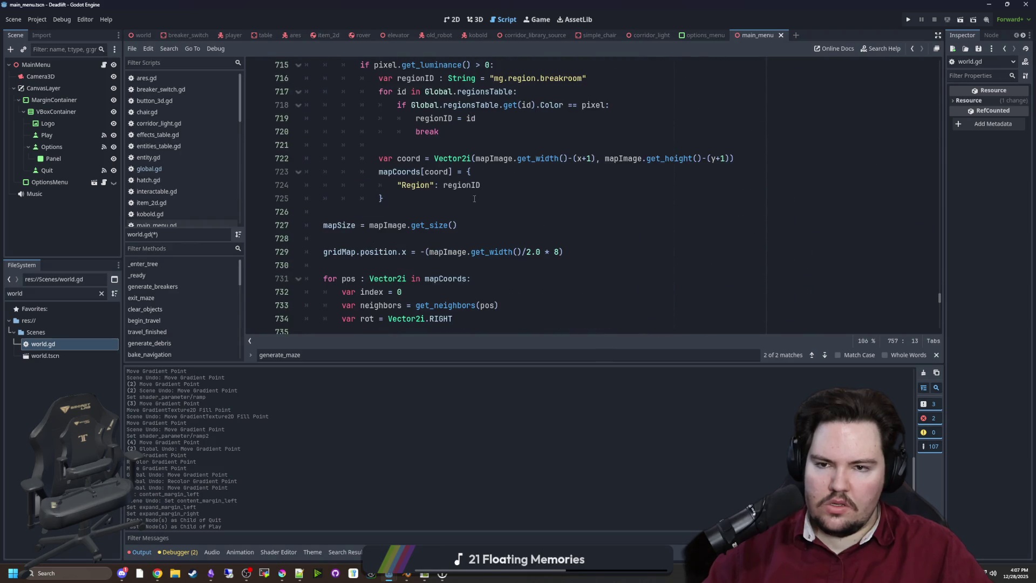
pyautogui.click(432, 198)
pyautogui.scroll(1, 428, 237)
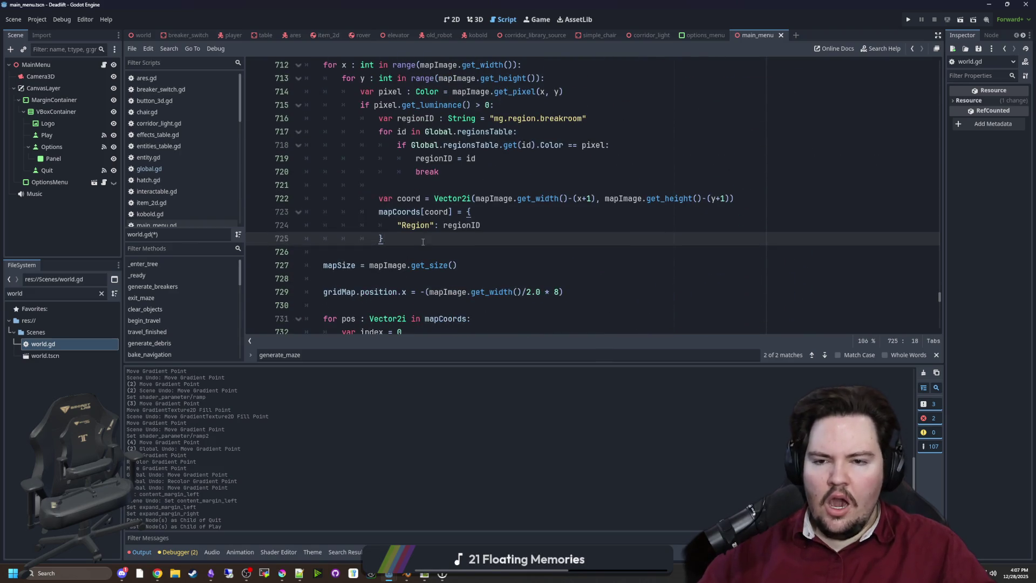
pyautogui.click(384, 257)
pyautogui.hotkey('ctrl', 's')
# Filter the files by 'reg' and open regions_table.gd.
pyautogui.doubleClick(21, 293)
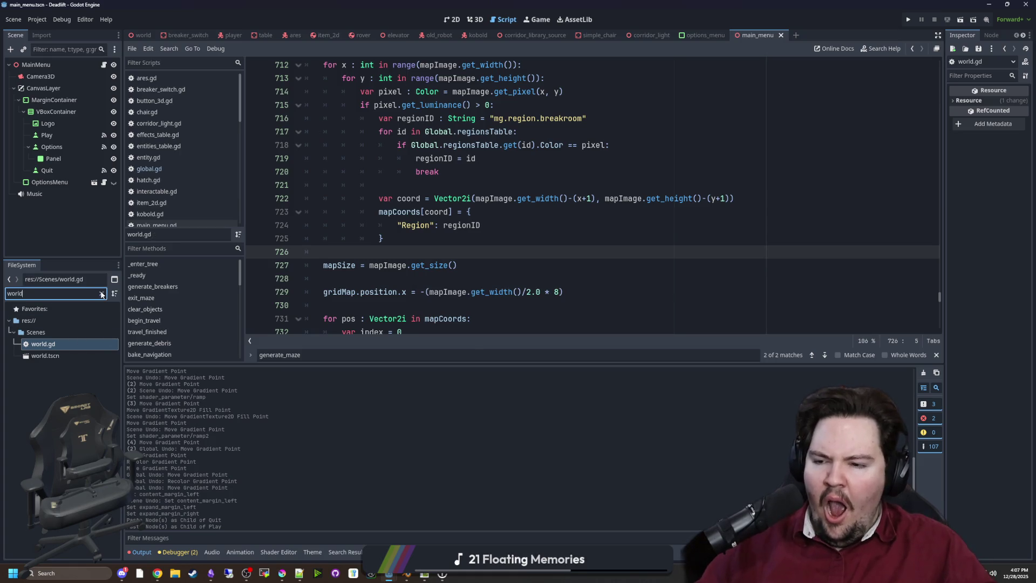
pyautogui.write('reg')
pyautogui.doubleClick(63, 380)
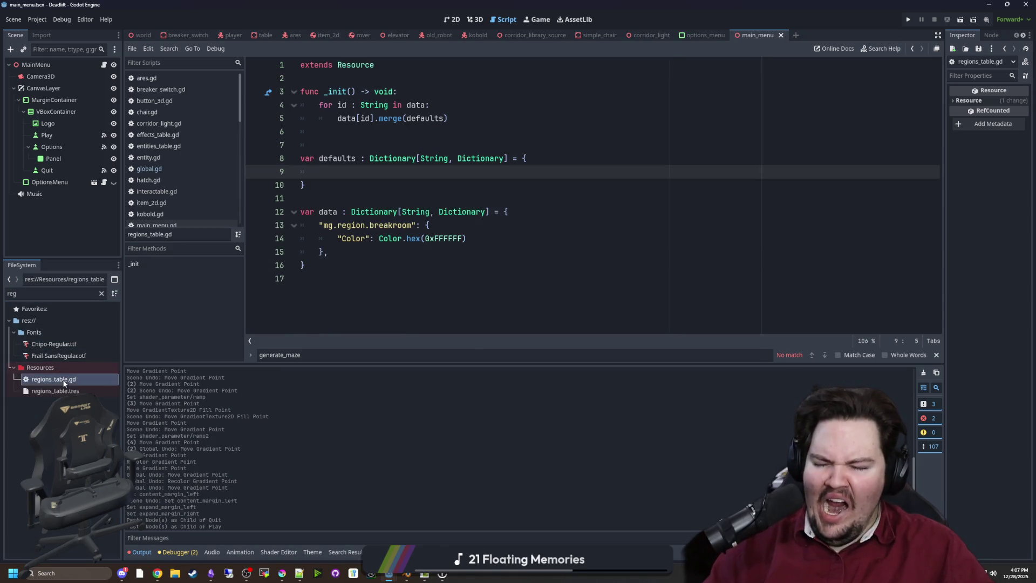
# Duplicate the mg.region.breakroom entry below itself and erase 'breakroom' from the copy's key.
pyautogui.moveTo(359, 256); pyautogui.dragTo(273, 227)
pyautogui.hotkey('ctrl', 'c')
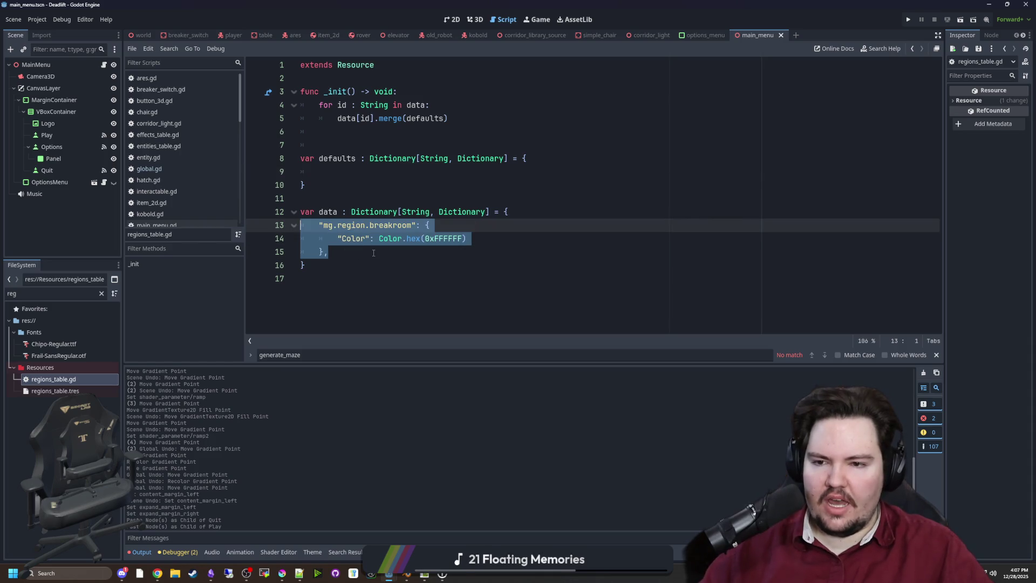
pyautogui.click(373, 253)
pyautogui.press('Return')
pyautogui.hotkey('ctrl', 'v')
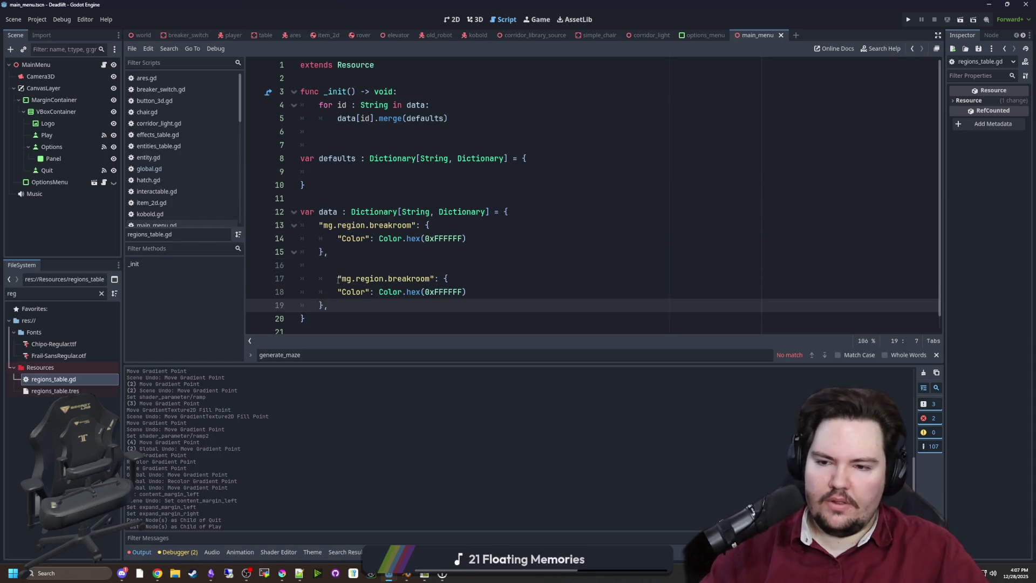
pyautogui.click(337, 279)
pyautogui.press('BackSpace')
pyautogui.doubleClick(413, 277)
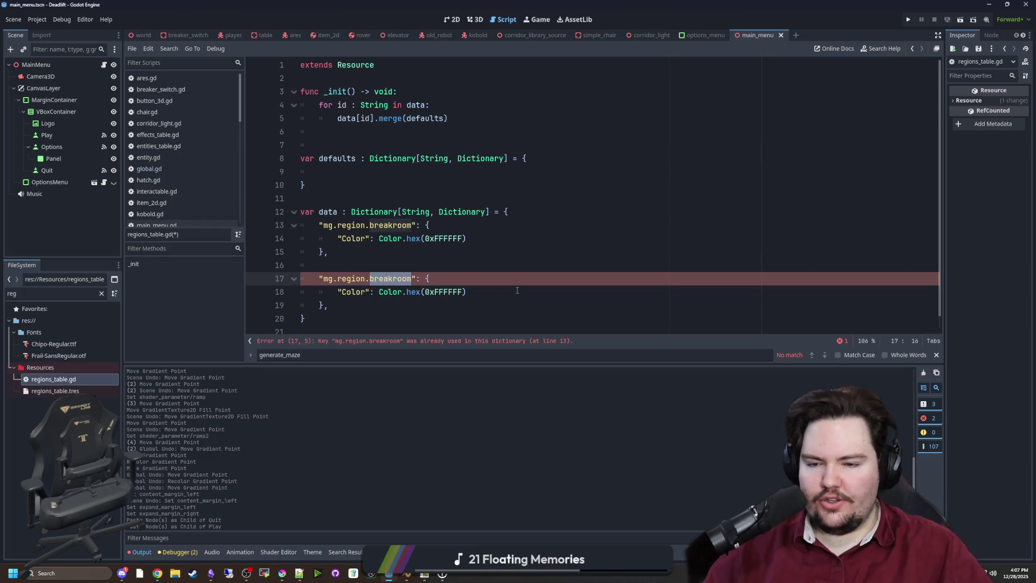
pyautogui.press('BackSpace')
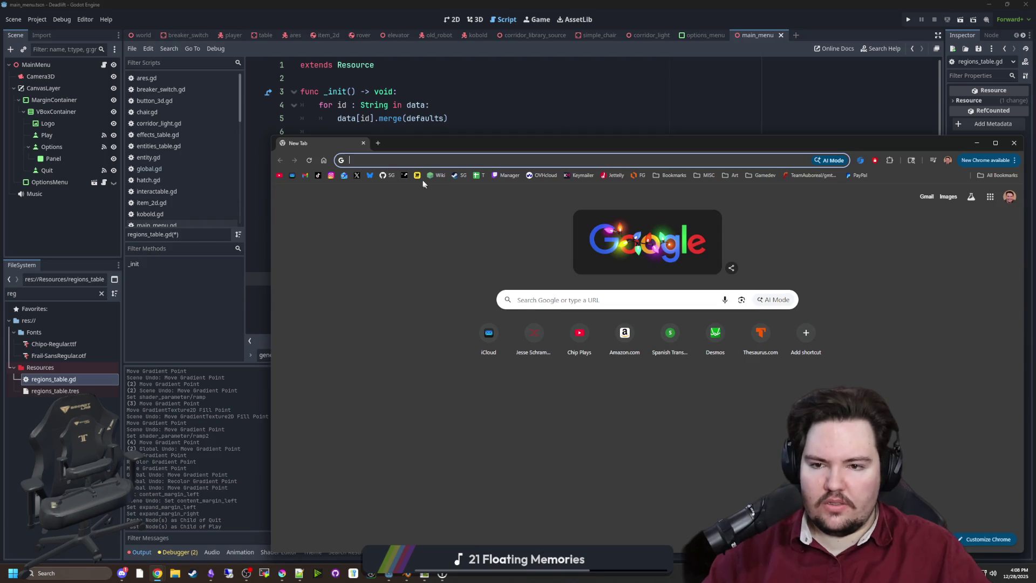
# Load the Miro dashboard in a maximised browser and open the Starground board.
pyautogui.click(417, 175)
pyautogui.moveTo(438, 143)
pyautogui.mouseDown()
pyautogui.moveTo(445, 365)
pyautogui.moveTo(362, 4)
pyautogui.mouseUp()
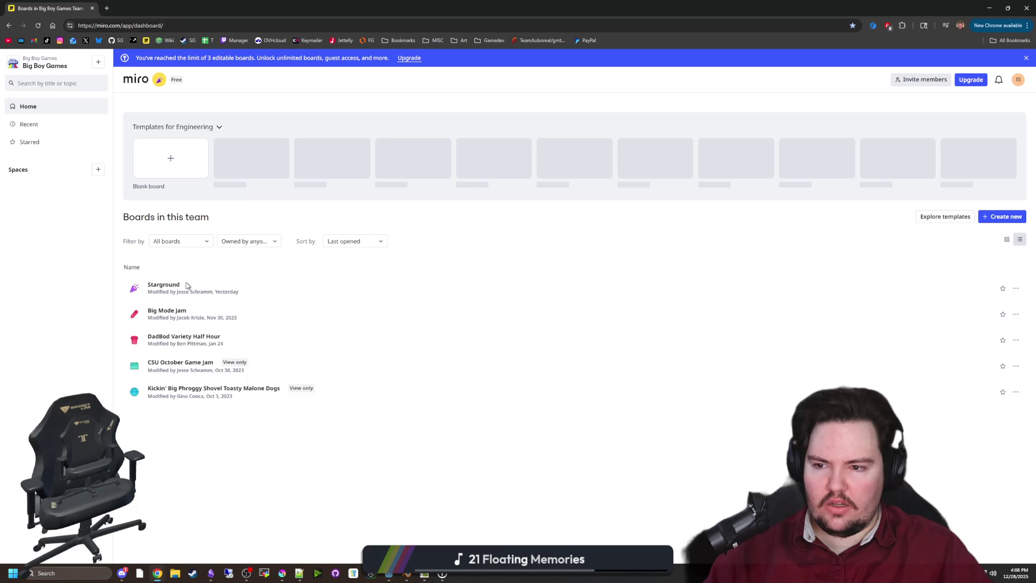
pyautogui.click(165, 306)
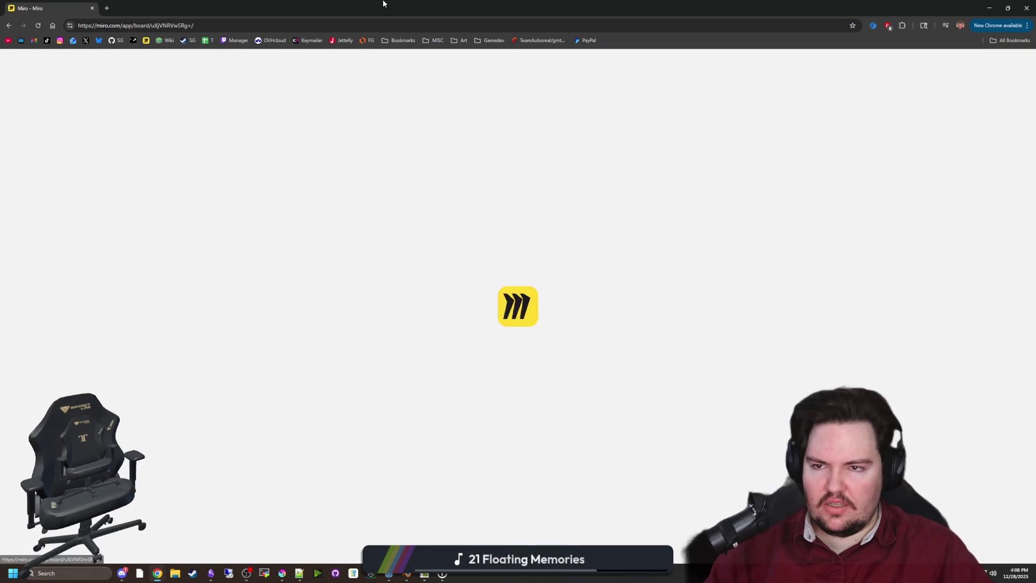
# Zoom around the Starground board's Levels/Biomes notes and floor-material sketches.
pyautogui.hotkey('alt', 'Tab')
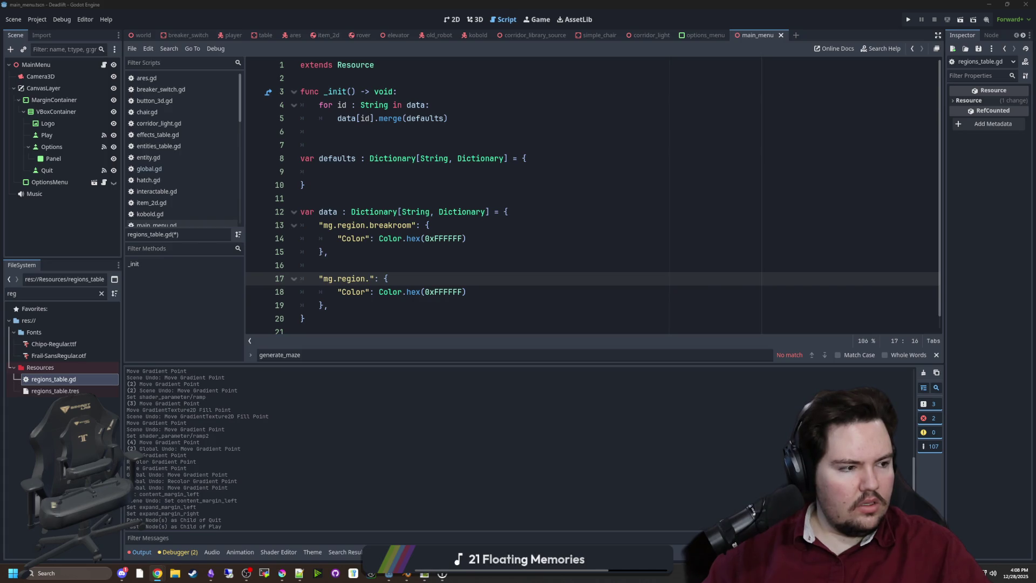
pyautogui.hotkey('alt', 'Tab')
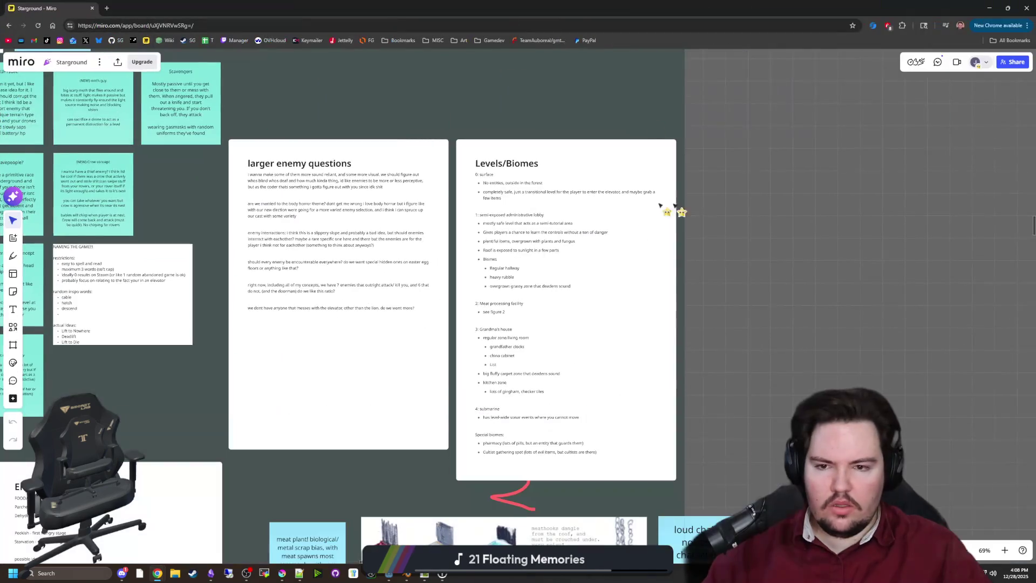
pyautogui.scroll(3, 637, 302)
pyautogui.scroll(-1, 437, 363)
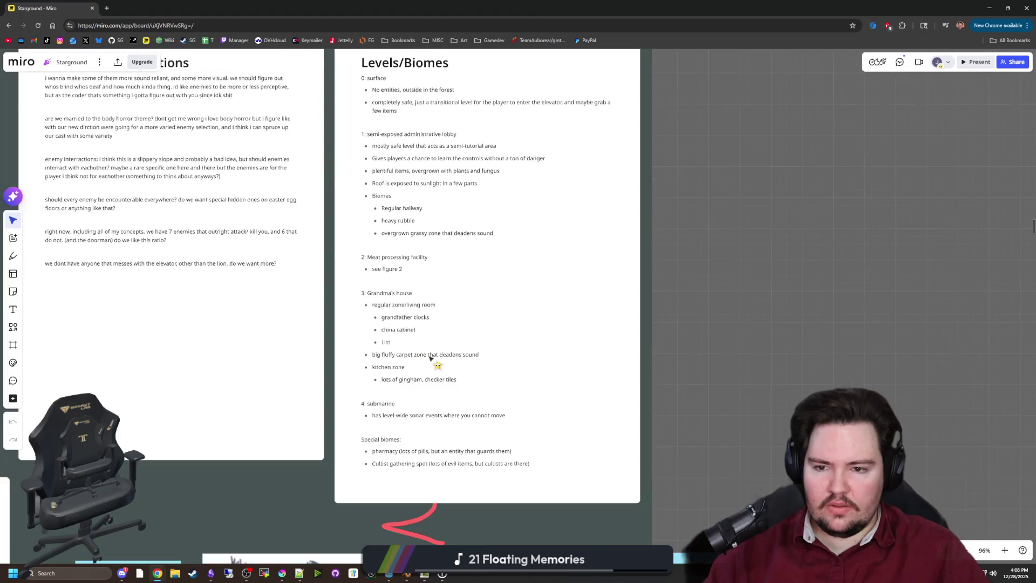
pyautogui.scroll(3, 416, 334)
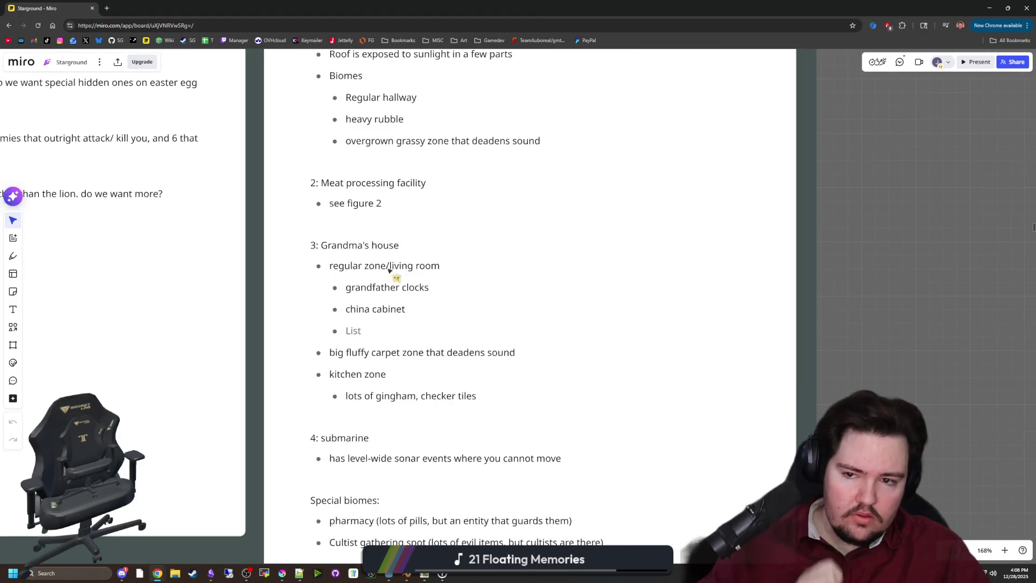
pyautogui.scroll(-2, 393, 202)
pyautogui.scroll(-2, 396, 157)
pyautogui.scroll(10, 331, 507)
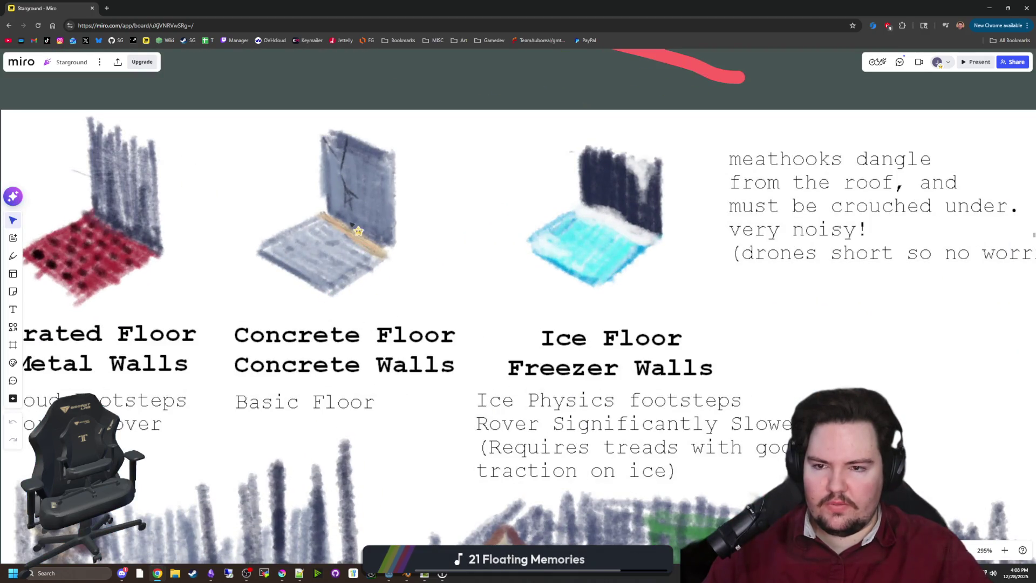
pyautogui.scroll(-3, 355, 227)
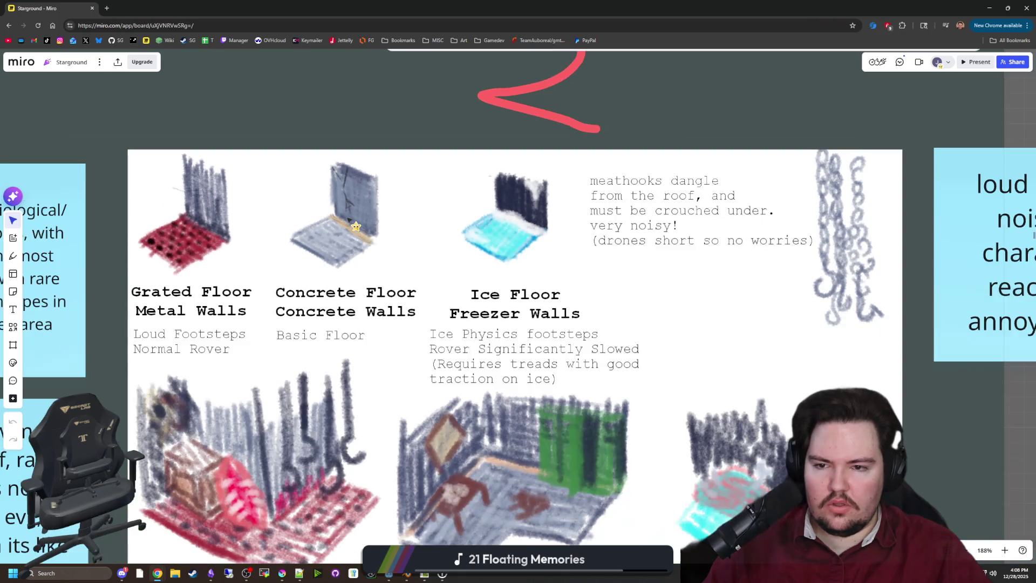
pyautogui.scroll(-4, 349, 217)
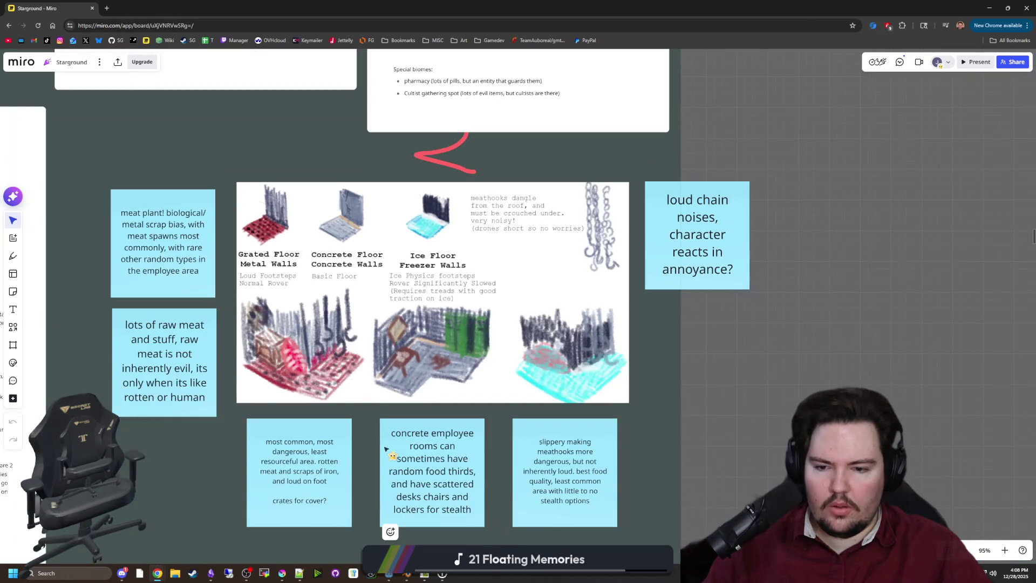
pyautogui.scroll(2, 392, 437)
pyautogui.scroll(2, 454, 324)
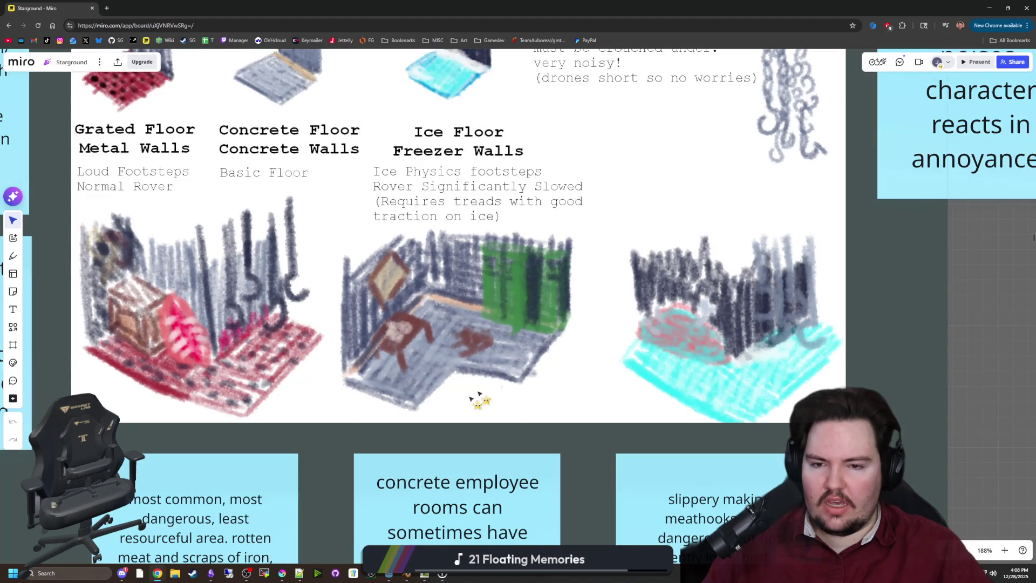
pyautogui.scroll(1, 475, 399)
pyautogui.scroll(-2, 464, 415)
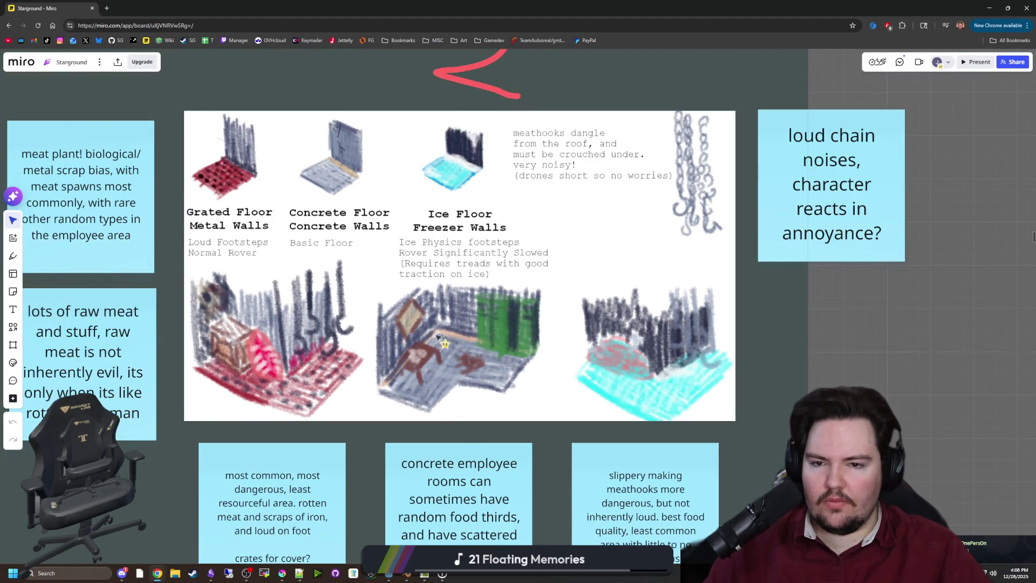
pyautogui.scroll(1, 366, 179)
pyautogui.scroll(1, 381, 192)
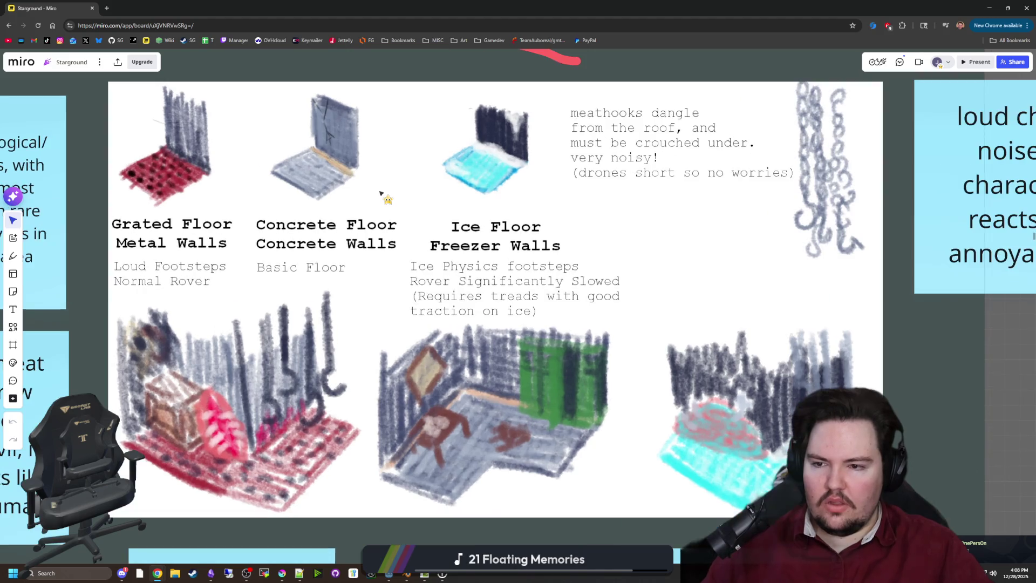
pyautogui.scroll(-3, 369, 215)
pyautogui.scroll(-1, 367, 215)
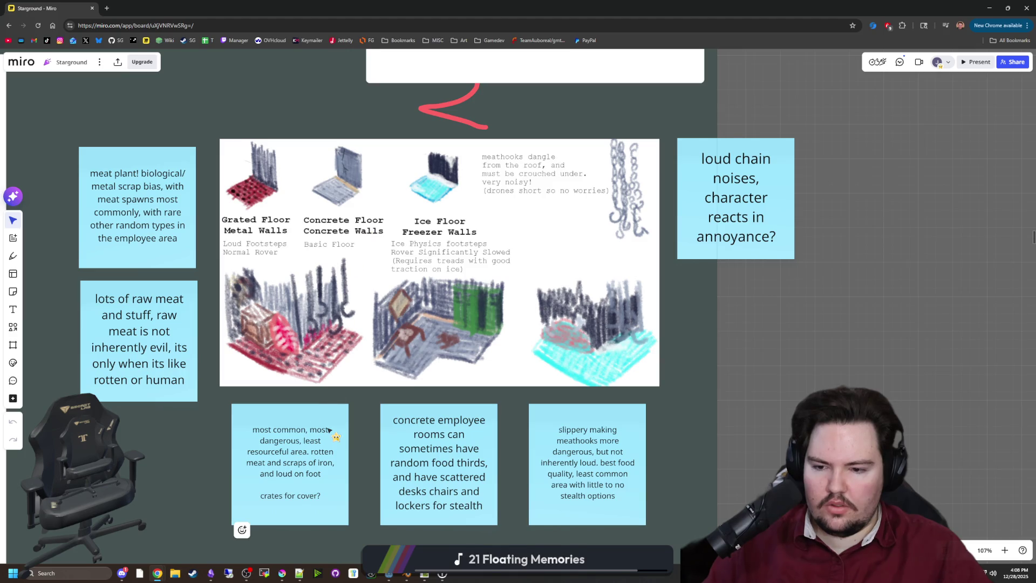
pyautogui.scroll(3, 623, 313)
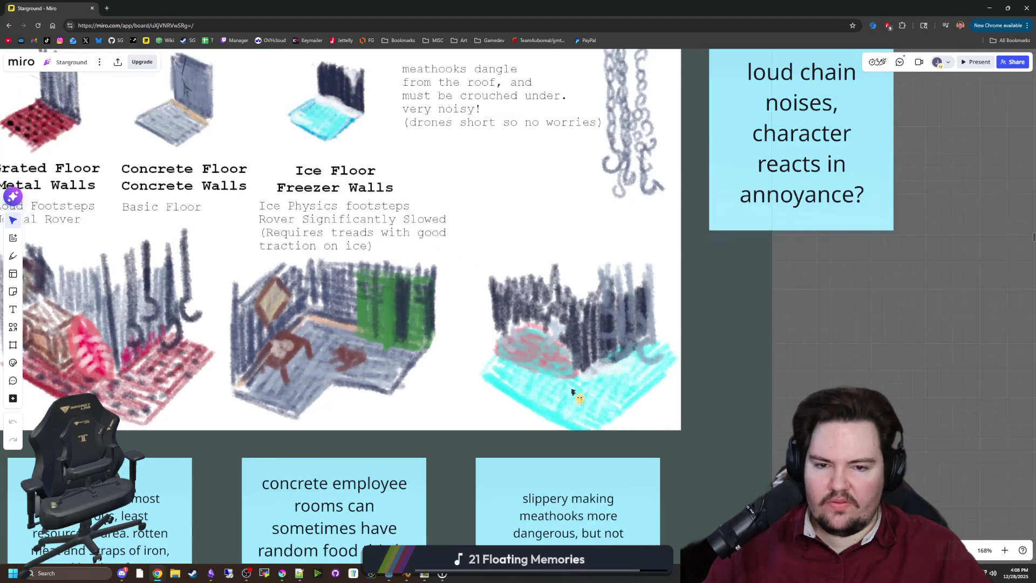
pyautogui.scroll(-3, 541, 336)
pyautogui.hotkey('alt', 'Tab')
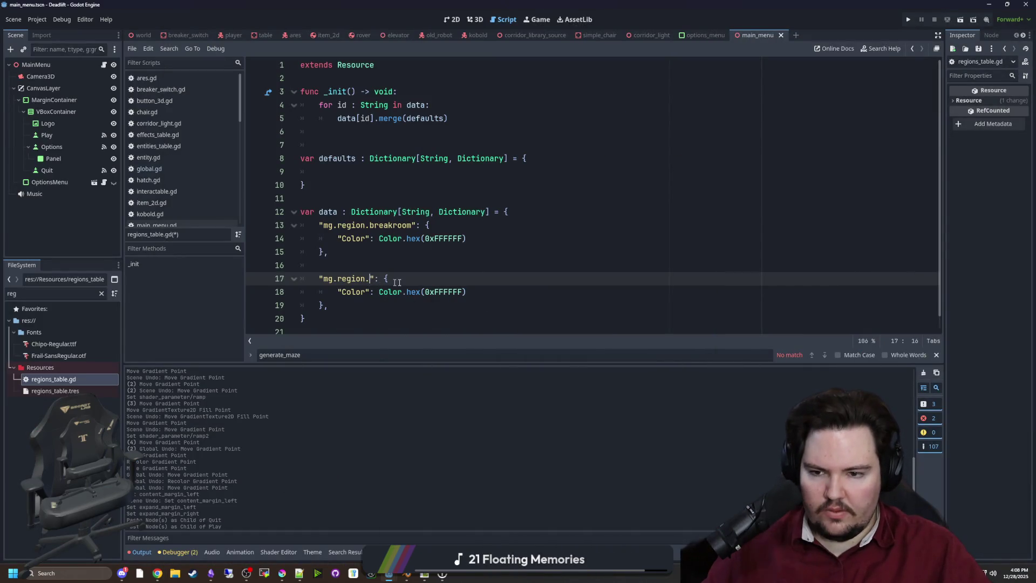
# Name the second region mg.region.freezer and paste a copy of its entry below.
pyautogui.write('mea')
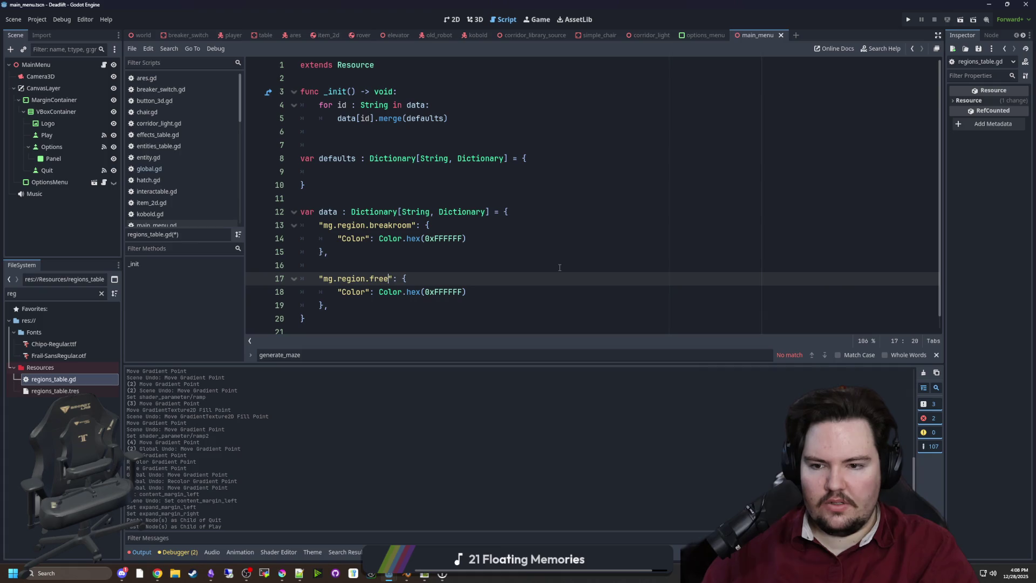
pyautogui.scroll(-1, 560, 267)
pyautogui.moveTo(328, 292); pyautogui.dragTo(286, 266)
pyautogui.hotkey('ctrl', 'c')
pyautogui.click(336, 292)
pyautogui.press('Return')
pyautogui.press('Return')
pyautogui.hotkey('ctrl', 'v')
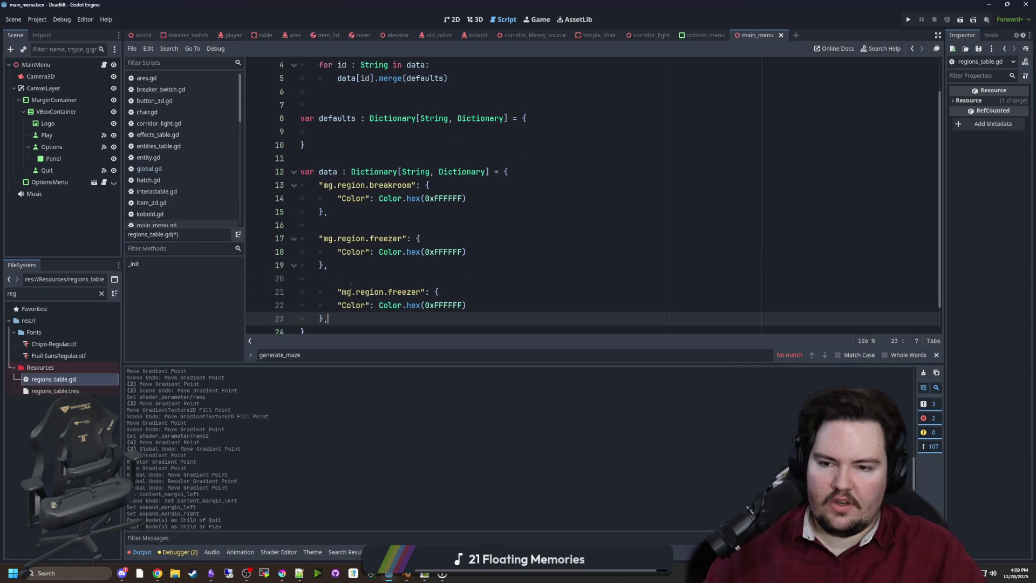
# Rename the copied entry's region from freezer to butcher.
pyautogui.click(336, 292)
pyautogui.moveTo(404, 292); pyautogui.dragTo(370, 291)
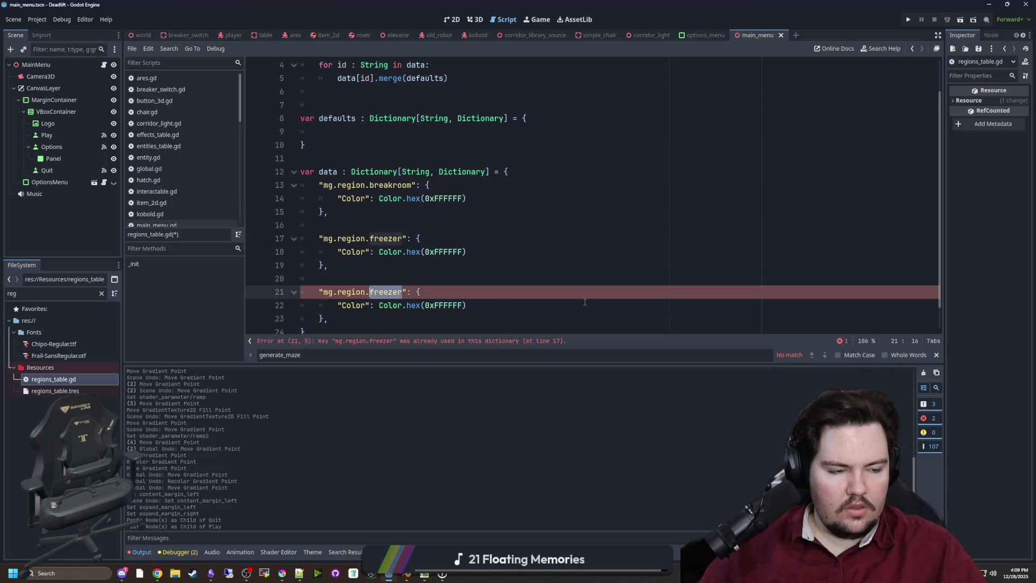
pyautogui.write('butcher')
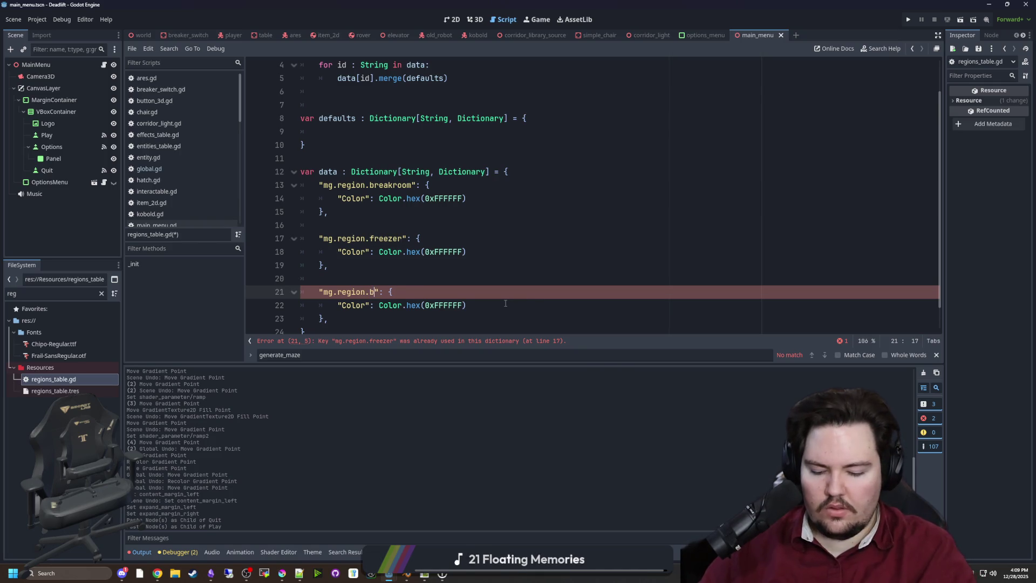
pyautogui.click(540, 268)
pyautogui.hotkey('alt', 'Tab')
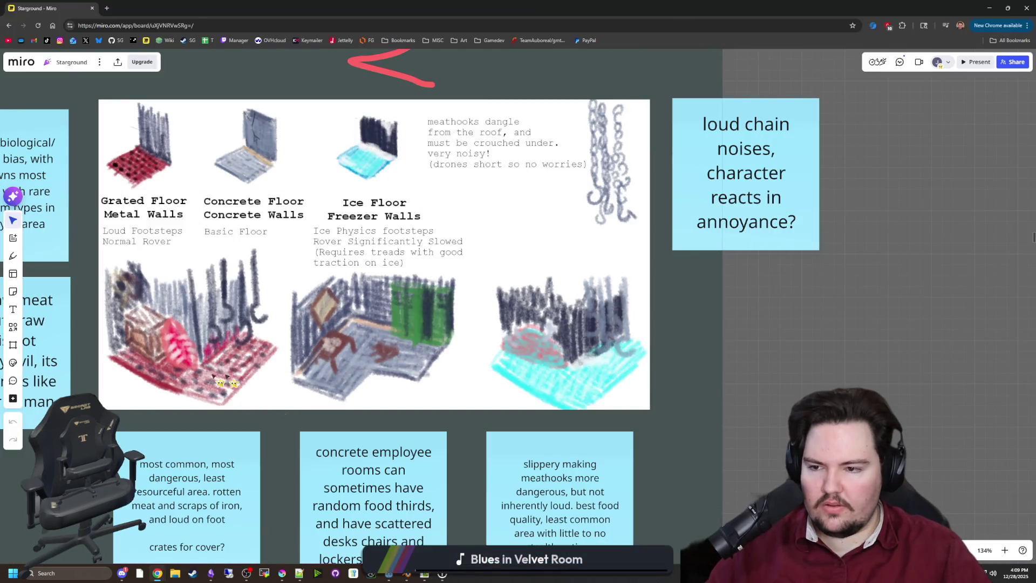
pyautogui.hscroll(-2, 221, 383)
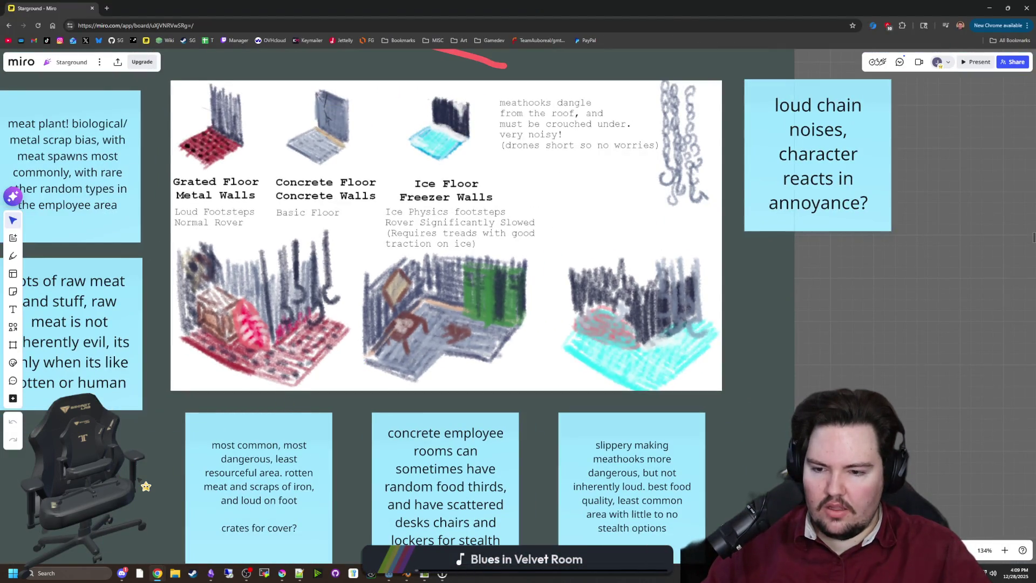
pyautogui.hscroll(-2, 146, 486)
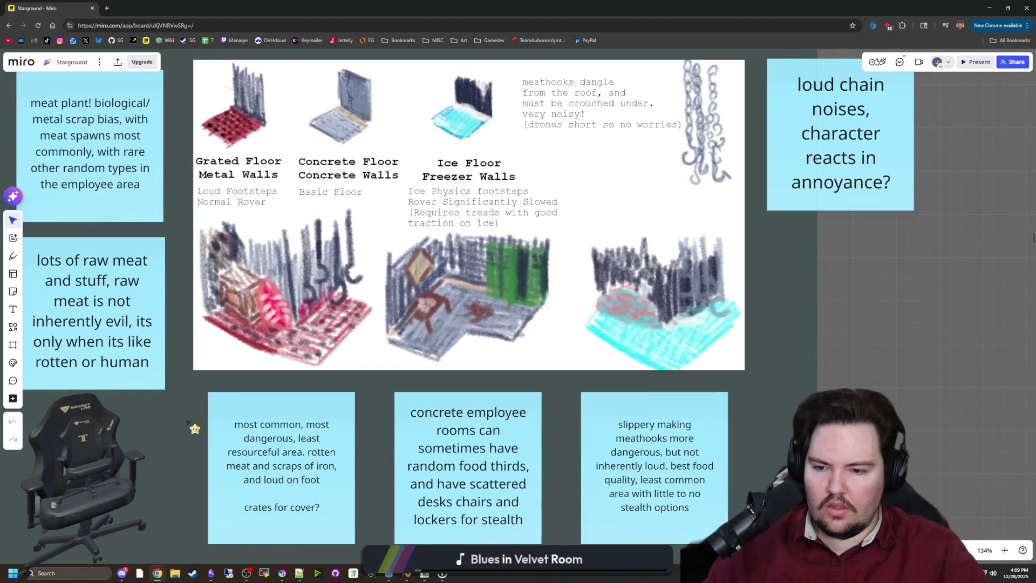
pyautogui.moveTo(195, 428)
pyautogui.mouseDown()
pyautogui.moveTo(210, 484)
pyautogui.moveTo(401, 502)
pyautogui.mouseUp()
pyautogui.hscroll(3, 401, 501)
pyautogui.scroll(-1, 401, 502)
pyautogui.hscroll(2, 287, 540)
pyautogui.scroll(-1, 287, 539)
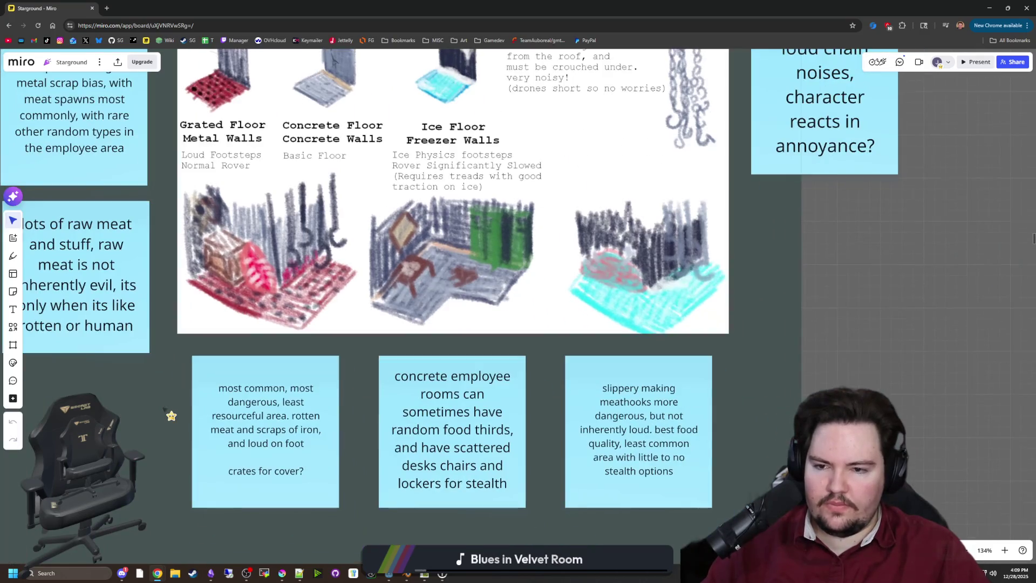
pyautogui.scroll(2, 168, 367)
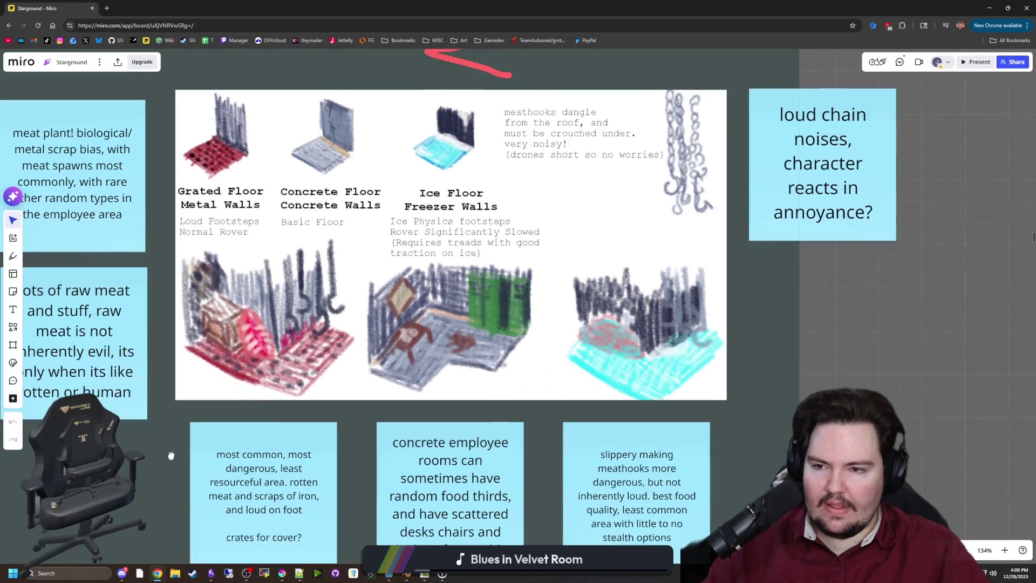
pyautogui.moveTo(171, 456); pyautogui.dragTo(176, 421)
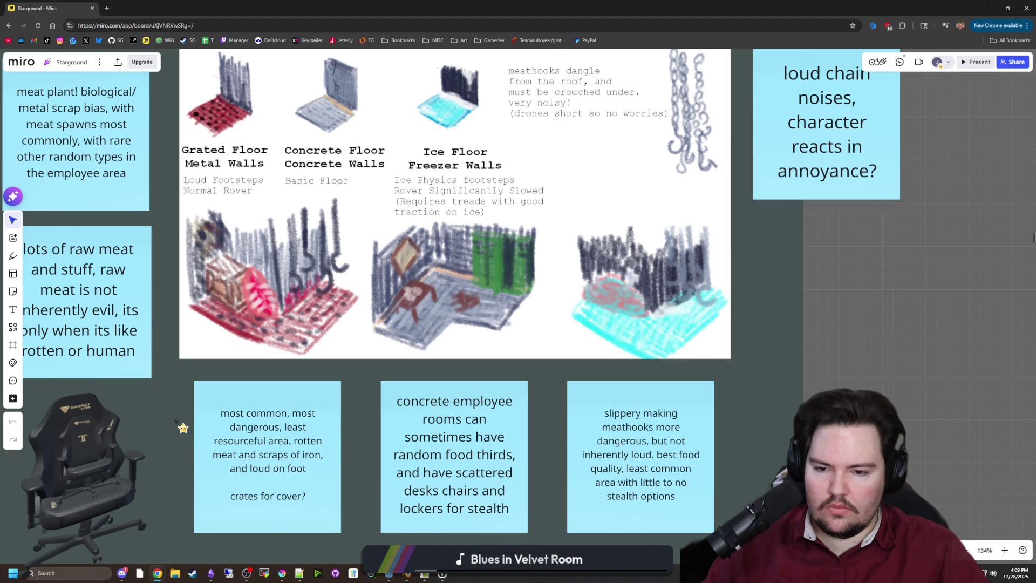
pyautogui.moveTo(175, 421)
pyautogui.mouseDown()
pyautogui.moveTo(170, 435)
pyautogui.moveTo(271, 485)
pyautogui.moveTo(260, 443)
pyautogui.mouseUp()
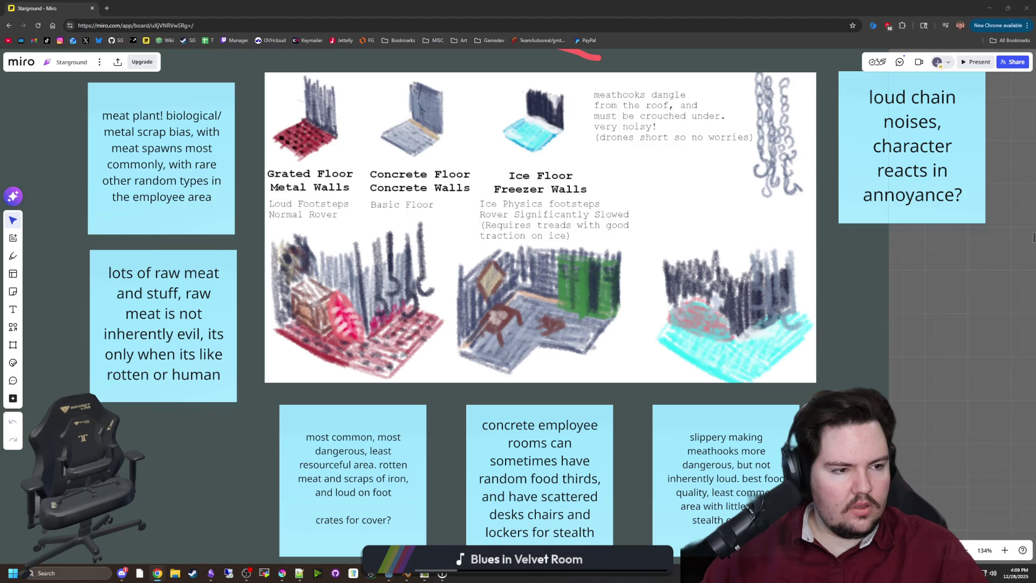
pyautogui.press('super+shift+Right')
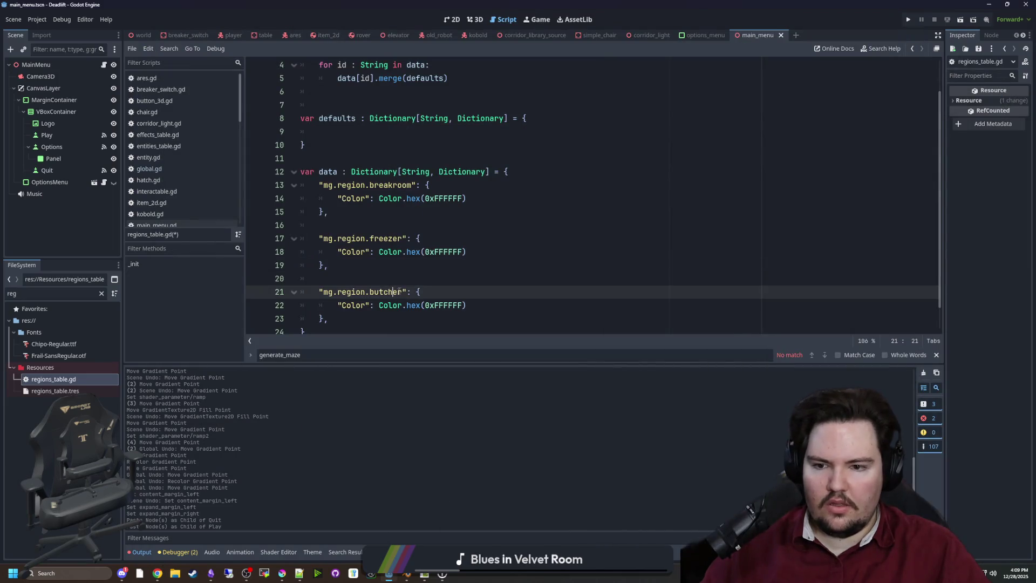
pyautogui.write('y')
# Place the caret on the blank lines 20 and 16 between the regions_table.gd entries.
pyautogui.click(419, 275)
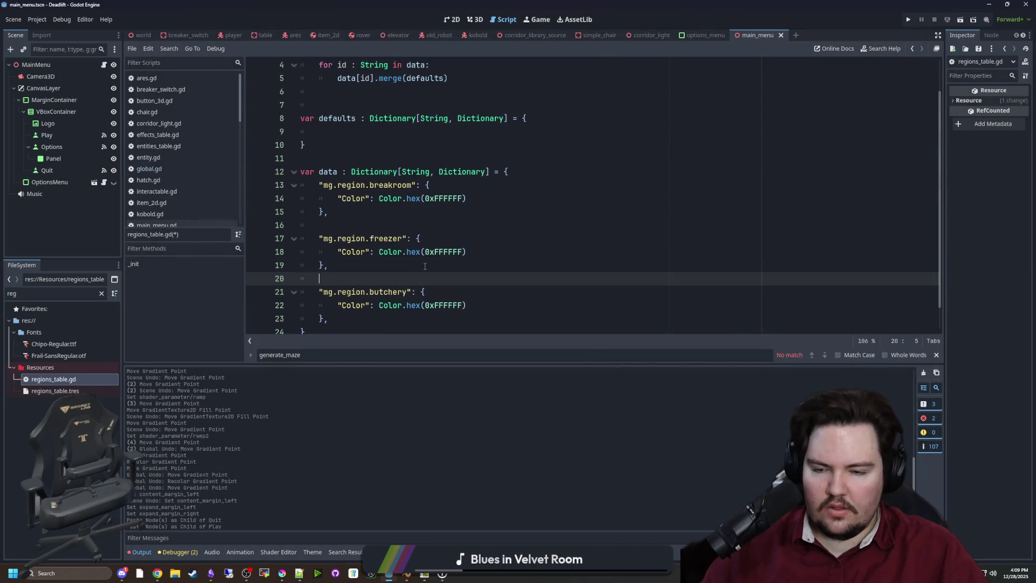
pyautogui.click(411, 221)
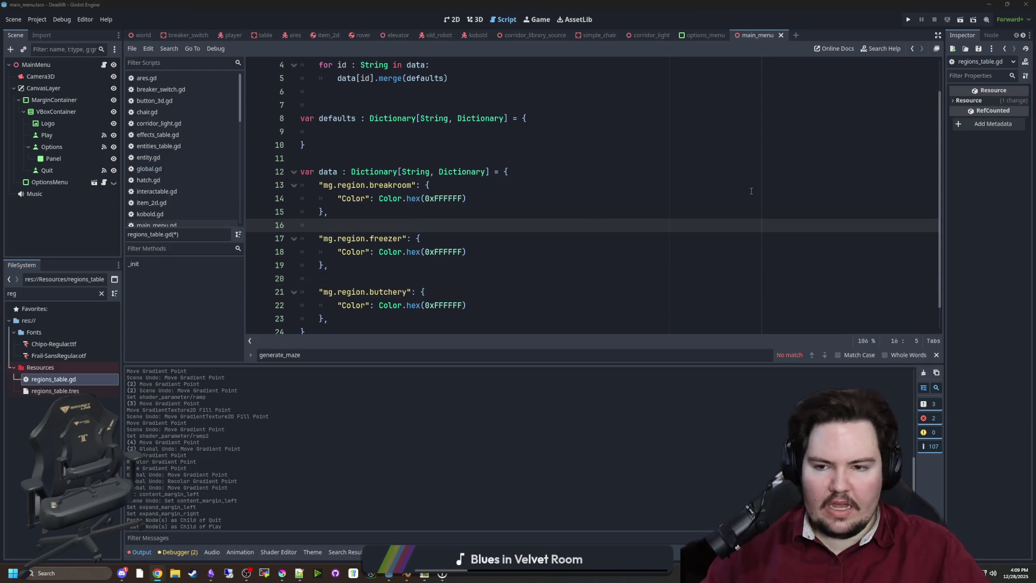
pyautogui.click(282, 572)
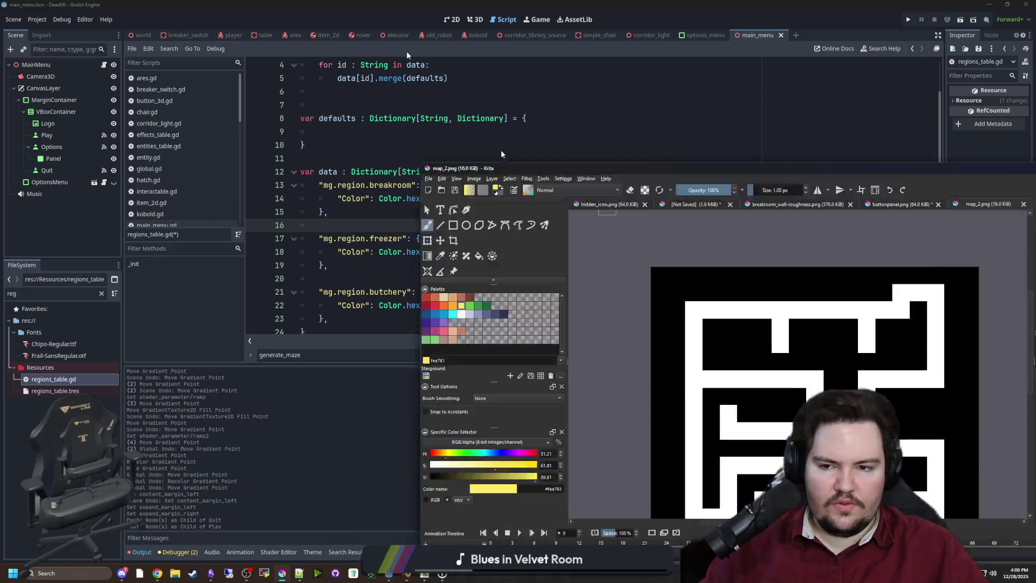
# Maximise Krita and pick pure blue #0000ff in the RGB colour selector.
pyautogui.doubleClick(502, 168)
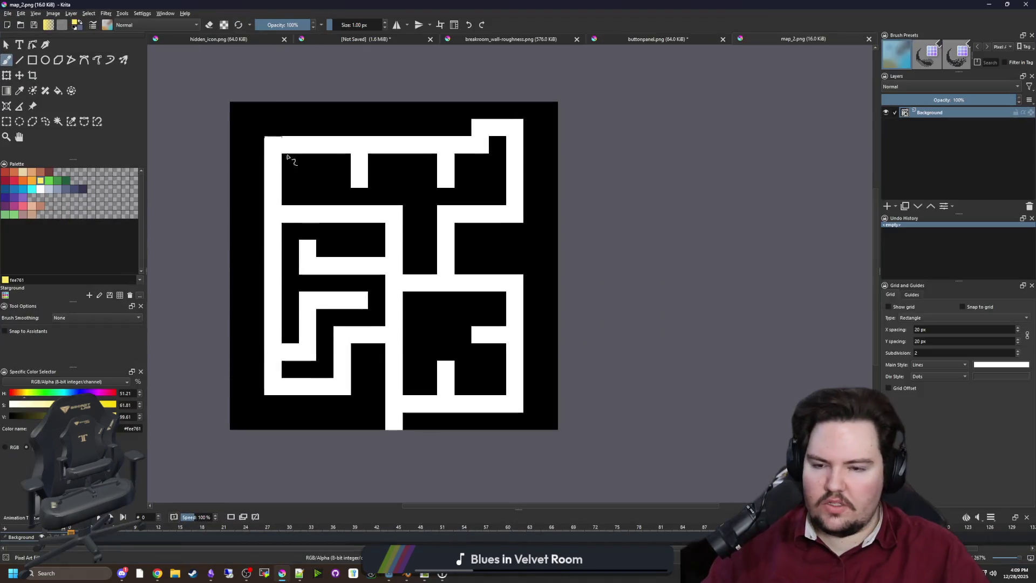
pyautogui.scroll(1, 335, 213)
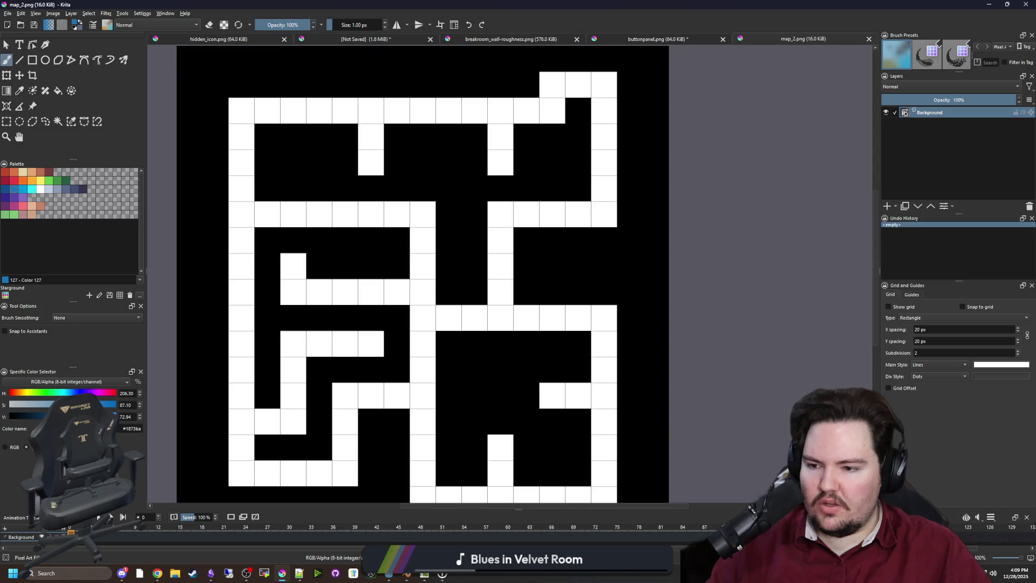
pyautogui.moveTo(97, 404); pyautogui.dragTo(140, 405)
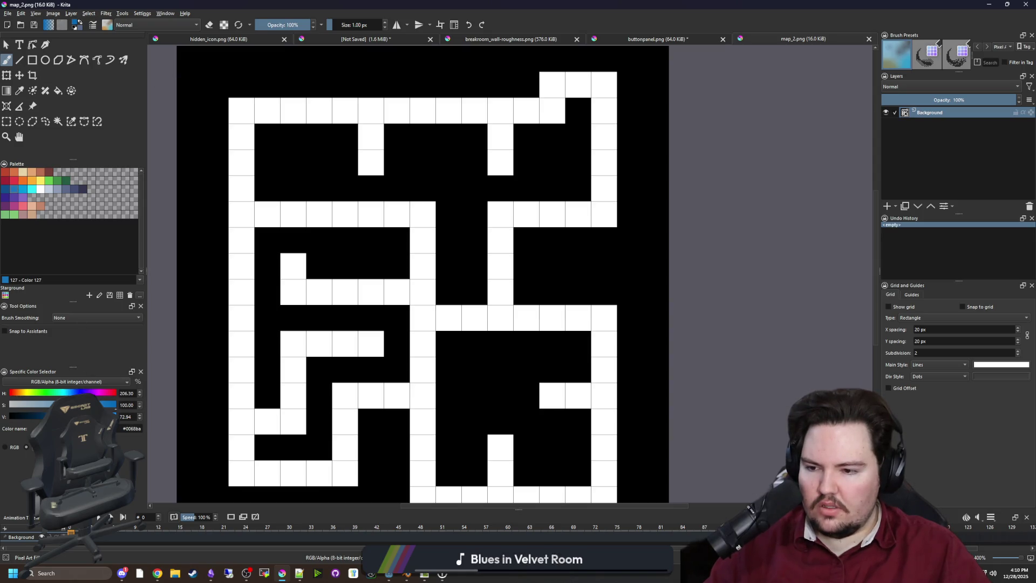
pyautogui.click(5, 448)
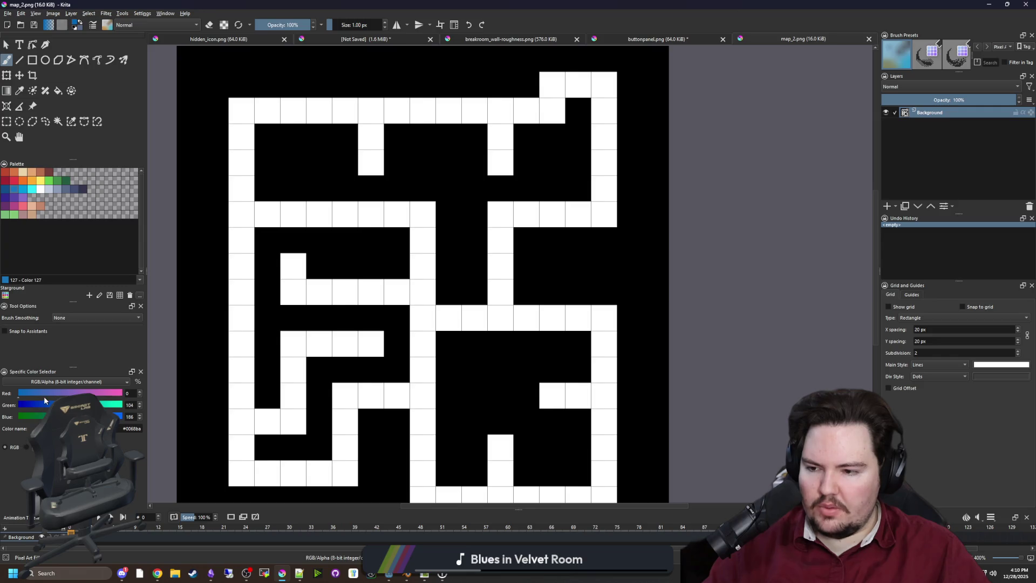
pyautogui.click(5, 197)
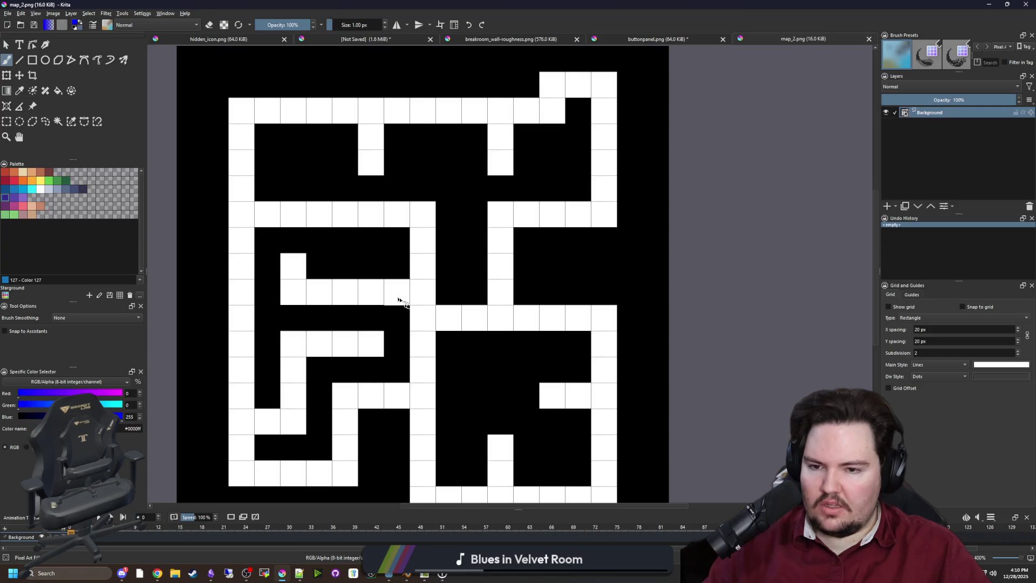
# Paint a blue test stroke on the map and copy the #0000ff hex code.
pyautogui.moveTo(407, 296); pyautogui.dragTo(426, 294)
pyautogui.click(136, 428)
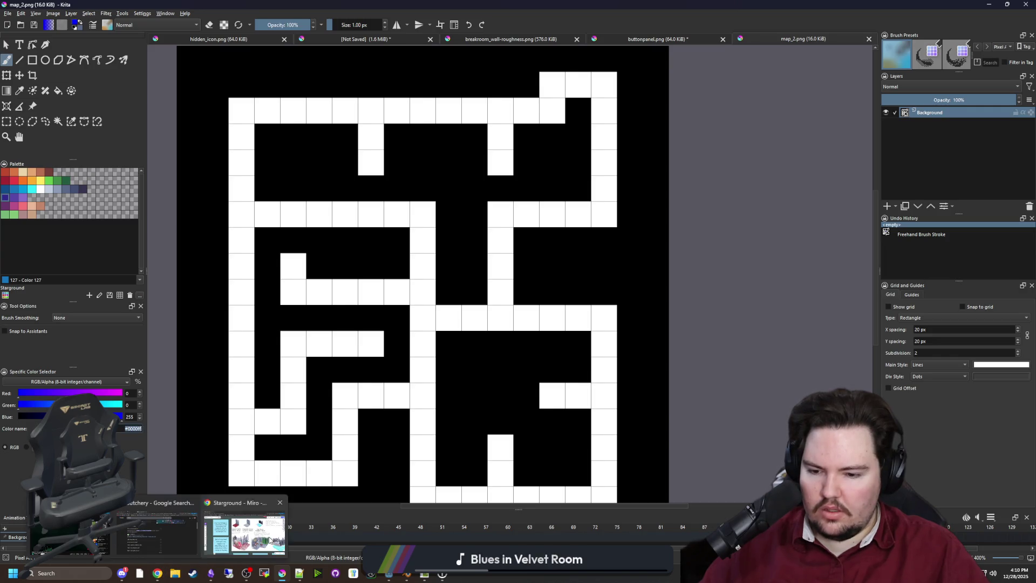
pyautogui.moveTo(388, 573)
pyautogui.click(494, 522)
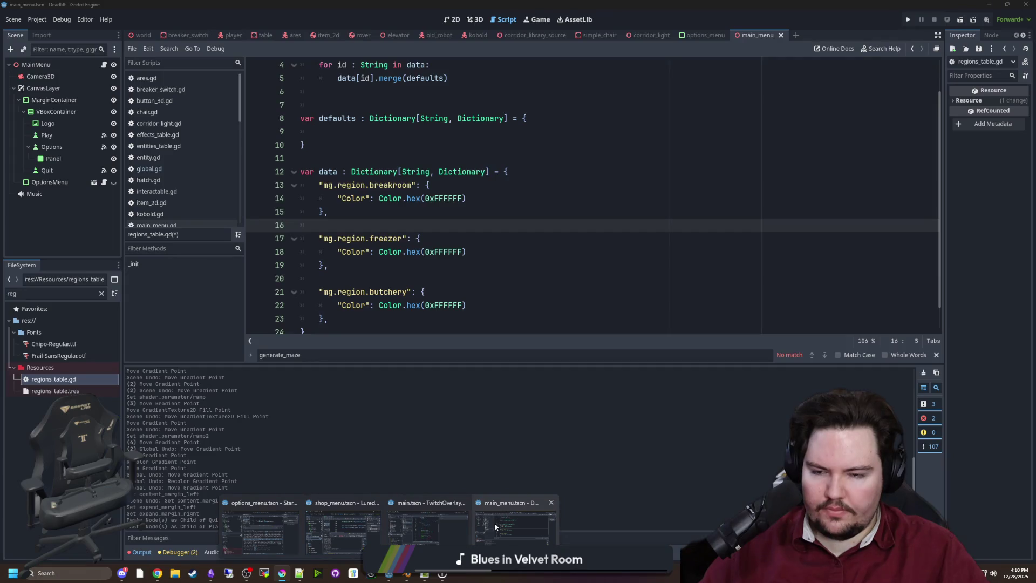
# Replace the freezer Color's FFFFFF with the pasted blue 0000ff, dropping the stray #.
pyautogui.click(464, 292)
pyautogui.moveTo(465, 252); pyautogui.dragTo(439, 251)
pyautogui.write('#0000ff')
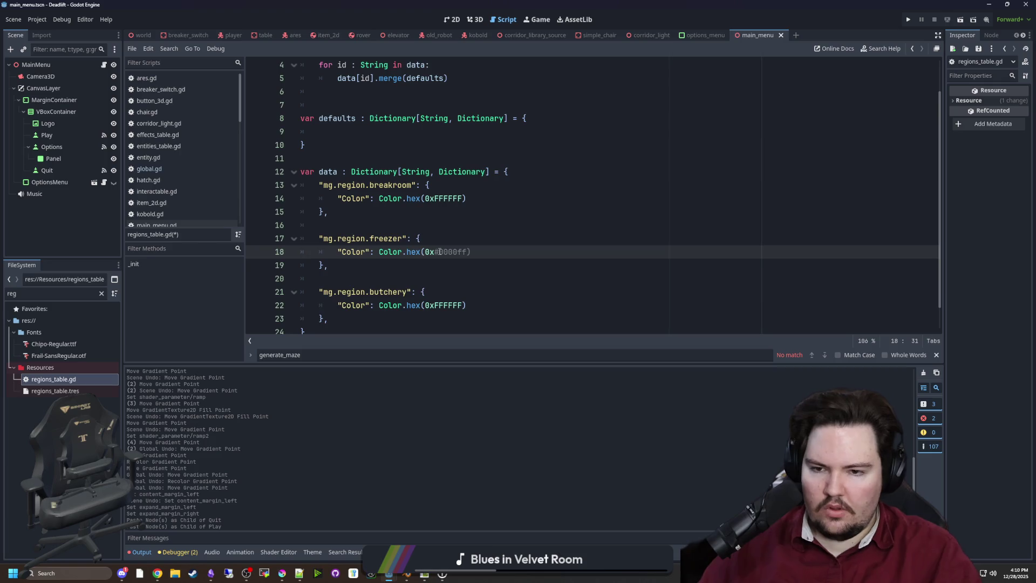
pyautogui.press('BackSpace')
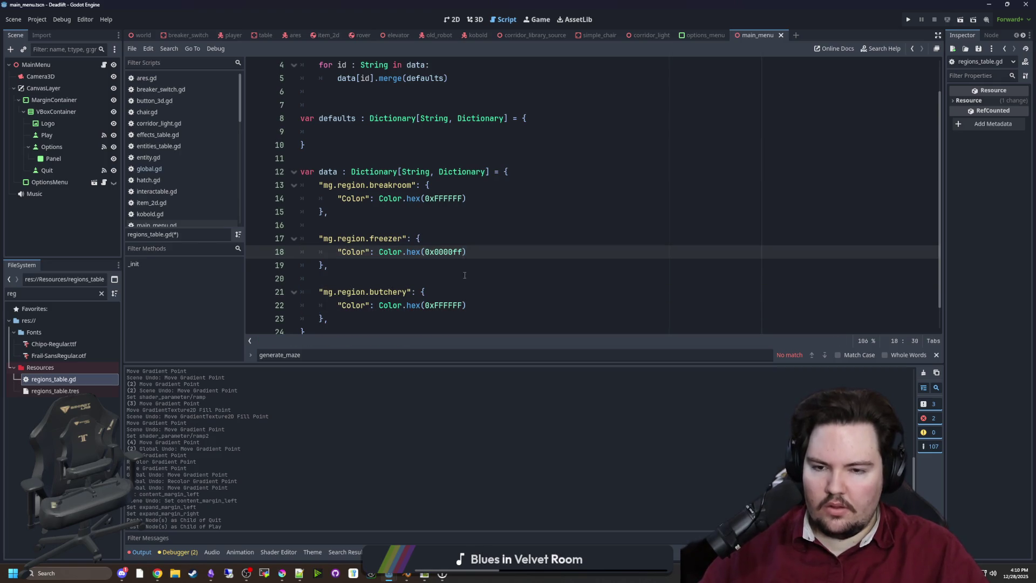
pyautogui.click(448, 239)
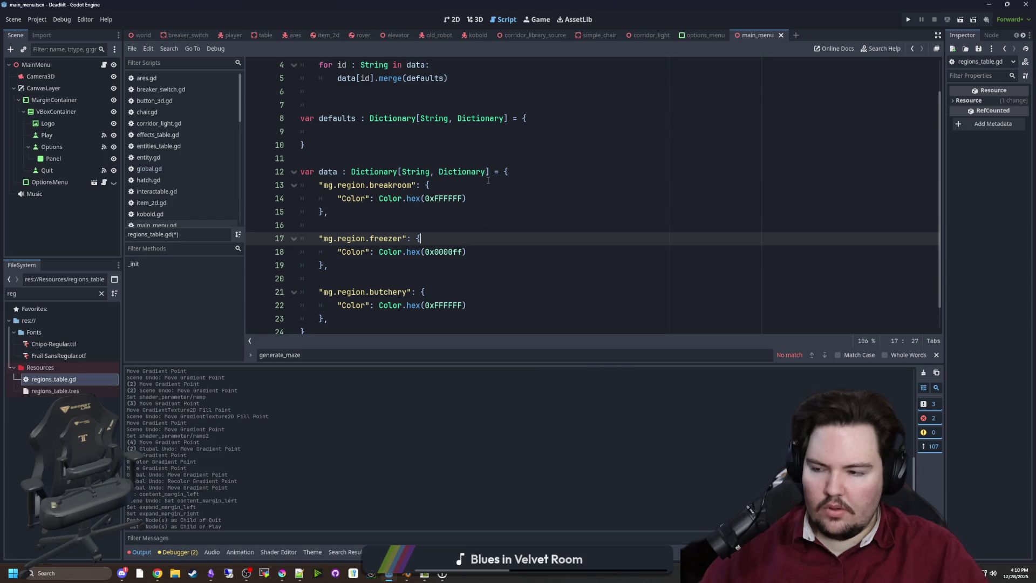
# Pick pure red #ff0000 in Krita and set the butchery Color to 0xff0000.
pyautogui.hotkey('alt', 'Tab')
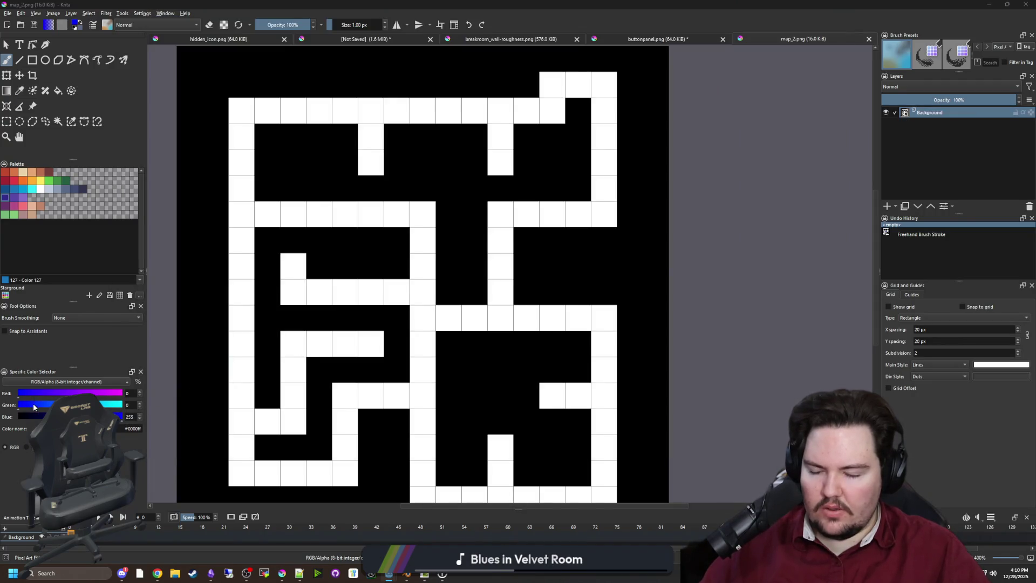
pyautogui.moveTo(27, 394)
pyautogui.mouseDown()
pyautogui.moveTo(122, 394)
pyautogui.moveTo(18, 416)
pyautogui.mouseUp()
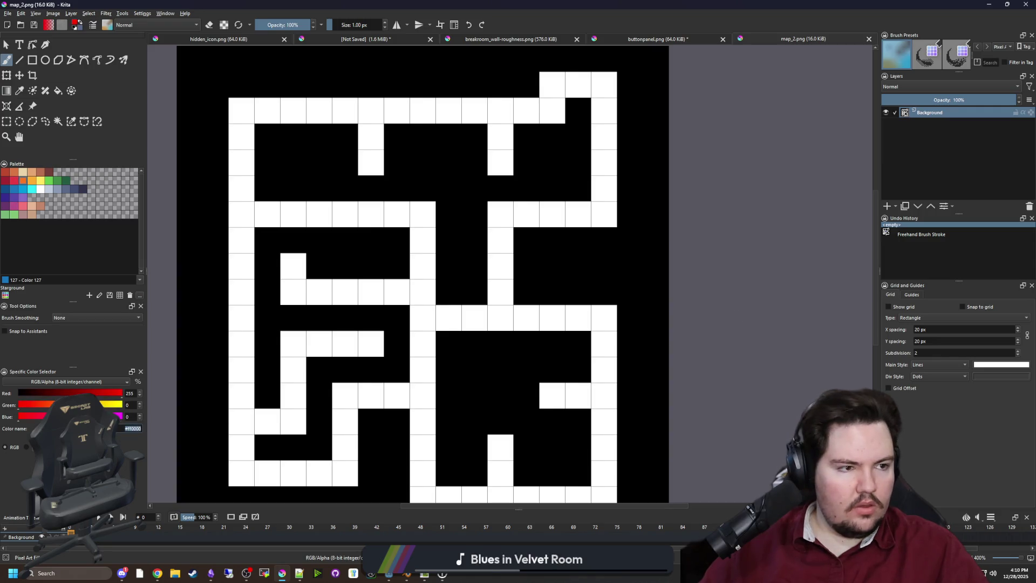
pyautogui.hotkey('alt', 'Tab')
pyautogui.scroll(-1, 450, 275)
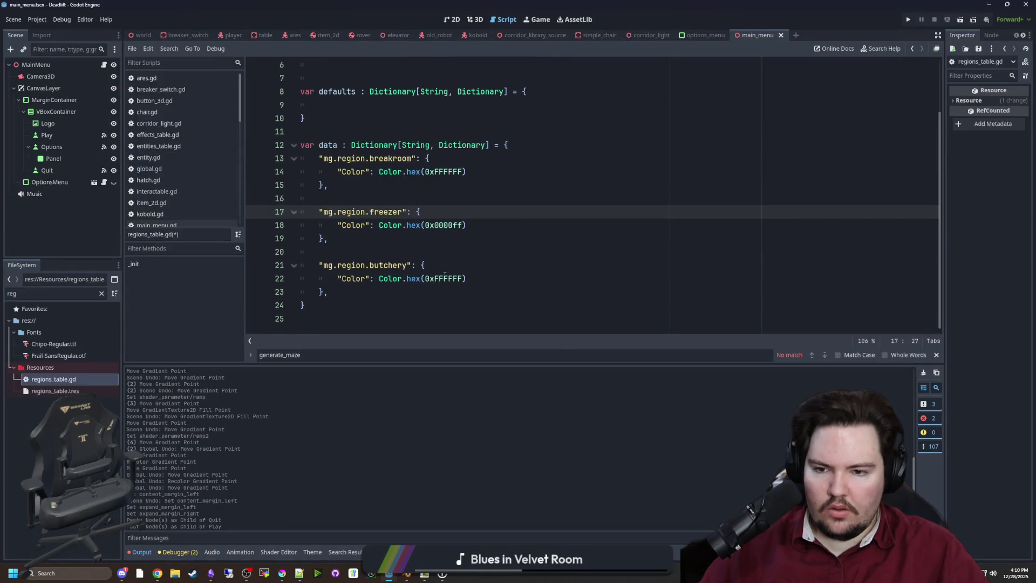
pyautogui.moveTo(463, 279); pyautogui.dragTo(433, 280)
pyautogui.write('x')
pyautogui.write('#ff0000')
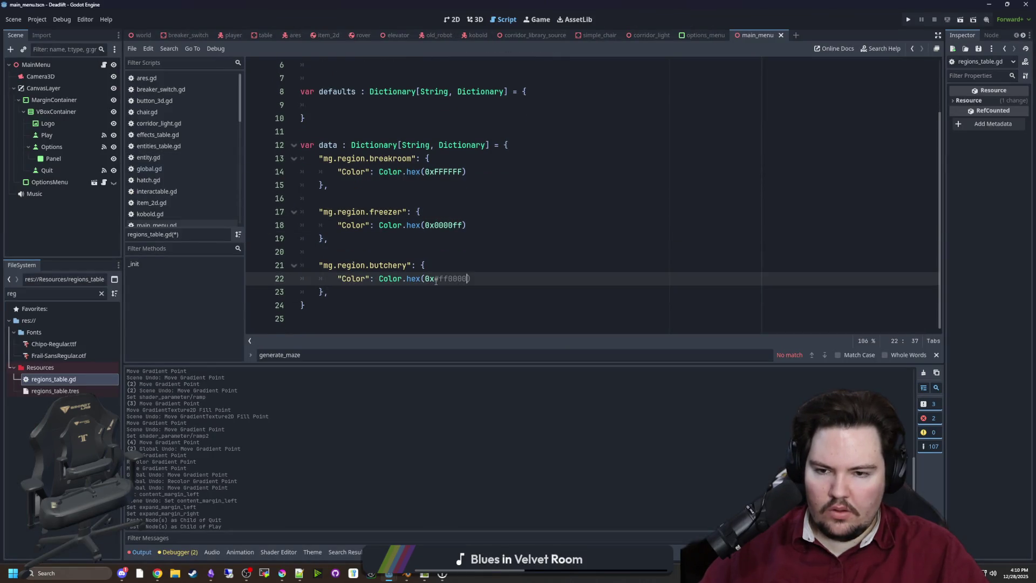
pyautogui.press('BackSpace')
# Save regions_table.gd with the new freezer and butchery colours.
pyautogui.click(455, 238)
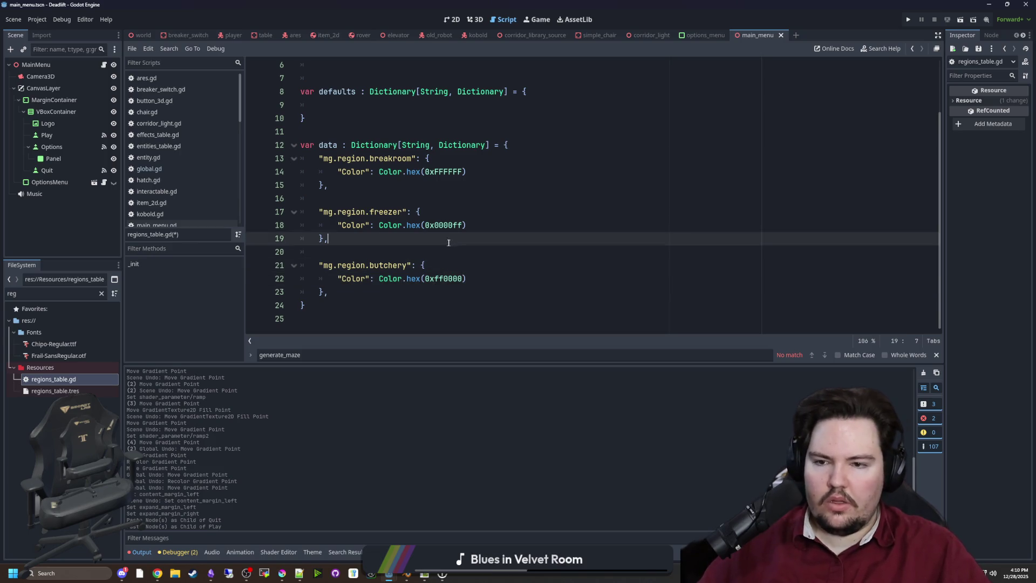
pyautogui.click(366, 190)
pyautogui.click(356, 196)
pyautogui.hotkey('ctrl', 's')
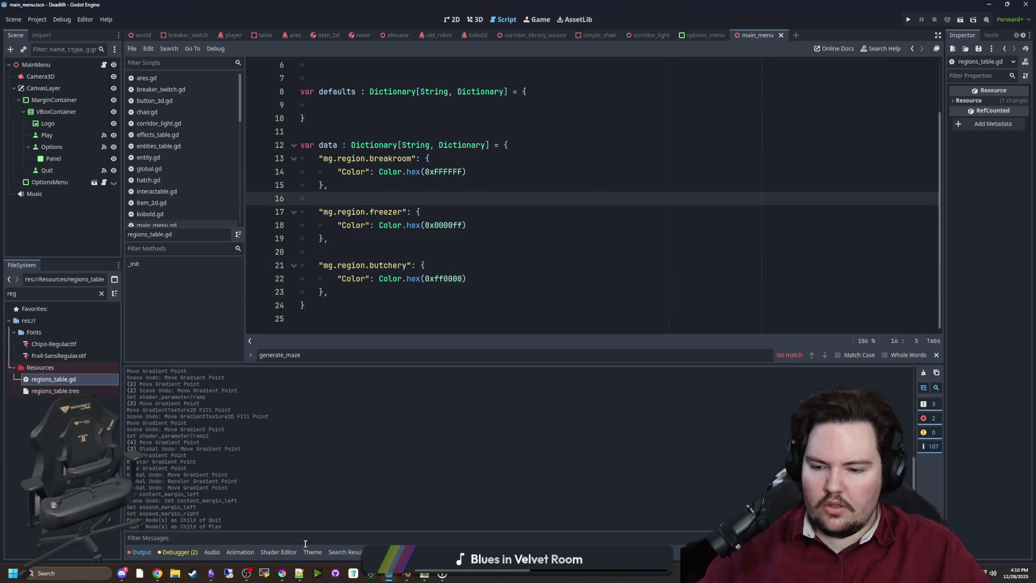
# Bring Krita forward and open the map_4 image.
pyautogui.moveTo(284, 573)
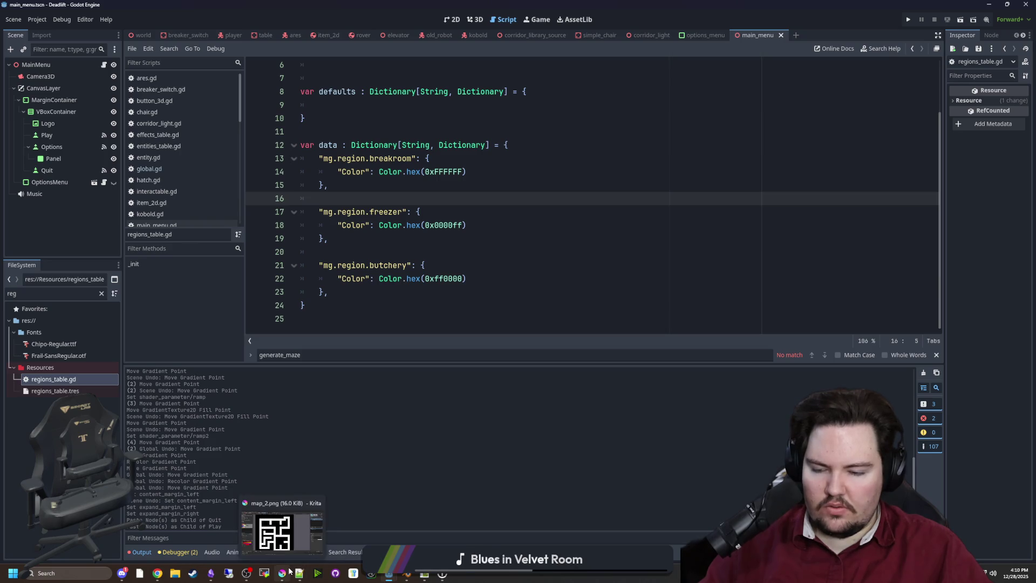
pyautogui.click(275, 532)
pyautogui.click(8, 13)
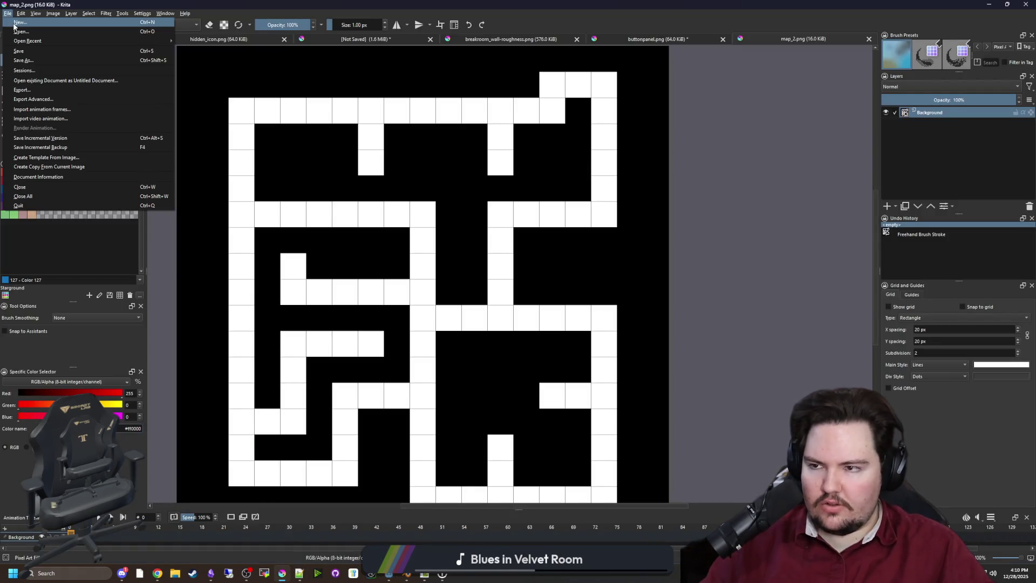
pyautogui.click(14, 34)
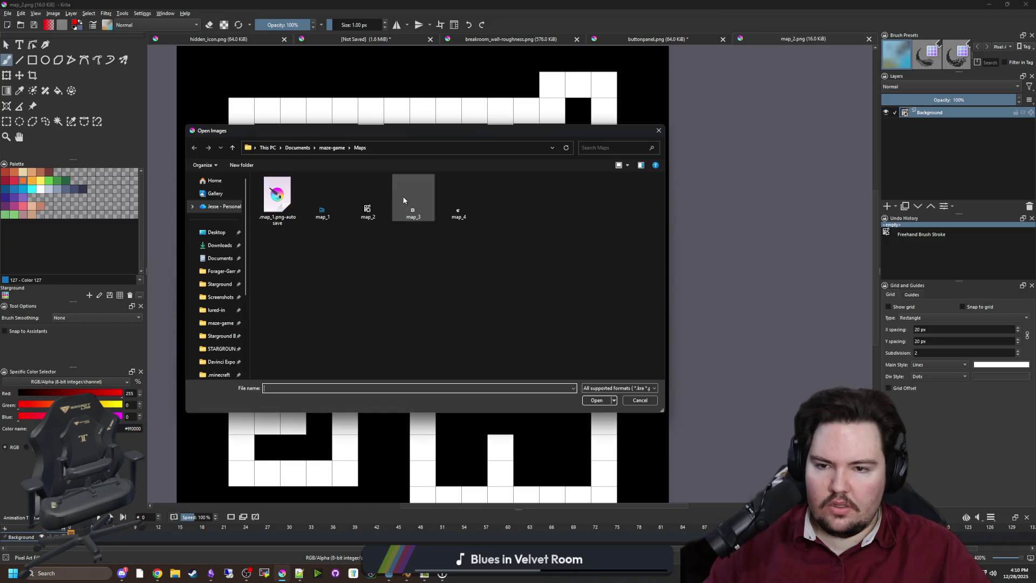
pyautogui.press('Escape')
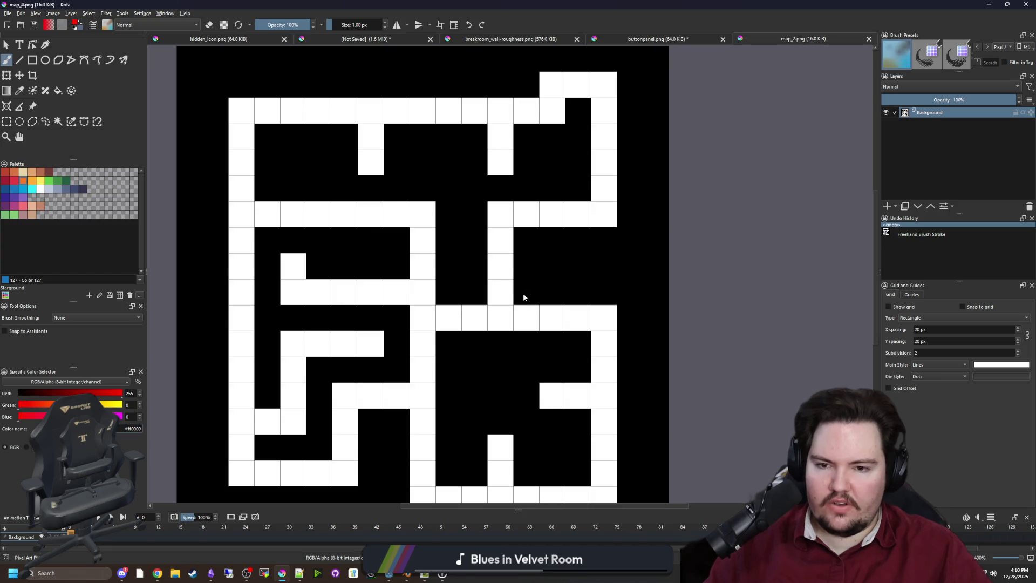
pyautogui.scroll(-2, 398, 300)
pyautogui.scroll(1, 382, 322)
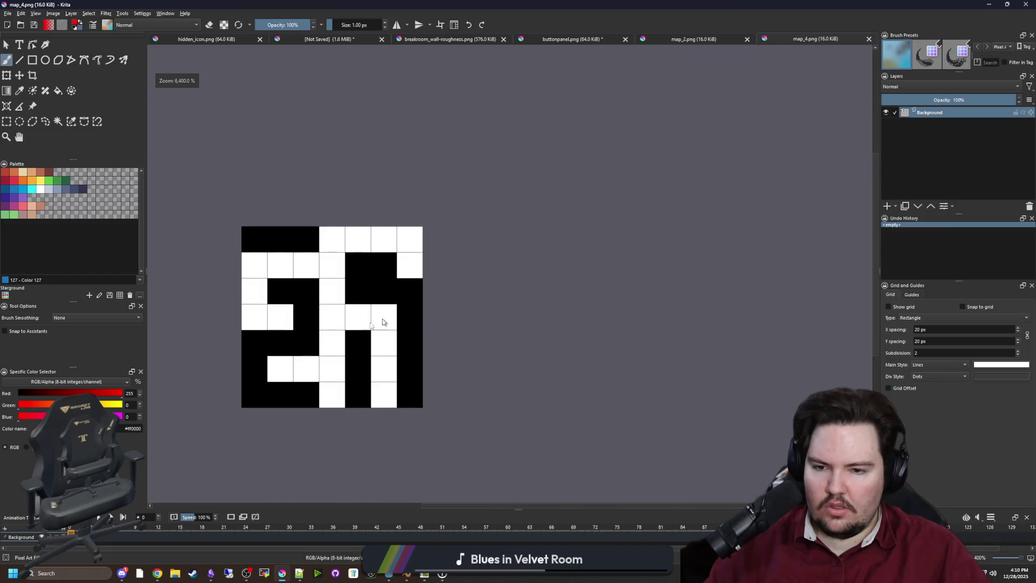
# Paint map_4's region cells red, then the cells on the maze's left pure blue.
pyautogui.moveTo(334, 394)
pyautogui.mouseDown()
pyautogui.moveTo(301, 363)
pyautogui.moveTo(278, 367)
pyautogui.mouseUp()
pyautogui.click(333, 348)
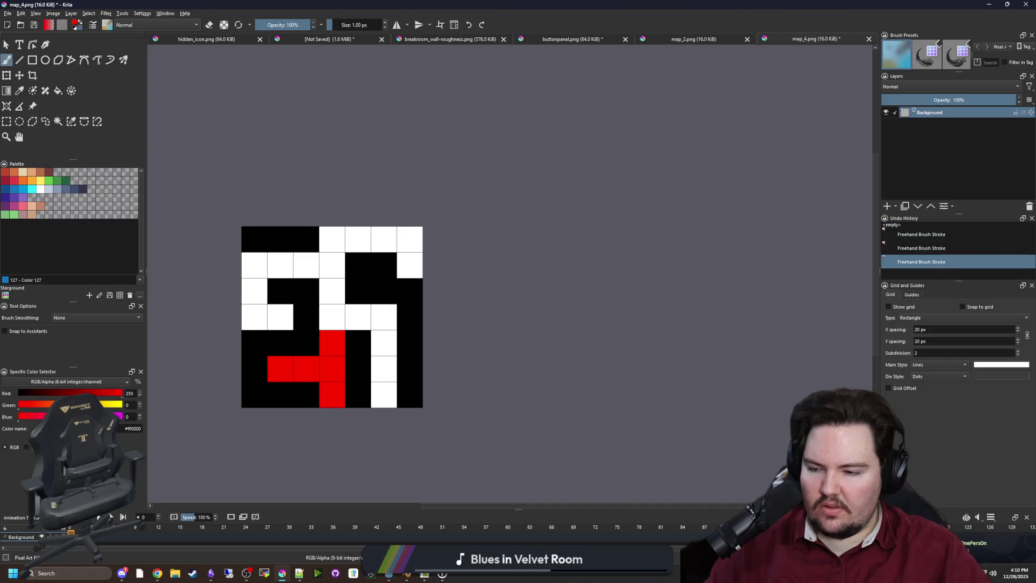
pyautogui.moveTo(43, 417); pyautogui.dragTo(199, 421)
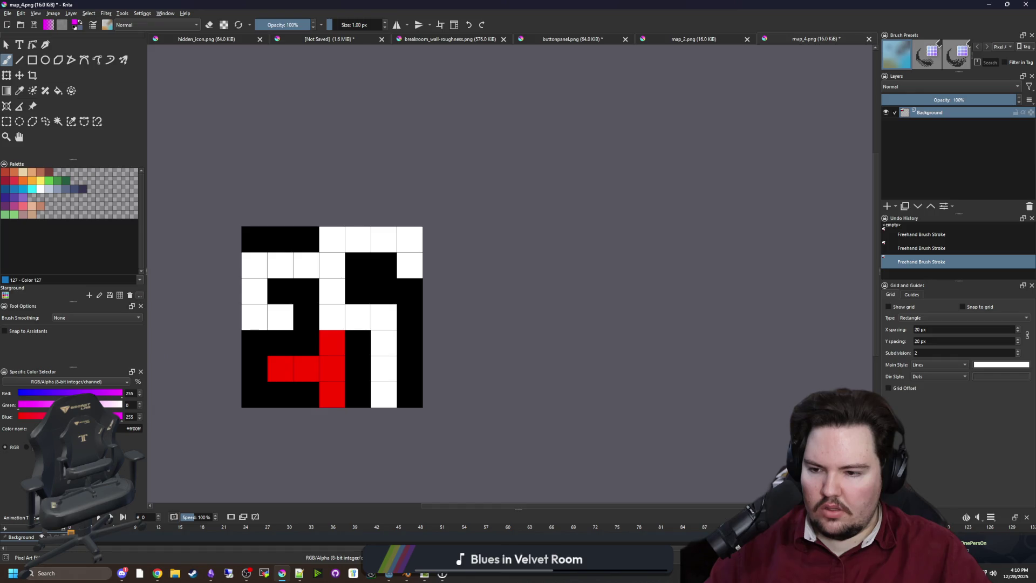
pyautogui.moveTo(120, 392); pyautogui.dragTo(18, 392)
pyautogui.moveTo(281, 317)
pyautogui.mouseDown()
pyautogui.moveTo(254, 311)
pyautogui.moveTo(265, 271)
pyautogui.moveTo(332, 264)
pyautogui.moveTo(391, 239)
pyautogui.moveTo(410, 265)
pyautogui.mouseUp()
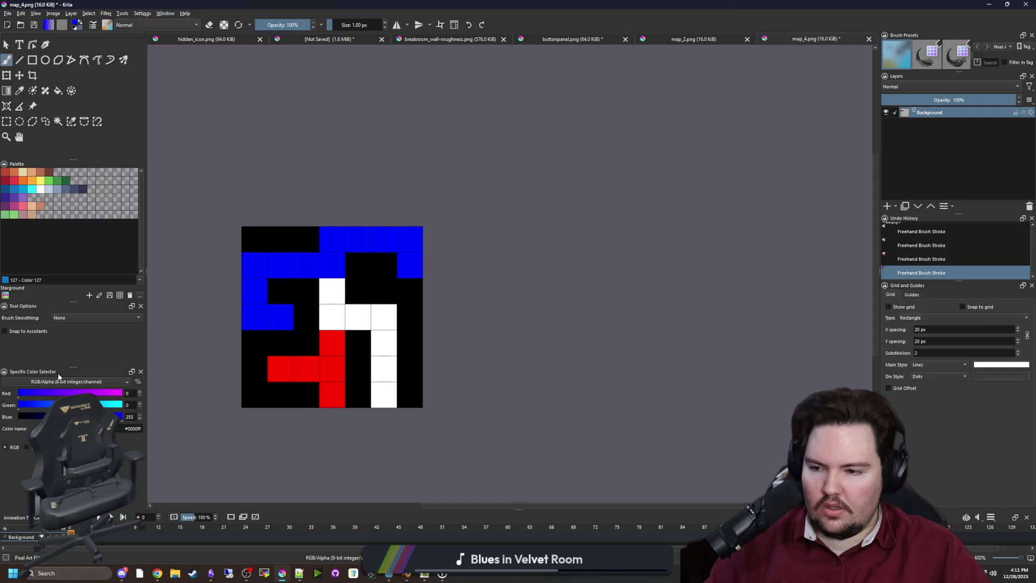
# Paint the three white right-column cells pure green #00ff00 and export map_4.png.
pyautogui.moveTo(35, 404); pyautogui.dragTo(123, 405)
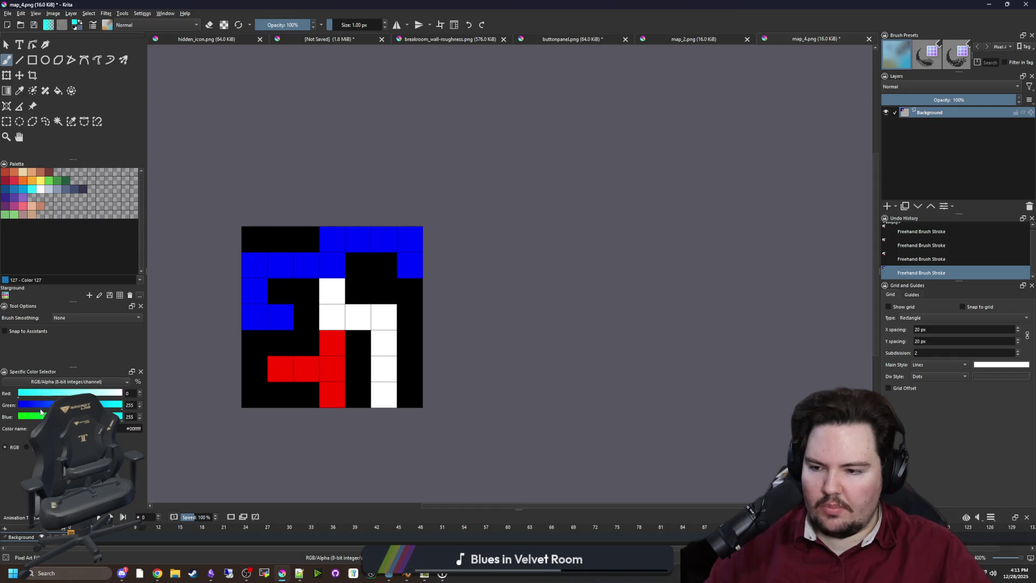
pyautogui.moveTo(41, 415); pyautogui.dragTo(18, 415)
pyautogui.moveTo(384, 393); pyautogui.dragTo(384, 340)
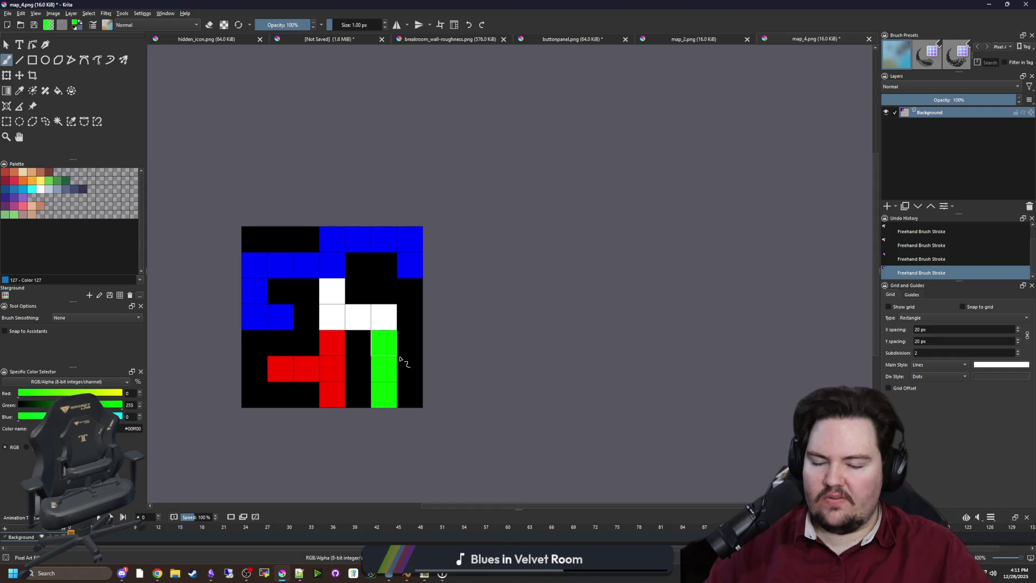
pyautogui.scroll(-5, 492, 313)
pyautogui.scroll(5, 464, 318)
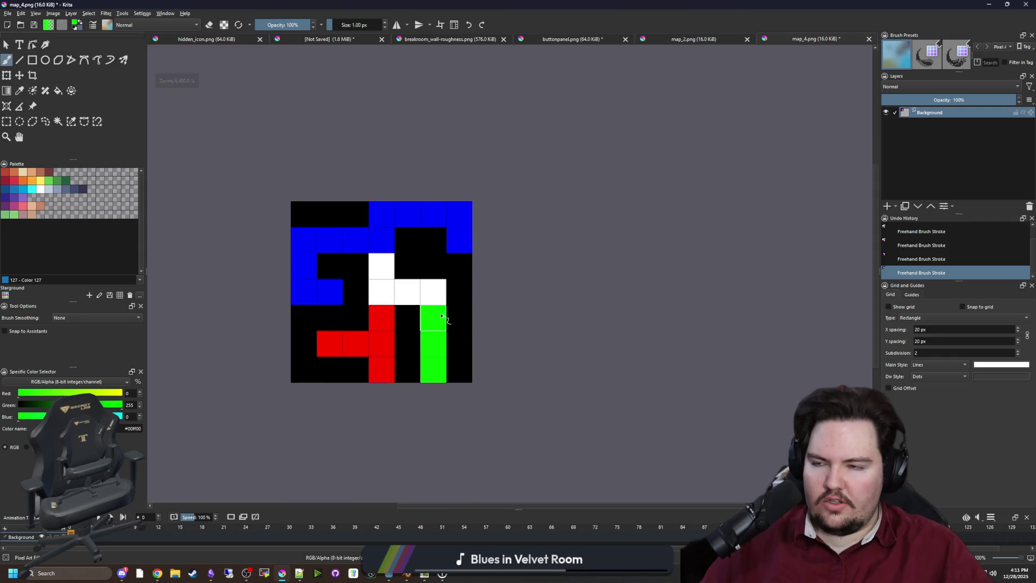
pyautogui.hotkey('ctrl', 's')
pyautogui.click(559, 368)
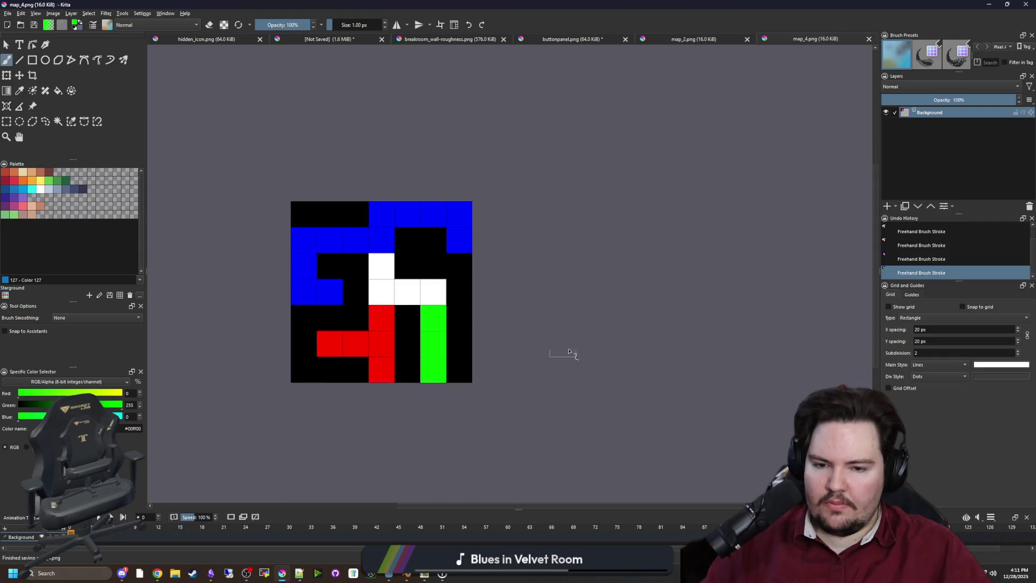
pyautogui.hotkey('alt', 'Tab')
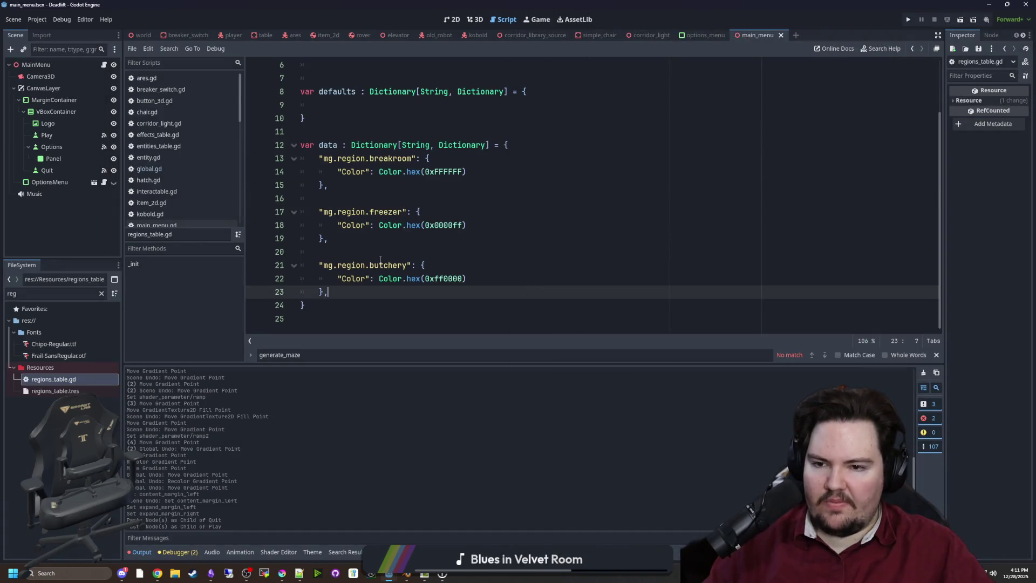
# Filter FileSystem for 'map', open maps_table.gd, and duplicate the mg.map.3 entry.
pyautogui.click(102, 293)
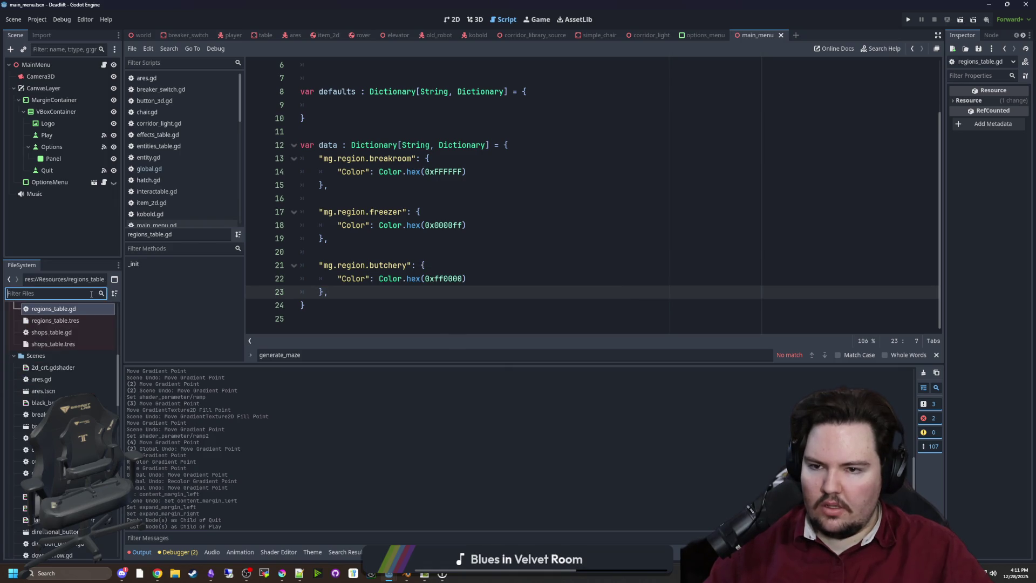
pyautogui.write('map')
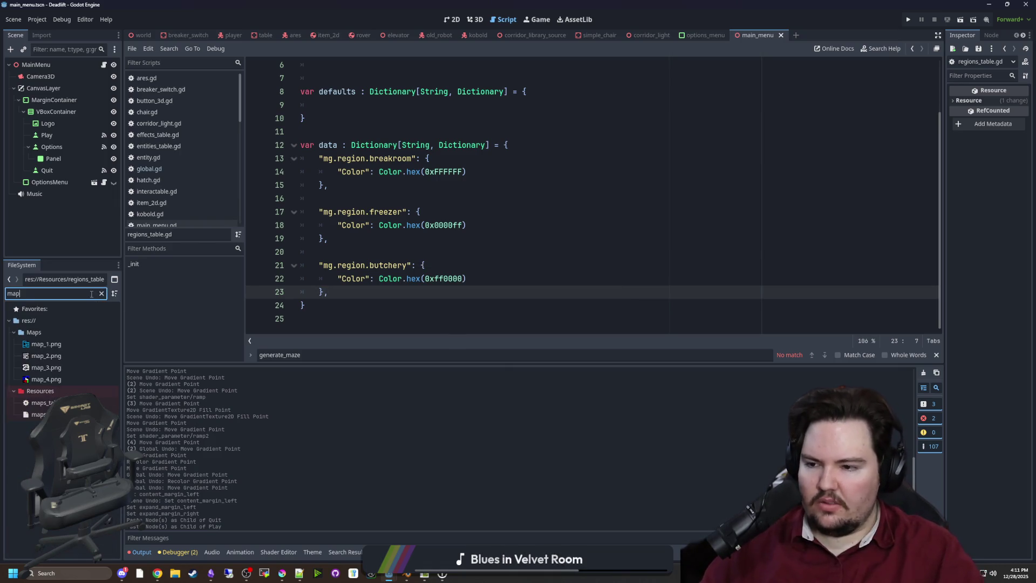
pyautogui.doubleClick(47, 403)
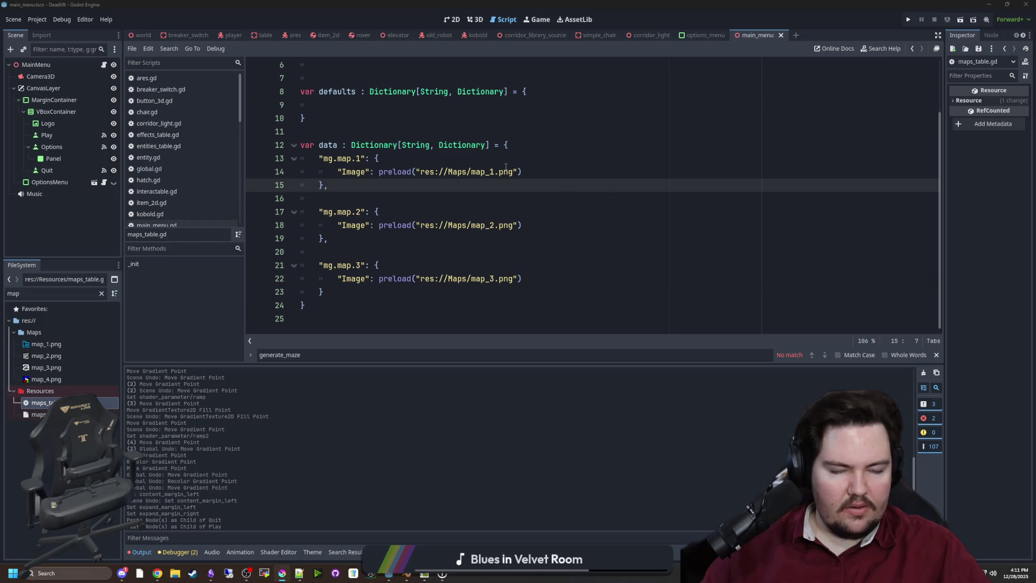
pyautogui.click(320, 292)
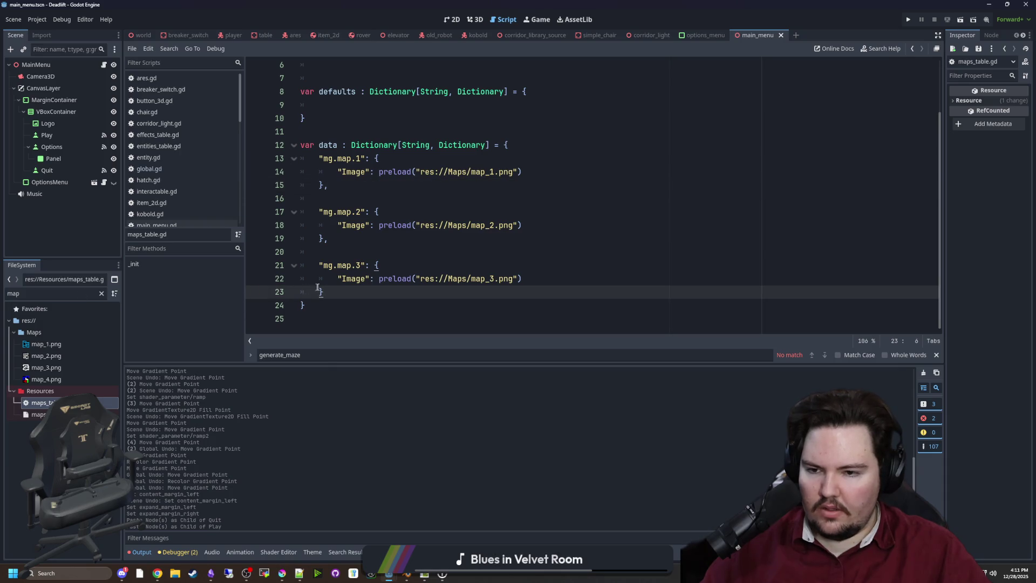
pyautogui.moveTo(318, 288)
pyautogui.mouseDown()
pyautogui.moveTo(295, 280)
pyautogui.moveTo(295, 267)
pyautogui.mouseUp()
pyautogui.hotkey('ctrl', 'c')
pyautogui.click(361, 292)
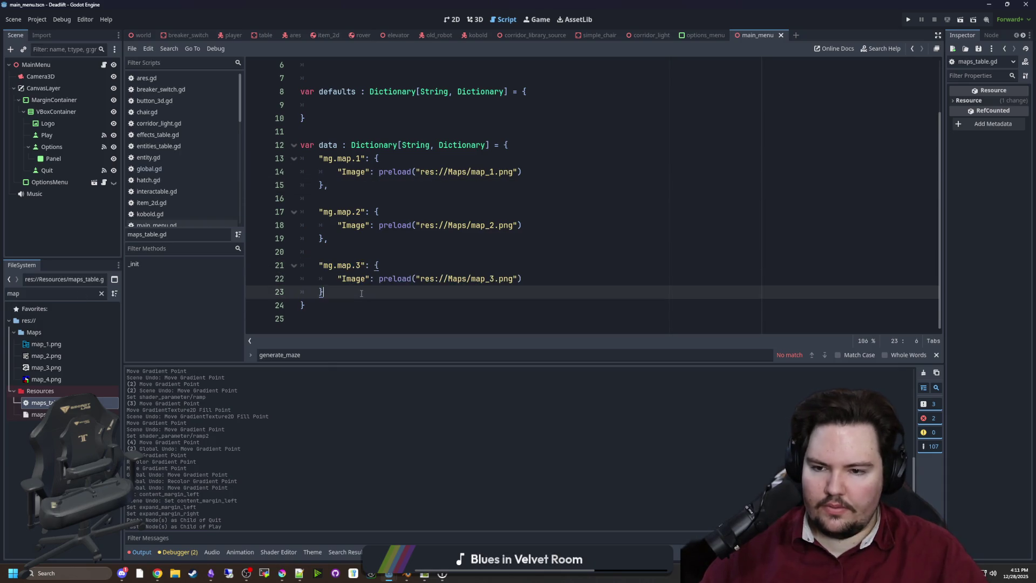
pyautogui.press('Return')
pyautogui.press('Return')
pyautogui.hotkey('ctrl', 'v')
# Turn the duplicate into mg.map.4 preloading map_4.png.
pyautogui.click(354, 291)
pyautogui.press('Home')
pyautogui.press('BackSpace')
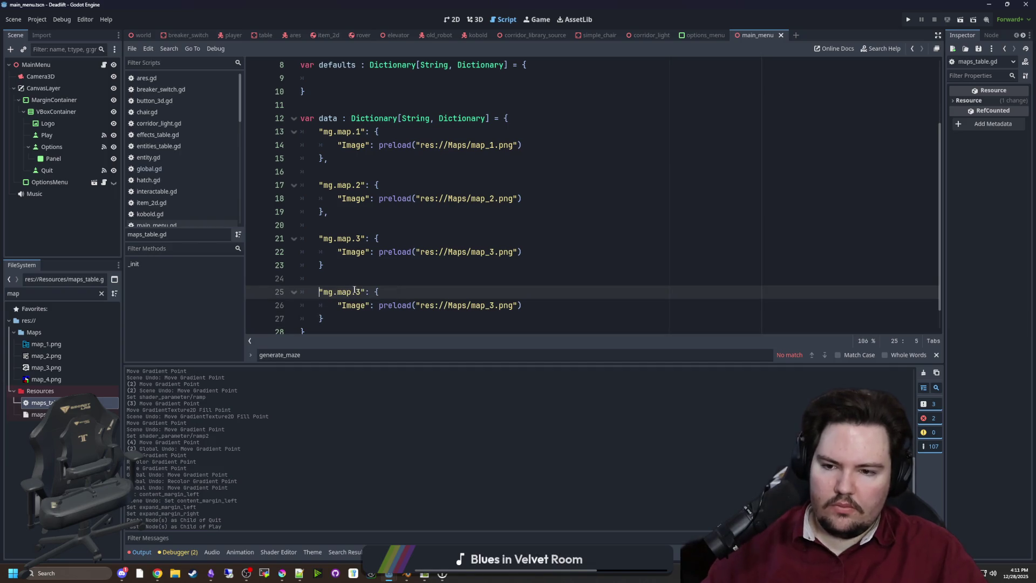
pyautogui.write('4')
pyautogui.click(494, 305)
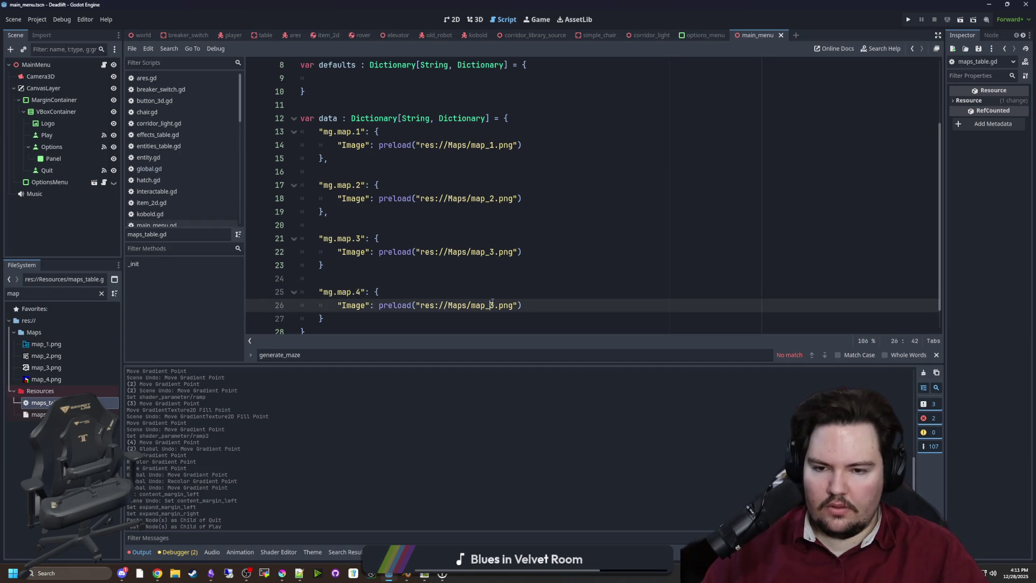
pyautogui.press('BackSpace')
pyautogui.write('4')
pyautogui.click(336, 264)
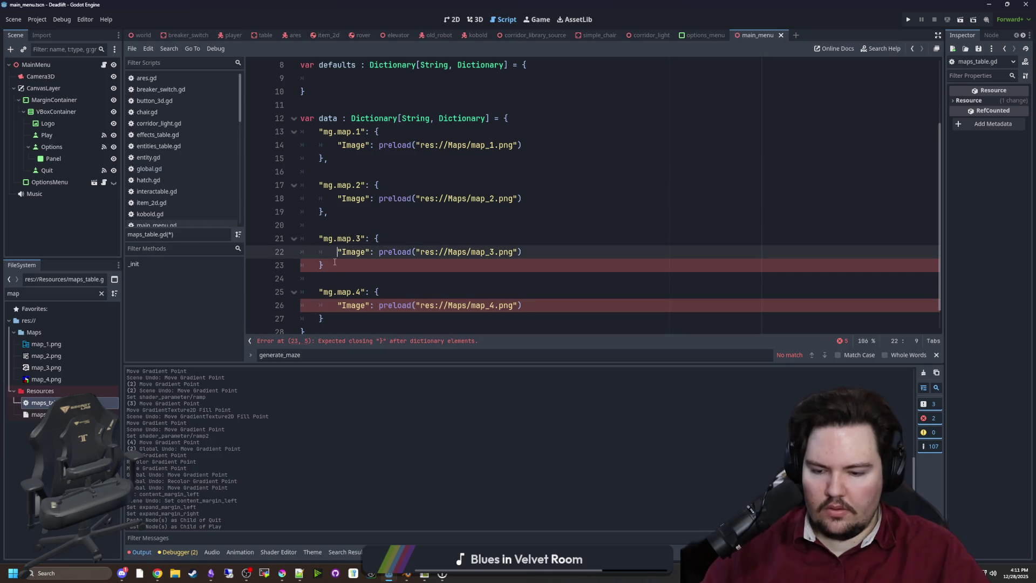
pyautogui.write(',')
# Comment out the map 1–3 entries (lines 13–23) and save maps_table.gd.
pyautogui.click(335, 274)
pyautogui.moveTo(335, 265); pyautogui.dragTo(268, 132)
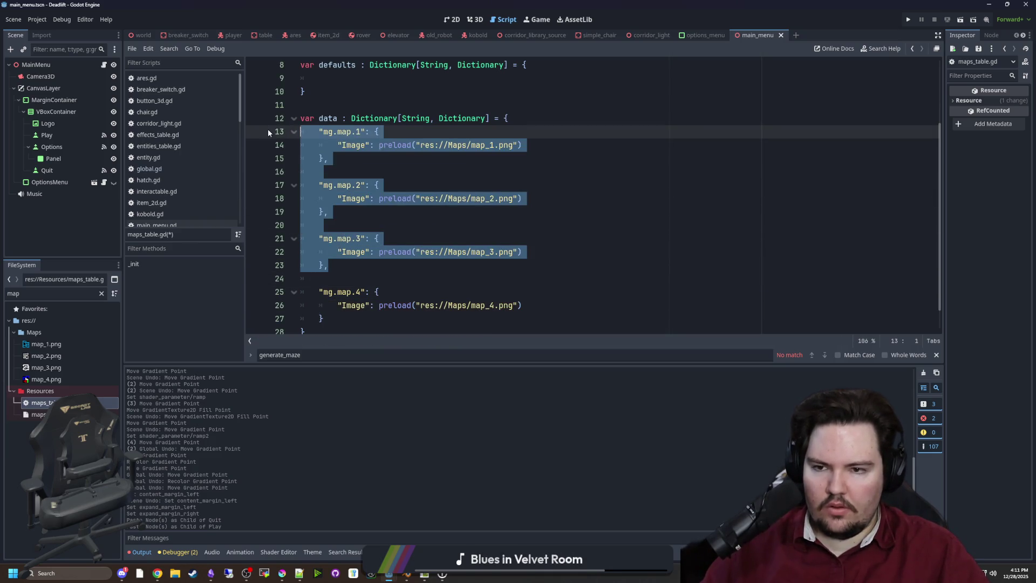
pyautogui.hotkey('ctrl', 'k')
pyautogui.click(356, 276)
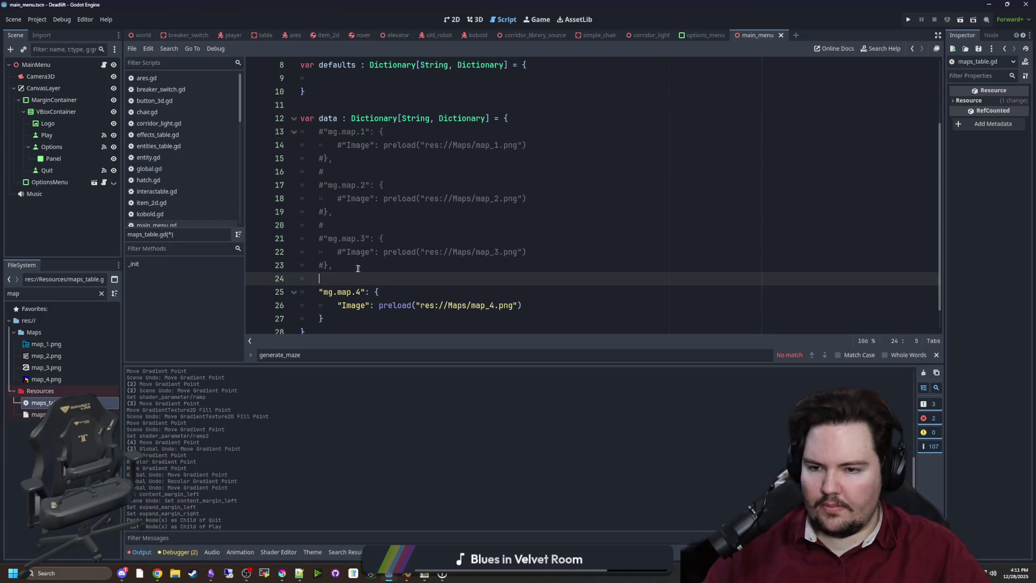
pyautogui.hotkey('ctrl', 's')
# Check the empty defaults dictionary at the top of maps_table.gd.
pyautogui.scroll(3, 420, 148)
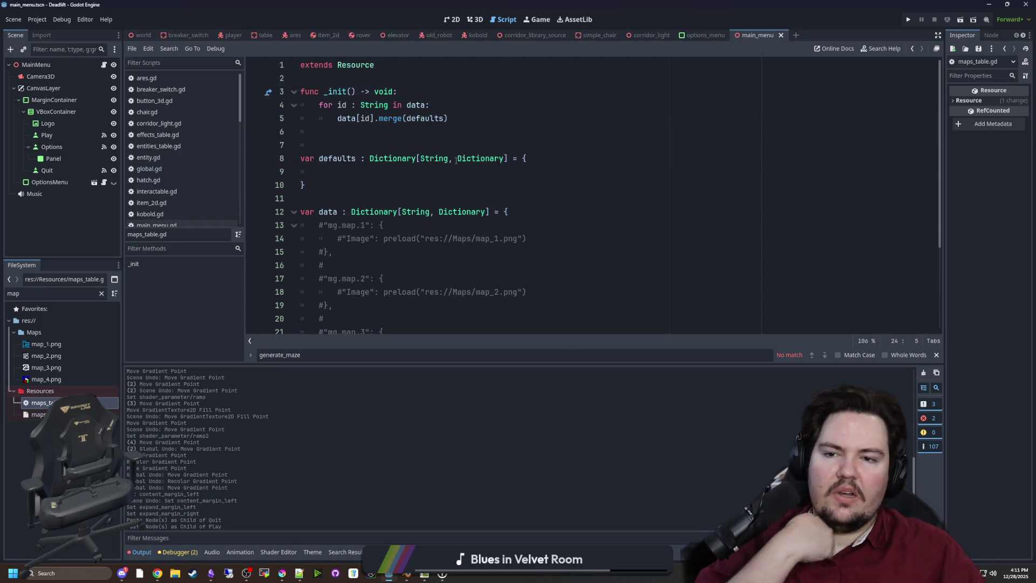
pyautogui.click(420, 147)
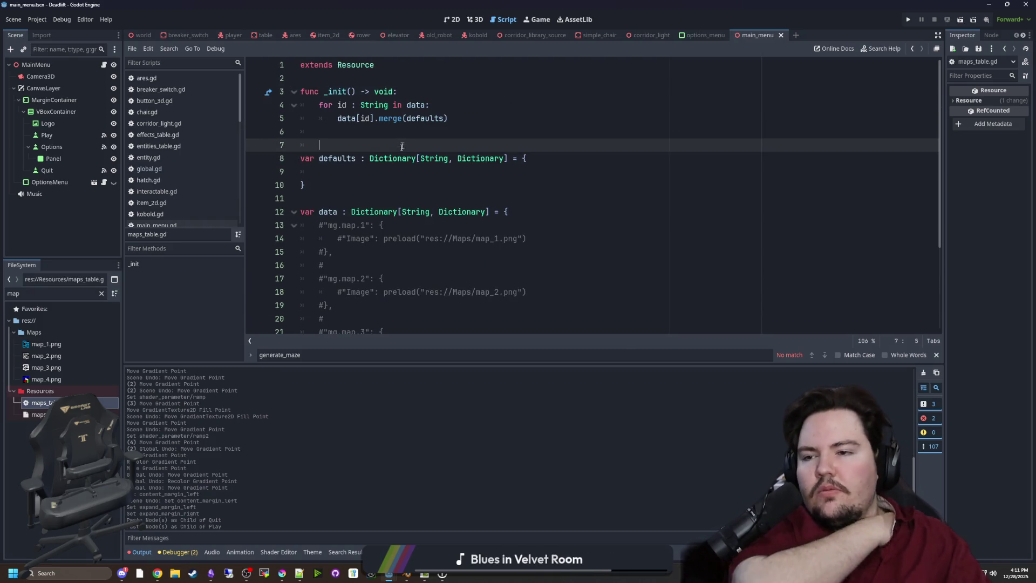
pyautogui.click(372, 179)
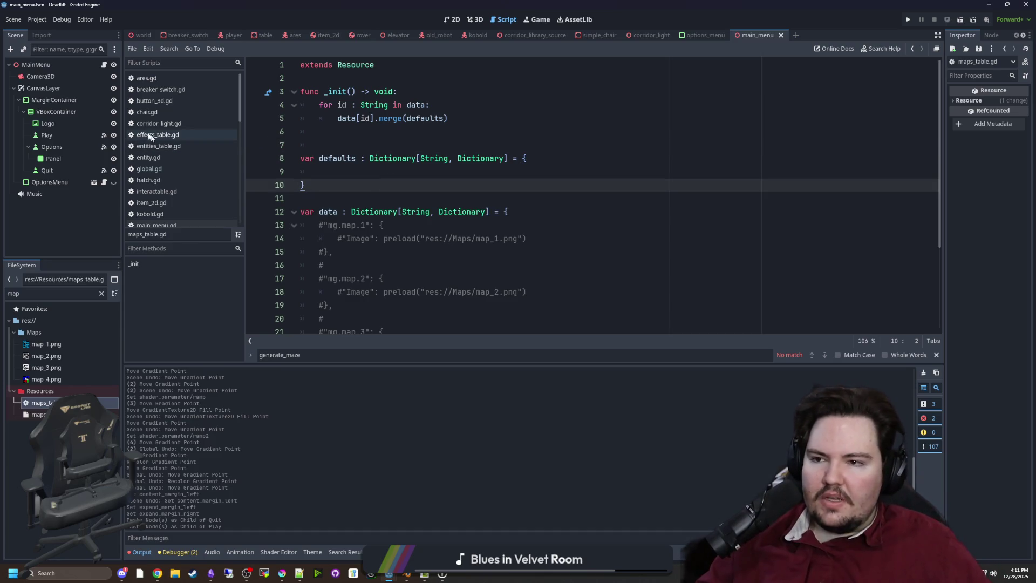
pyautogui.click(102, 293)
# Filter FileSystem for 'player', open player.gd, and add a new line after var hidden.
pyautogui.write('player')
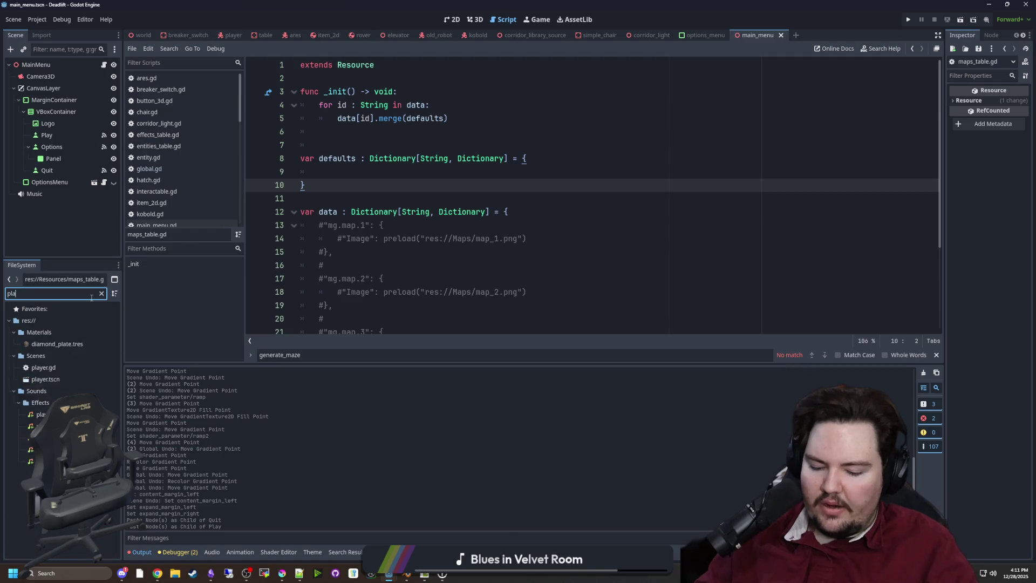
pyautogui.doubleClick(43, 344)
pyautogui.scroll(6, 458, 198)
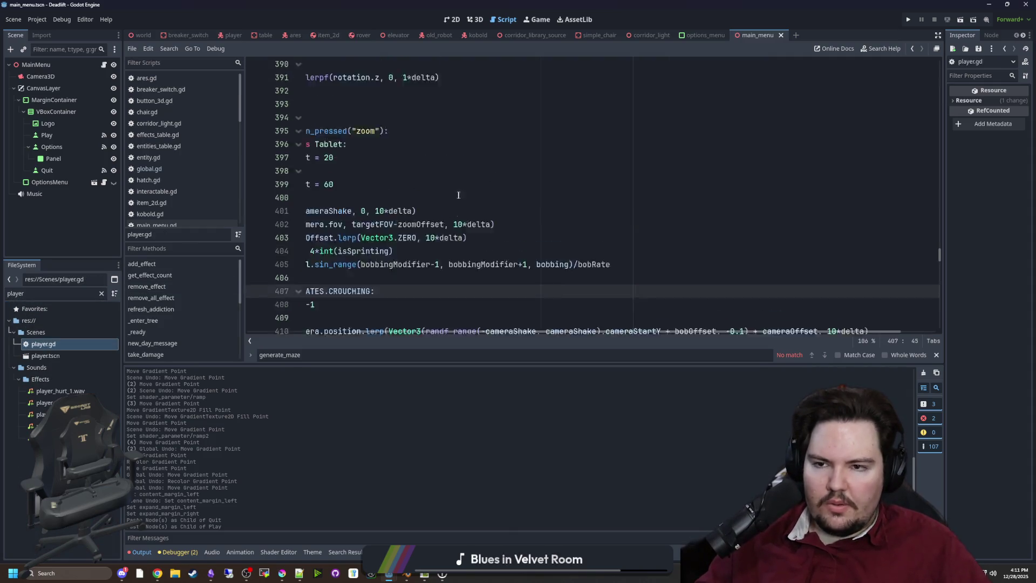
pyautogui.moveTo(512, 333); pyautogui.dragTo(407, 333)
pyautogui.moveTo(940, 254); pyautogui.dragTo(931, 57)
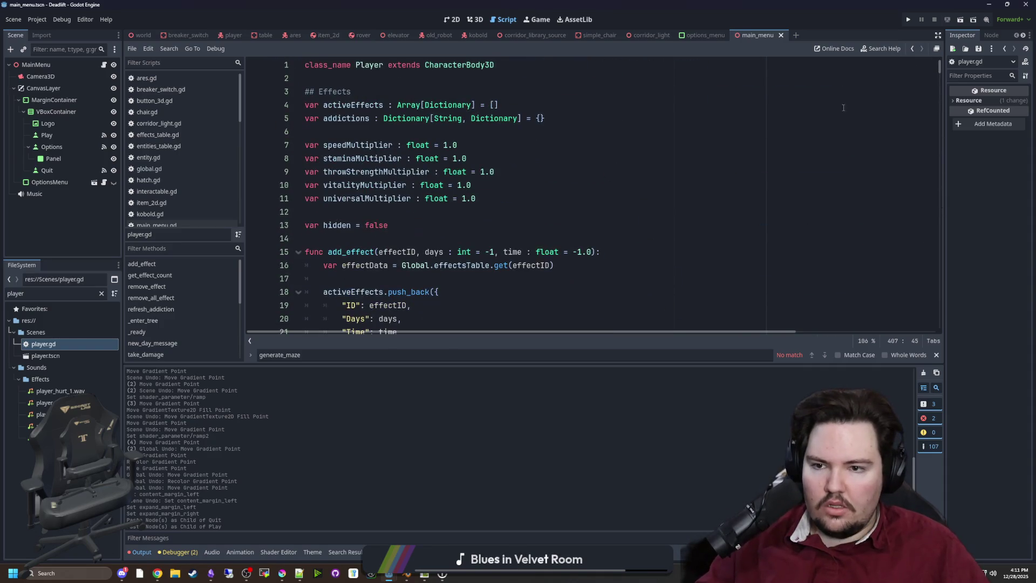
pyautogui.click(416, 225)
pyautogui.press('Return')
pyautogui.press('Return')
# Declare var regionID : String = "mg.region.surface" below the hidden variable.
pyautogui.write('var activeRegion :')
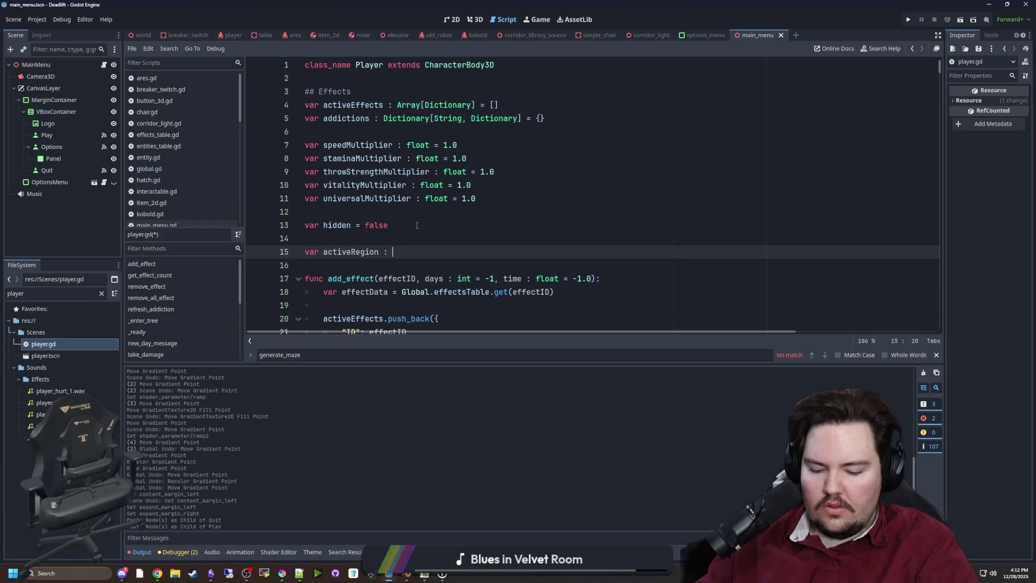
pyautogui.write('g')
pyautogui.press('Return')
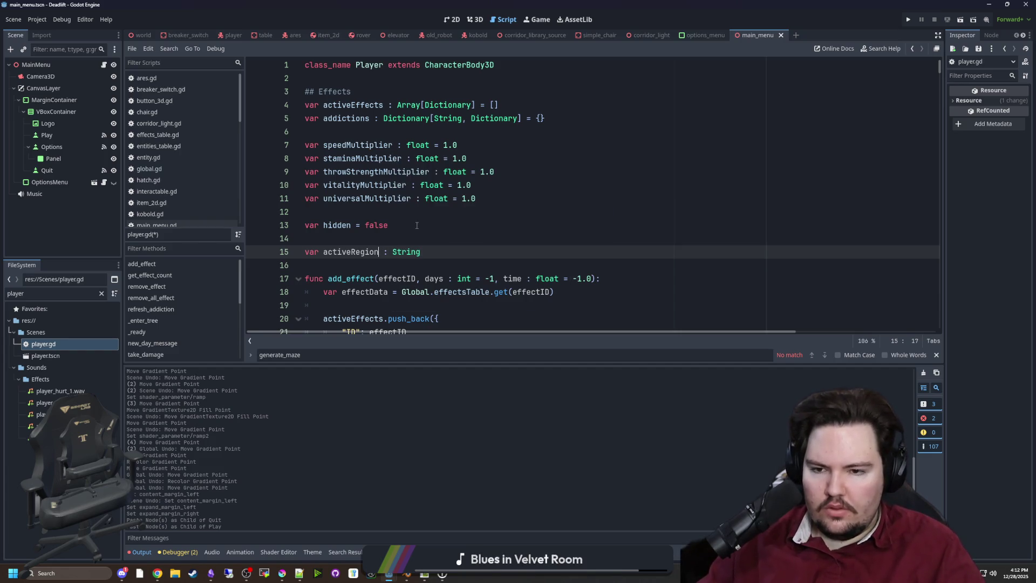
pyautogui.press('Left')
pyautogui.press('Left')
pyautogui.press('Left')
pyautogui.press('BackSpace')
pyautogui.press('BackSpace')
pyautogui.press('BackSpace')
pyautogui.press('BackSpace')
pyautogui.write('regionID')
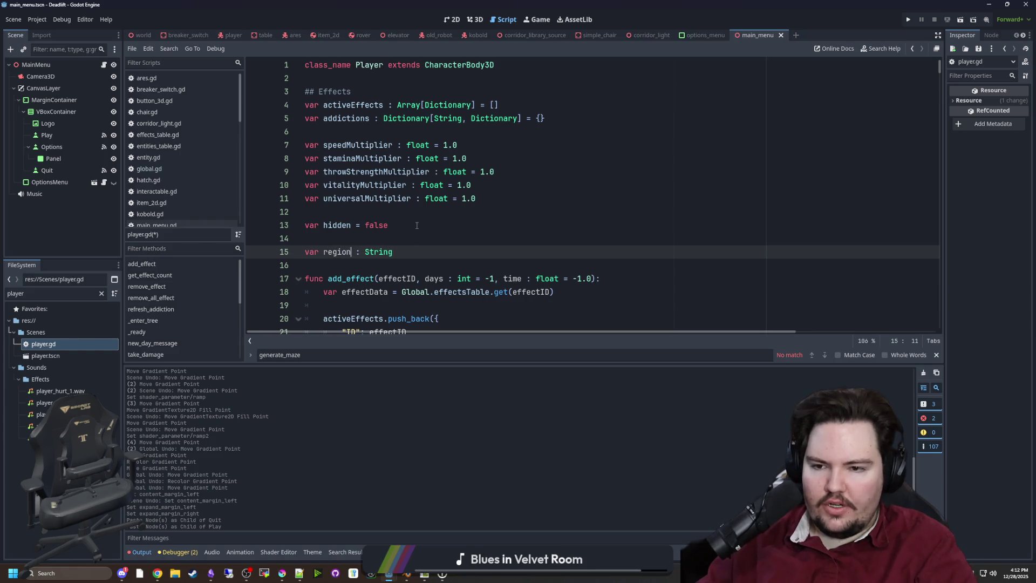
pyautogui.press('Right')
pyautogui.press('Right')
pyautogui.press('Right')
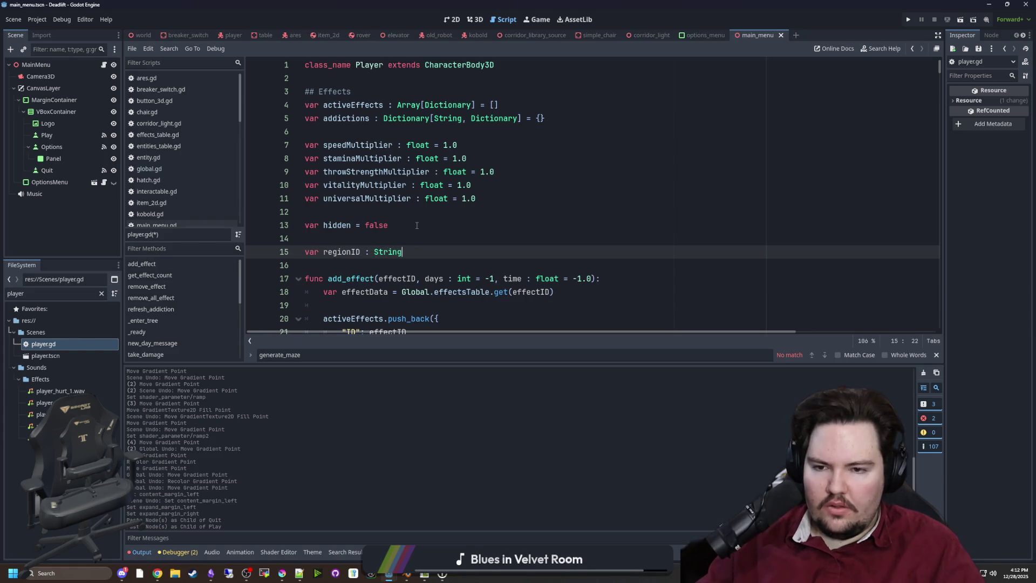
pyautogui.write(' = "mg.region.')
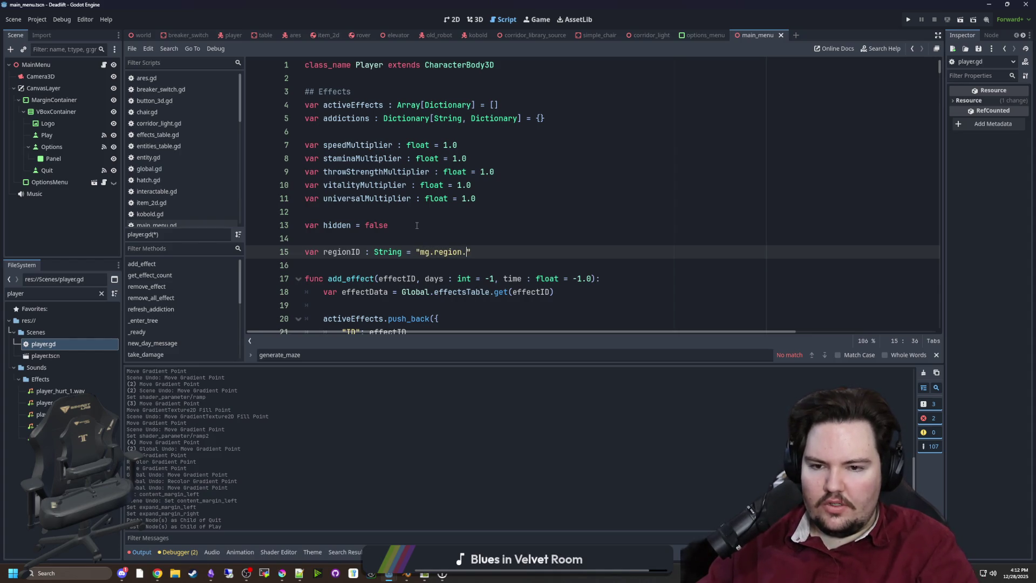
pyautogui.write('ce')
pyautogui.click(416, 225)
pyautogui.click(370, 235)
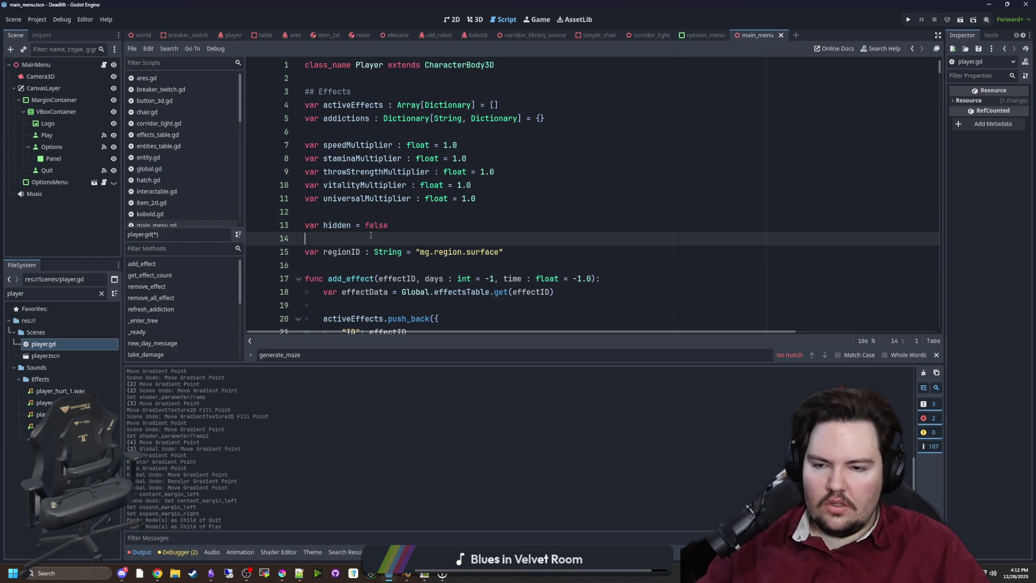
pyautogui.doubleClick(337, 252)
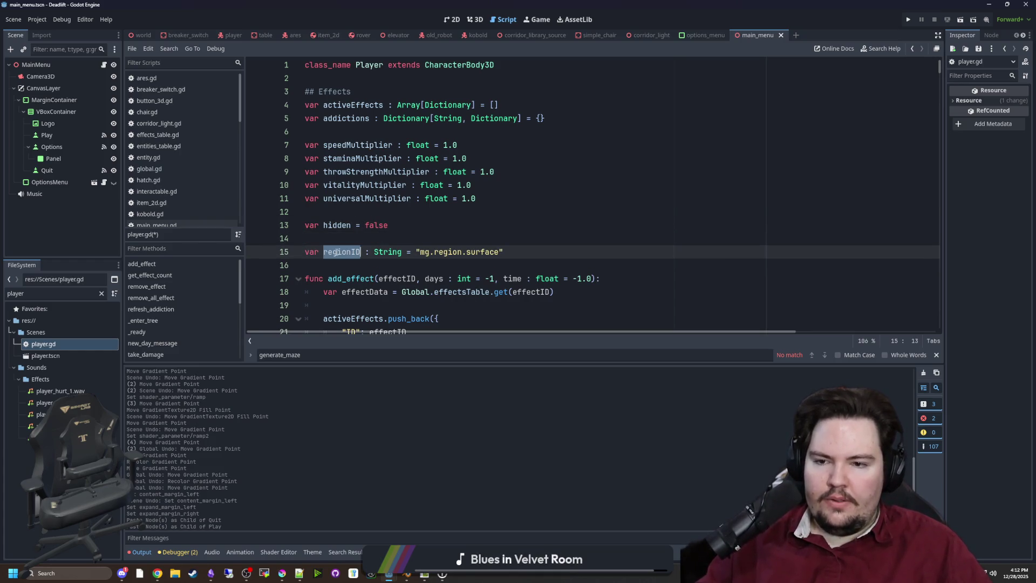
pyautogui.scroll(-6, 367, 227)
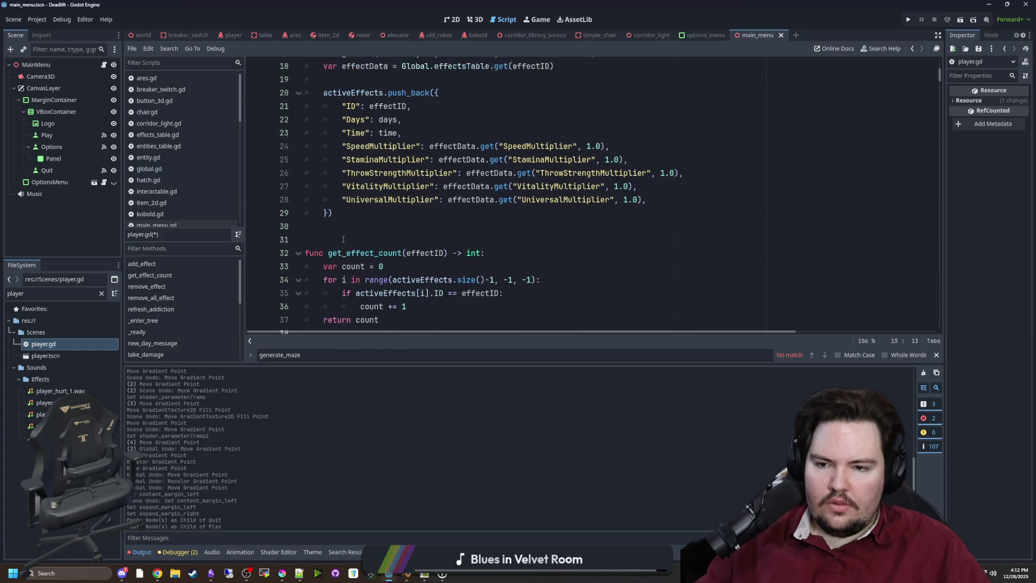
# In _process, add var tilePos = Global.global_to_map(global_position).
pyautogui.click(380, 212)
pyautogui.hotkey('ctrl', 'f')
pyautogui.write('_process')
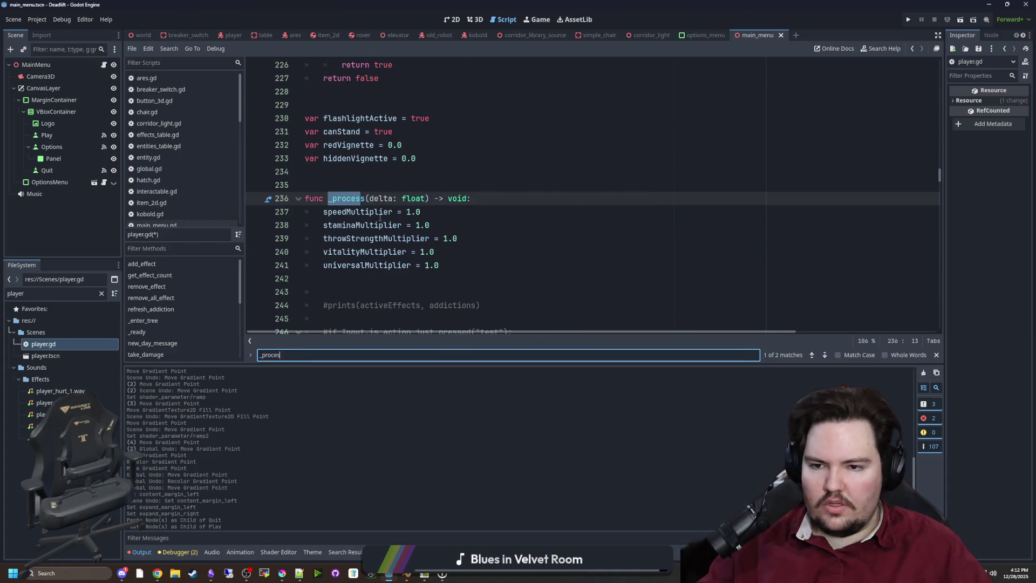
pyautogui.click(369, 167)
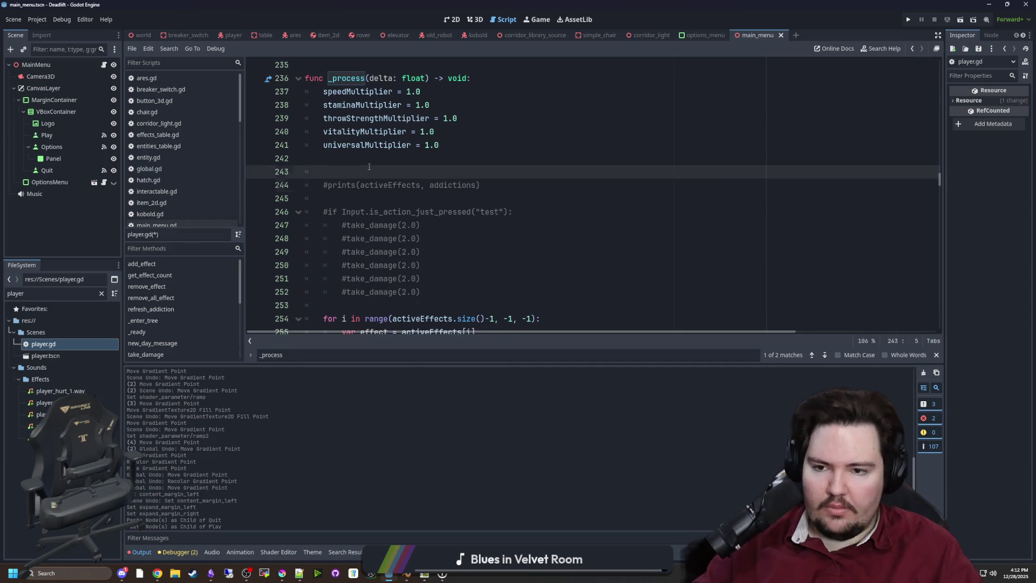
pyautogui.press('Return')
pyautogui.press('Return')
pyautogui.press('Up')
pyautogui.write('Global.')
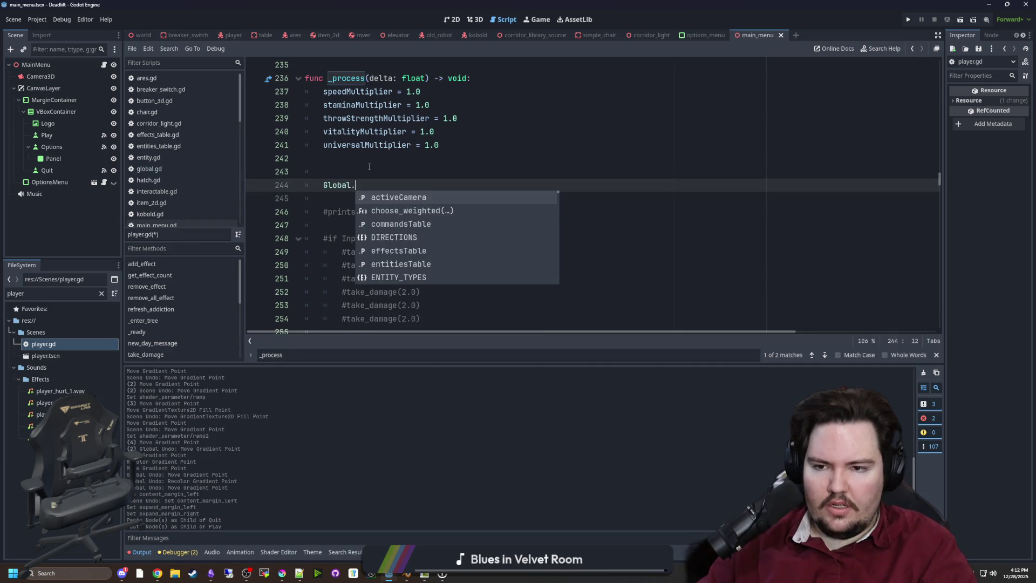
pyautogui.write('globa')
pyautogui.press('Return')
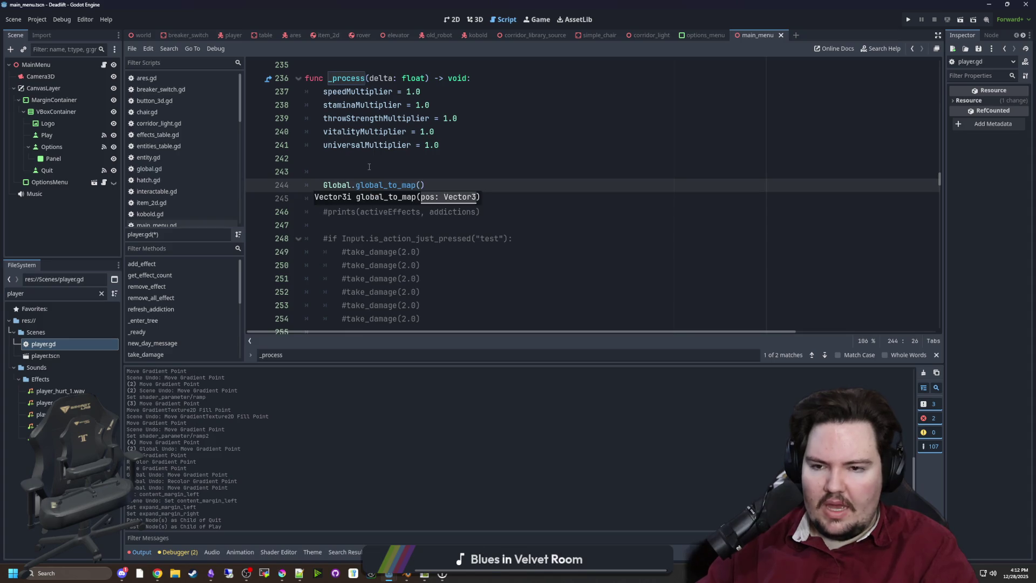
pyautogui.write('global_position')
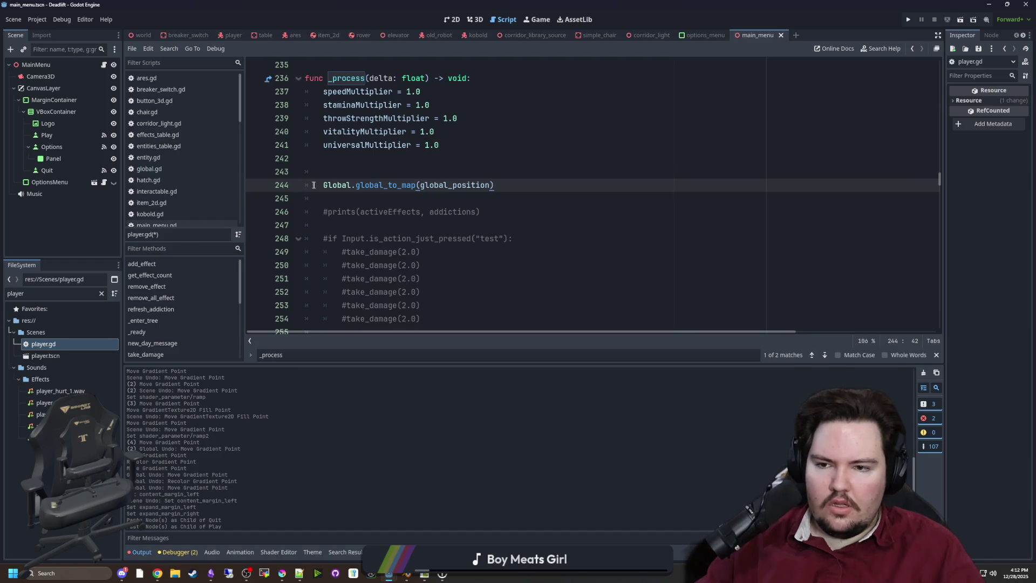
pyautogui.write('var tilePos =')
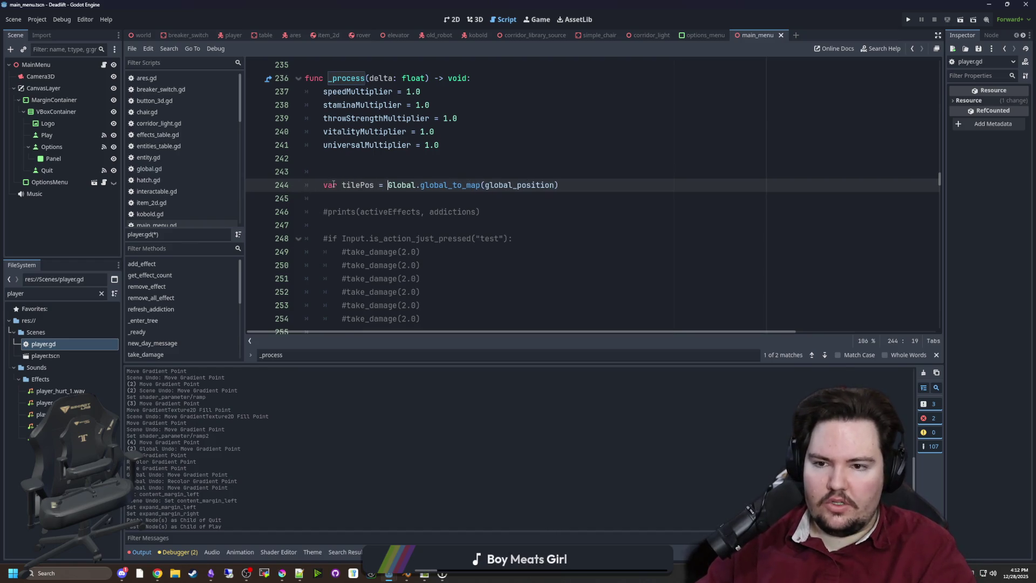
pyautogui.click(583, 188)
pyautogui.press('Return')
pyautogui.write('regionID = Global.main.t')
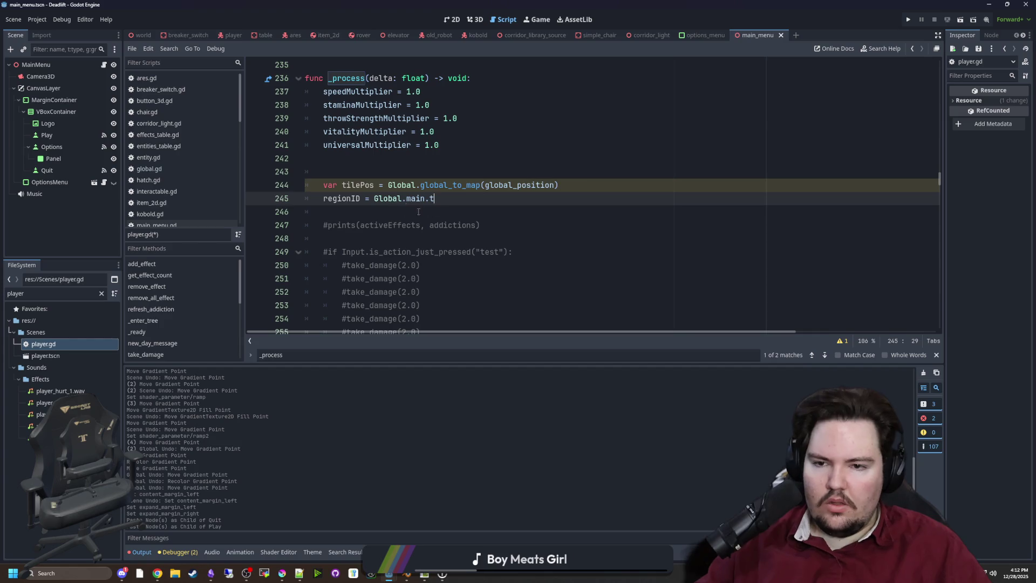
# Start a regionID = Global.world.mapCoords line and jump to mapCoords' definition in world.gd.
pyautogui.click(449, 171)
pyautogui.scroll(1, 418, 237)
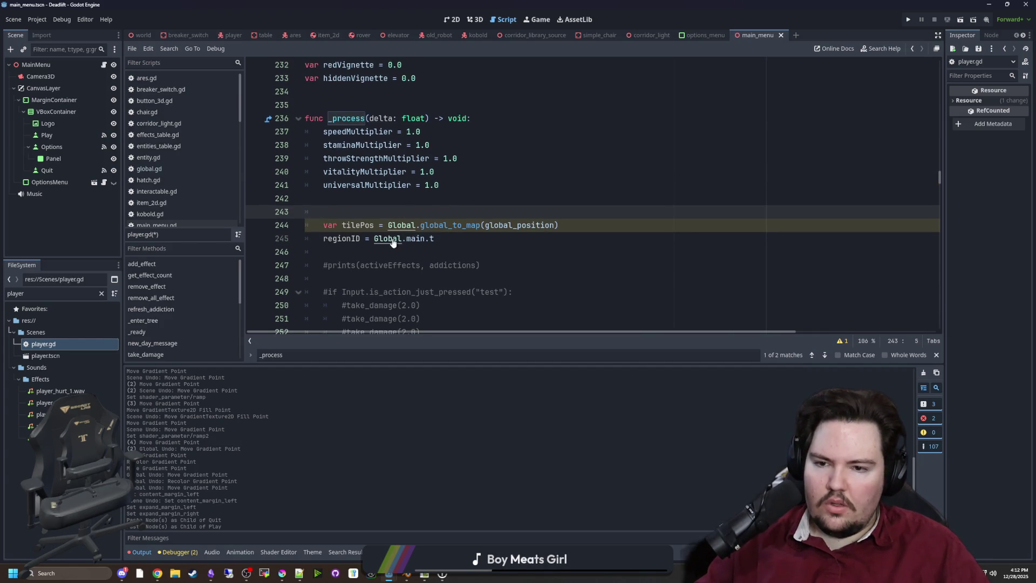
pyautogui.doubleClick(415, 239)
pyautogui.write('world.')
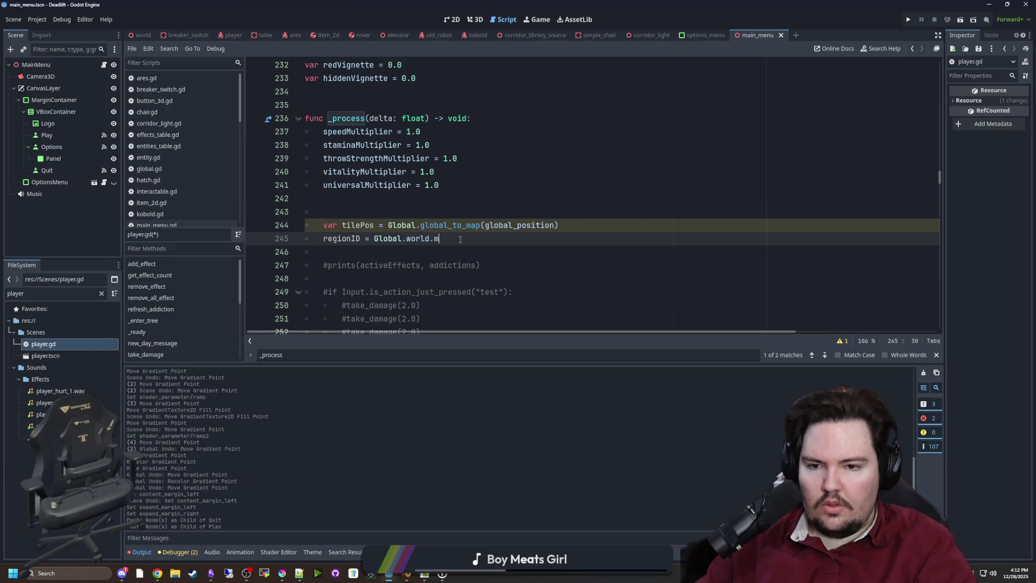
pyautogui.click(460, 239)
pyautogui.press('BackSpace')
pyautogui.write('map')
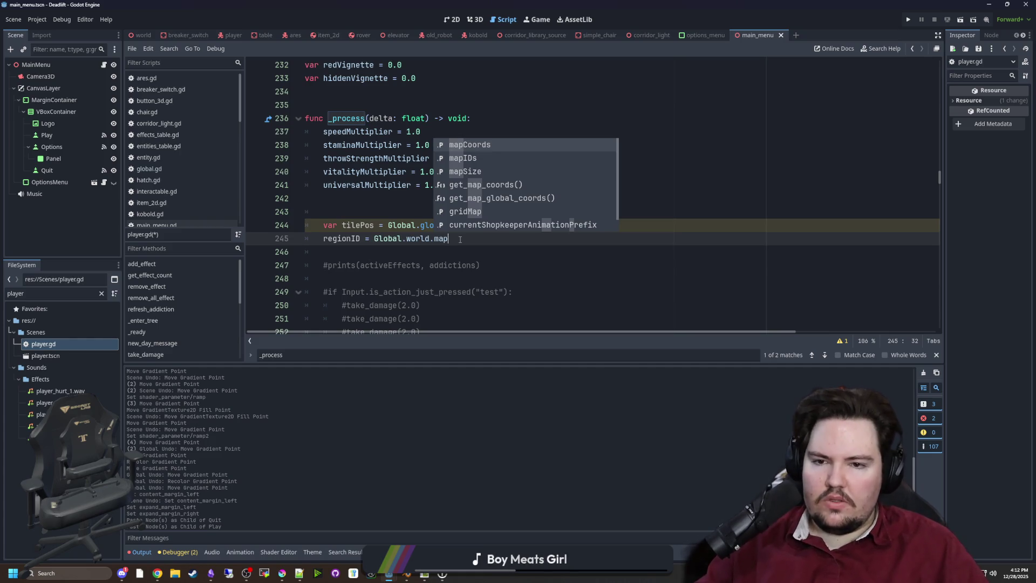
pyautogui.press('Return')
pyautogui.keyDown('ctrl'); pyautogui.click(451, 241); pyautogui.keyUp('ctrl')
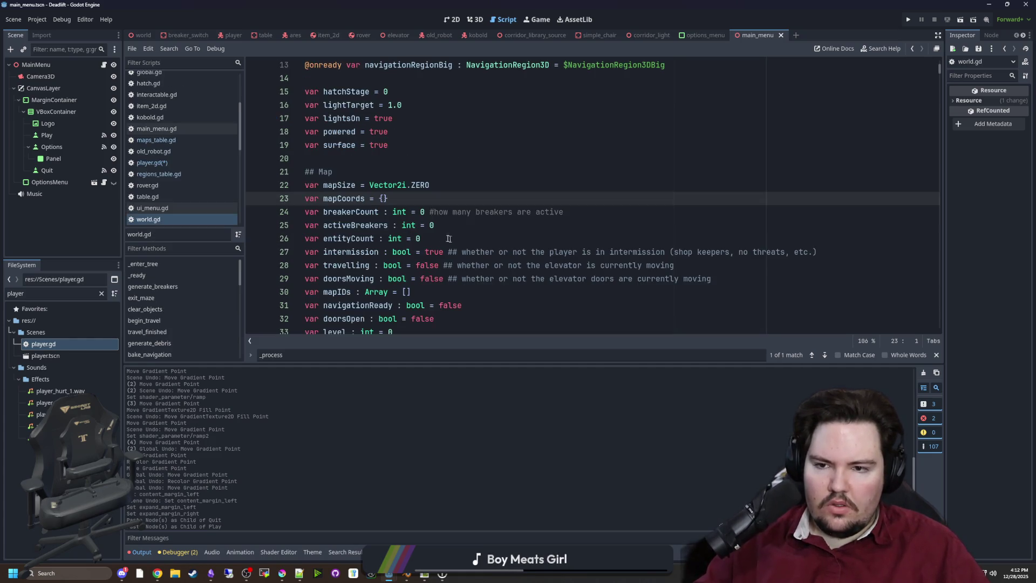
# Review how mapCoords is filled, then look up Global.world.mapCoords.get(tilePos) in player.gd.
pyautogui.scroll(-20, 376, 203)
pyautogui.click(376, 203)
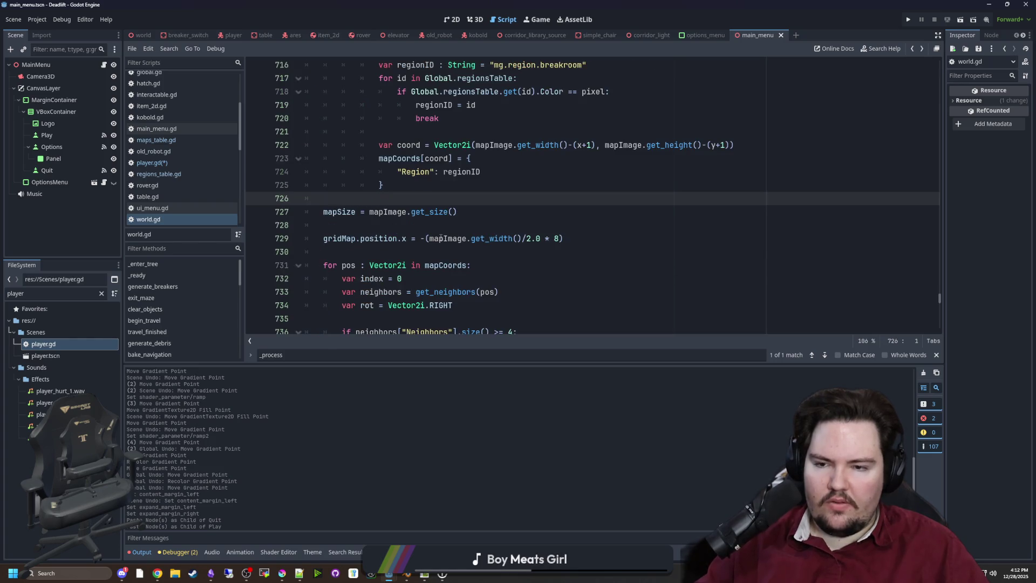
pyautogui.scroll(2, 441, 238)
pyautogui.hotkey('alt', 'Left')
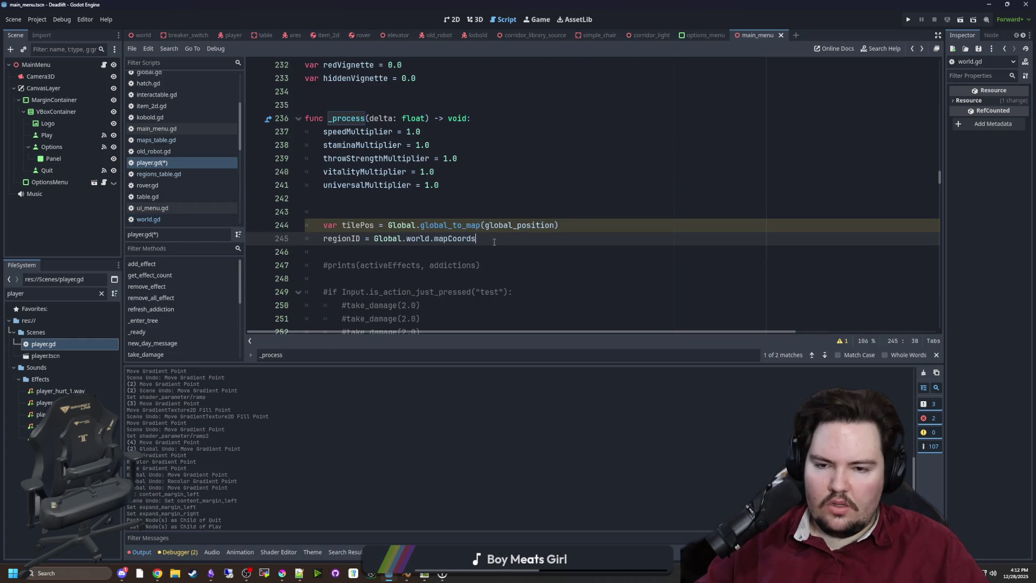
pyautogui.write('[')
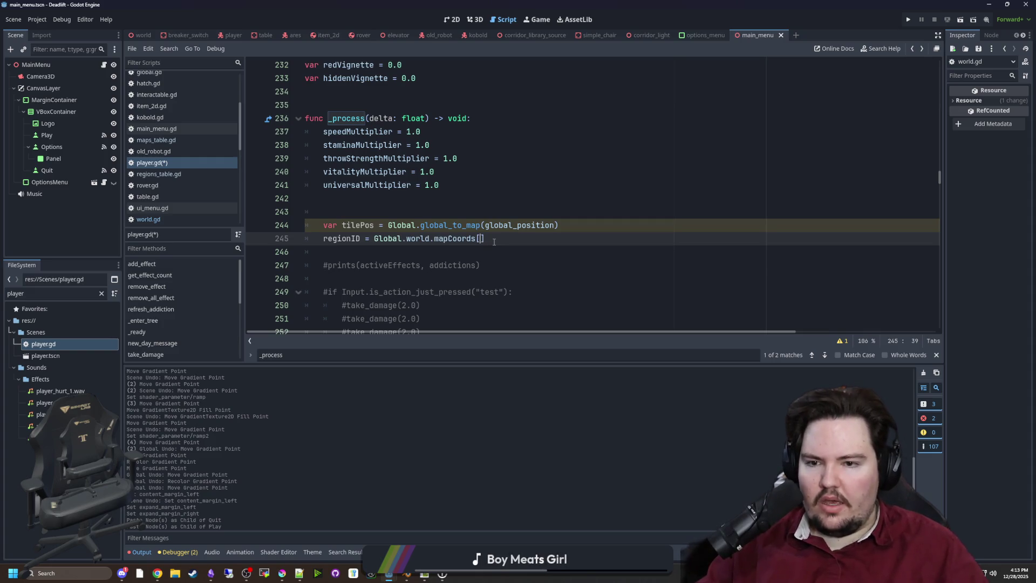
pyautogui.write('tilePo')
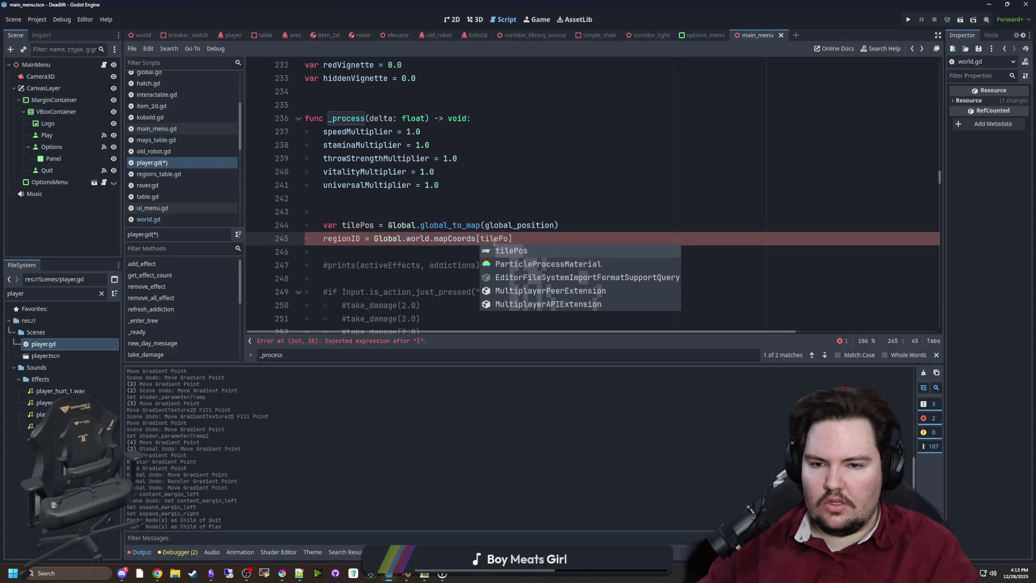
pyautogui.press('BackSpace')
pyautogui.press('BackSpace')
pyautogui.press('BackSpace')
pyautogui.press('BackSpace')
pyautogui.press('BackSpace')
pyautogui.press('BackSpace')
pyautogui.write('.get(toil;')
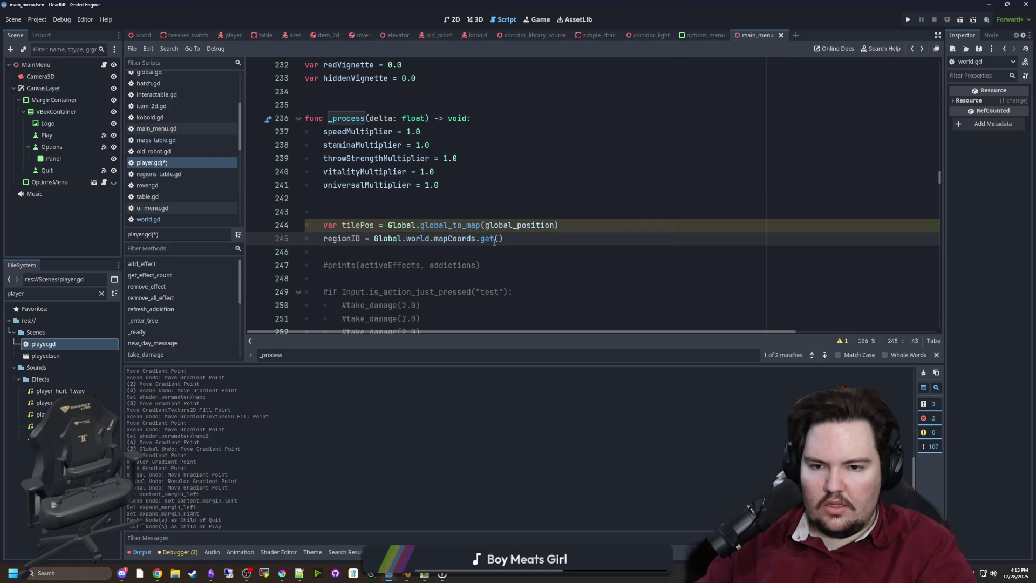
pyautogui.write('ePos')
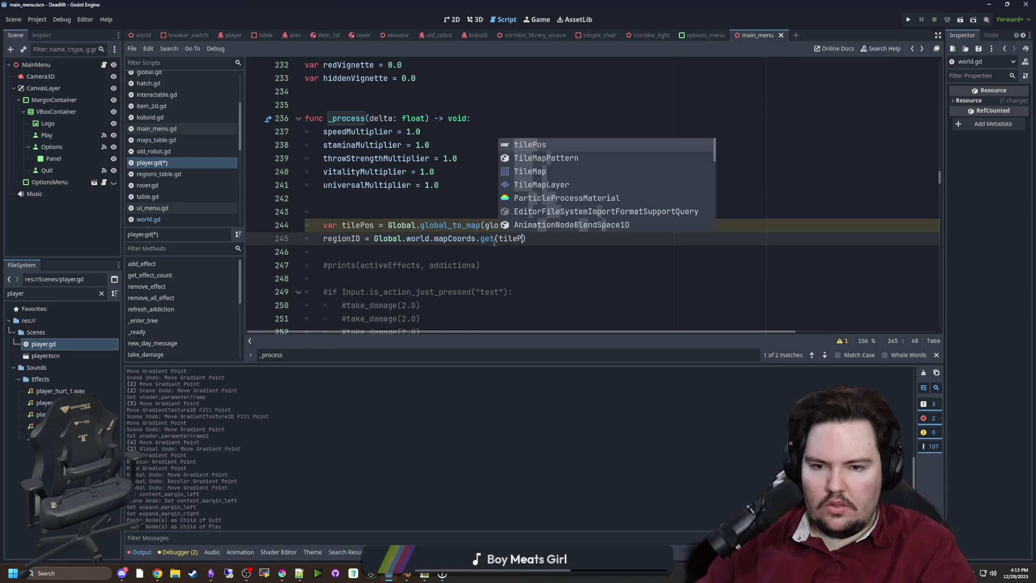
pyautogui.press('Return')
pyautogui.press('Return')
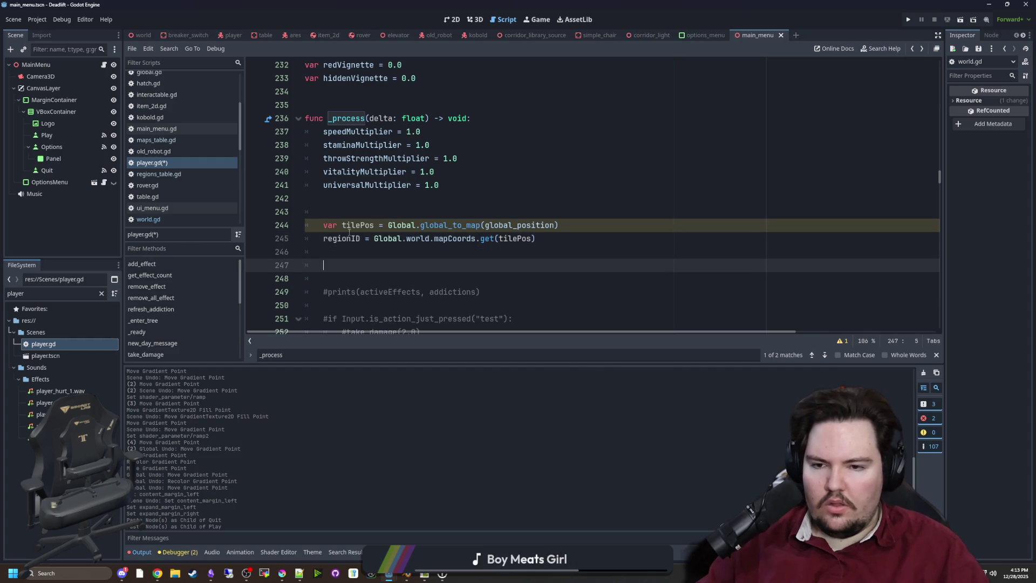
# Store that lookup in tileData and add an 'if tileData:' block below it.
pyautogui.doubleClick(345, 241)
pyautogui.write('ligh')
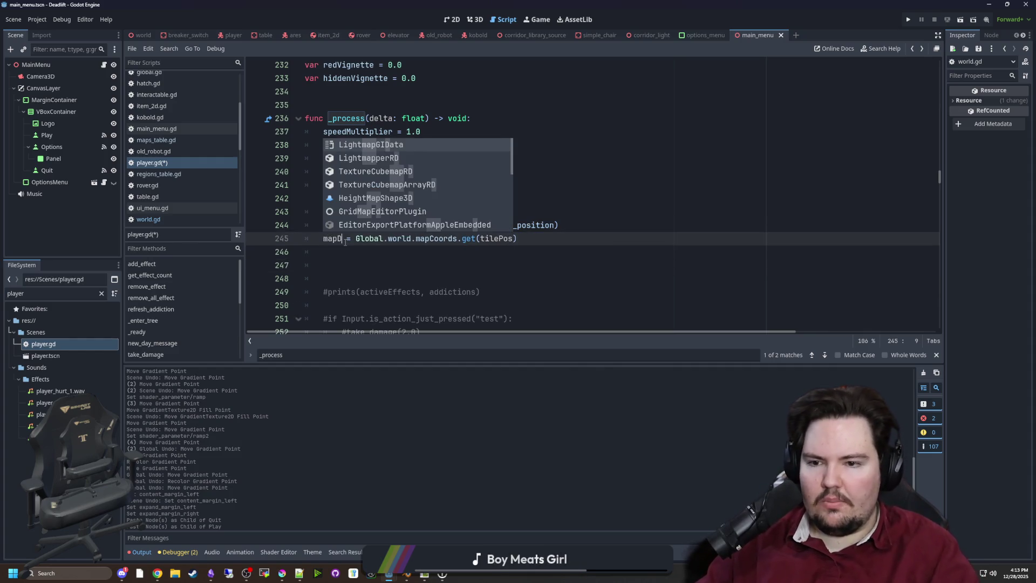
pyautogui.press('BackSpace')
pyautogui.press('BackSpace')
pyautogui.press('BackSpace')
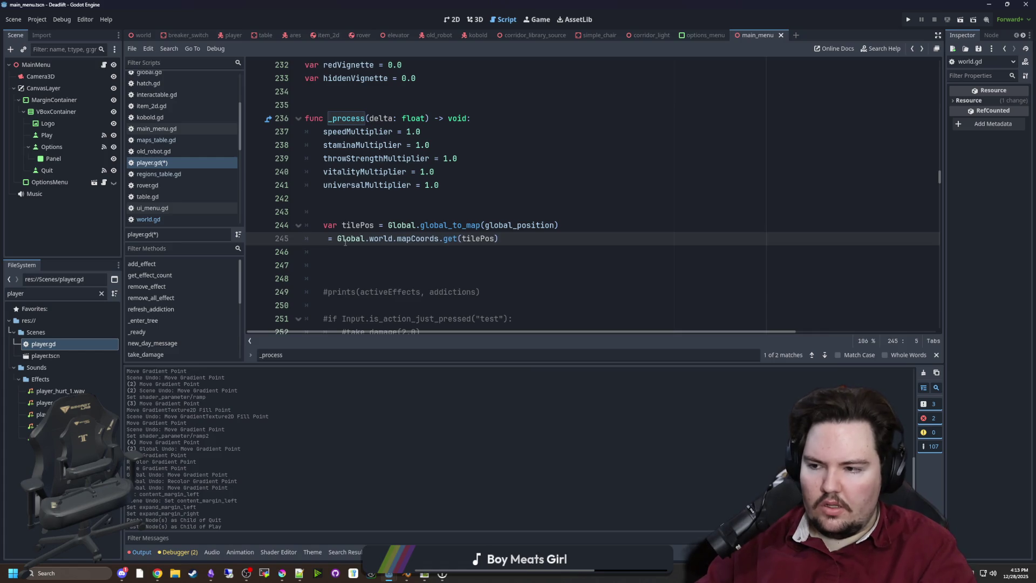
pyautogui.write('tileData')
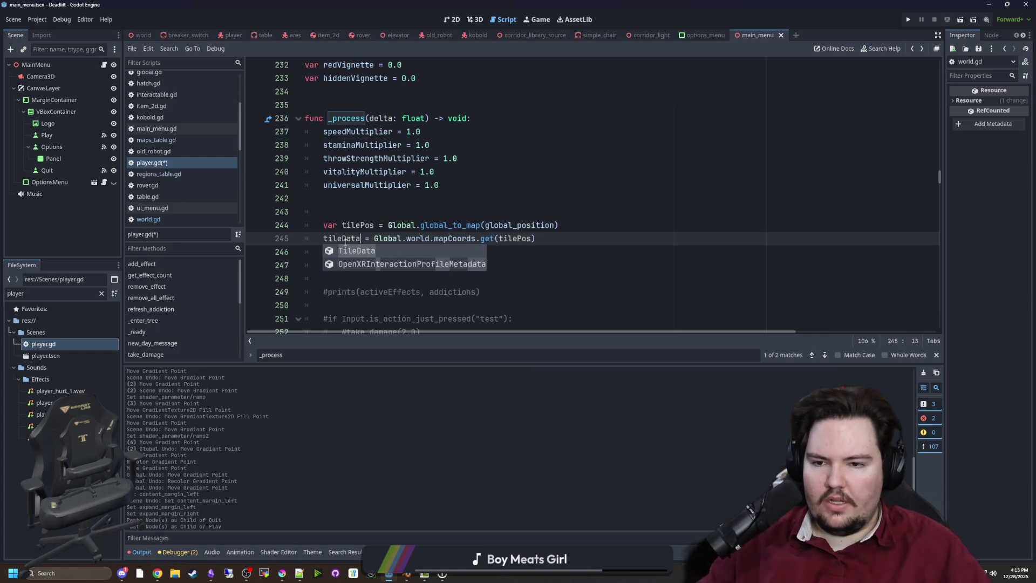
pyautogui.press('Escape')
pyautogui.press('Down')
pyautogui.write('if tileD')
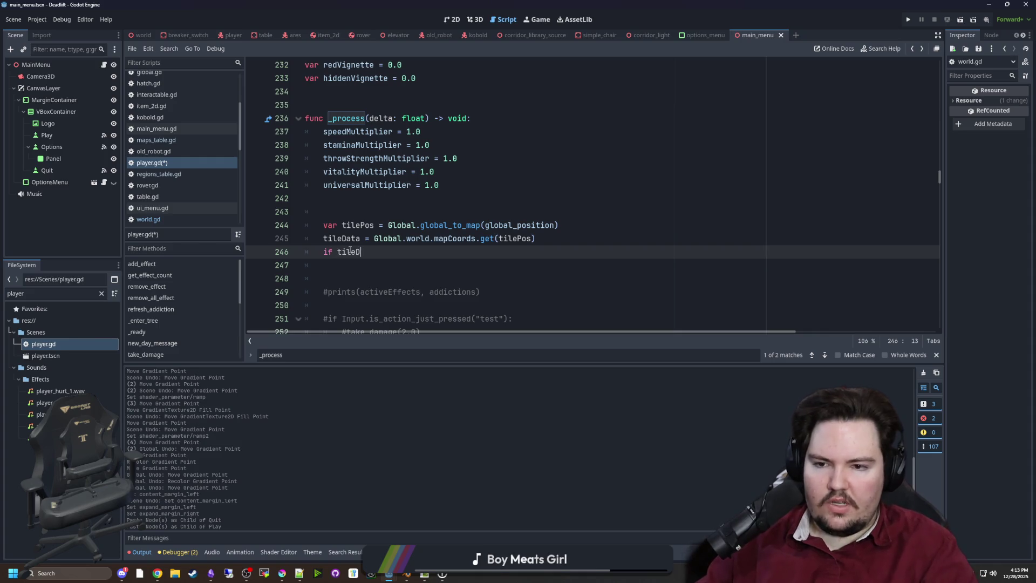
pyautogui.write('ata:')
pyautogui.press('Return')
pyautogui.write('regionID = tileData.RegionID')
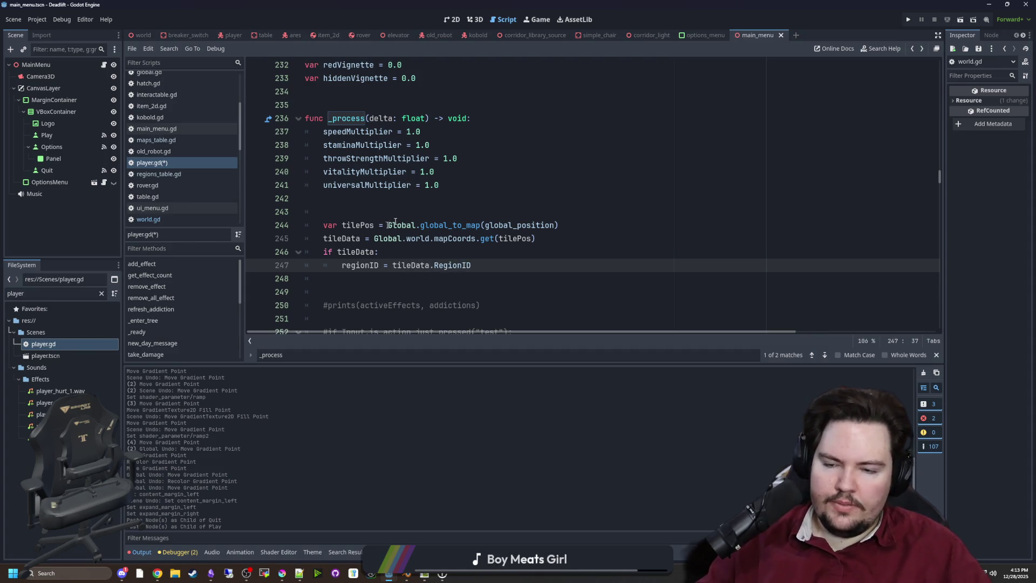
# Declare tileData with var and save player.gd.
pyautogui.click(398, 217)
pyautogui.hotkey('ctrl', 's')
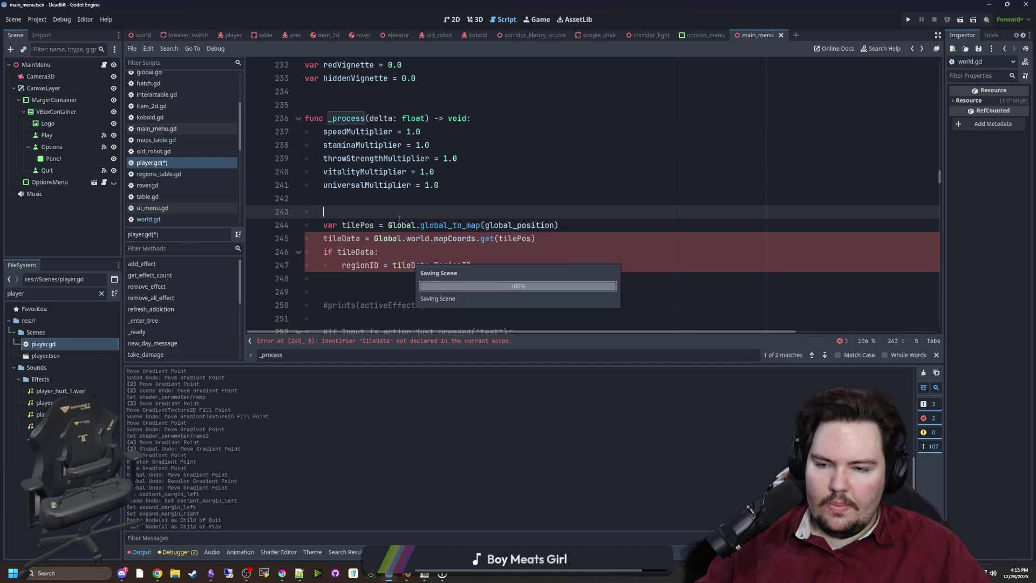
pyautogui.click(323, 238)
pyautogui.write('var')
pyautogui.click(356, 206)
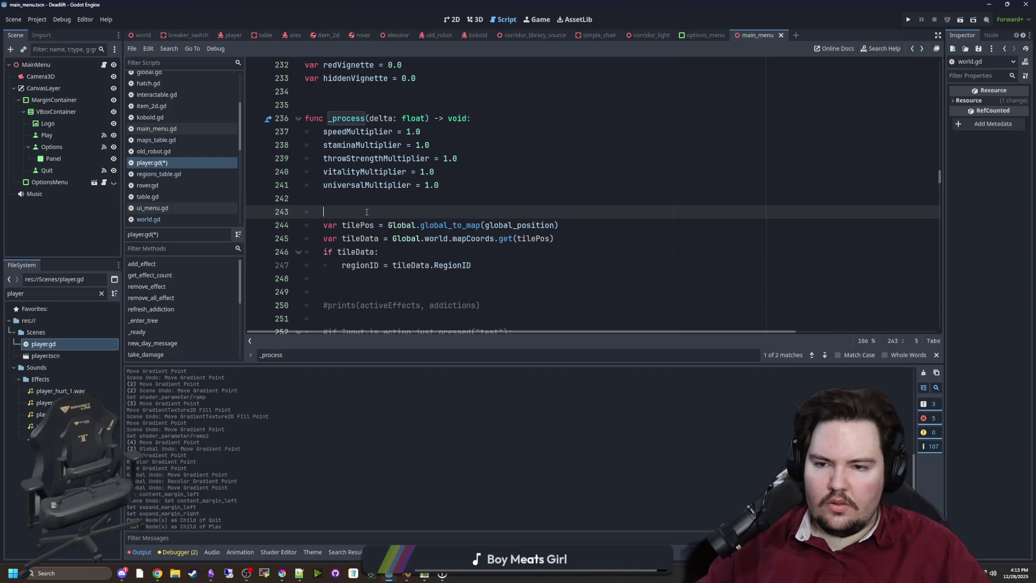
pyautogui.hotkey('ctrl', 's')
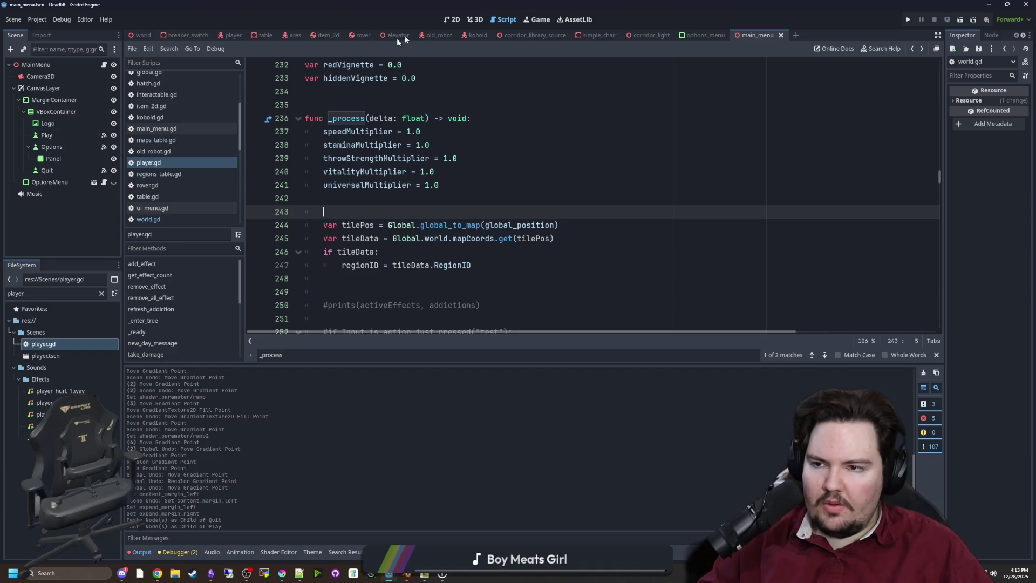
pyautogui.click(452, 19)
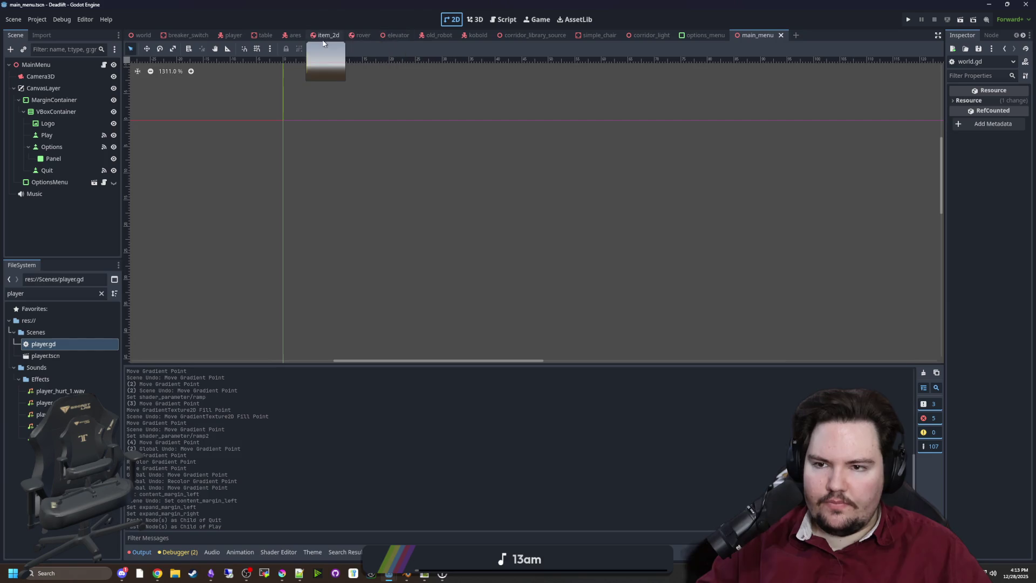
# Inspect the player scene's CanvasLayer overlays: HiddenVignette, Red, ThrowProgress, Hidden, ColorRect and Eyes.
pyautogui.click(231, 35)
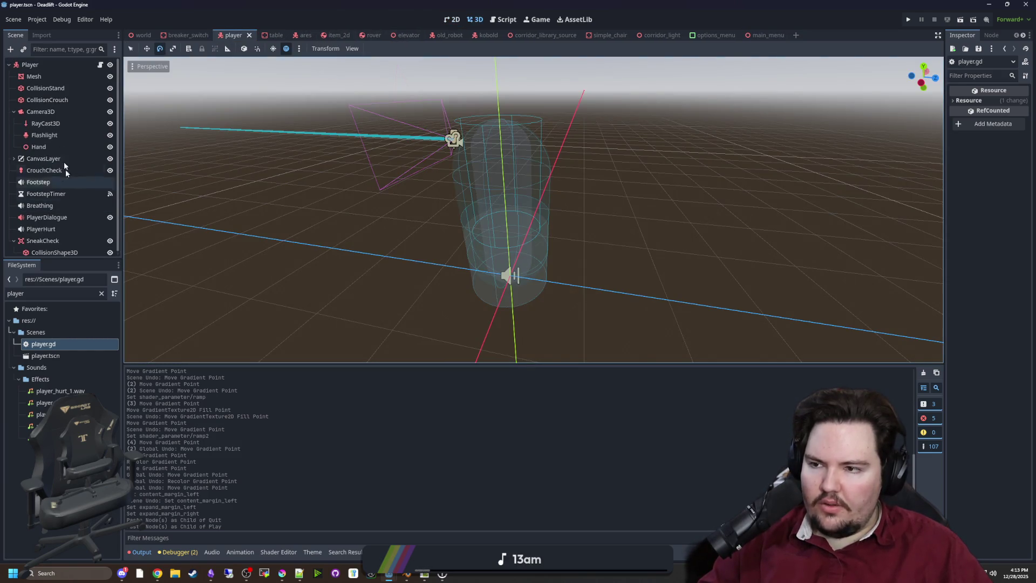
pyautogui.click(14, 158)
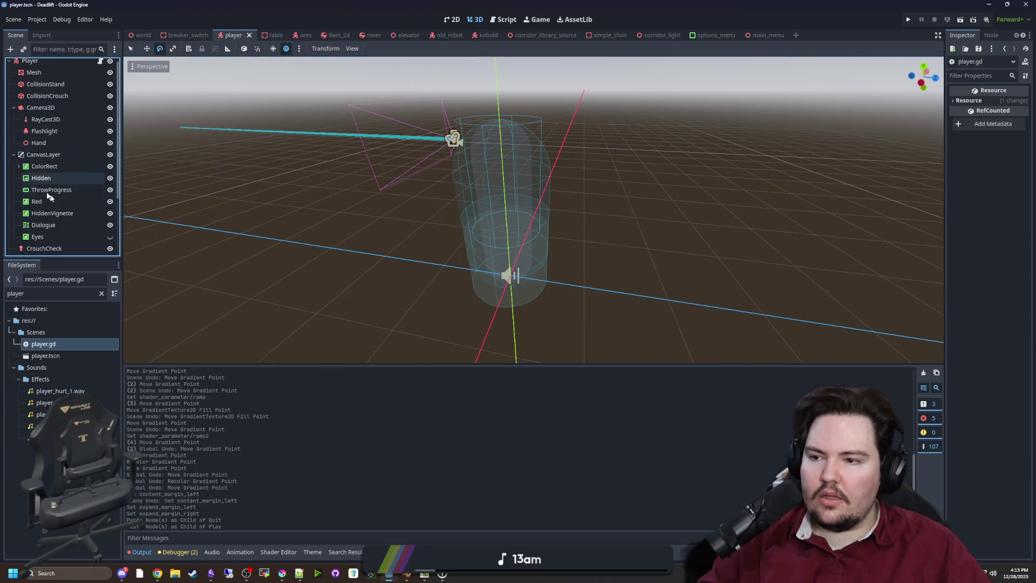
pyautogui.click(54, 213)
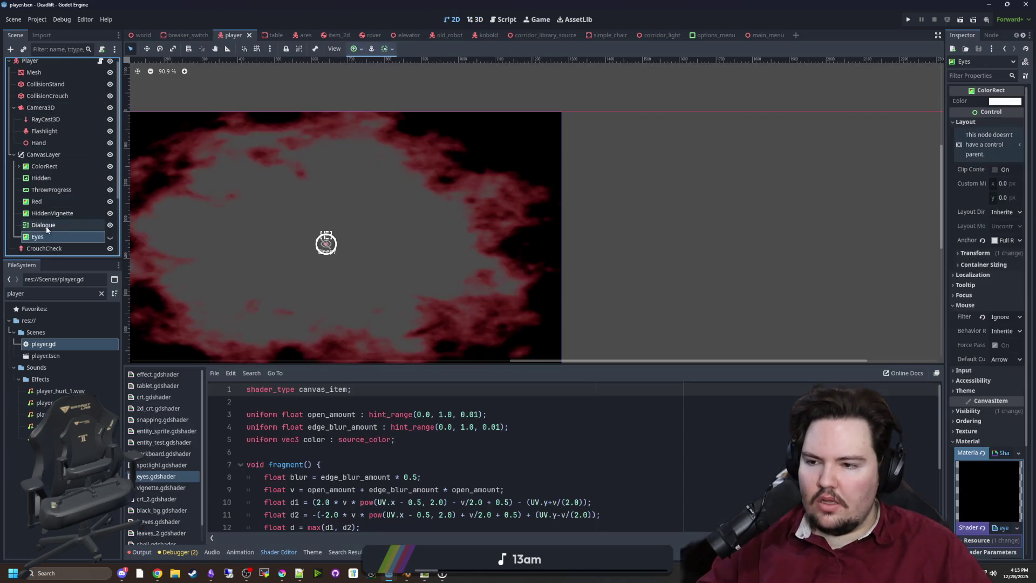
pyautogui.click(57, 201)
pyautogui.click(58, 190)
pyautogui.click(61, 178)
pyautogui.click(63, 167)
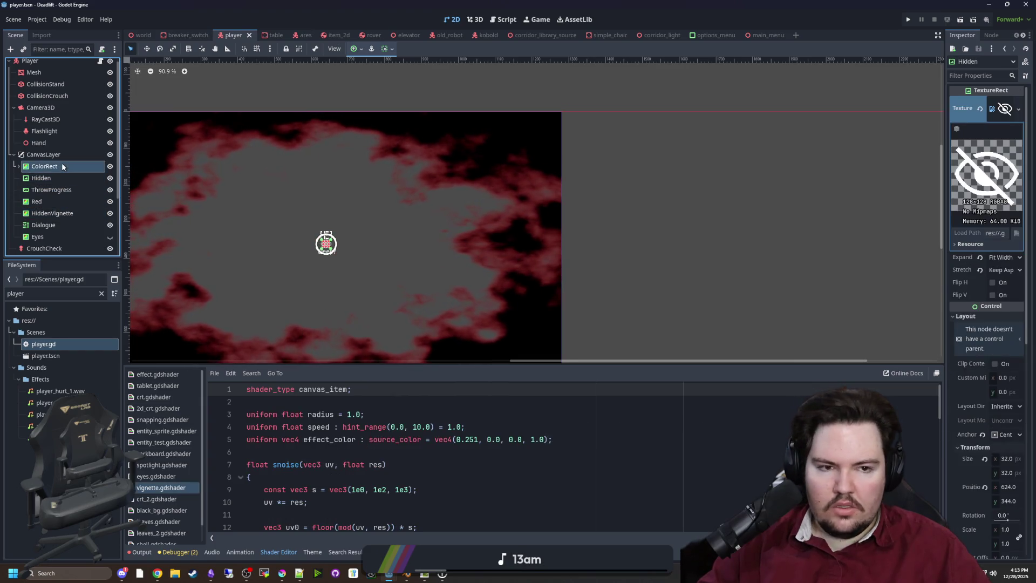
pyautogui.press('Down')
pyautogui.press('Down')
pyautogui.press('Down')
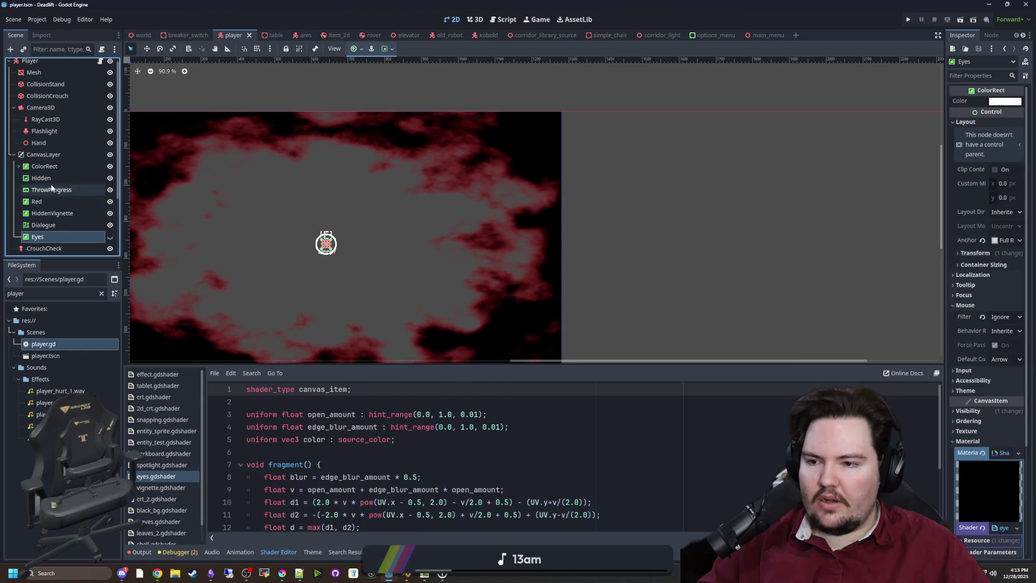
pyautogui.click(54, 154)
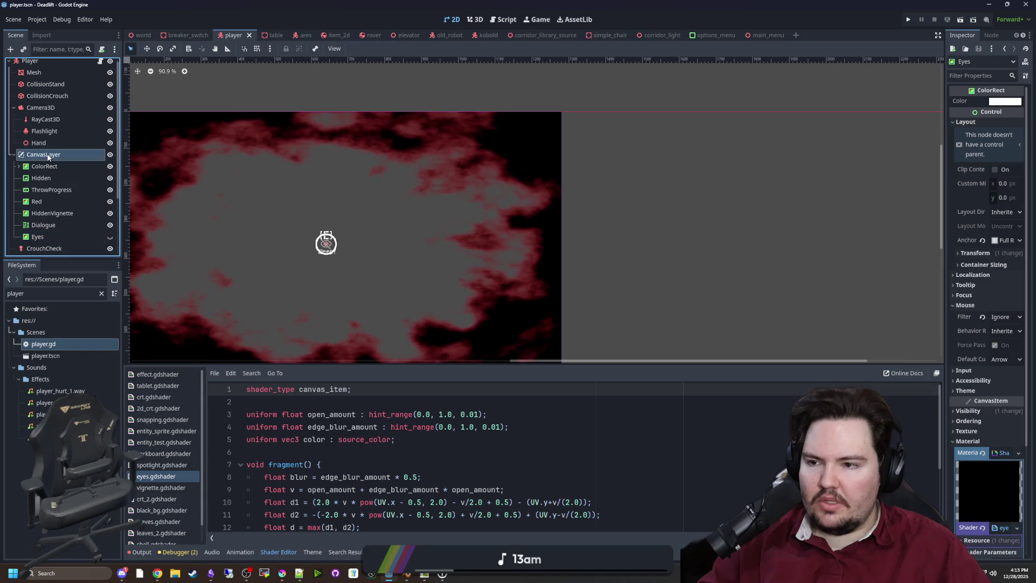
# Switch to the world scene and expand its CanvasLayer node.
pyautogui.click(143, 35)
pyautogui.scroll(10, 54, 183)
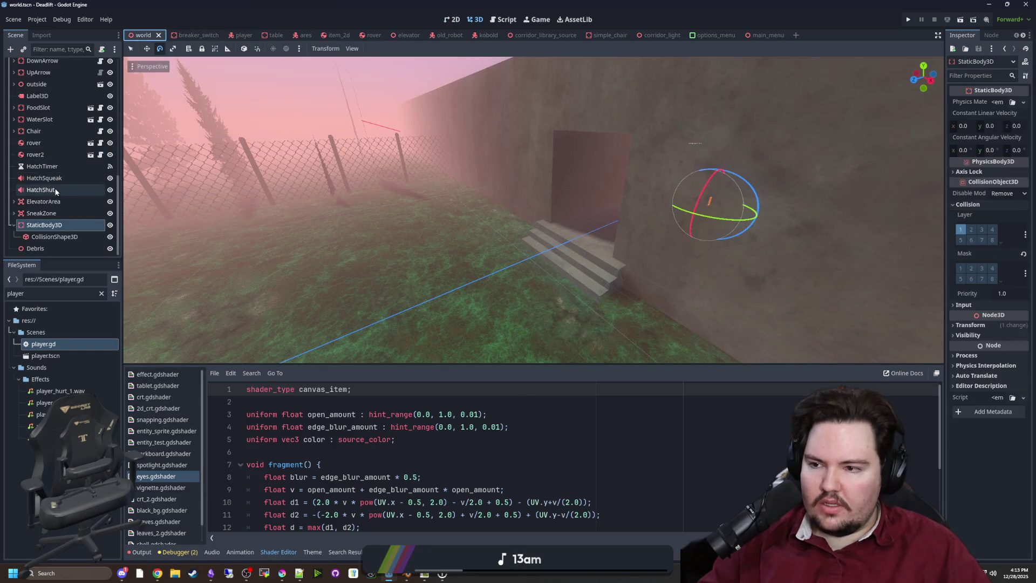
pyautogui.click(13, 143)
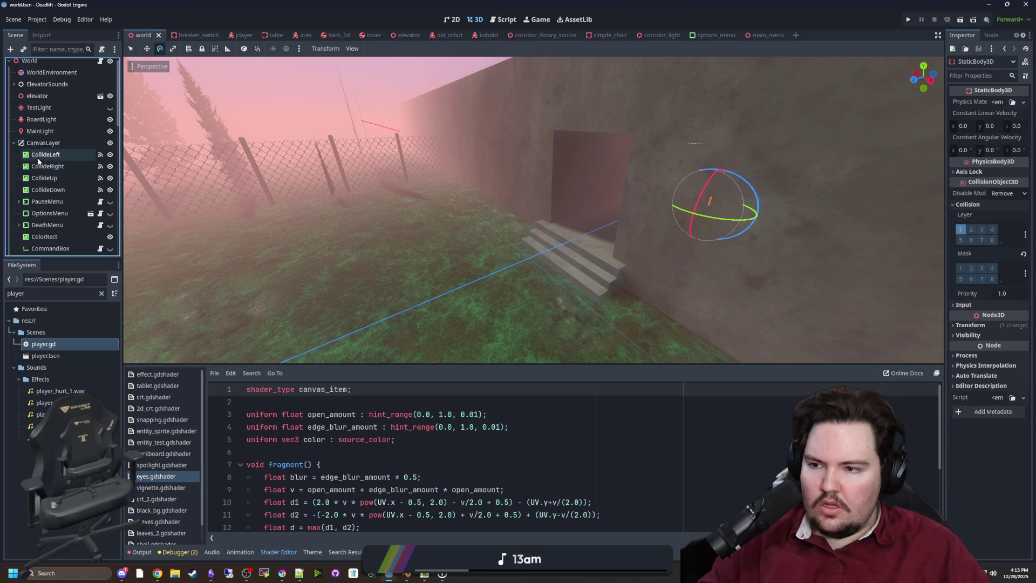
pyautogui.scroll(-1, 34, 156)
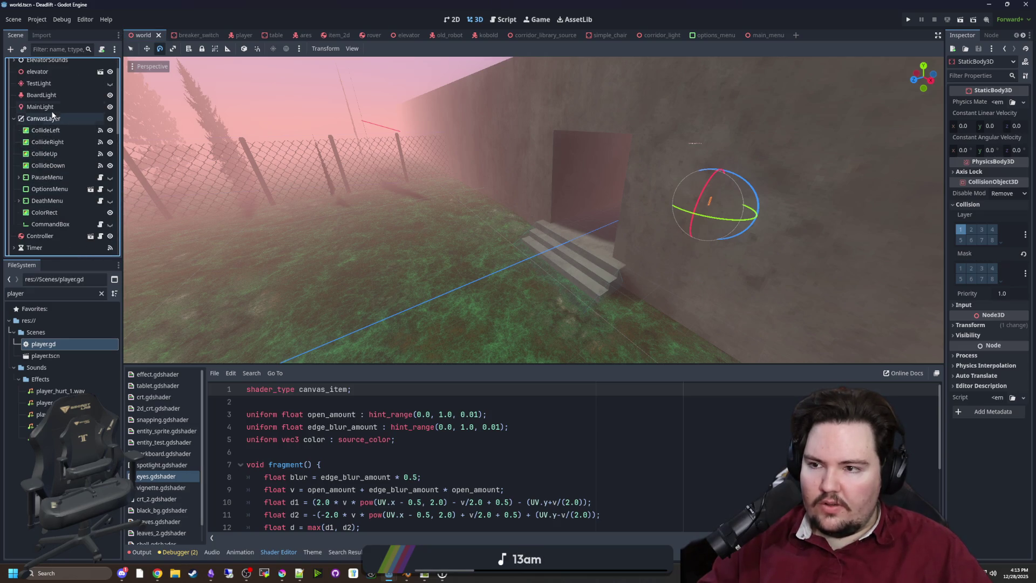
pyautogui.rightClick(45, 119)
# Add a RichTextLabel child under CanvasLayer with the text 'dwasdwa'.
pyautogui.click(76, 128)
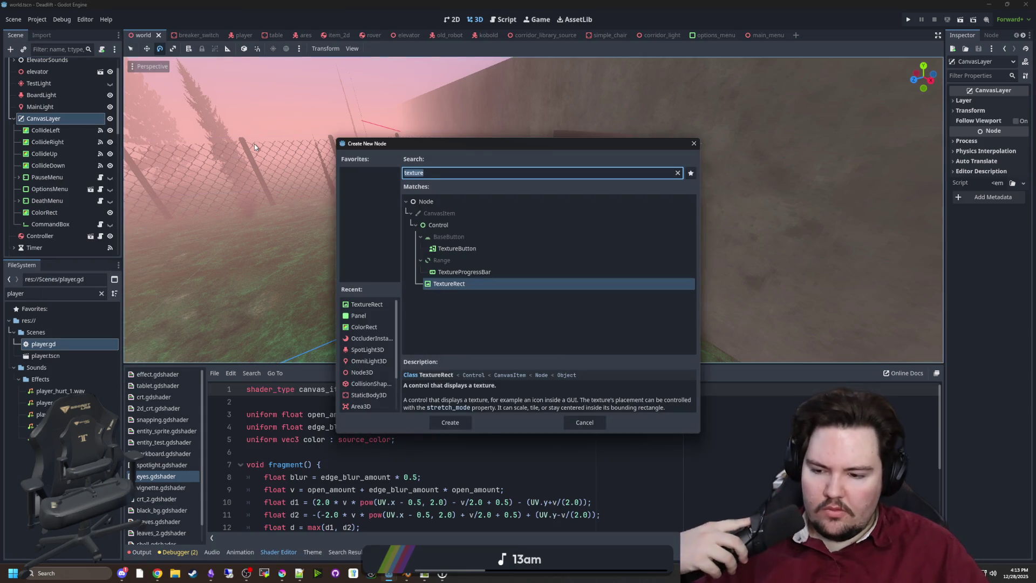
pyautogui.write('rich')
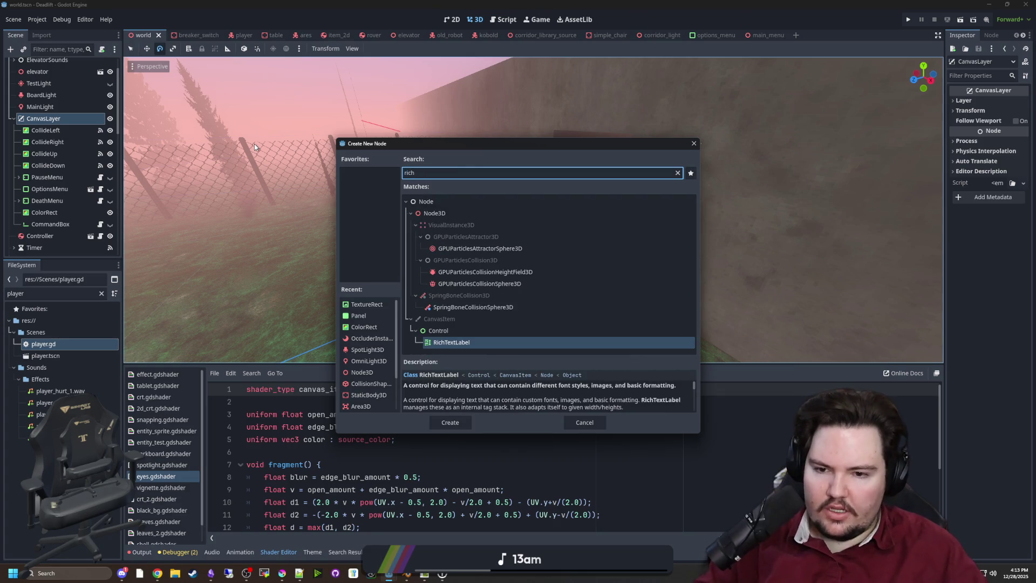
pyautogui.press('Return')
pyautogui.scroll(3, 129, 154)
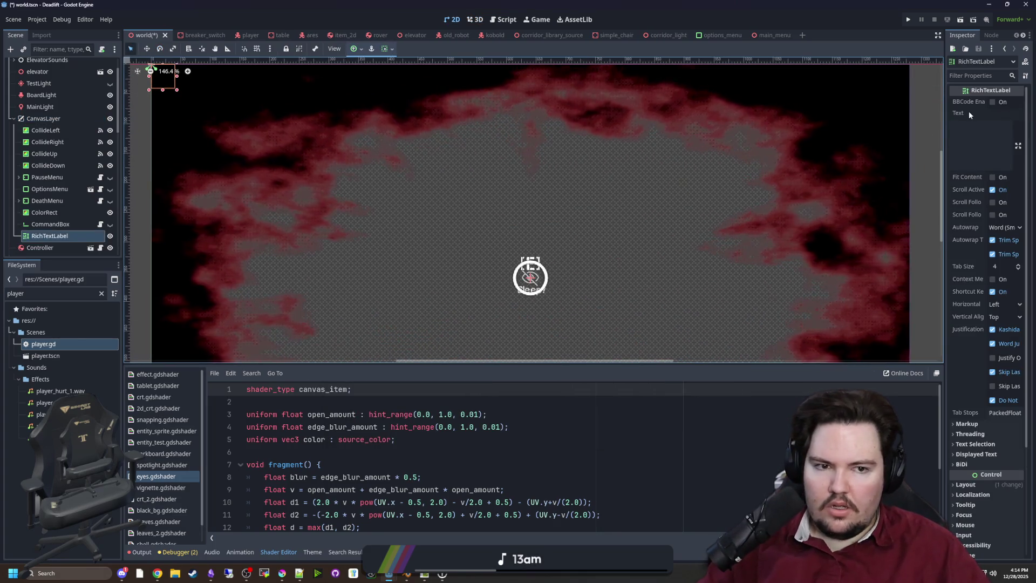
pyautogui.click(981, 125)
pyautogui.write('dwasdwa')
# Enable BBCode and Fit Content and set Autowrap to Off.
pyautogui.click(991, 102)
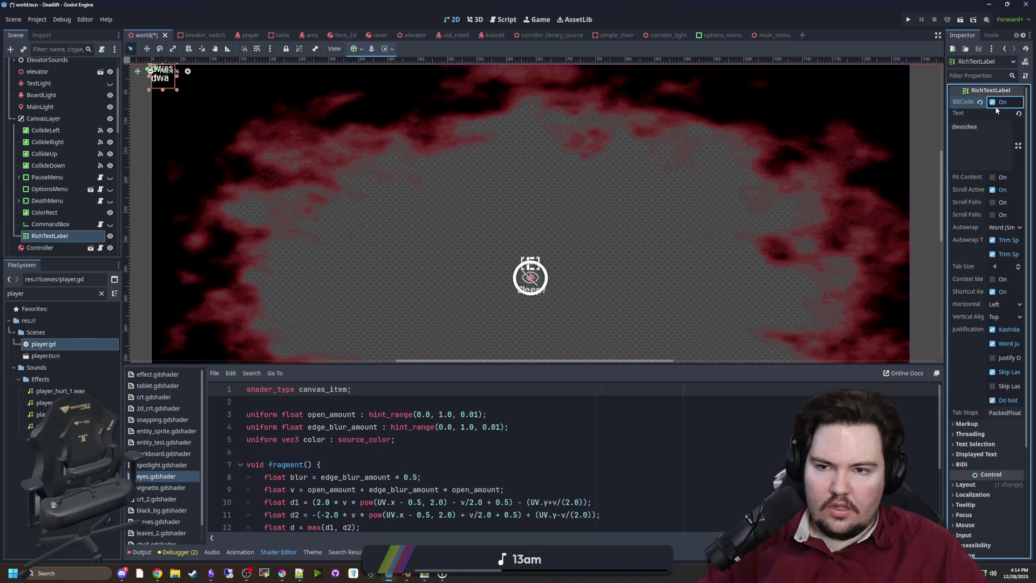
pyautogui.scroll(1, 405, 173)
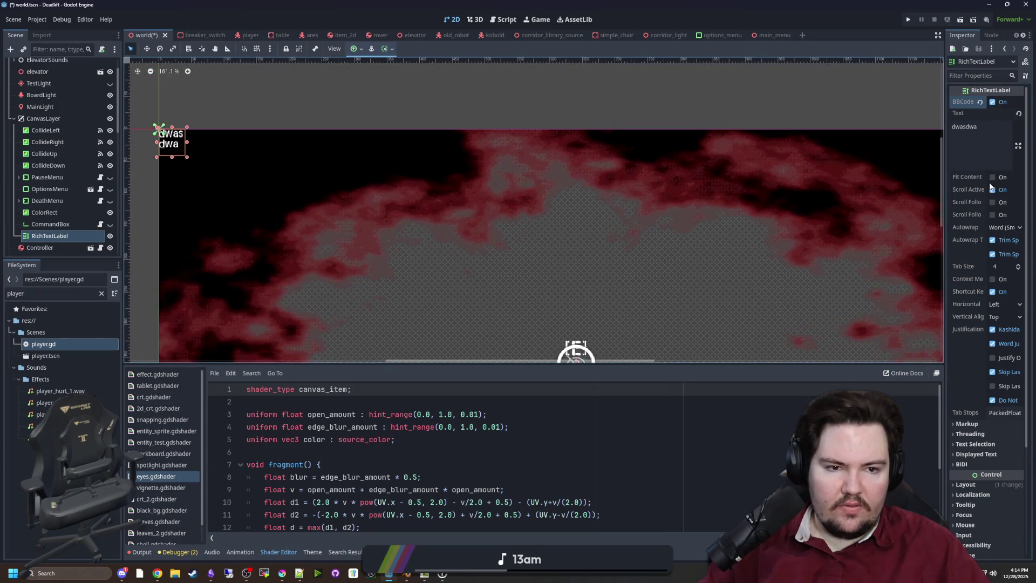
pyautogui.click(992, 177)
pyautogui.click(1005, 227)
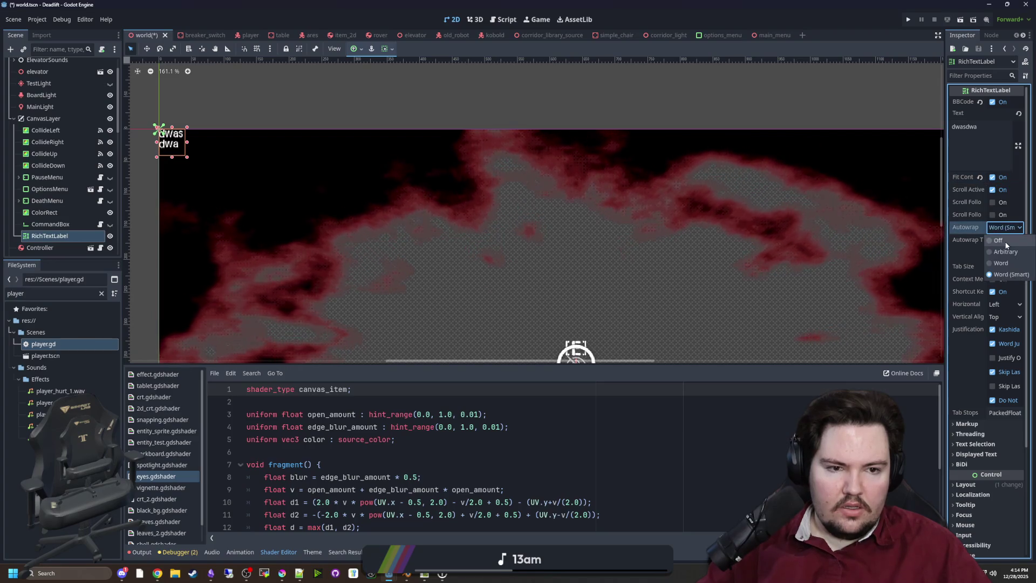
pyautogui.click(1003, 241)
# Widen the Inspector and add StyleBoxFlat entries to the label's style overrides.
pyautogui.moveTo(944, 242); pyautogui.dragTo(831, 244)
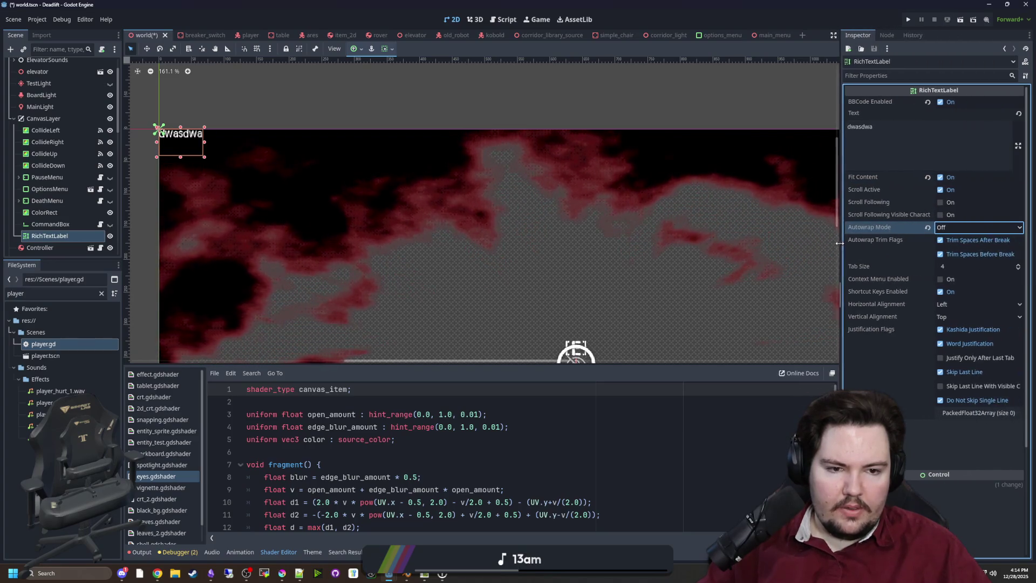
pyautogui.scroll(-1, 447, 116)
pyautogui.scroll(-4, 911, 335)
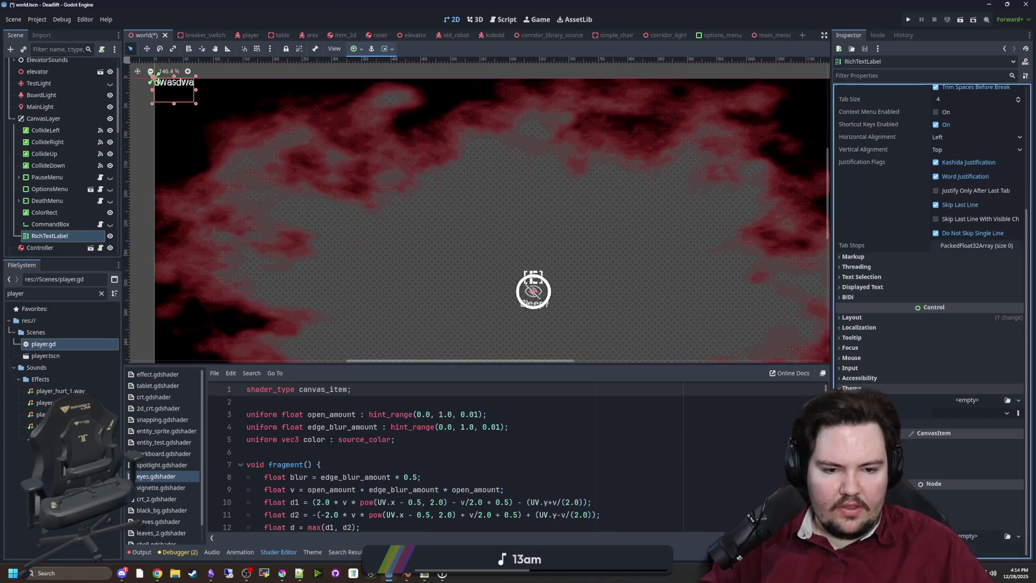
pyautogui.scroll(-1, 882, 358)
pyautogui.click(928, 424)
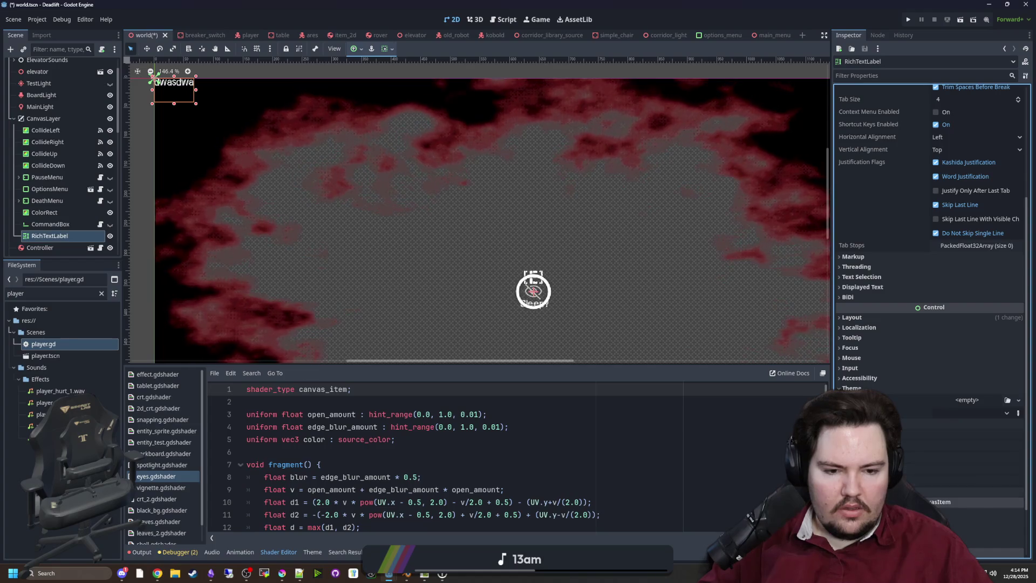
pyautogui.scroll(-5, 928, 270)
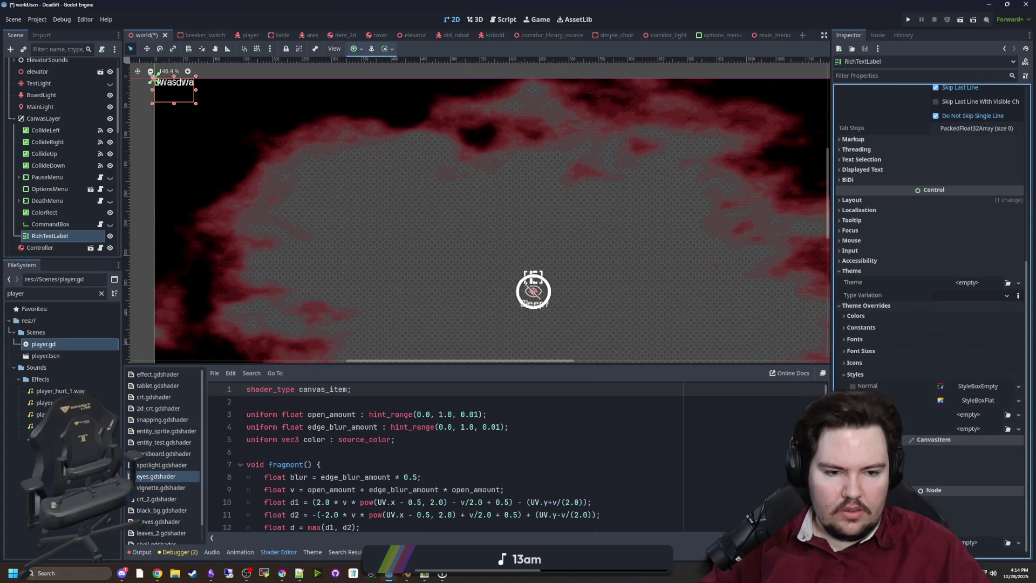
pyautogui.click(983, 428)
pyautogui.click(993, 475)
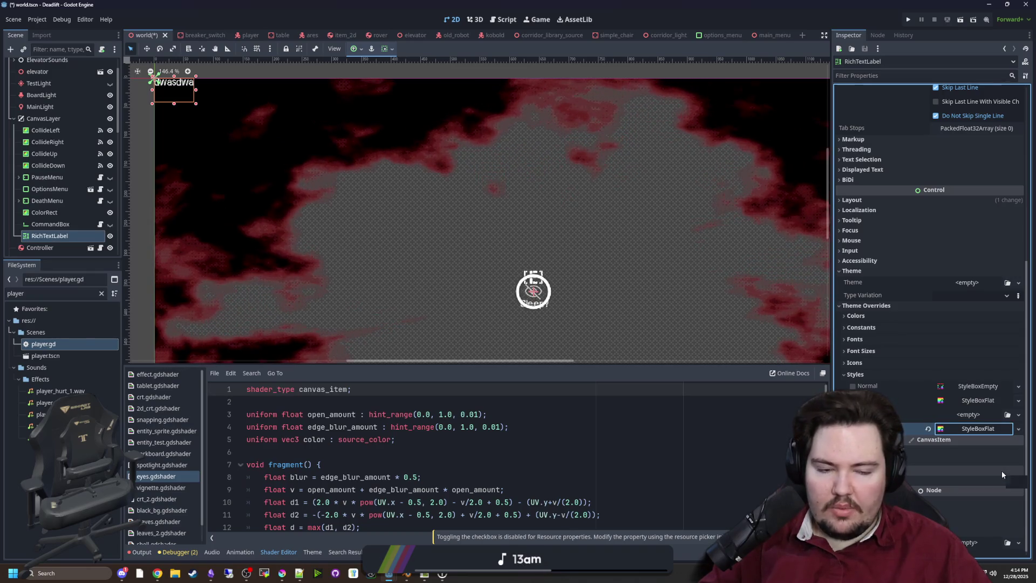
pyautogui.click(955, 414)
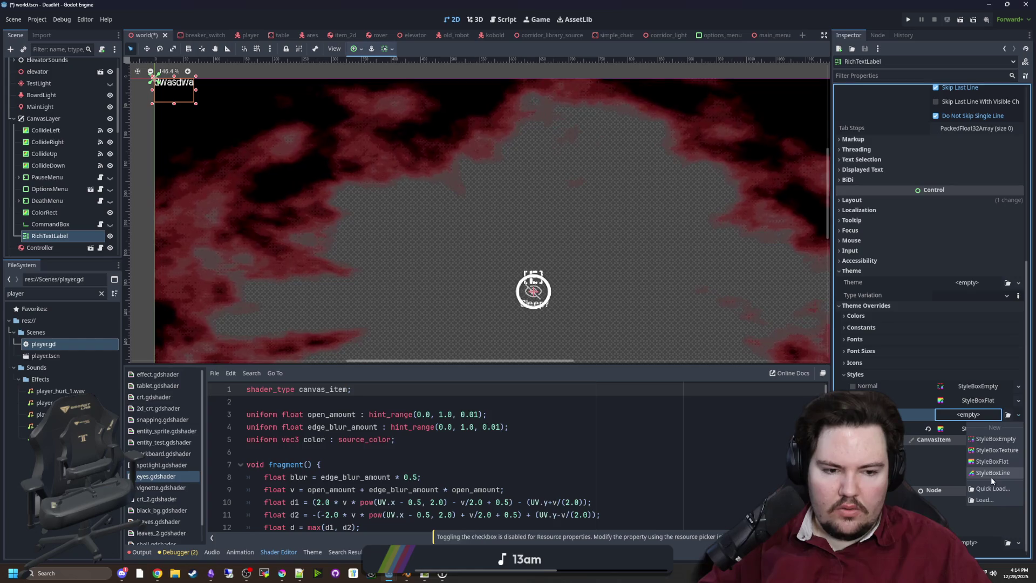
pyautogui.click(1001, 467)
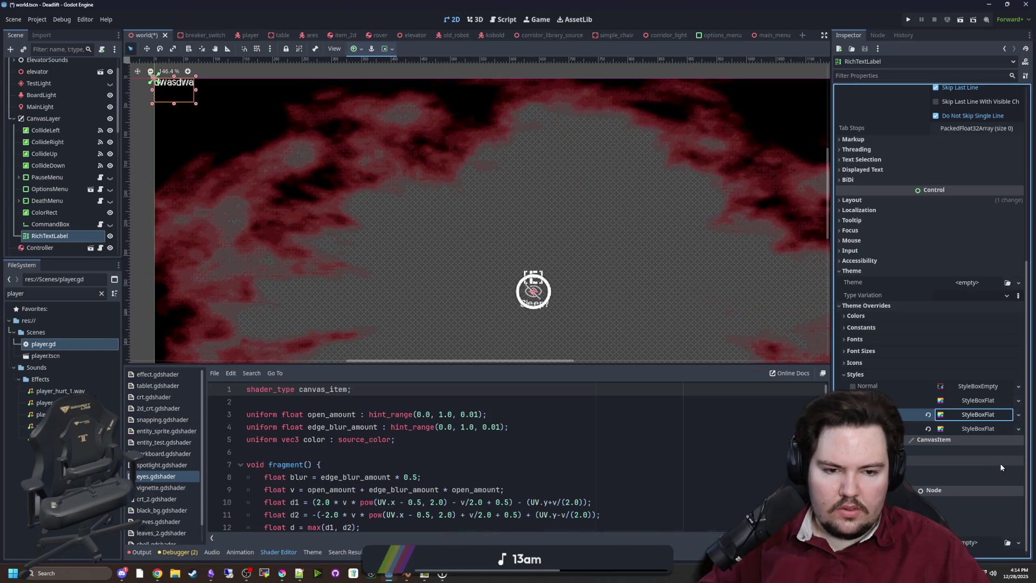
# Keep a StyleBoxFlat only on the Normal style, clearing the other overrides.
pyautogui.click(975, 386)
pyautogui.click(953, 386)
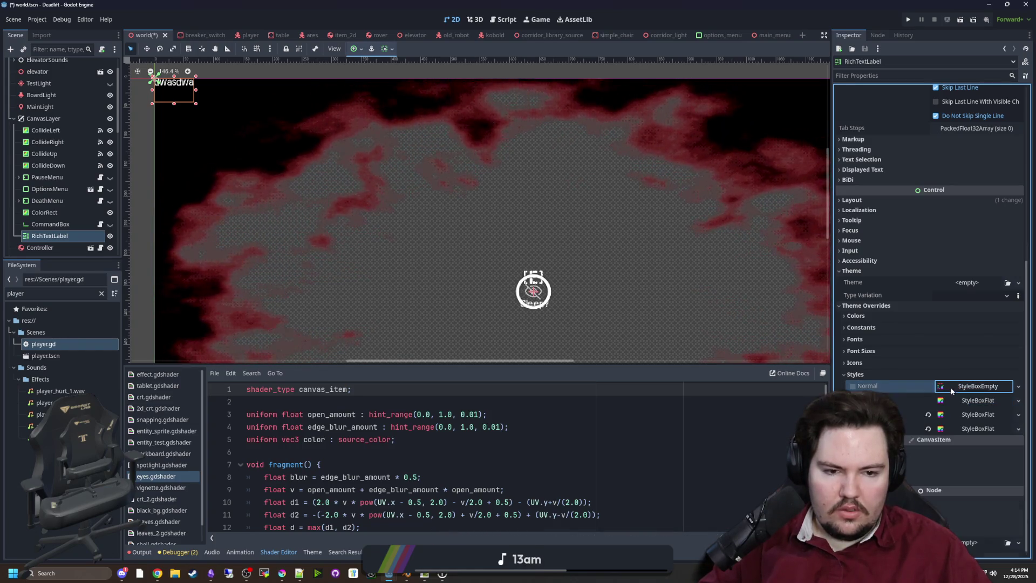
pyautogui.click(914, 385)
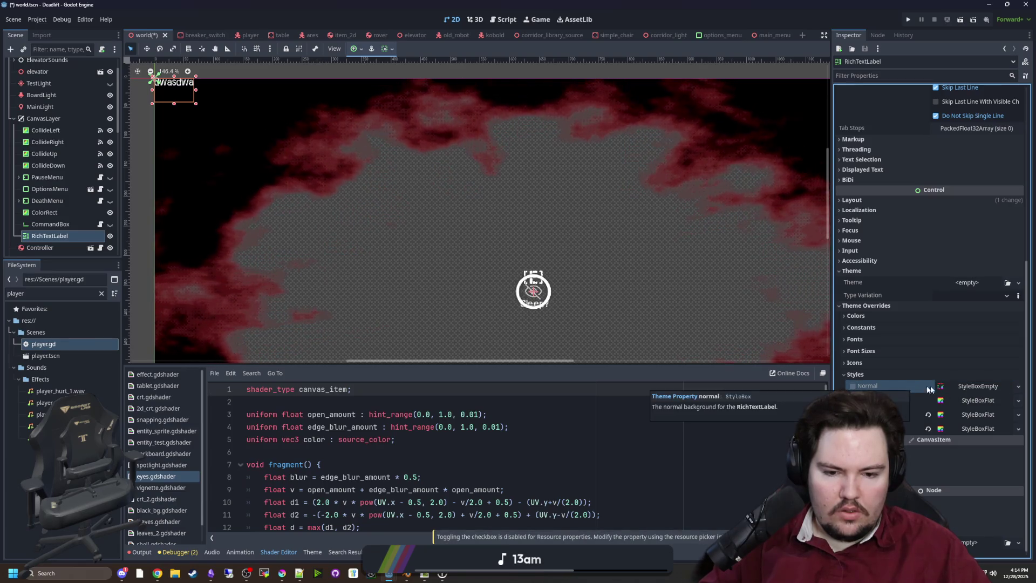
pyautogui.click(958, 386)
pyautogui.click(992, 430)
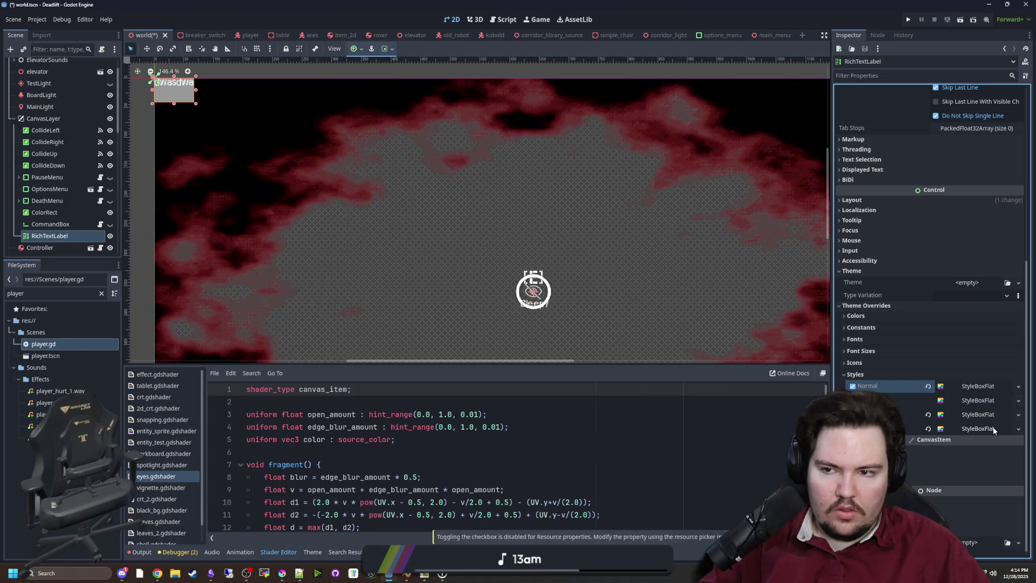
pyautogui.click(928, 428)
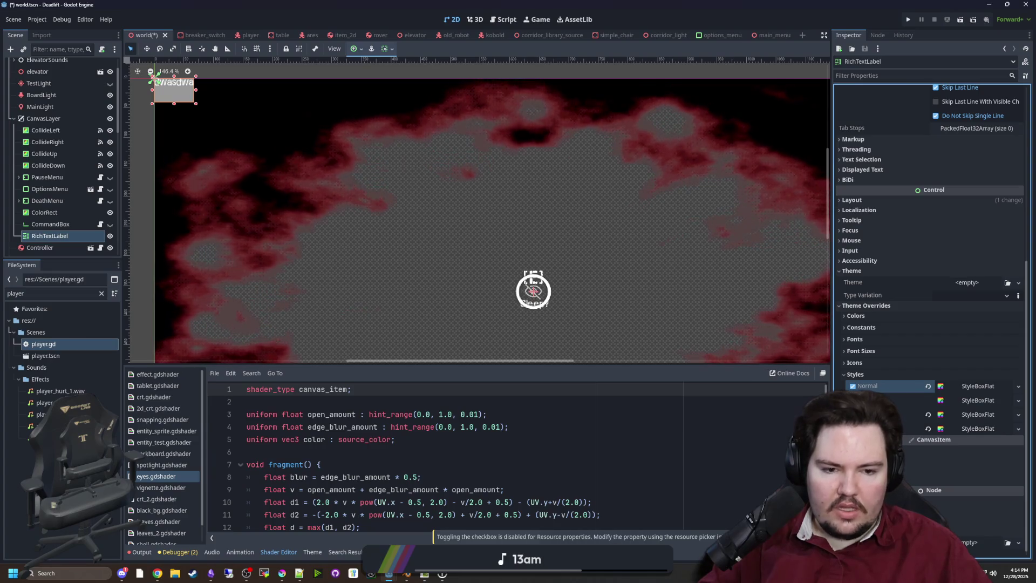
pyautogui.click(928, 414)
pyautogui.click(978, 386)
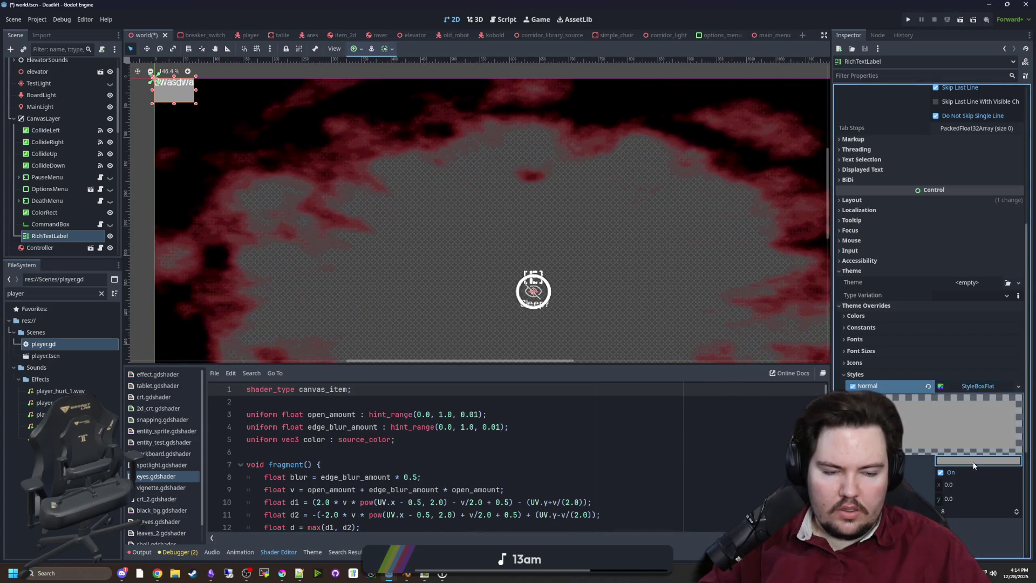
# Set the Normal style's Bg Color to black with alpha 141.
pyautogui.click(978, 461)
pyautogui.moveTo(1024, 249); pyautogui.dragTo(1024, 311)
pyautogui.moveTo(995, 400); pyautogui.dragTo(961, 399)
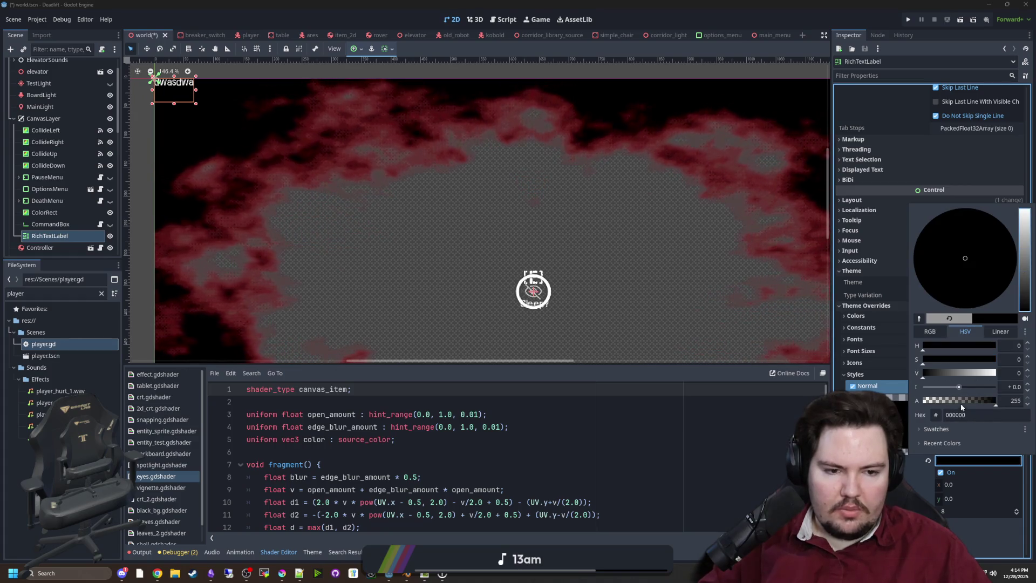
pyautogui.click(403, 236)
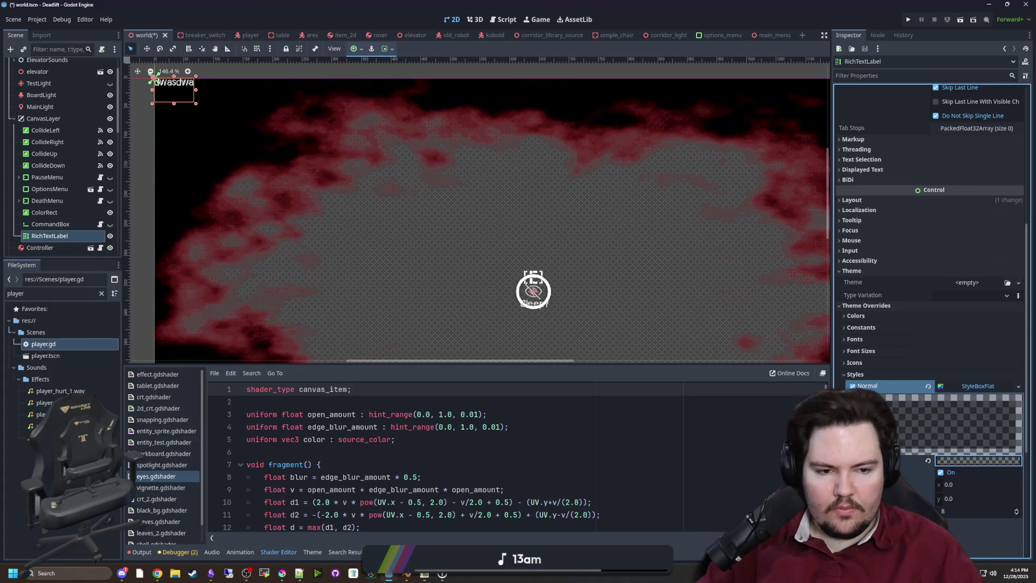
pyautogui.scroll(3, 419, 203)
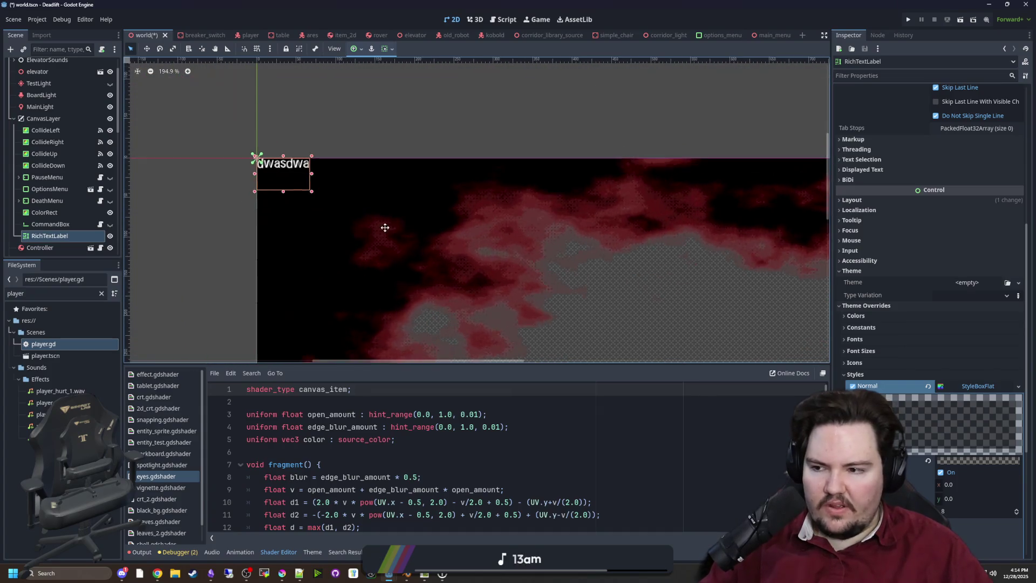
# Rename the RichTextLabel to DebugOverlay and open world.gd.
pyautogui.doubleClick(23, 238)
pyautogui.write('De')
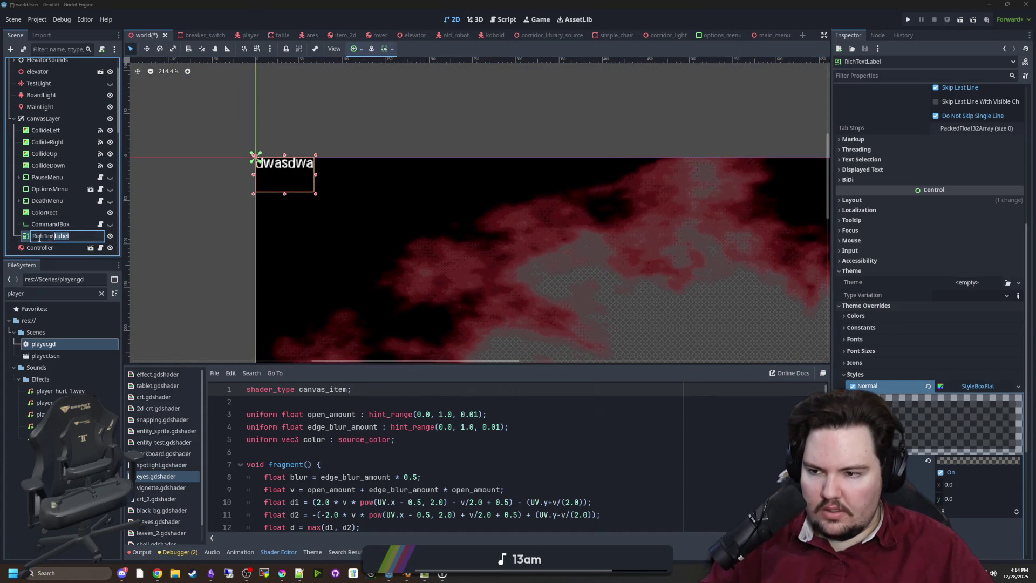
pyautogui.write('bugOverlay')
pyautogui.press('Return')
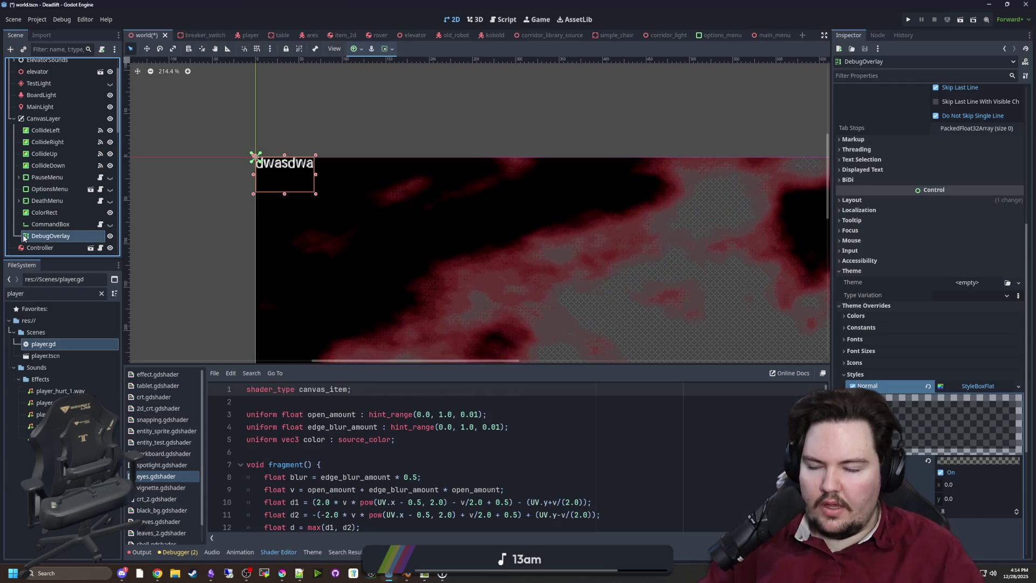
pyautogui.scroll(-3, 75, 186)
pyautogui.hotkey('ctrl', 'F3')
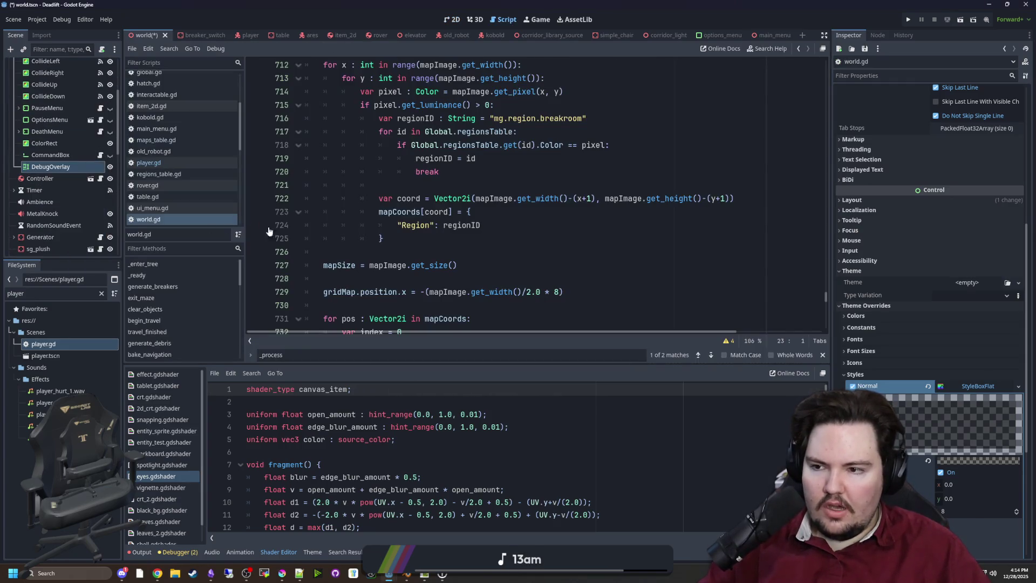
# In world.gd's _process, start a line assigning $CanvasLayer/DebugOverlay.text.
pyautogui.scroll(2, 424, 233)
pyautogui.hotkey('ctrl', 'f')
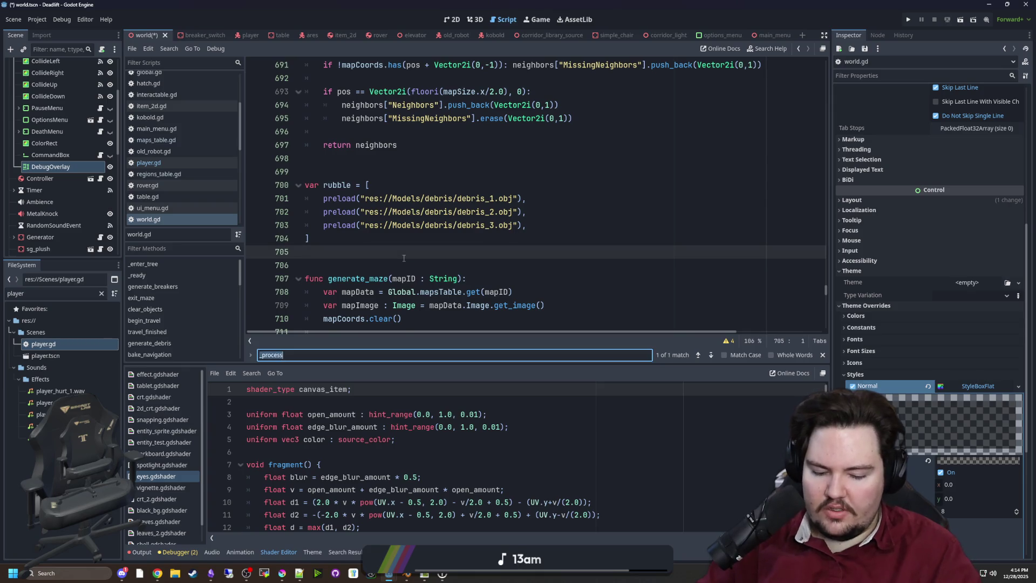
pyautogui.write('_process')
pyautogui.scroll(-3, 377, 232)
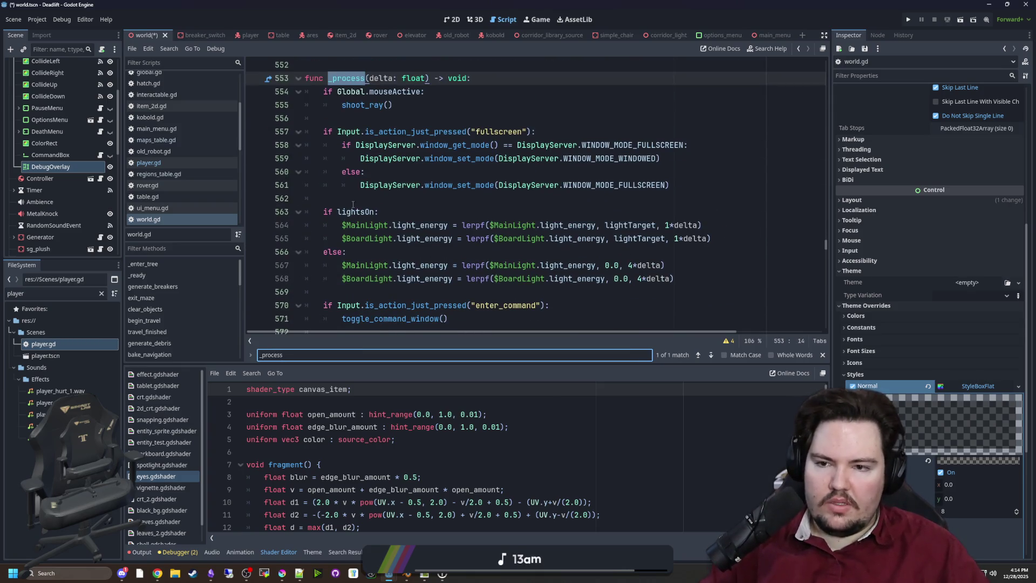
pyautogui.click(353, 208)
pyautogui.press('Return')
pyautogui.moveTo(51, 167)
pyautogui.mouseDown()
pyautogui.moveTo(204, 197)
pyautogui.moveTo(383, 212)
pyautogui.mouseUp()
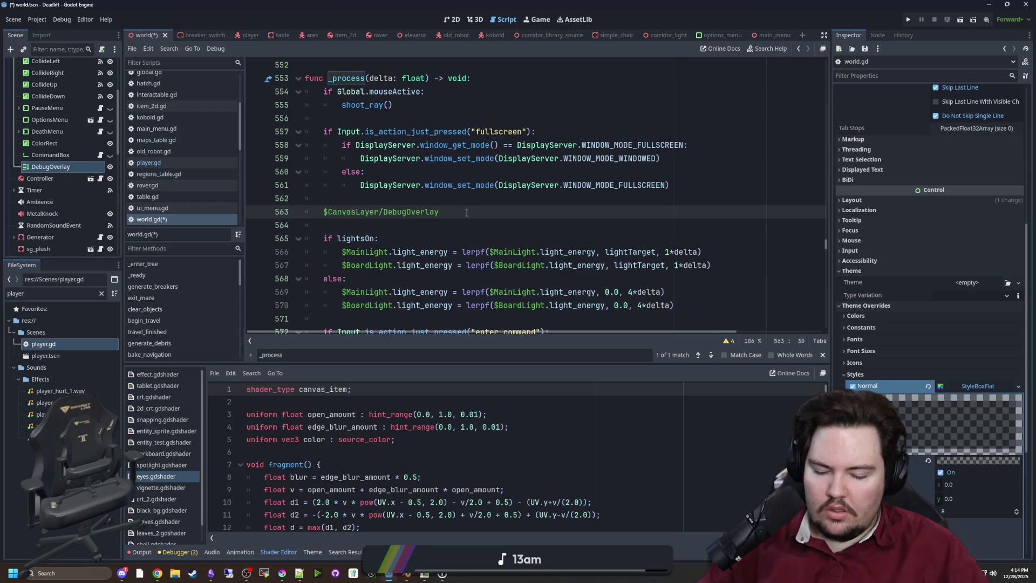
pyautogui.write('.text = ')
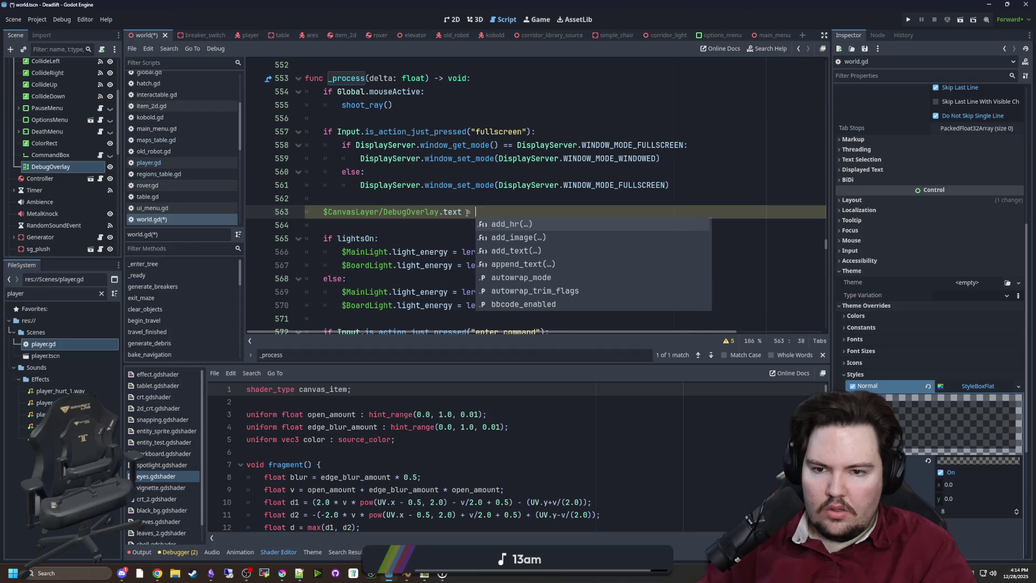
pyautogui.write('".format([')
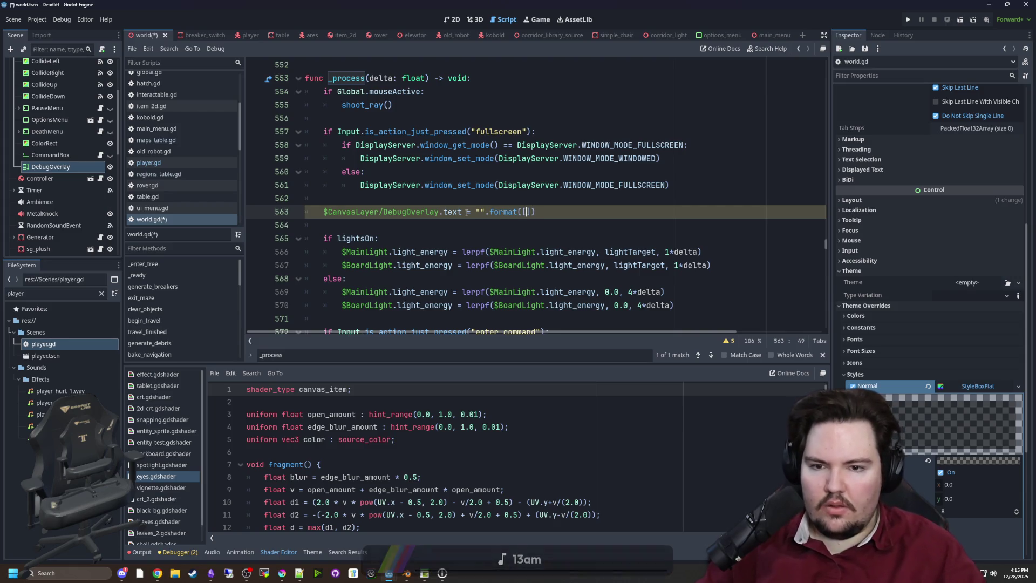
# Set the text to "CurrentRegion: {0}".format([Global.player.regionID]) and save.
pyautogui.write('[')
pyautogui.press('Left')
pyautogui.press('Left')
pyautogui.press('Left')
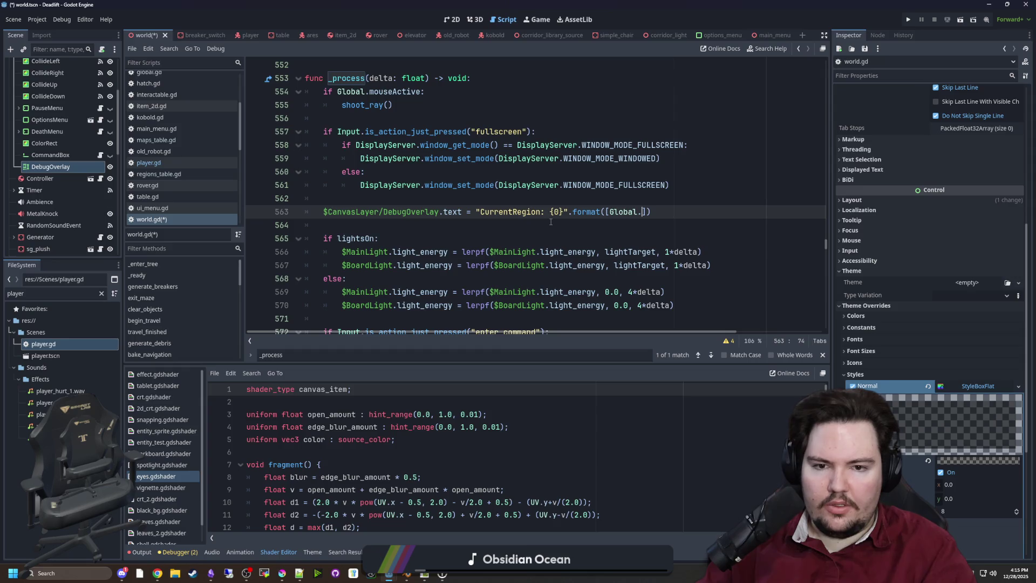
pyautogui.write('player.regionID')
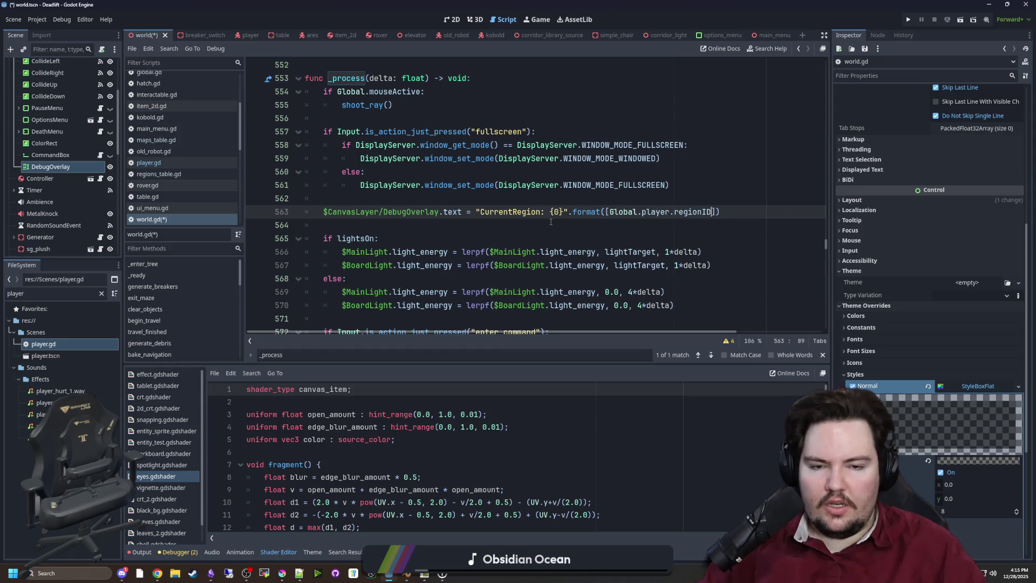
pyautogui.rightClick(550, 222)
pyautogui.click(494, 199)
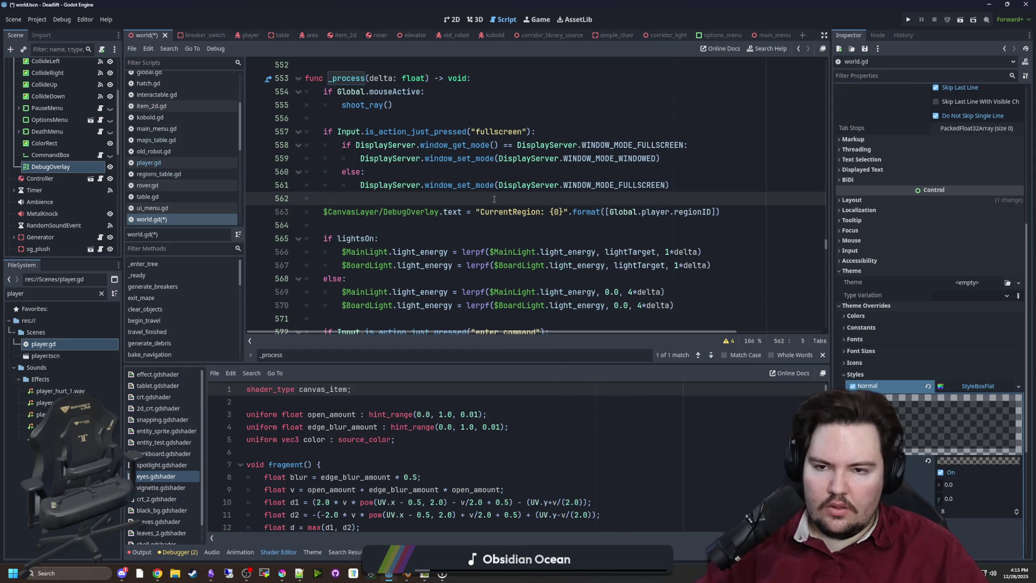
pyautogui.hotkey('ctrl', 's')
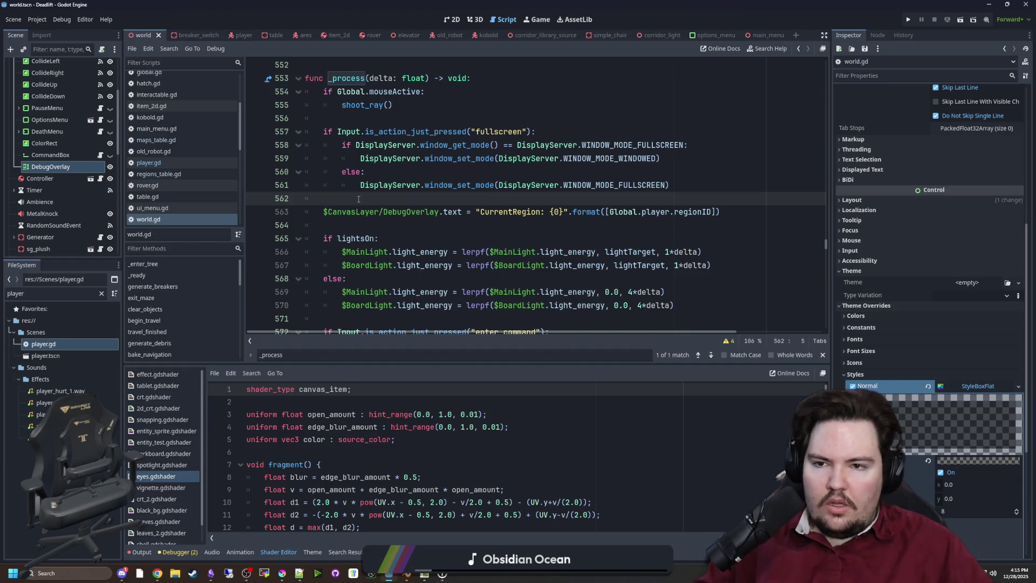
# Add an if Input.is_action_just_pressed() check above the overlay line.
pyautogui.press('Return')
pyautogui.press('Return')
pyautogui.press('Up')
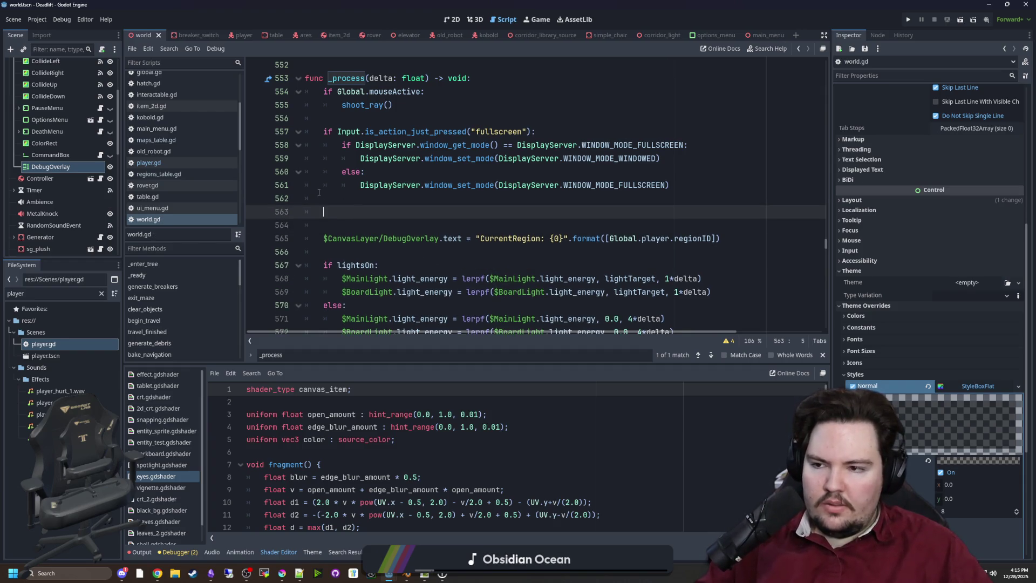
pyautogui.write('if Input')
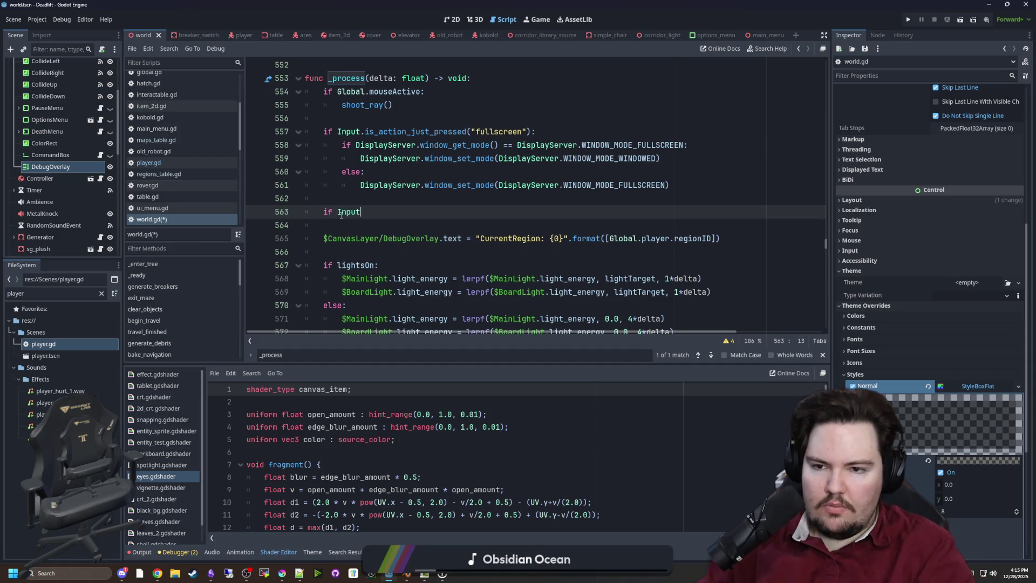
pyautogui.write('.is_action')
pyautogui.press('Return')
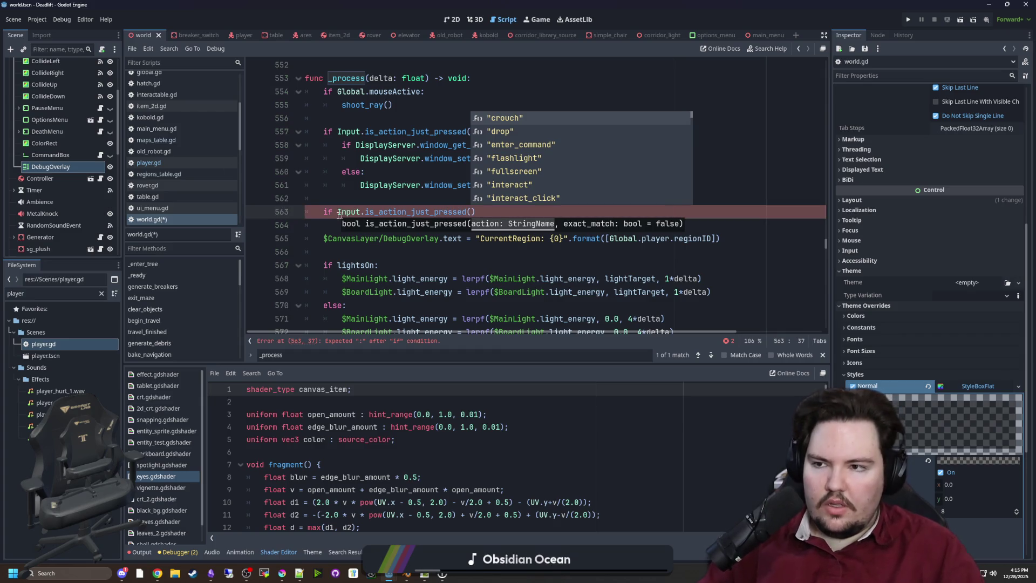
pyautogui.click(37, 19)
pyautogui.click(45, 34)
# Add a 'debug' input action bound to F3 and check "debug" in is_action_just_pressed.
pyautogui.click(188, 104)
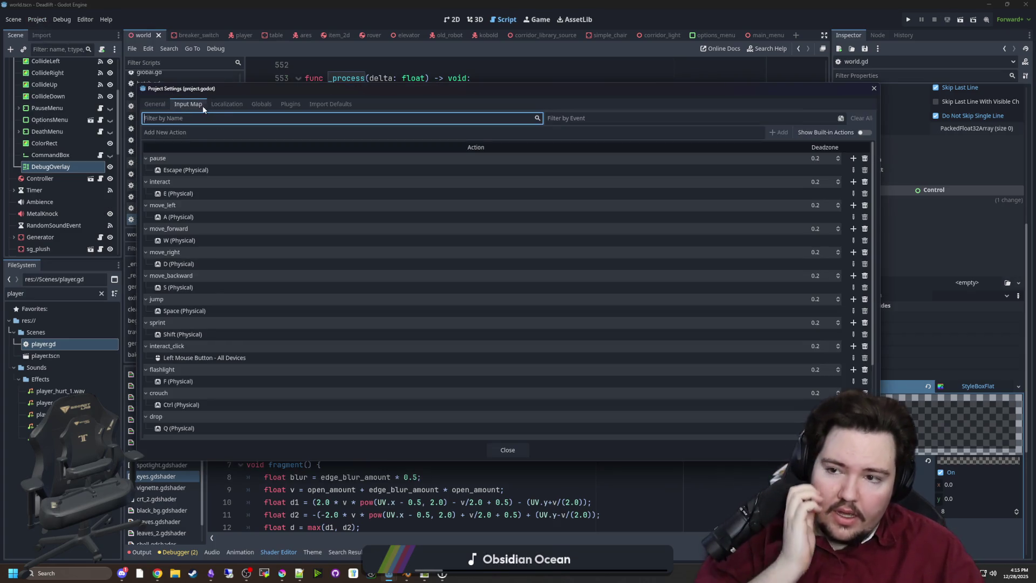
pyautogui.click(194, 132)
pyautogui.write('de')
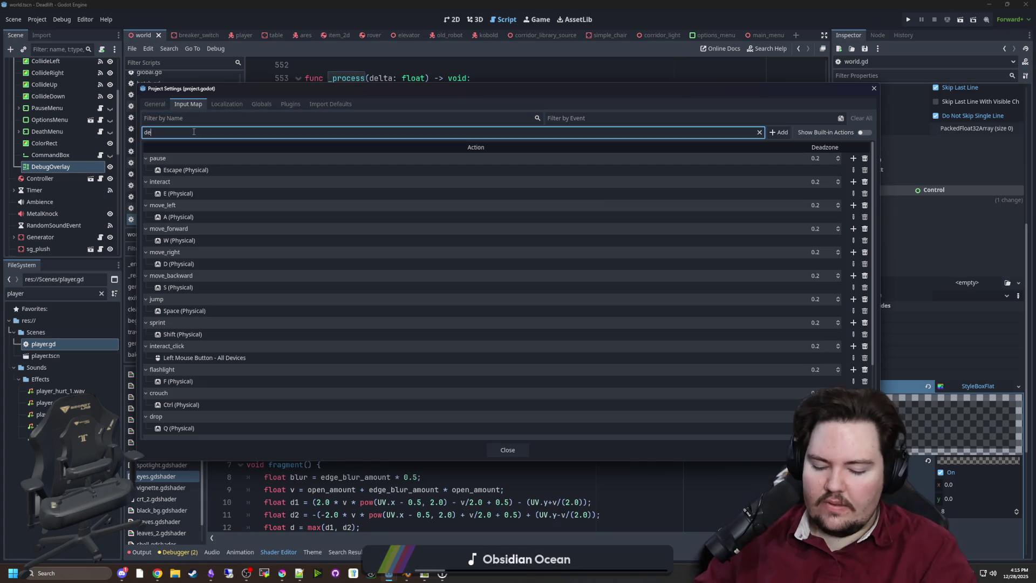
pyautogui.scroll(-2, 782, 420)
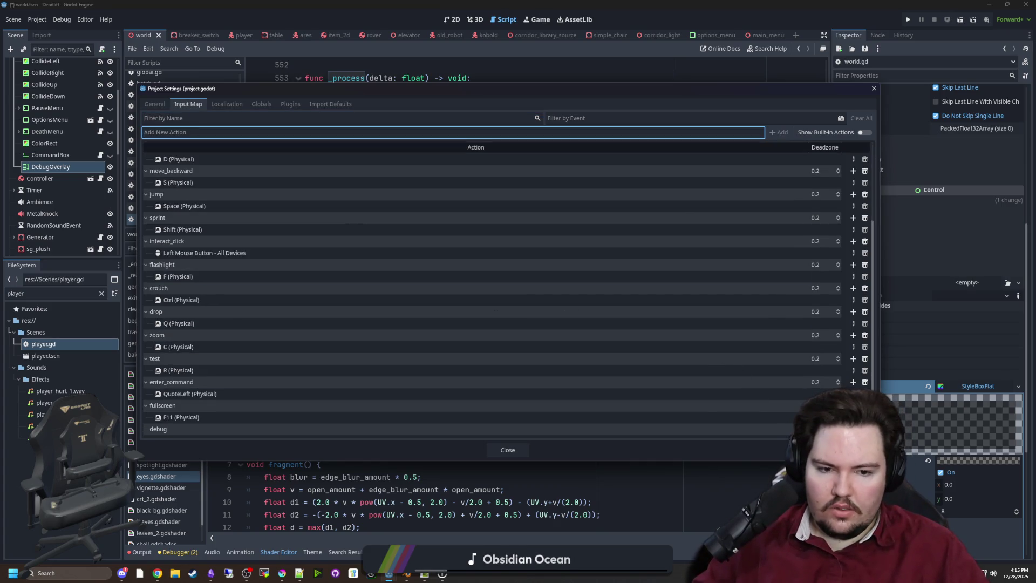
pyautogui.click(853, 428)
pyautogui.press('F3')
pyautogui.click(448, 362)
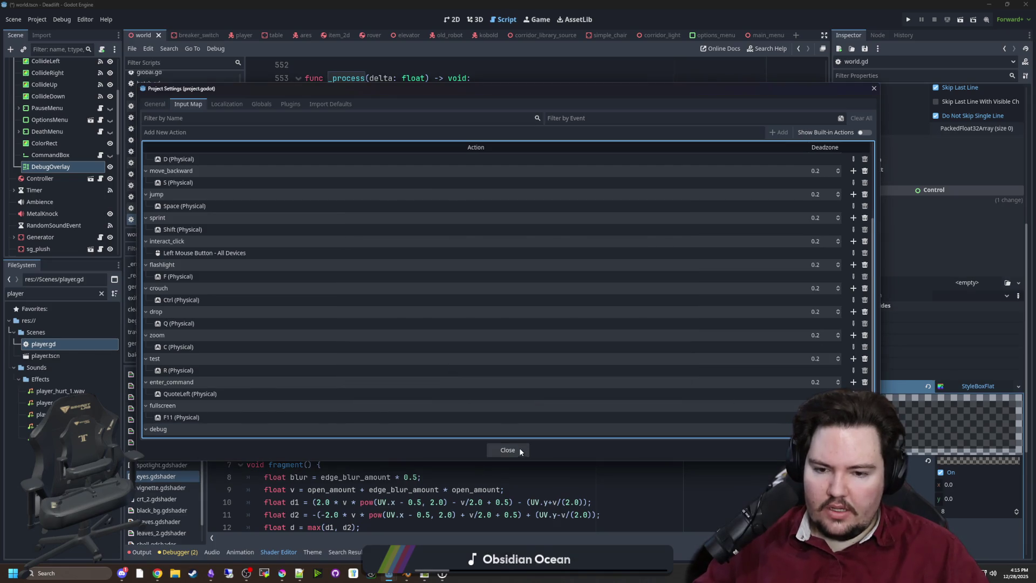
pyautogui.click(520, 450)
pyautogui.write('"debug')
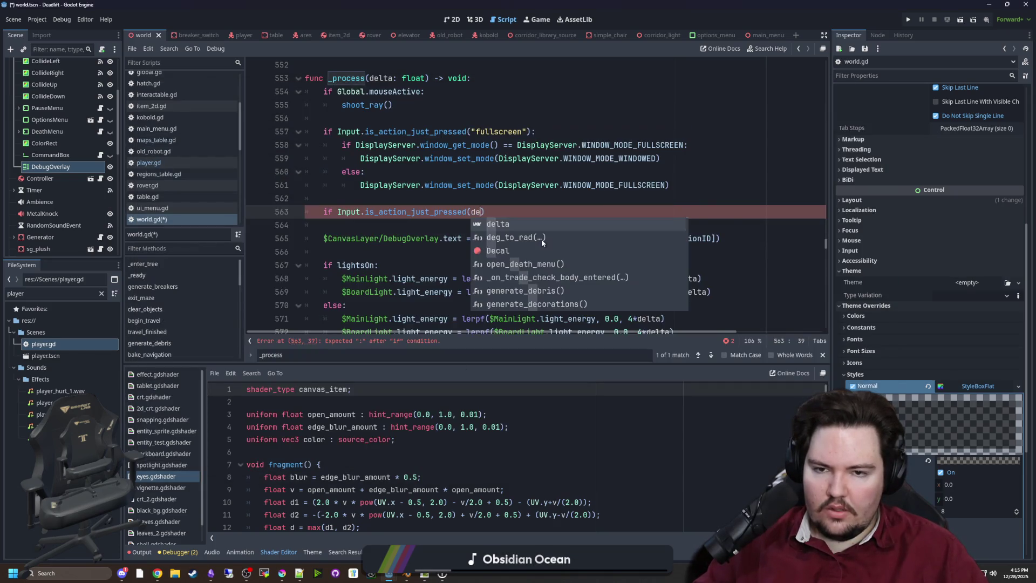
pyautogui.write('"):')
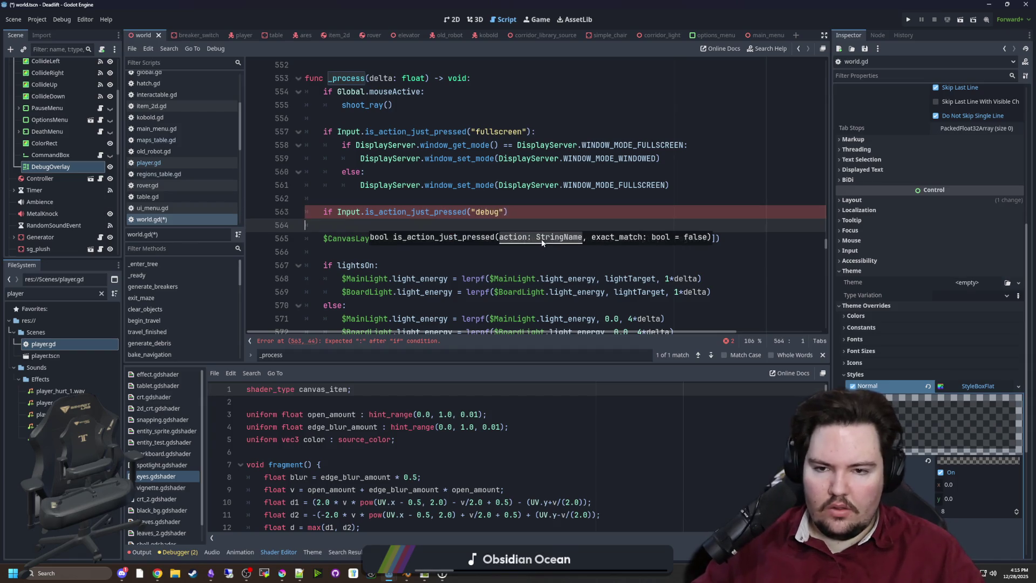
# Insert a DebugOverlay node reference into the body of the 'debug' action check.
pyautogui.press('Return')
pyautogui.moveTo(51, 166)
pyautogui.mouseDown()
pyautogui.moveTo(376, 233)
pyautogui.moveTo(412, 227)
pyautogui.mouseUp()
pyautogui.press('Down')
pyautogui.press('Down')
pyautogui.press('Tab')
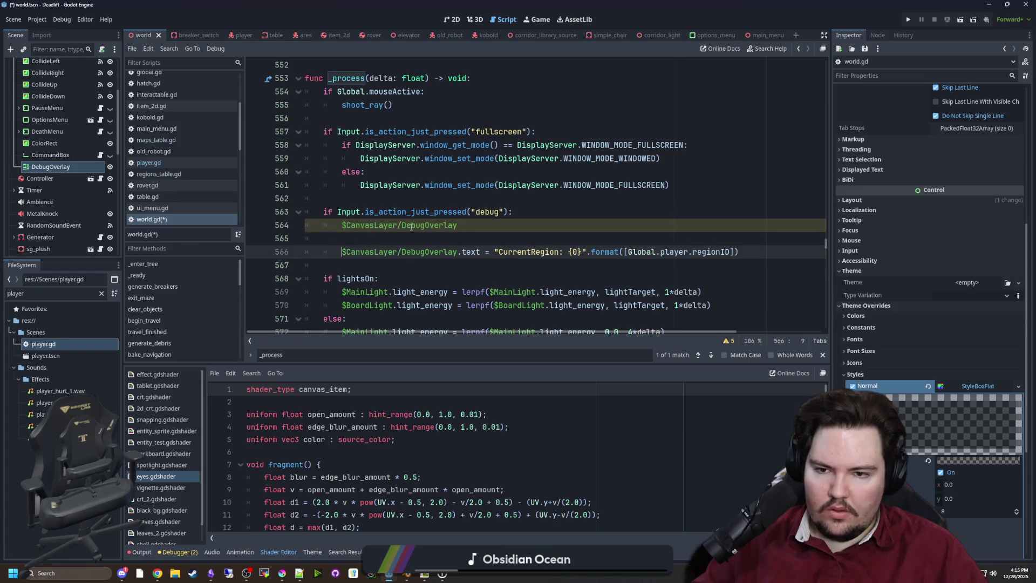
pyautogui.click(508, 211)
pyautogui.press('Return')
pyautogui.write('if')
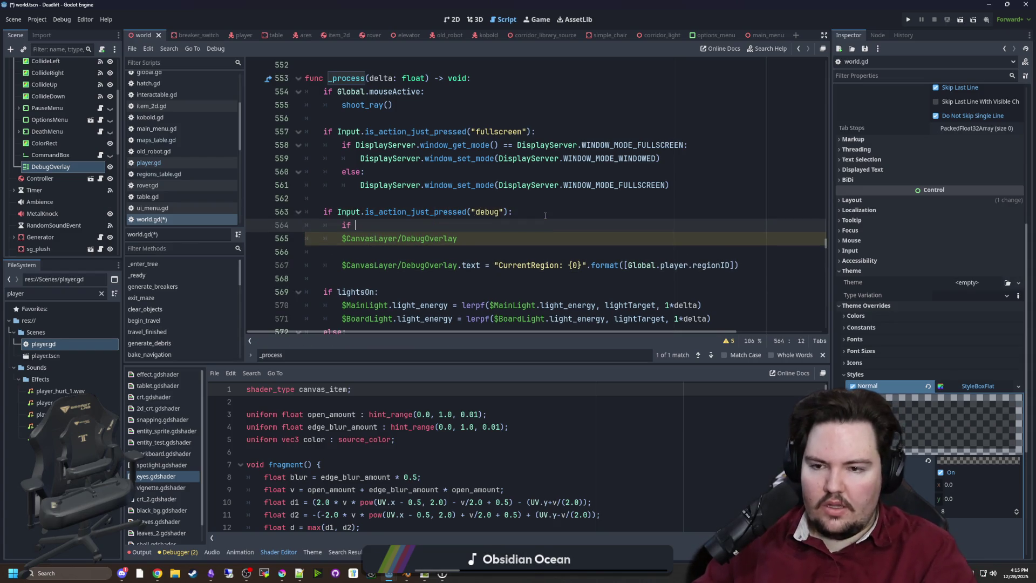
pyautogui.press('Down')
pyautogui.press('Home')
pyautogui.press('BackSpace')
pyautogui.press('BackSpace')
pyautogui.press('BackSpace')
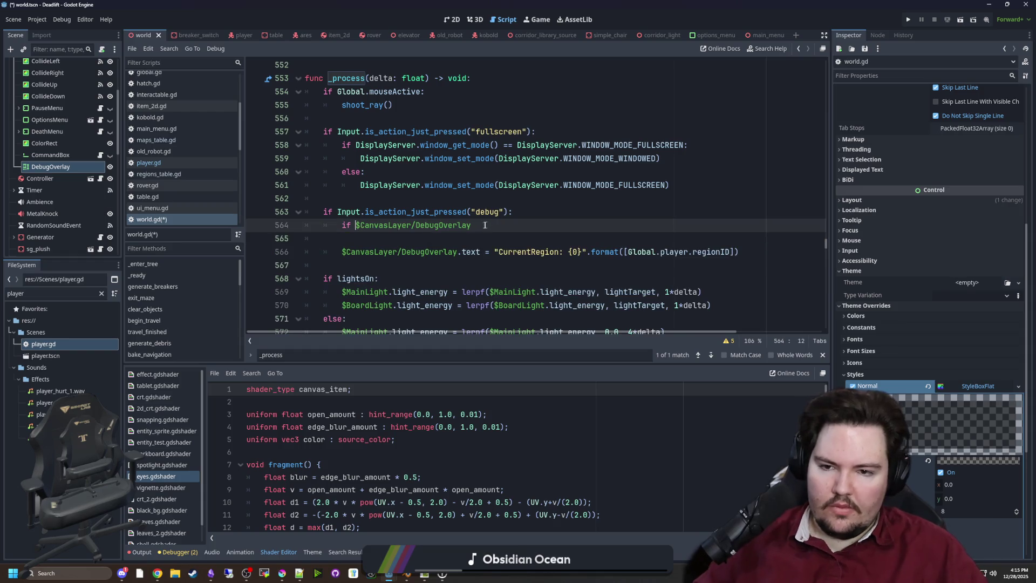
# Write the toggle line so the debug action sets visible = !visible on DebugOverlay.
pyautogui.click(486, 224)
pyautogui.write('.visible:')
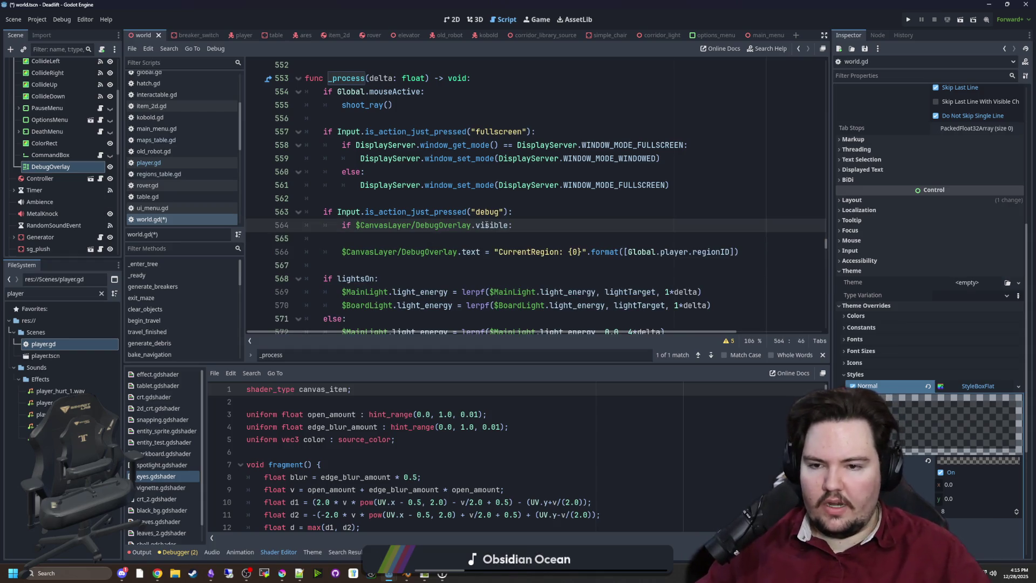
pyautogui.click(352, 227)
pyautogui.write('= !')
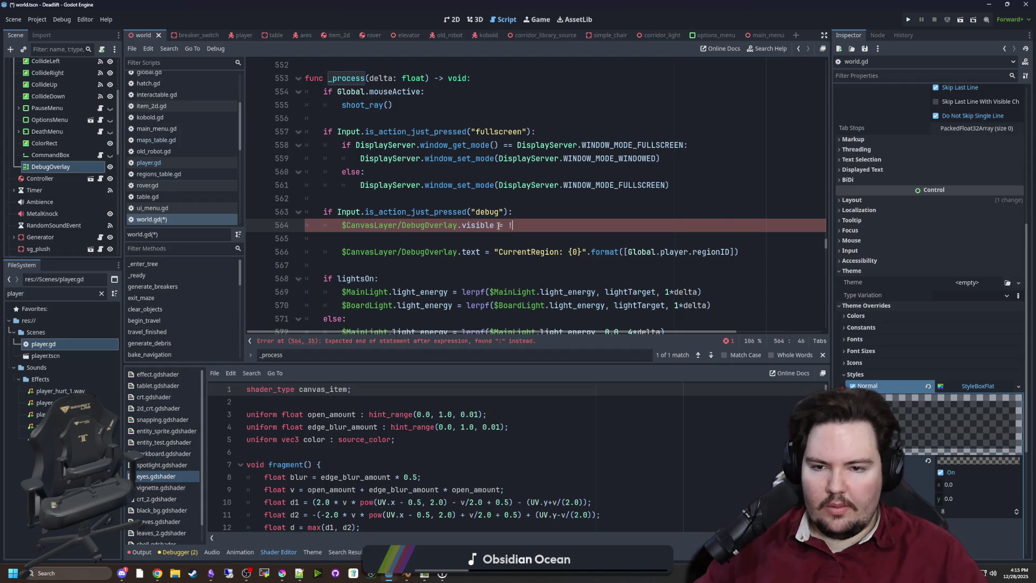
pyautogui.moveTo(450, 226); pyautogui.dragTo(340, 225)
pyautogui.hotkey('ctrl', 'c')
pyautogui.click(537, 225)
pyautogui.hotkey('ctrl', 'v')
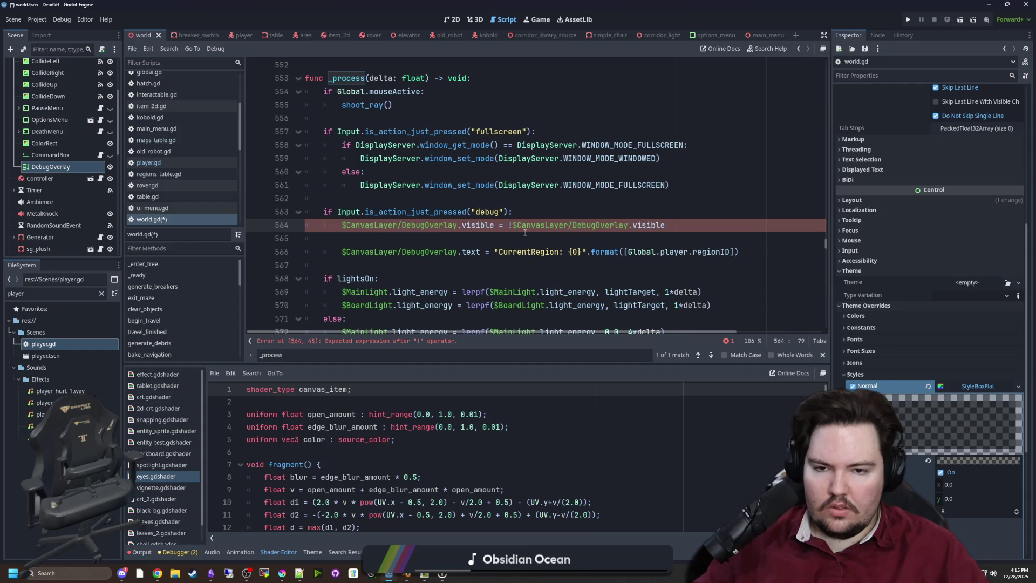
pyautogui.click(387, 236)
pyautogui.press('Return')
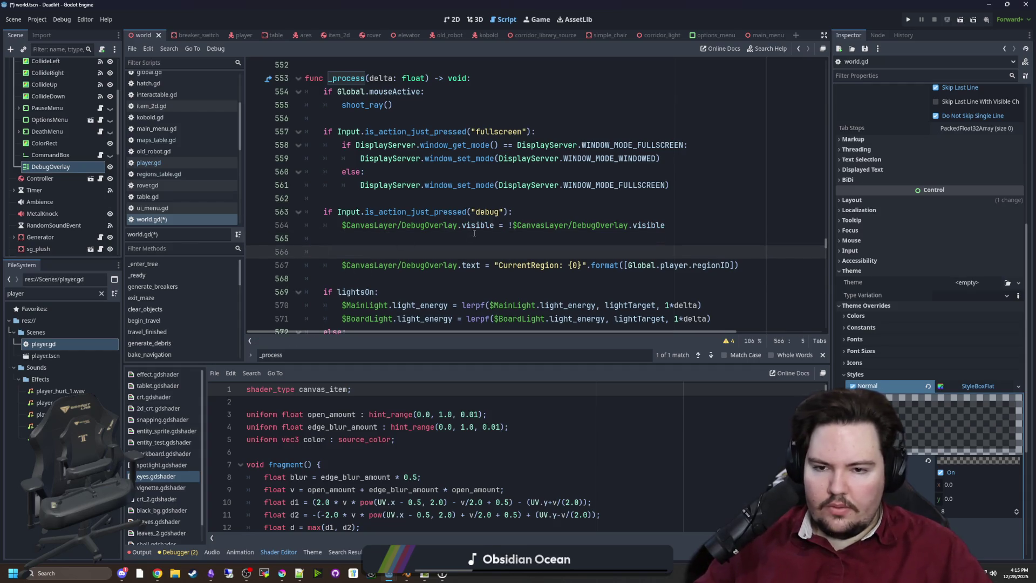
# Wrap the region text update in an 'if ...visible:' check, save, and run the project.
pyautogui.moveTo(495, 226); pyautogui.dragTo(341, 225)
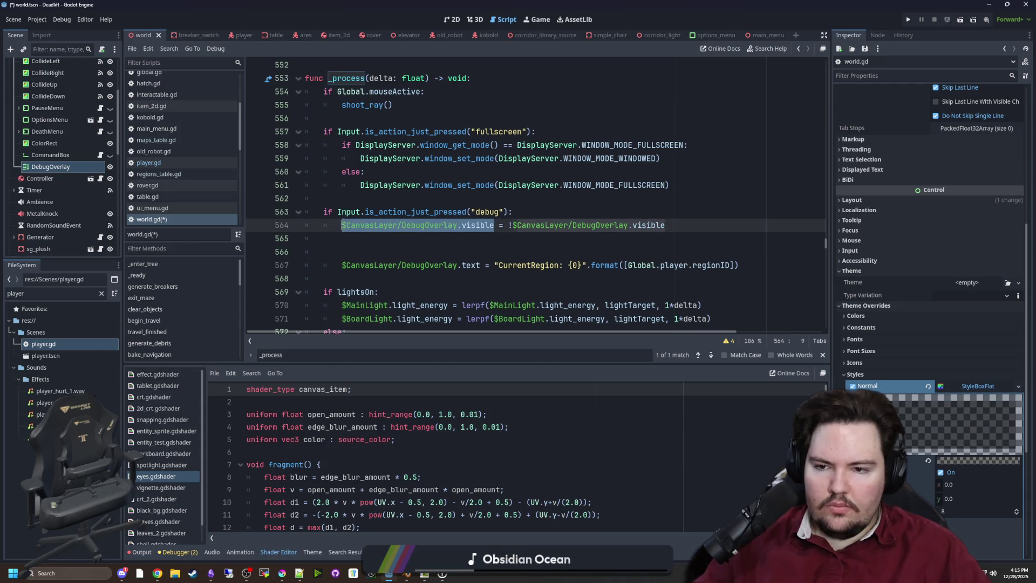
pyautogui.click(346, 254)
pyautogui.write('if')
pyautogui.hotkey('ctrl', 'v')
pyautogui.write(':')
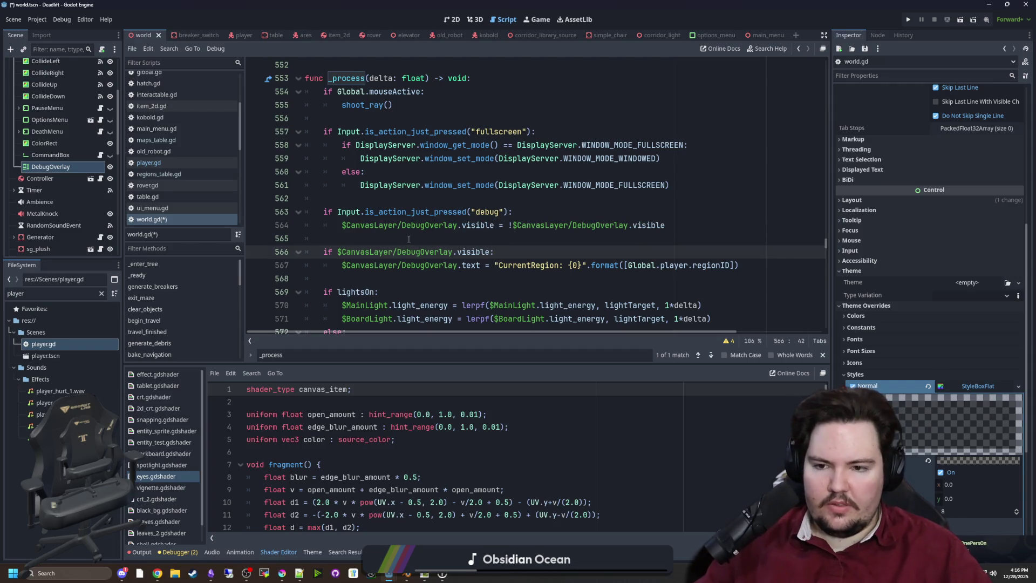
pyautogui.click(413, 212)
pyautogui.hotkey('ctrl', 's')
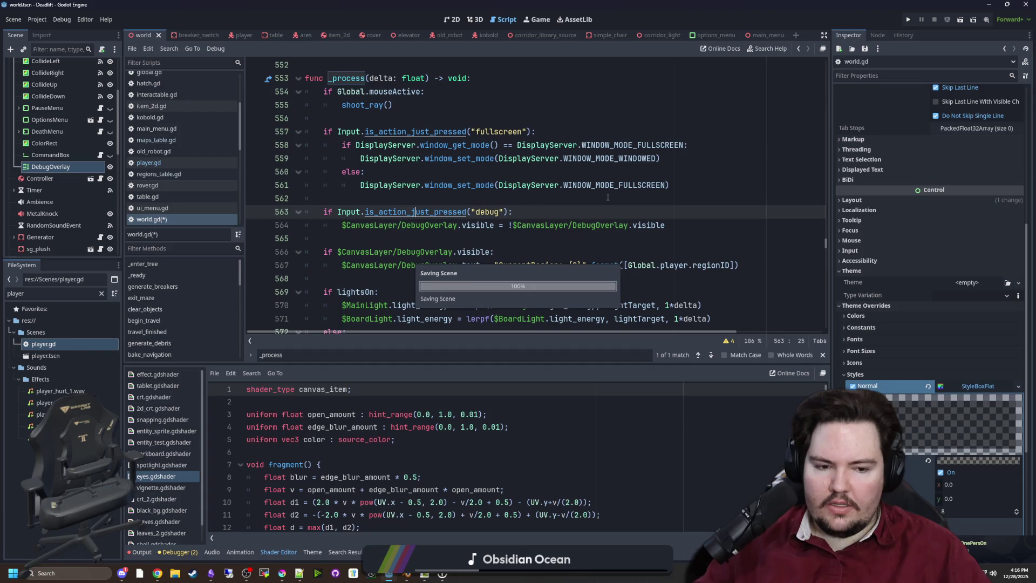
pyautogui.click(906, 20)
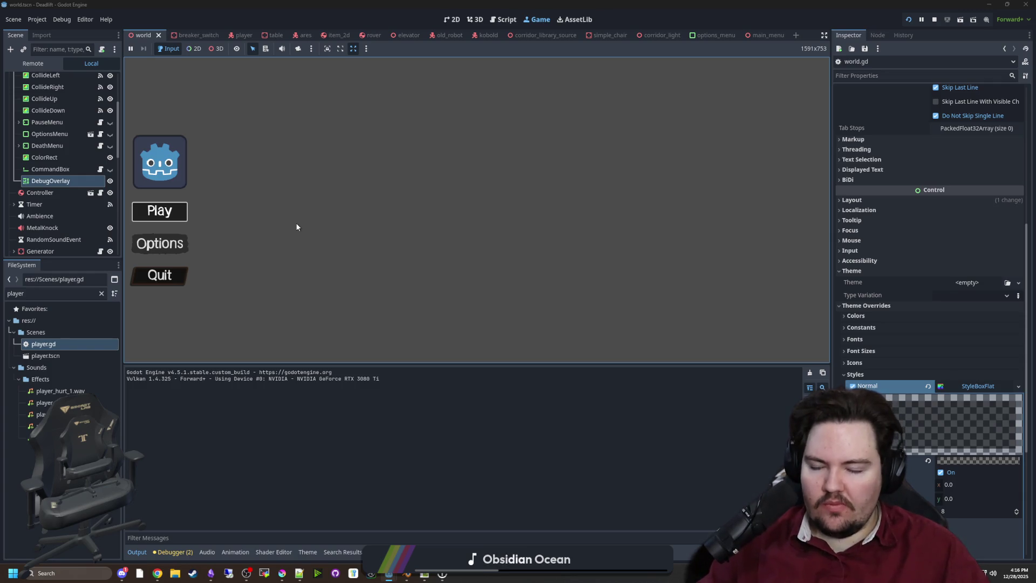
# Start play from the main menu to check the debug overlay's region text.
pyautogui.press('Return')
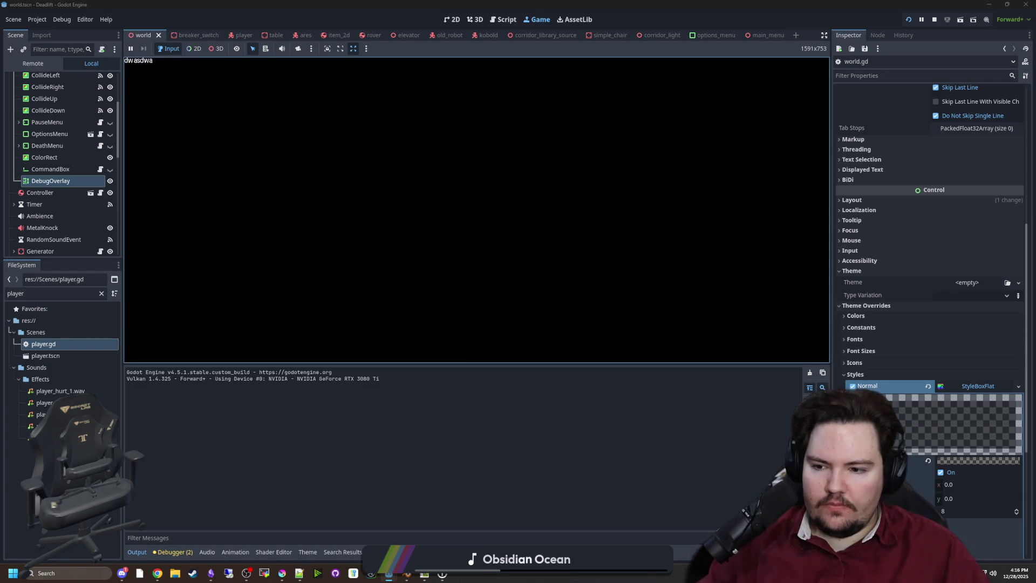
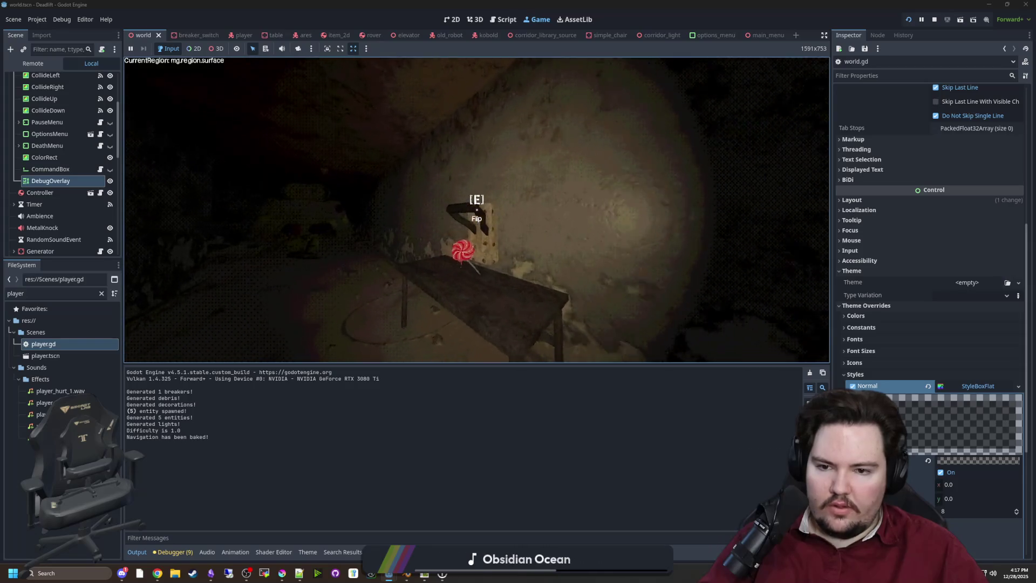
# Walk past the bench and pillars, left through the crate passage to the hatch corner, then pause.
pyautogui.press('w')
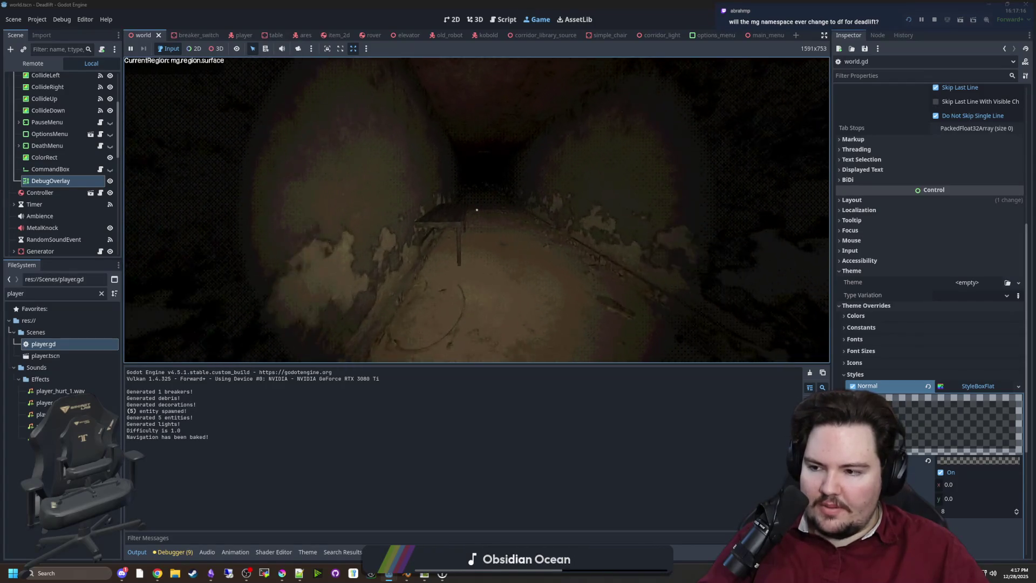
pyautogui.press('w')
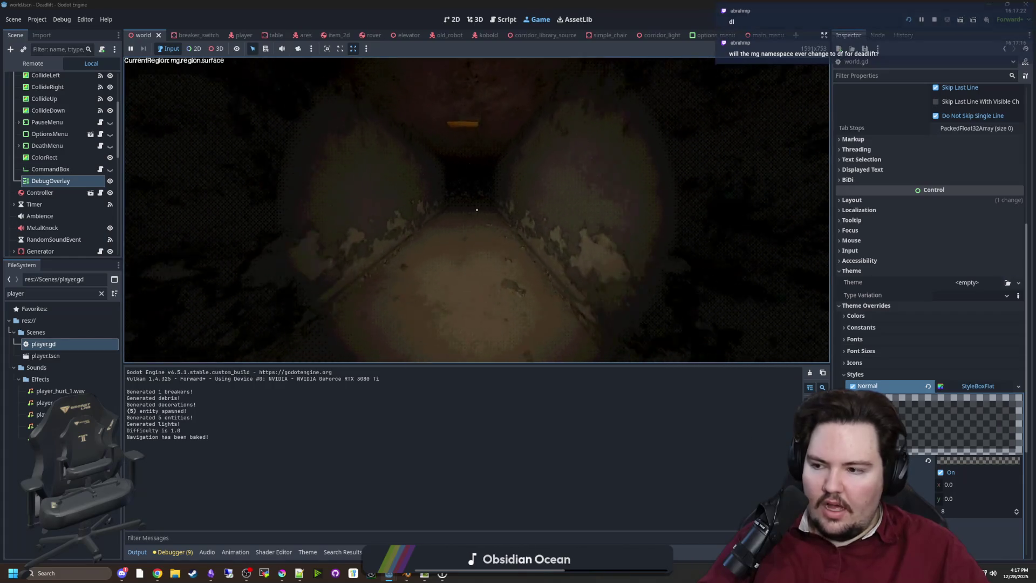
pyautogui.press('w')
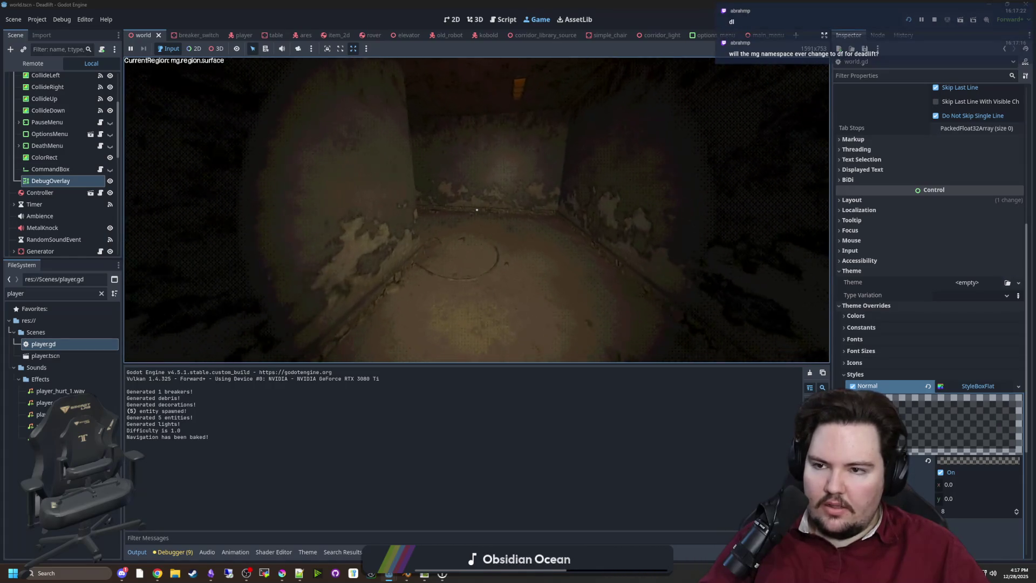
pyautogui.press('w')
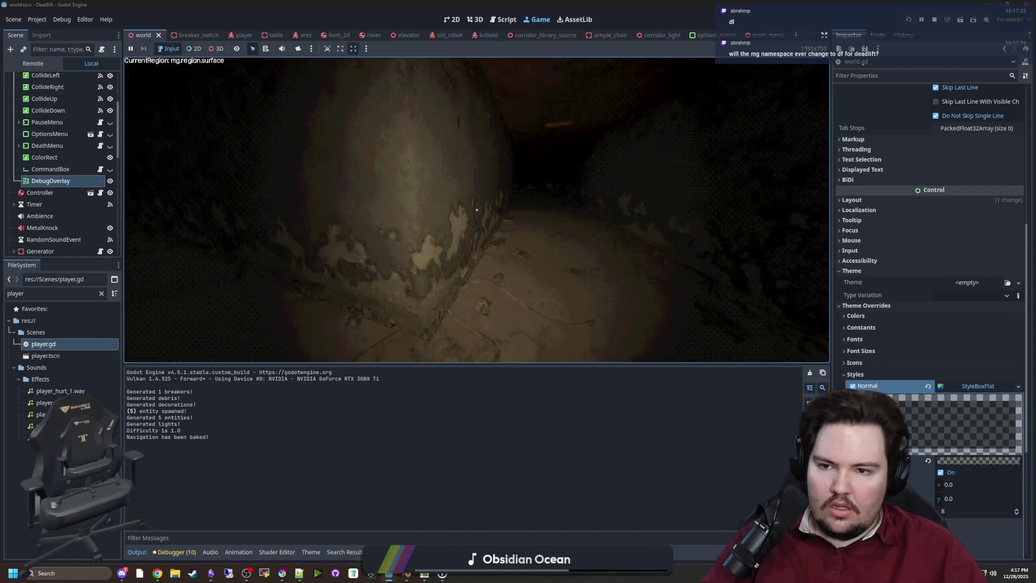
pyautogui.press('w')
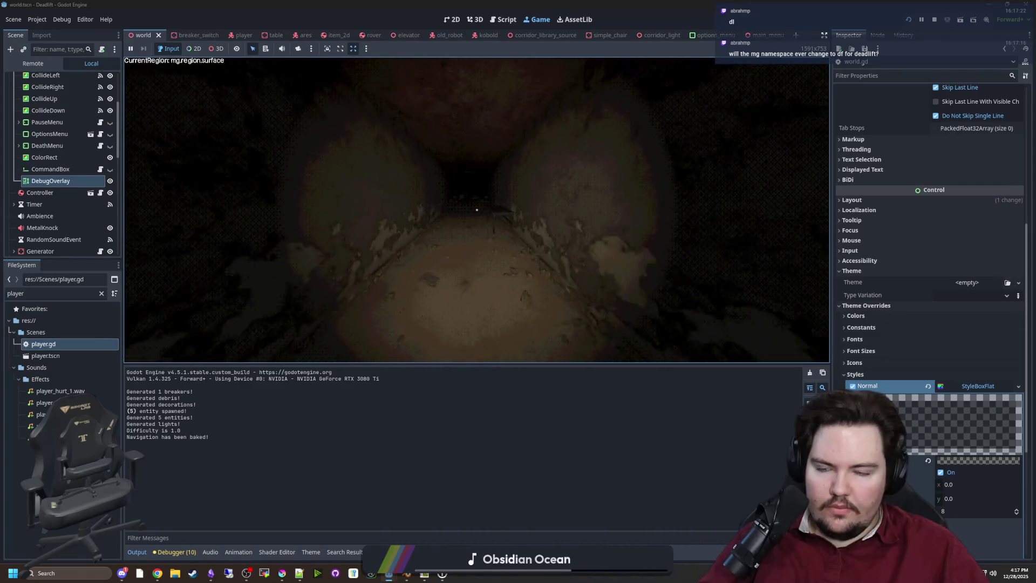
pyautogui.press('w')
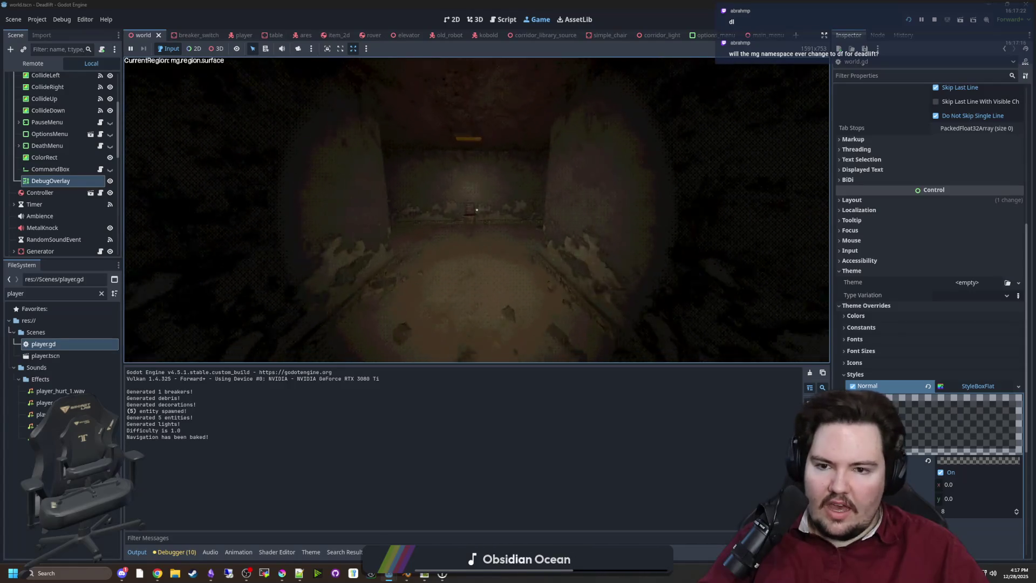
pyautogui.press('w')
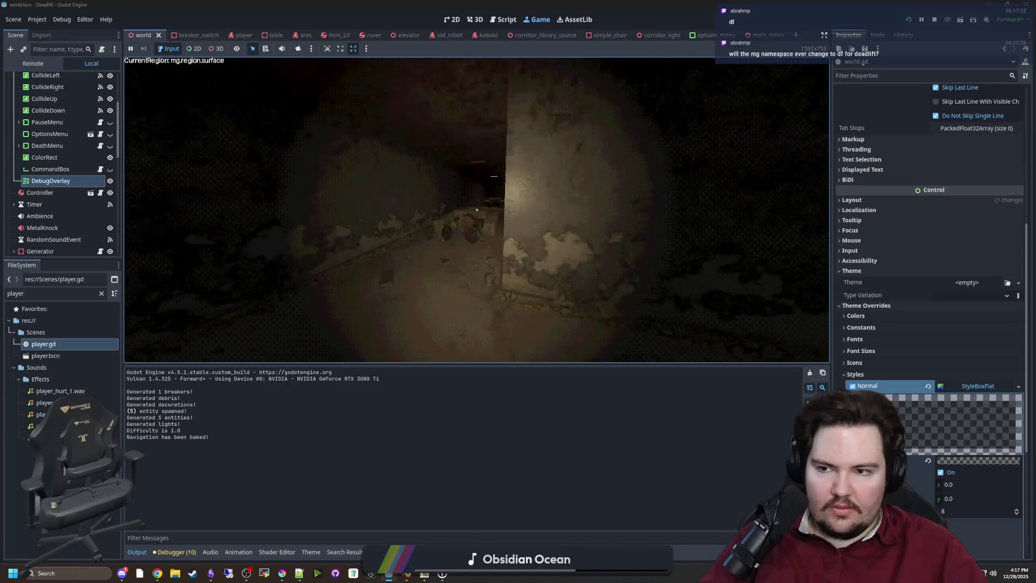
pyautogui.press('w')
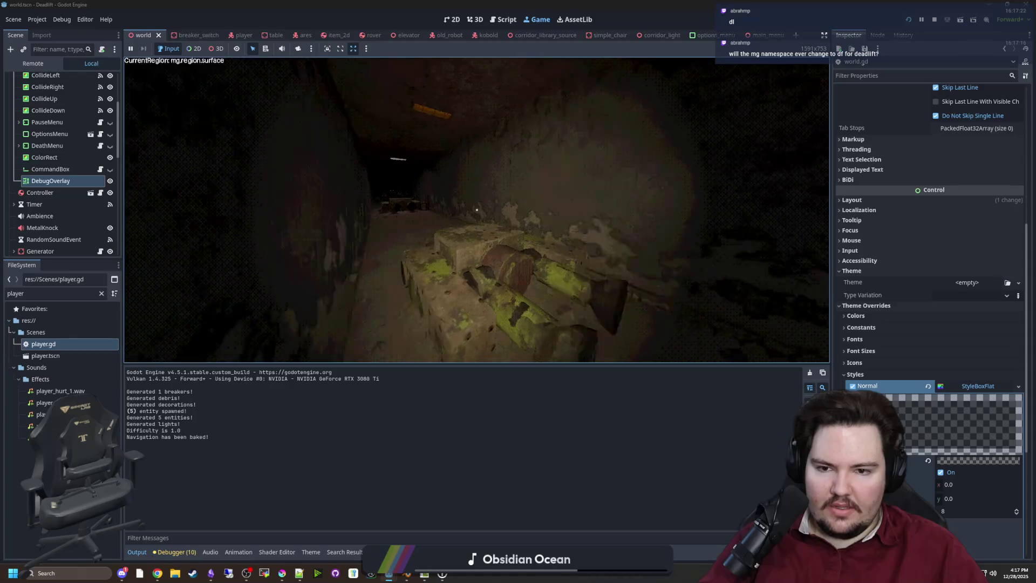
pyautogui.press('w')
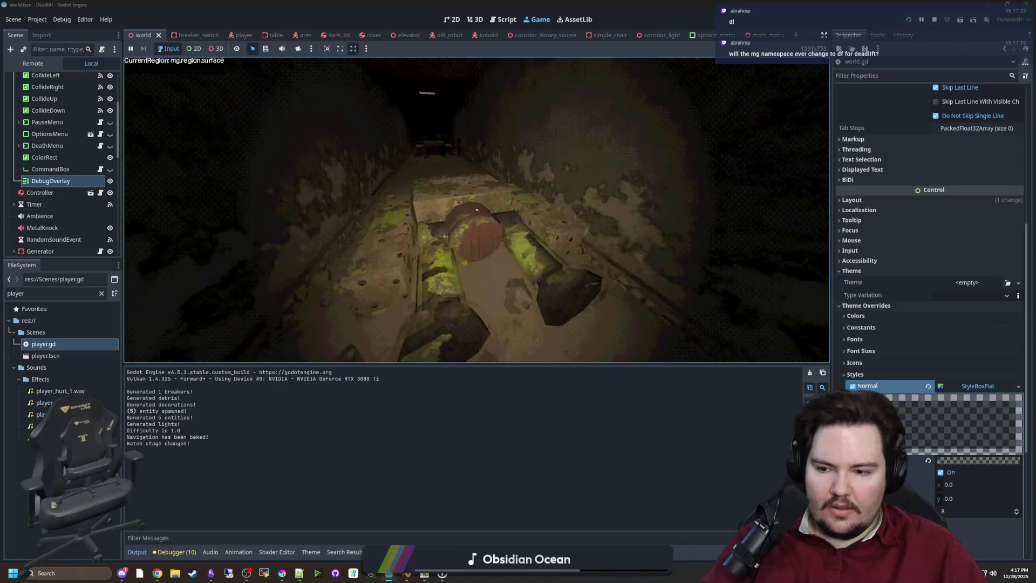
pyautogui.press('super')
pyautogui.press('super')
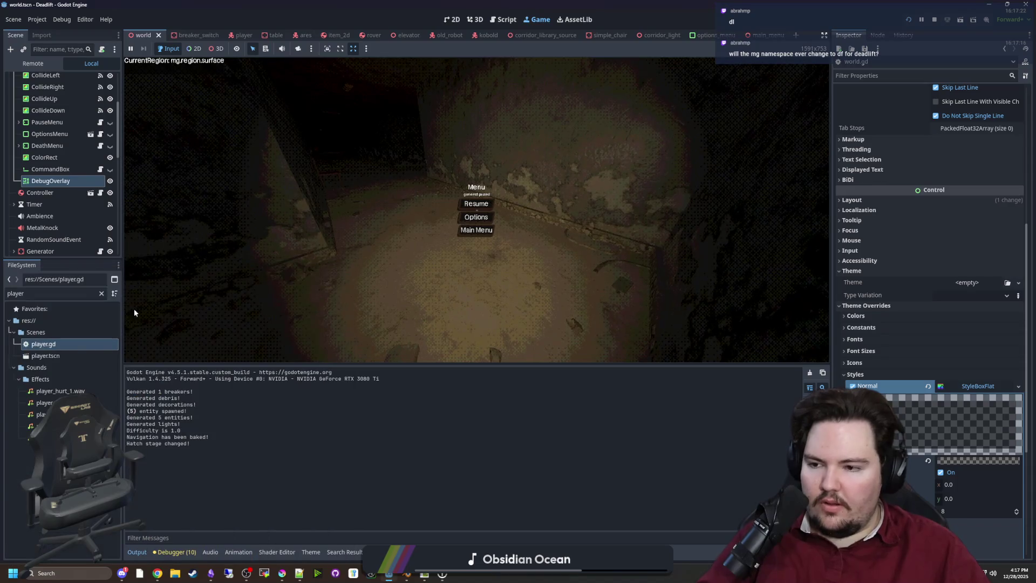
# Add a print(tileData) line after line 248 of player.gd, correcting the mistyped casing.
pyautogui.doubleClick(80, 345)
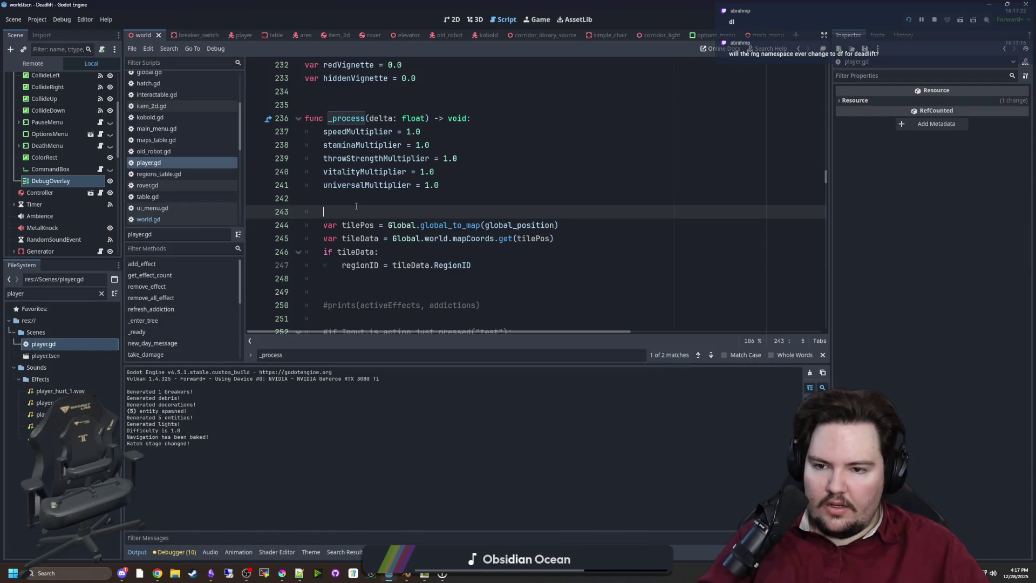
pyautogui.scroll(-1, 353, 216)
pyautogui.click(349, 236)
pyautogui.press('Return')
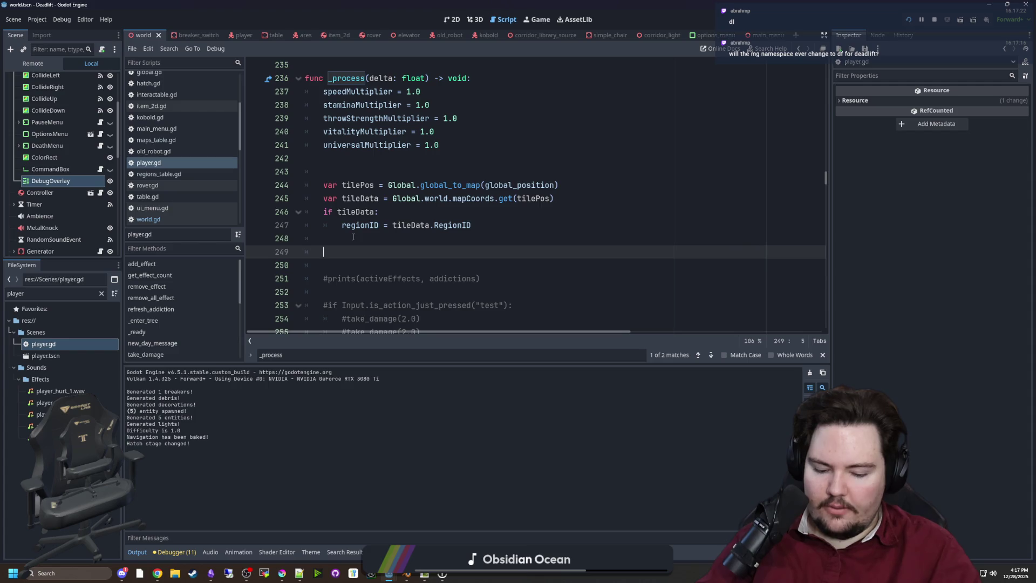
pyautogui.write('PRINT(TILEdATA')
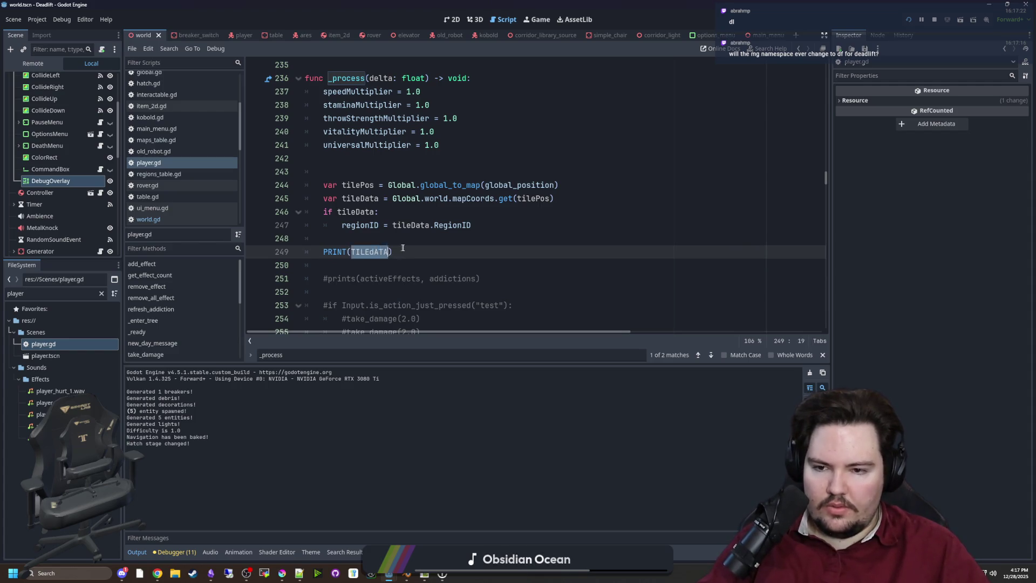
pyautogui.moveTo(392, 251); pyautogui.dragTo(325, 250)
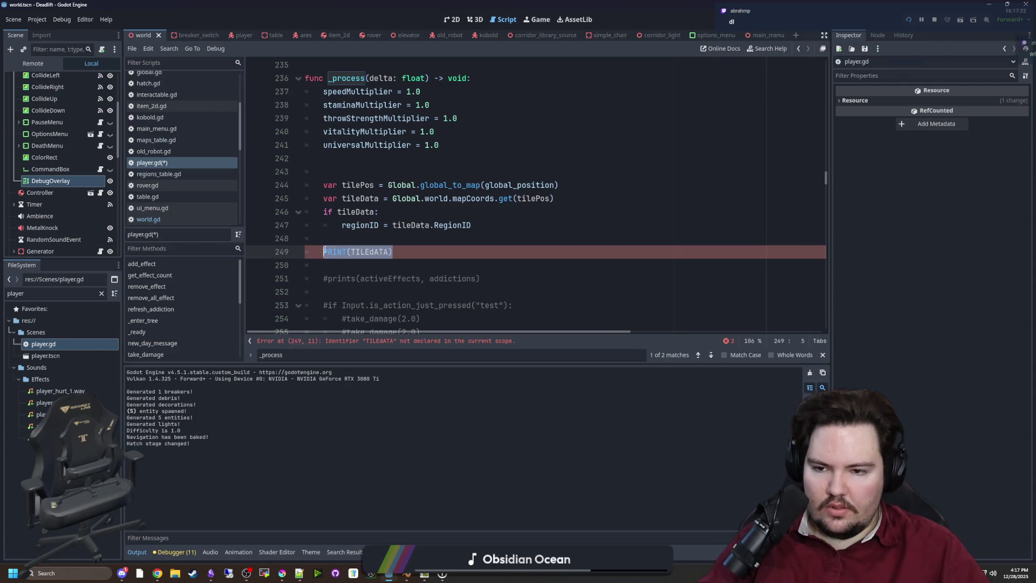
pyautogui.press('BackSpace')
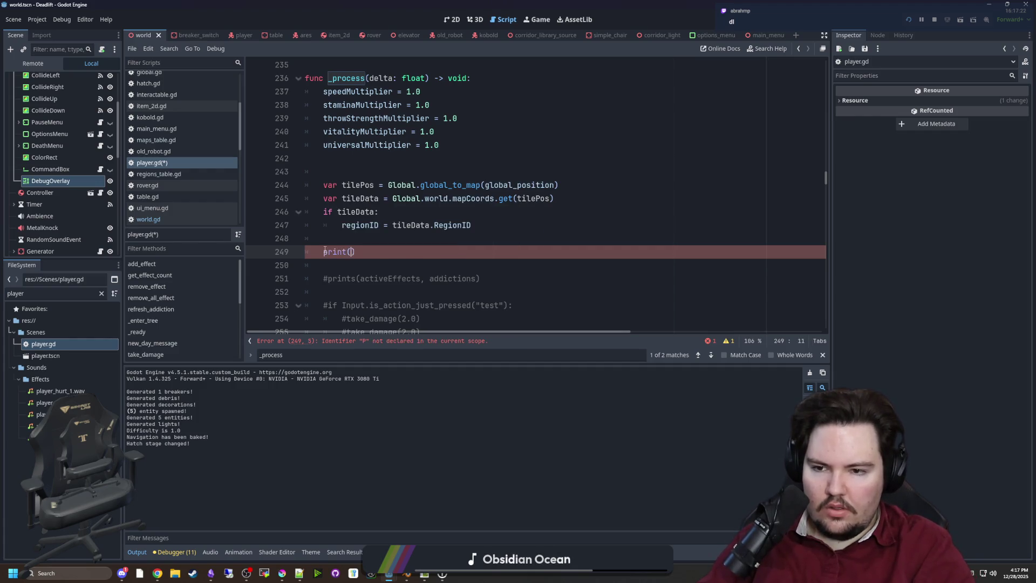
pyautogui.write('tileData')
# Save and rerun the game, then pause it and reopen player.gd at line 245.
pyautogui.click(324, 238)
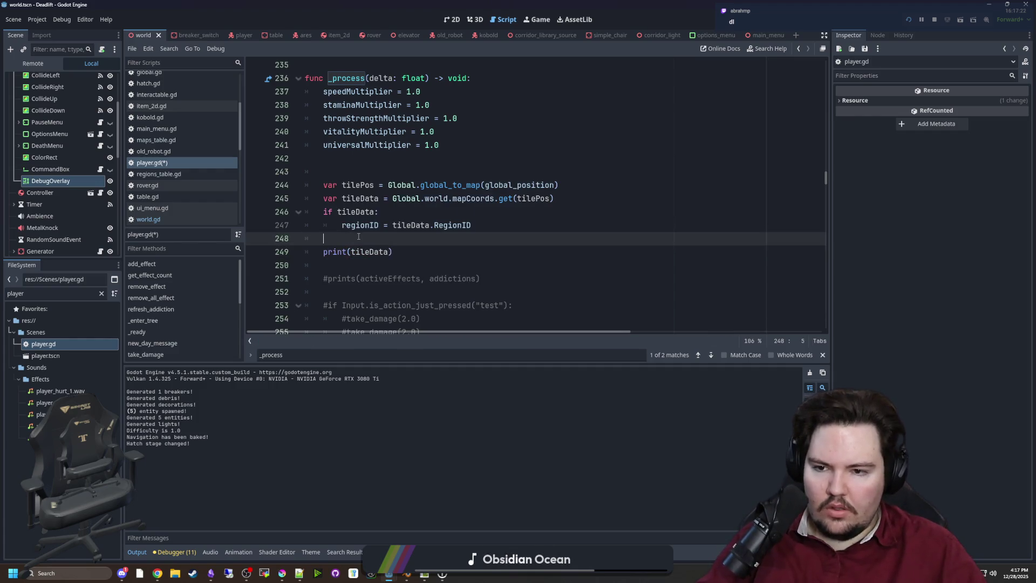
pyautogui.hotkey('ctrl', 's')
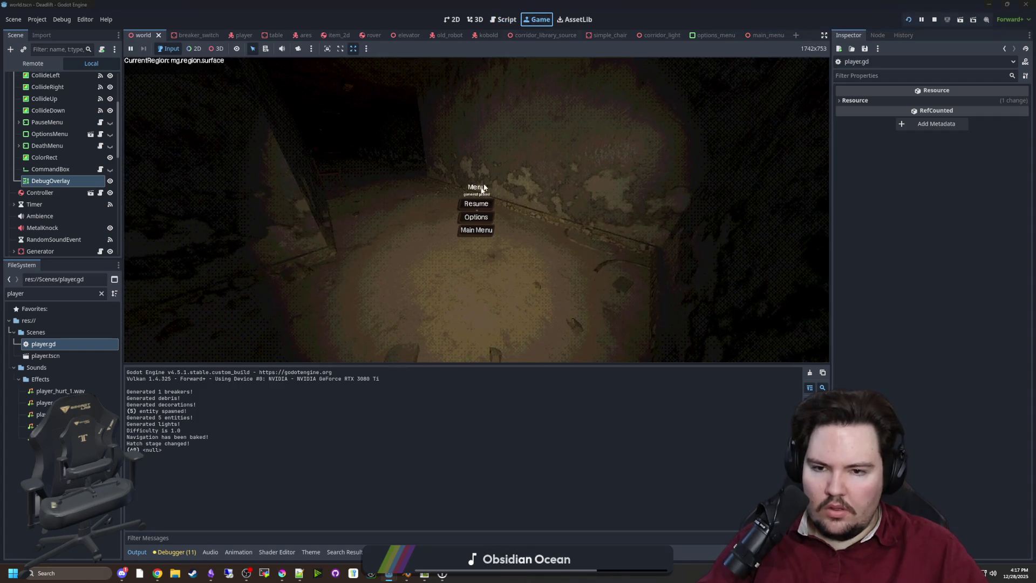
pyautogui.click(477, 203)
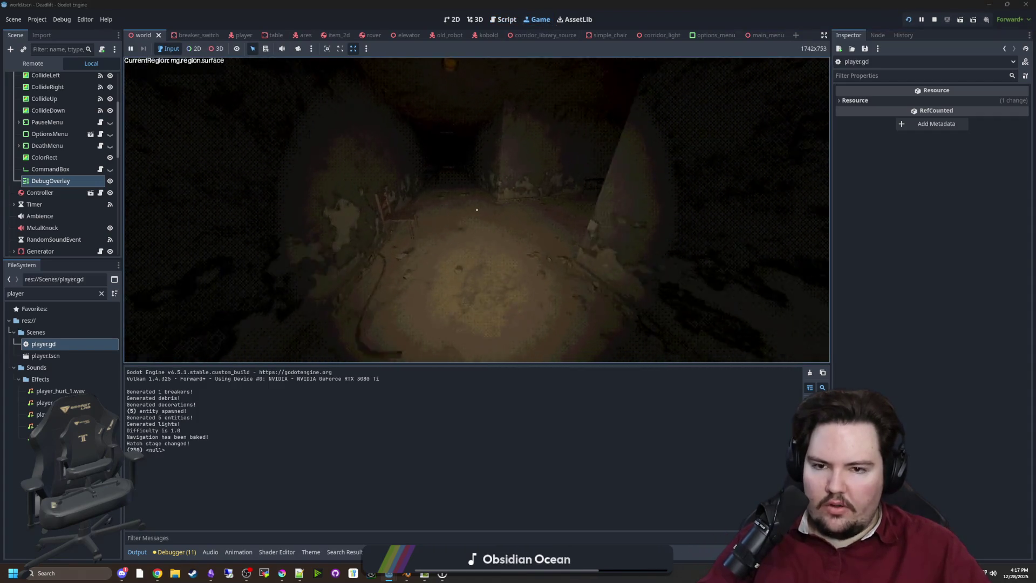
pyautogui.press('super')
pyautogui.click(66, 183)
pyautogui.click(66, 184)
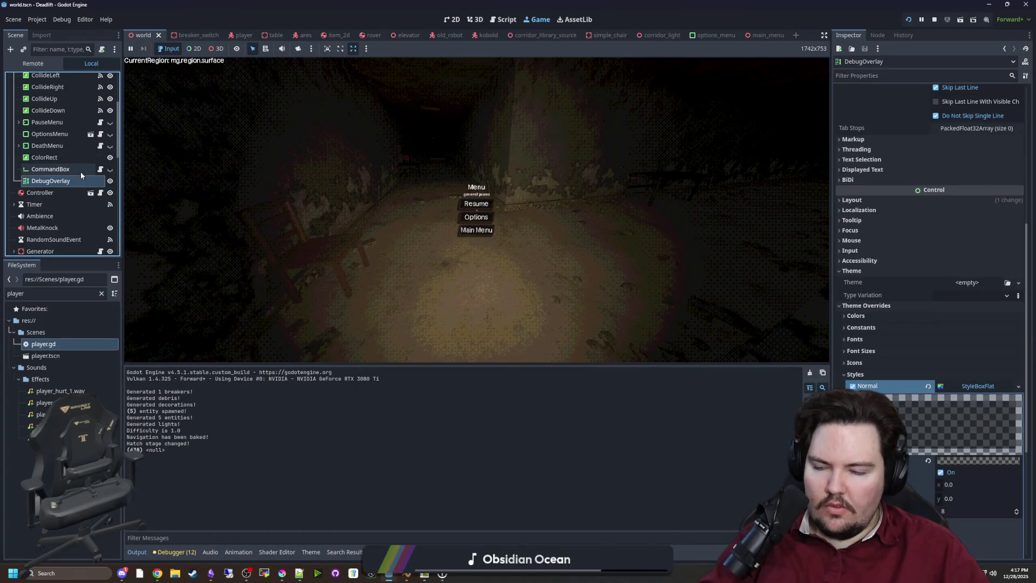
pyautogui.doubleClick(63, 345)
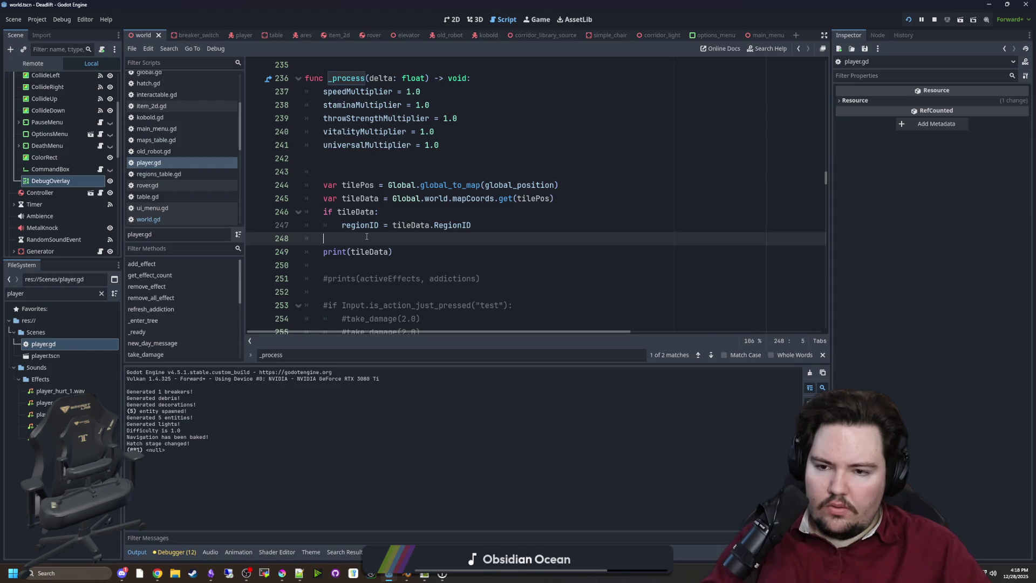
pyautogui.click(476, 203)
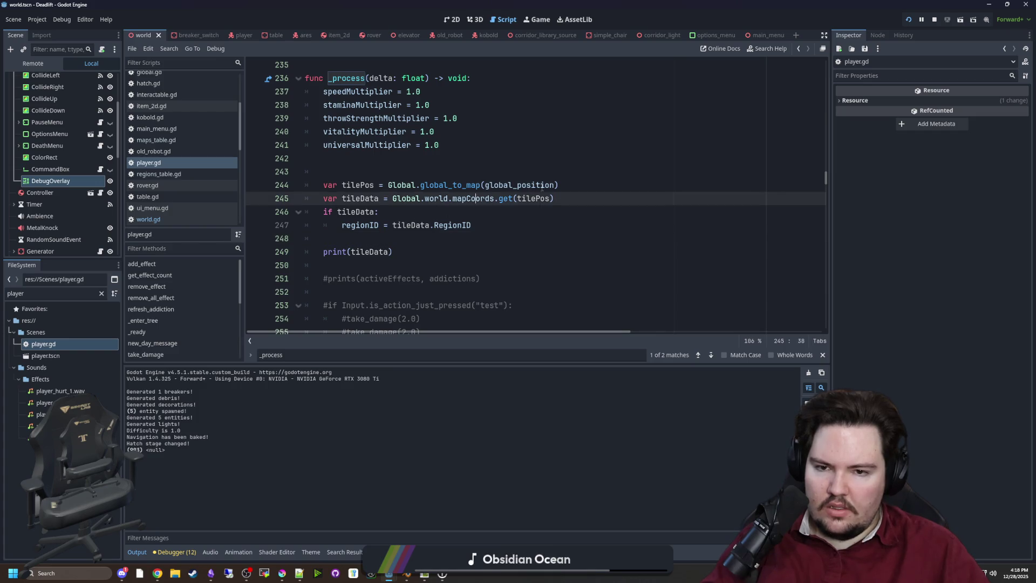
# Replace tilePos in the get() call with Vector2i(tilePos.x, tilePos.z).
pyautogui.click(562, 185)
pyautogui.press('Return')
pyautogui.press('Return')
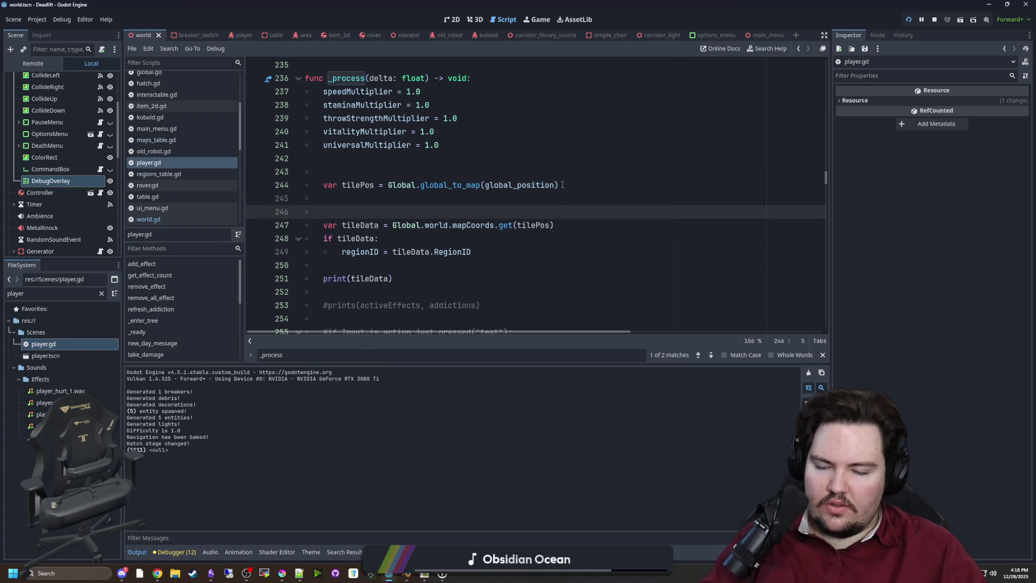
pyautogui.doubleClick(534, 225)
pyautogui.write('Vector2i')
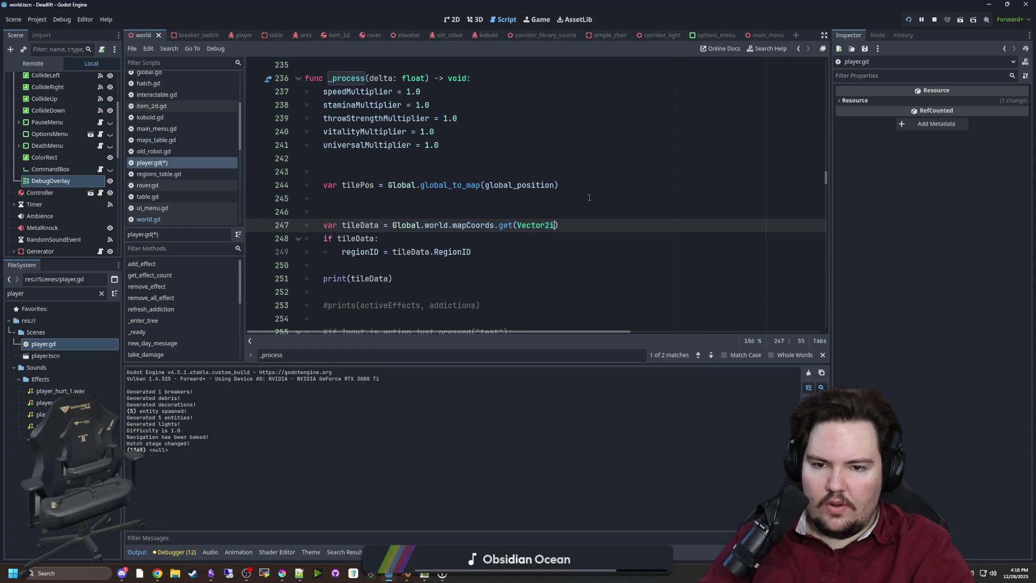
pyautogui.write('tilePos.x,')
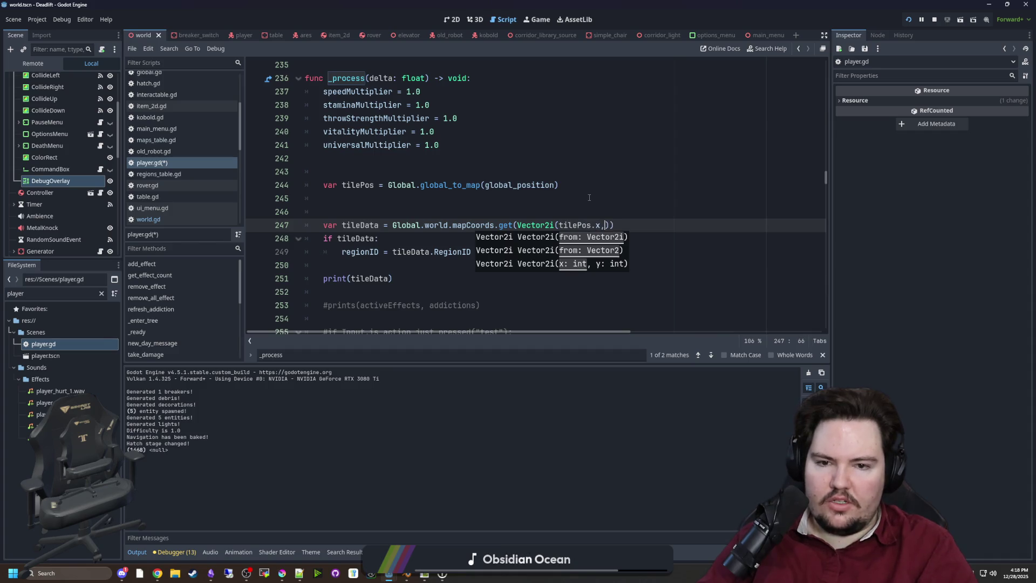
pyautogui.write('y')
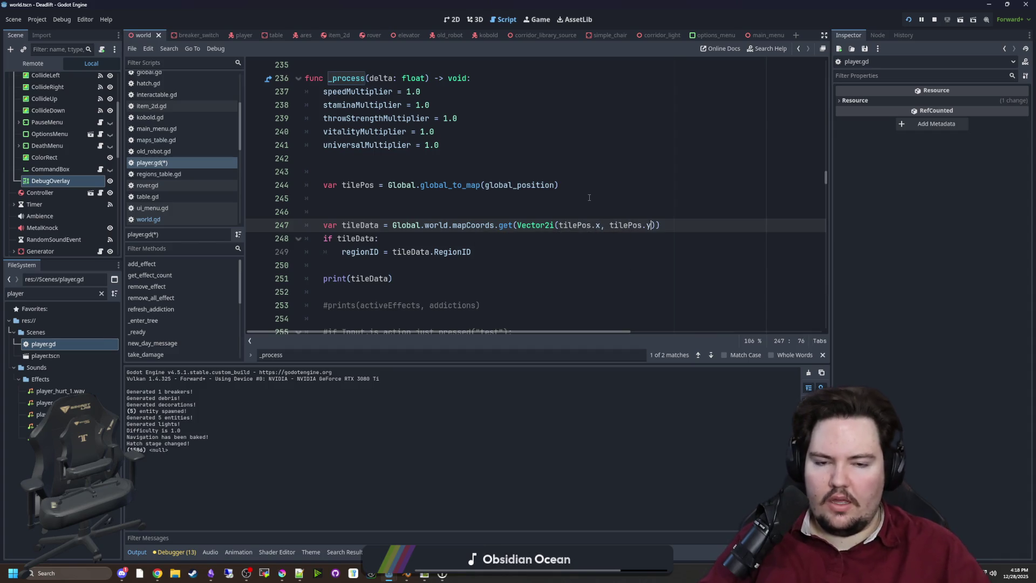
pyautogui.press('BackSpace')
pyautogui.write('z')
# Save and rerun, then inspect the invalid 'RegionID' access error at line 249.
pyautogui.click(589, 197)
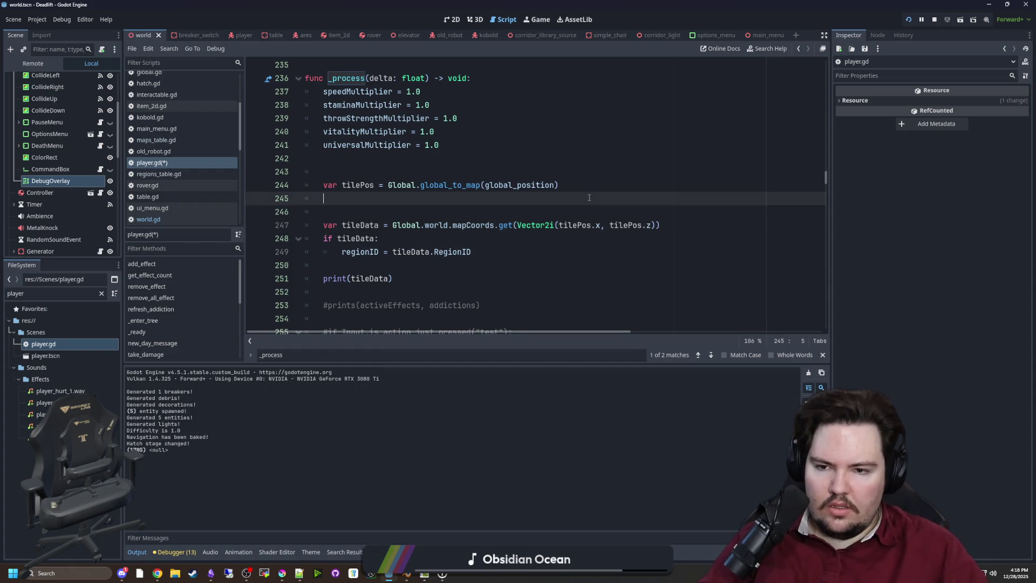
pyautogui.hotkey('ctrl', 's')
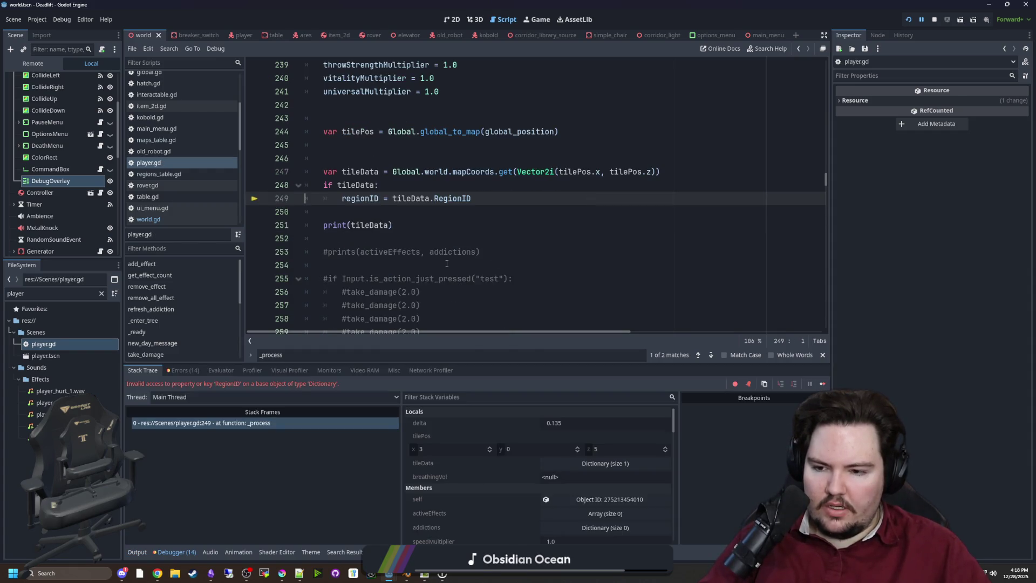
pyautogui.moveTo(366, 202)
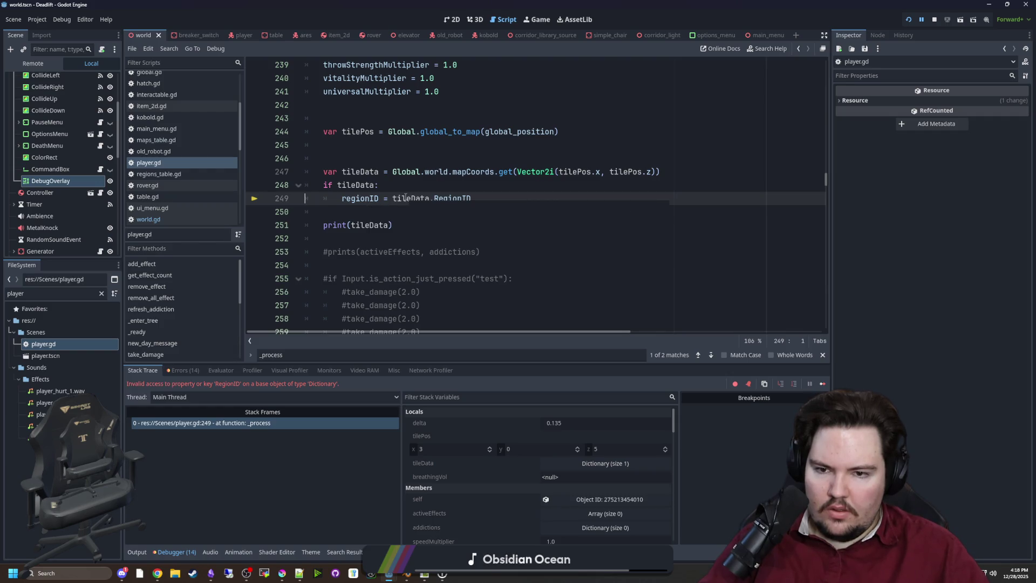
pyautogui.moveTo(405, 198)
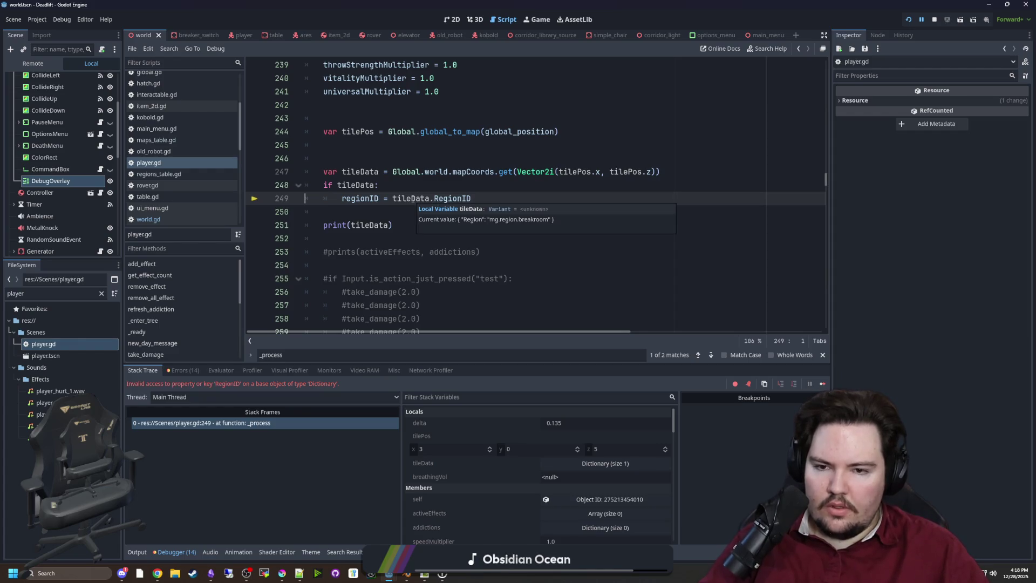
# Stop the debug session, open world.gd, and search it for "Region.
pyautogui.click(934, 19)
pyautogui.click(167, 219)
pyautogui.click(513, 243)
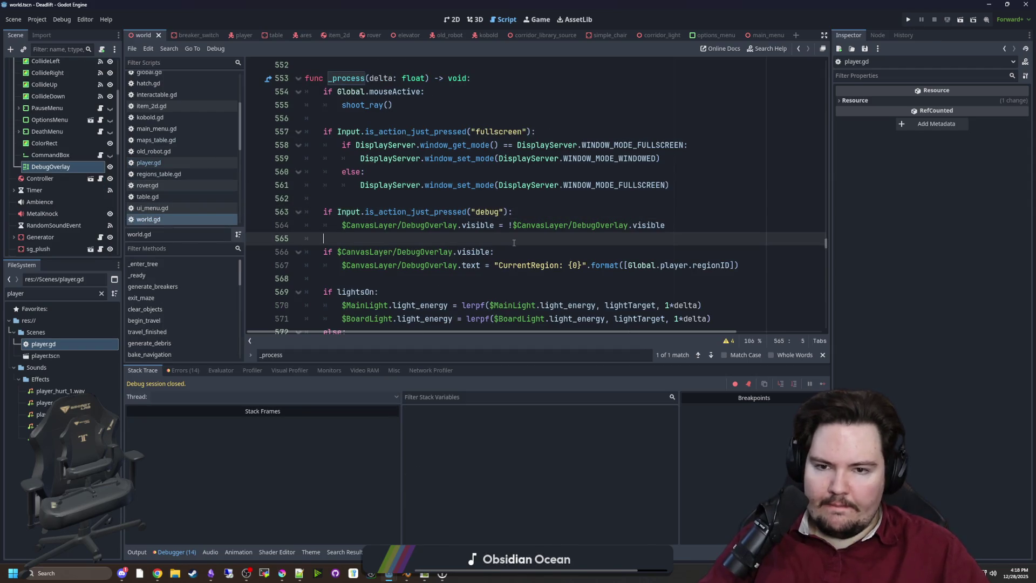
pyautogui.scroll(5, 451, 207)
pyautogui.scroll(-6, 451, 207)
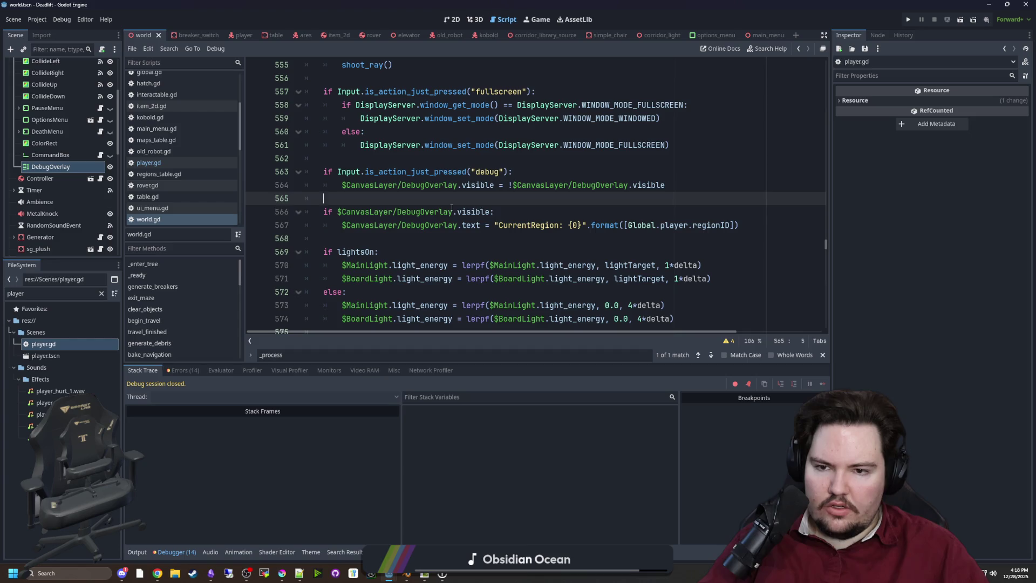
pyautogui.hotkey('ctrl', 'f')
pyautogui.write('region')
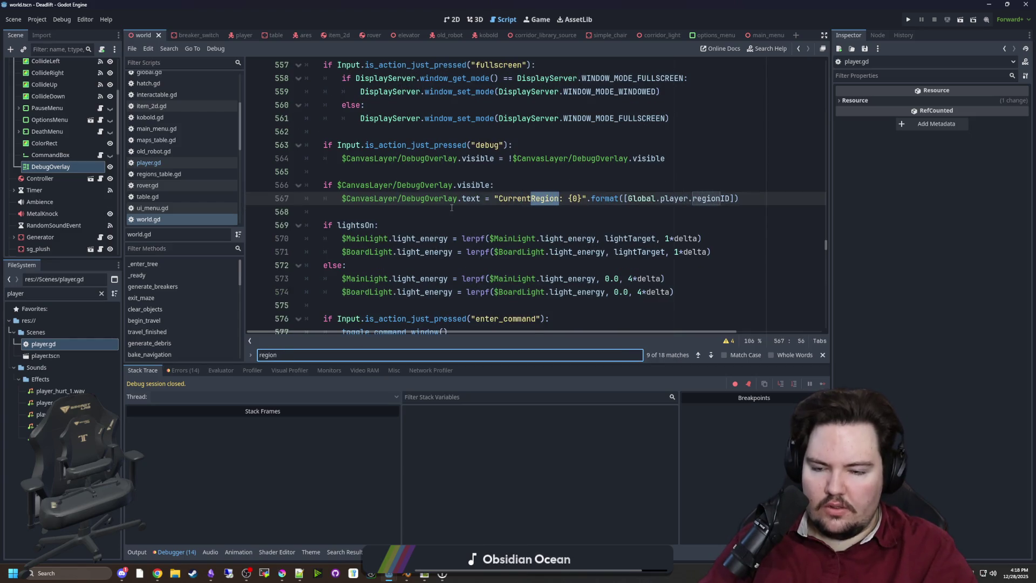
pyautogui.press('BackSpace')
pyautogui.press('BackSpace')
pyautogui.press('BackSpace')
pyautogui.write('"Region')
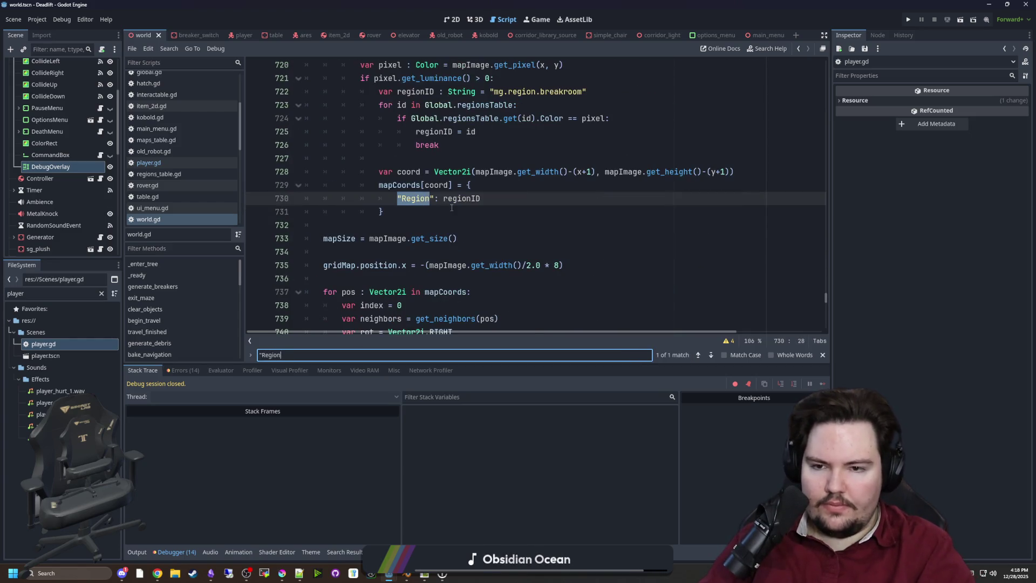
# Rename the key on line 730 to "RegionID", save, and run the project.
pyautogui.click(430, 199)
pyautogui.write('ID')
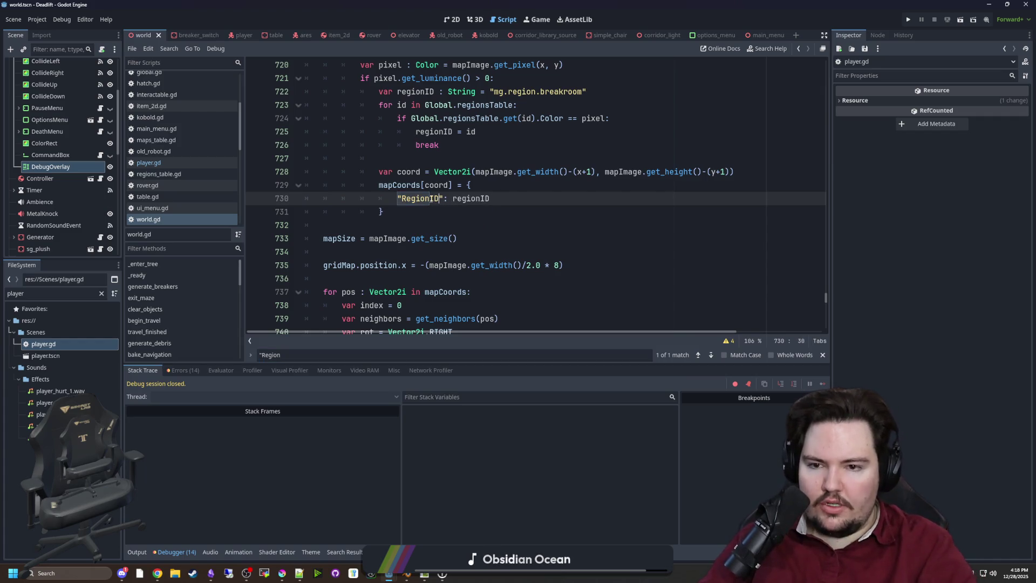
pyautogui.click(561, 214)
pyautogui.hotkey('ctrl', 's')
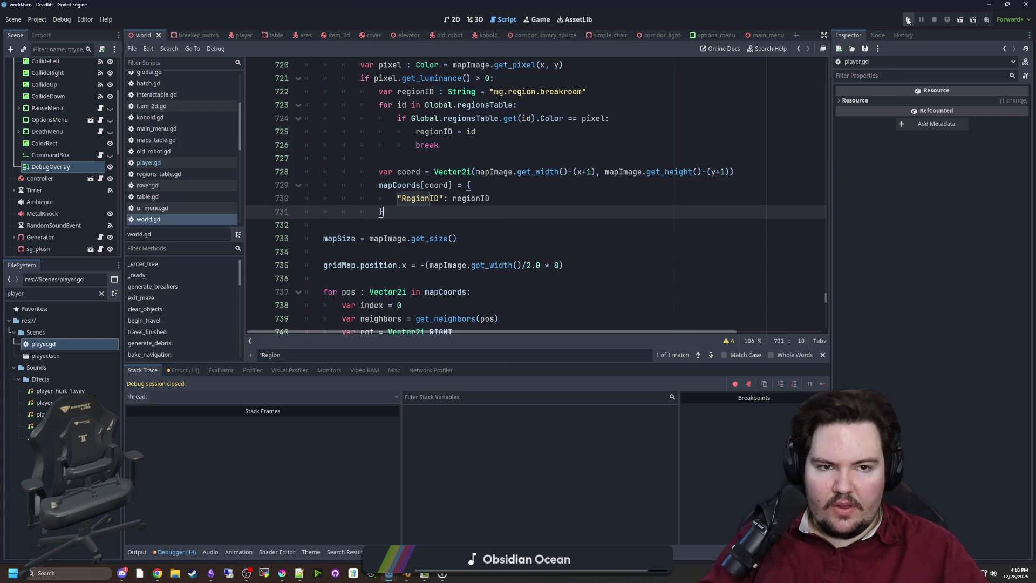
pyautogui.click(908, 20)
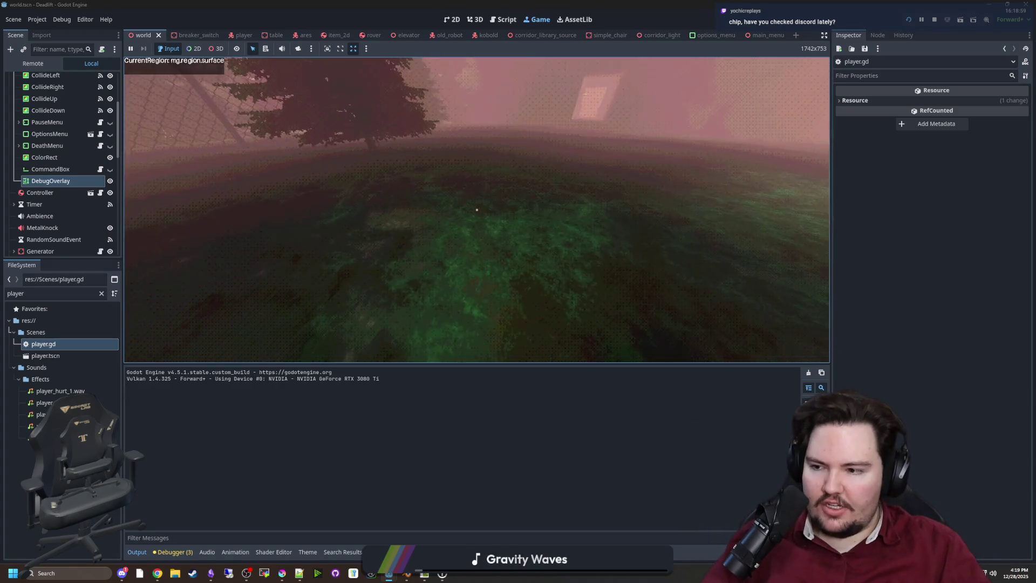
# Walk toward the door, briefly switch to Discord, then return to the game.
pyautogui.press('w')
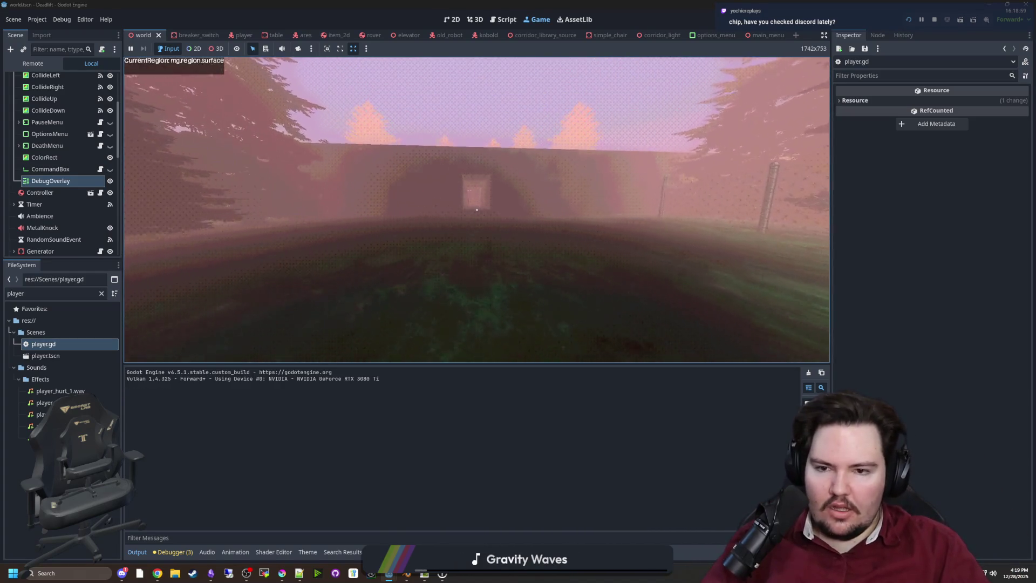
pyautogui.press('super')
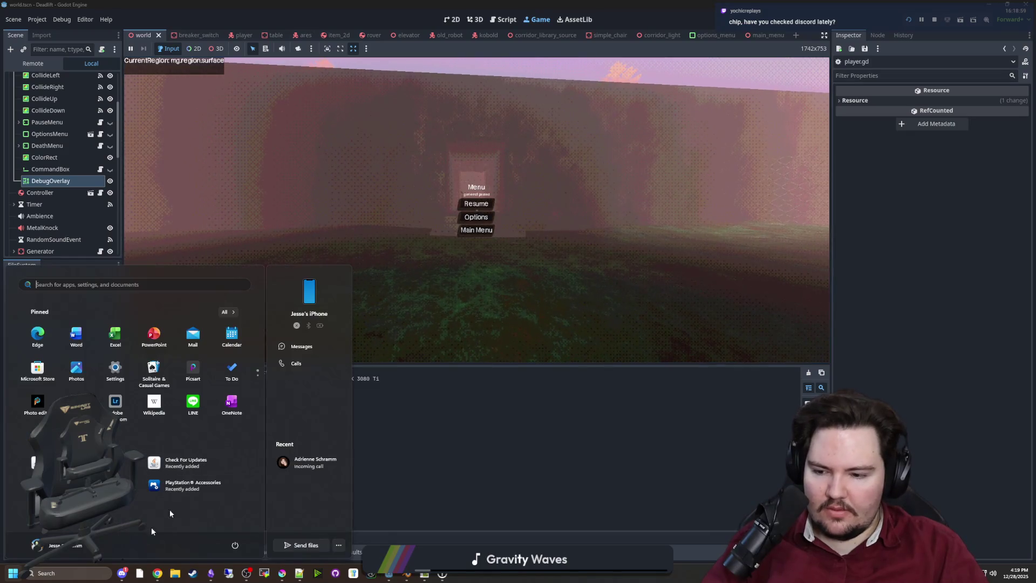
pyautogui.click(120, 572)
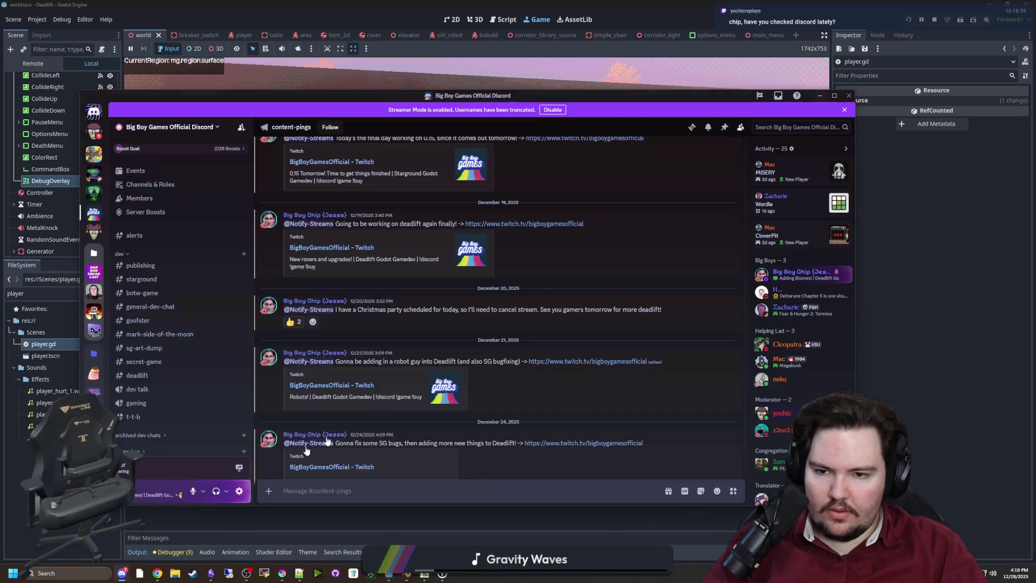
pyautogui.click(180, 92)
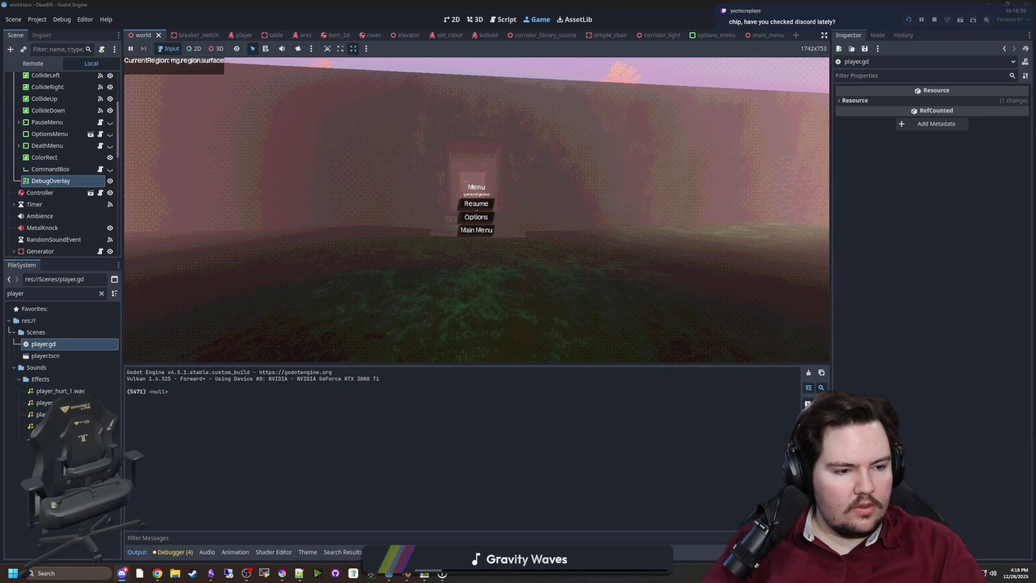
# Walk through the doorway and tunnel into the breakroom, then release the game's input hold.
pyautogui.press('Escape')
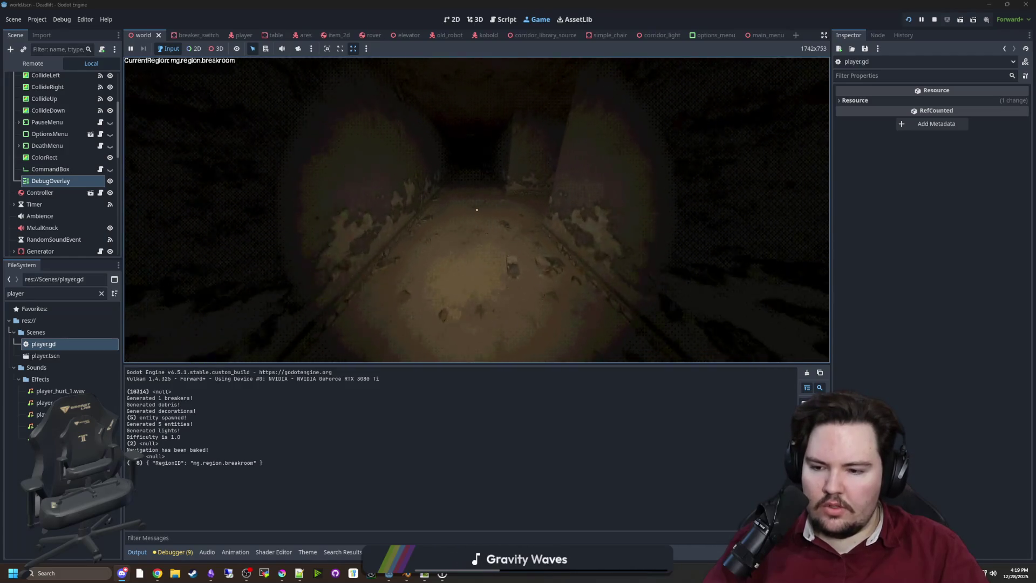
pyautogui.press('w')
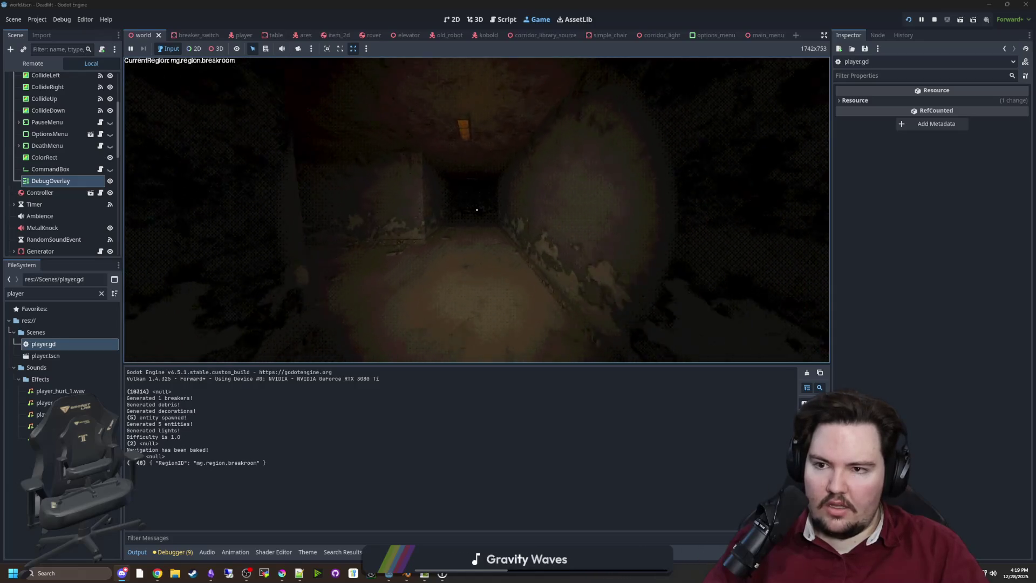
pyautogui.press('w')
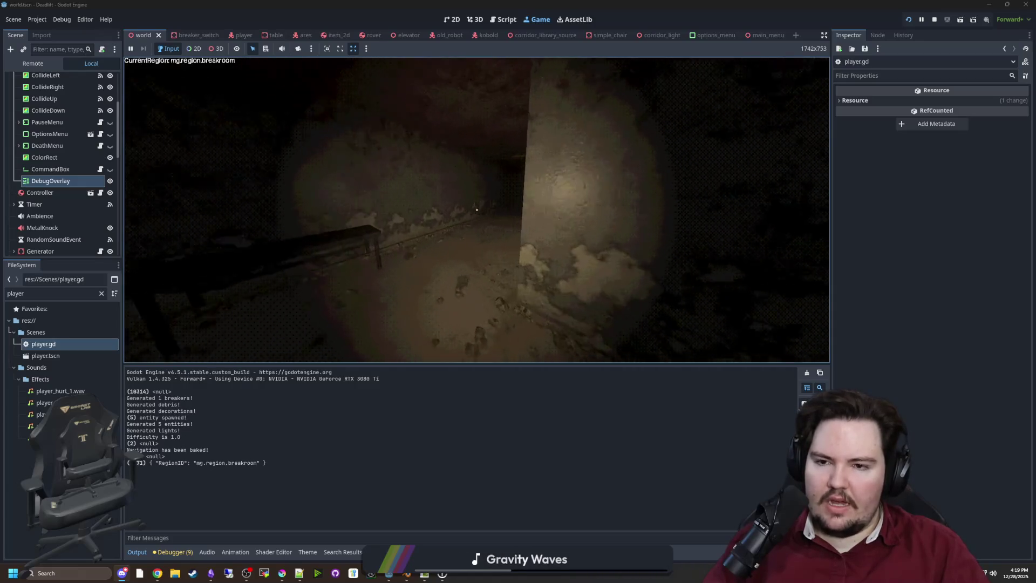
pyautogui.press('super')
pyautogui.scroll(4, 72, 121)
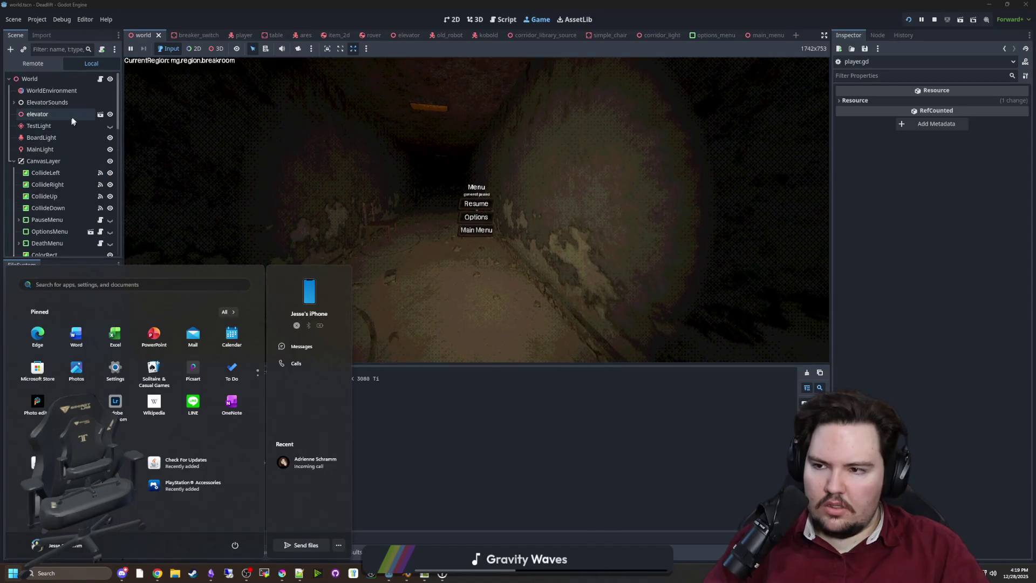
pyautogui.press('Escape')
# Return to world.gd and open a new line inside the region loop after line 723.
pyautogui.hotkey('ctrl', 'F3')
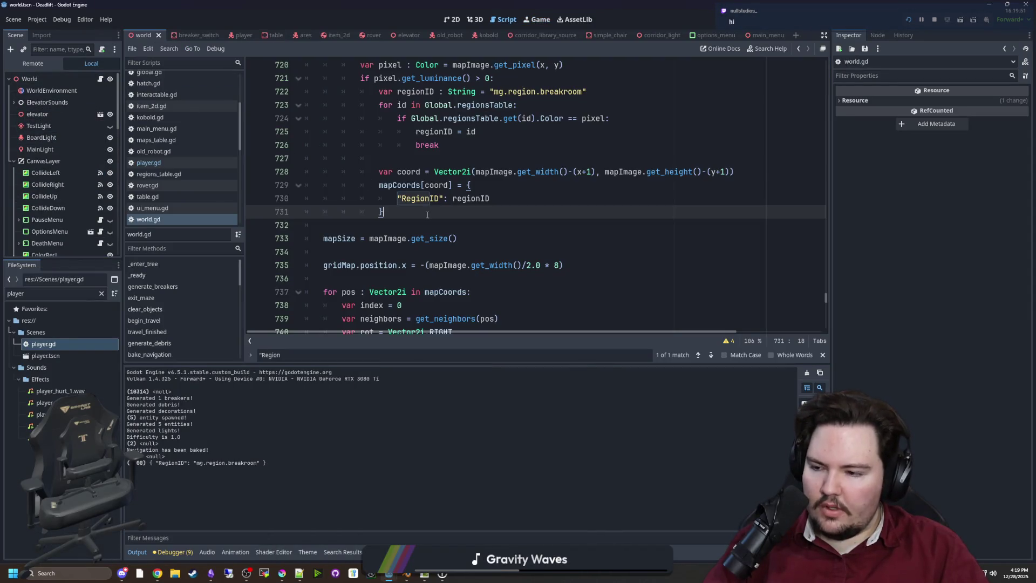
pyautogui.scroll(5, 456, 217)
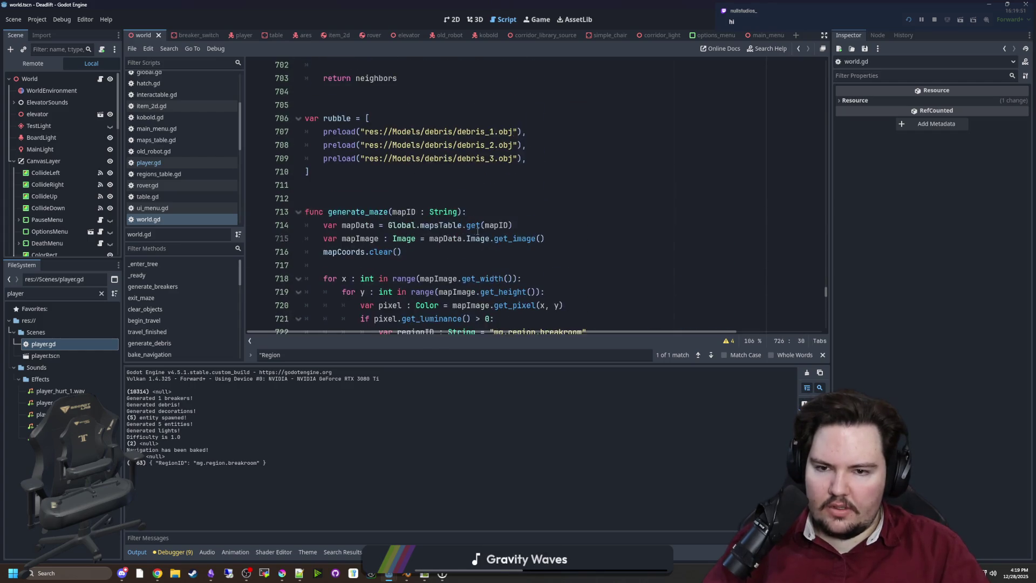
pyautogui.scroll(-4, 461, 233)
pyautogui.click(460, 233)
pyautogui.click(481, 199)
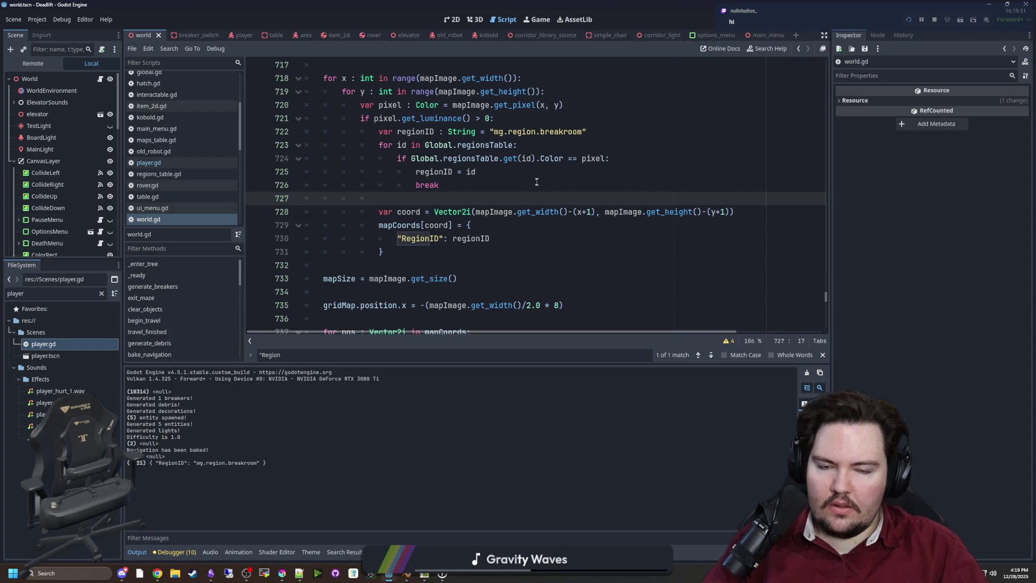
pyautogui.scroll(1, 536, 181)
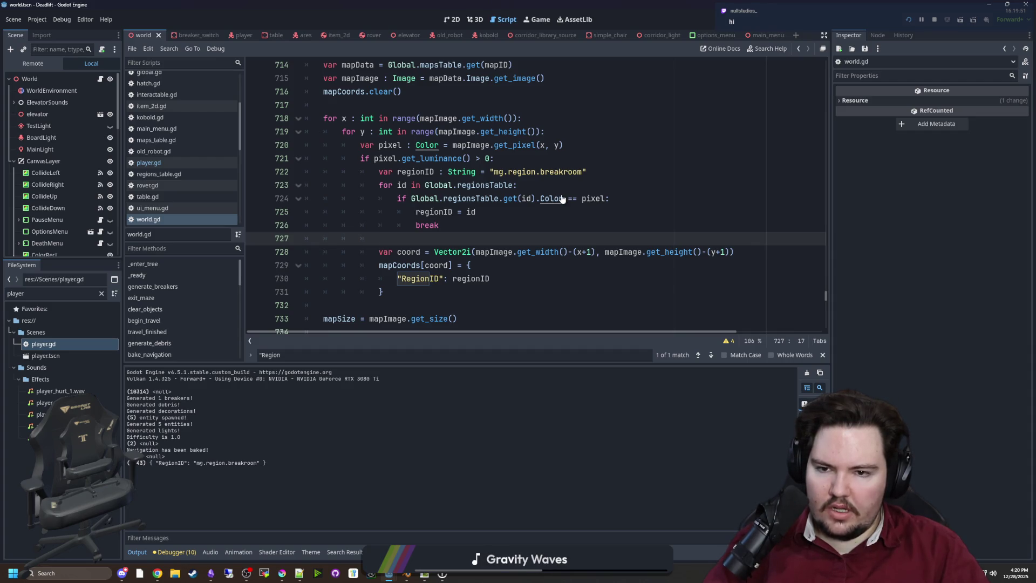
pyautogui.click(550, 190)
pyautogui.press('Return')
# Write prints(Global.regionsTable.get(id).Color, pixel) there, save, and run the project.
pyautogui.write('print(')
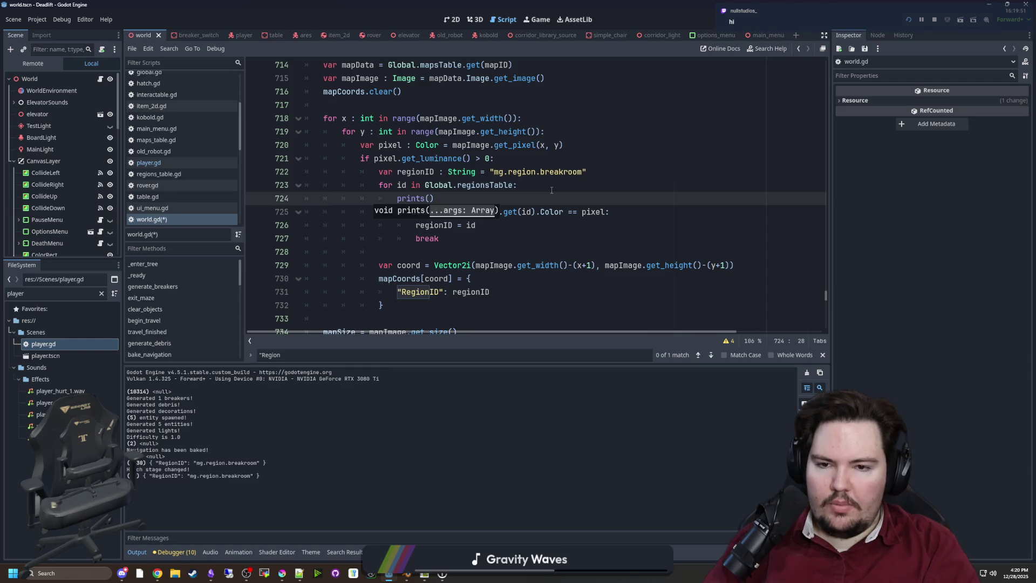
pyautogui.press('Down')
pyautogui.press('Down')
pyautogui.press('Down')
pyautogui.press('End')
pyautogui.moveTo(564, 211); pyautogui.dragTo(412, 212)
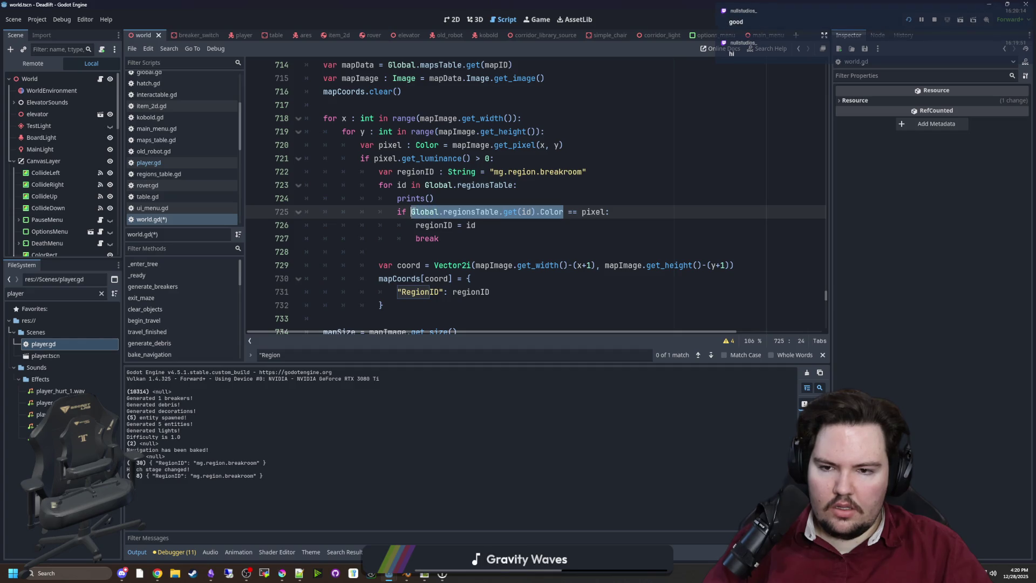
pyautogui.hotkey('ctrl', 'c')
pyautogui.click(430, 198)
pyautogui.hotkey('ctrl', 'v')
pyautogui.write(', pixel')
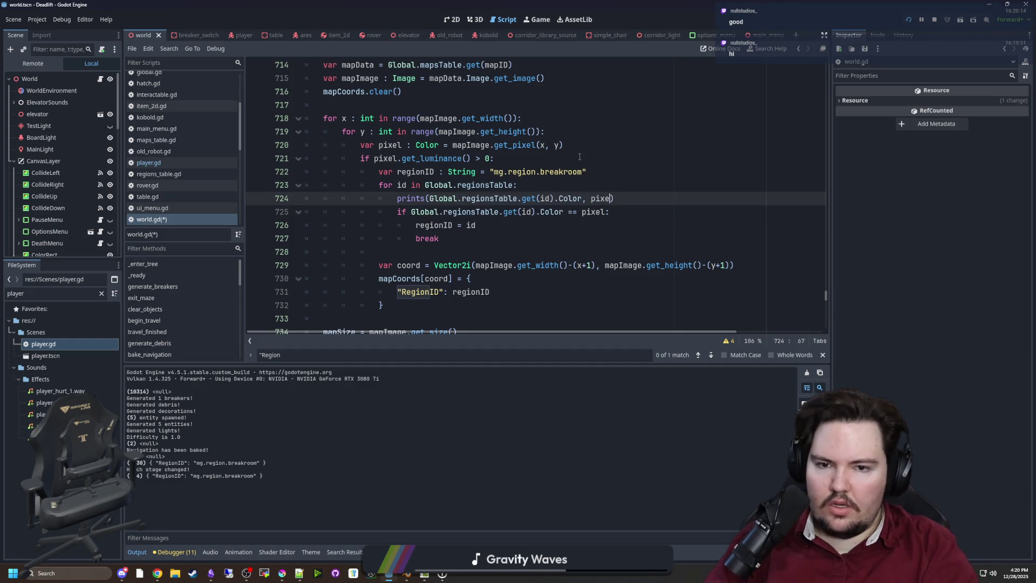
pyautogui.press('Up')
pyautogui.hotkey('ctrl', 's')
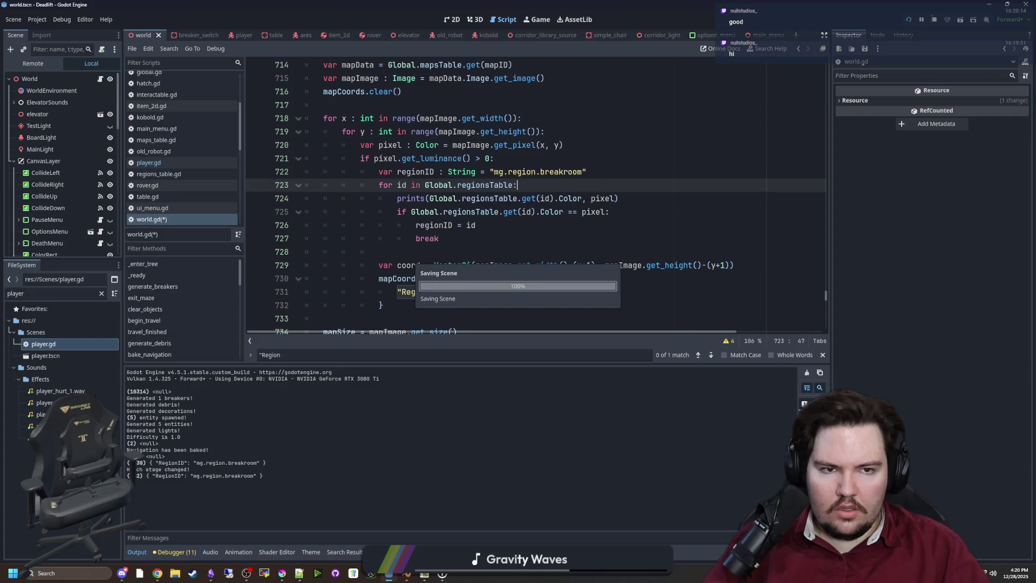
pyautogui.click(908, 21)
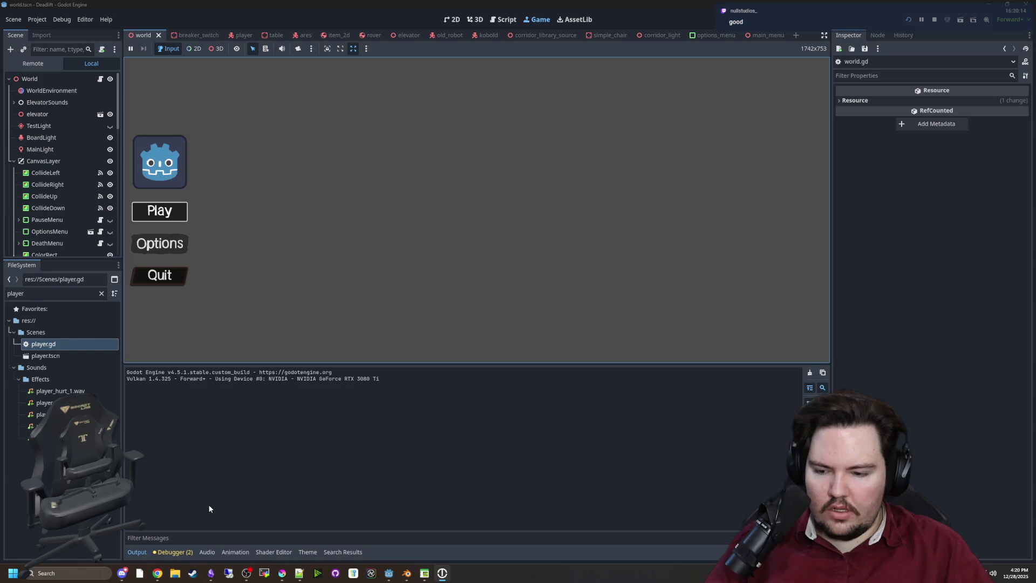
# Start playing from the main menu and walk through the forest, pausing and resuming once.
pyautogui.click(160, 211)
pyautogui.press('super')
pyautogui.press('super')
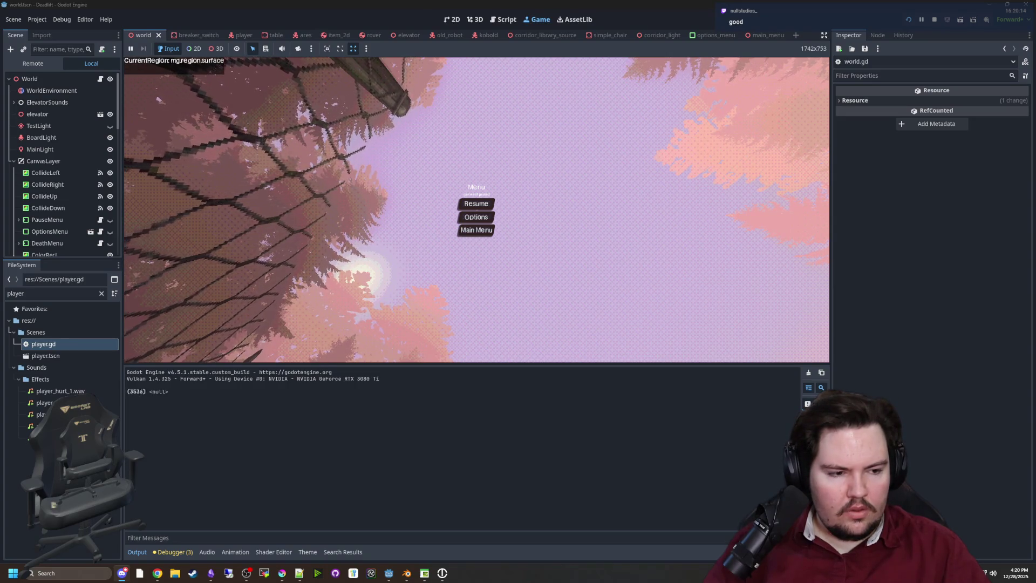
pyautogui.click(469, 204)
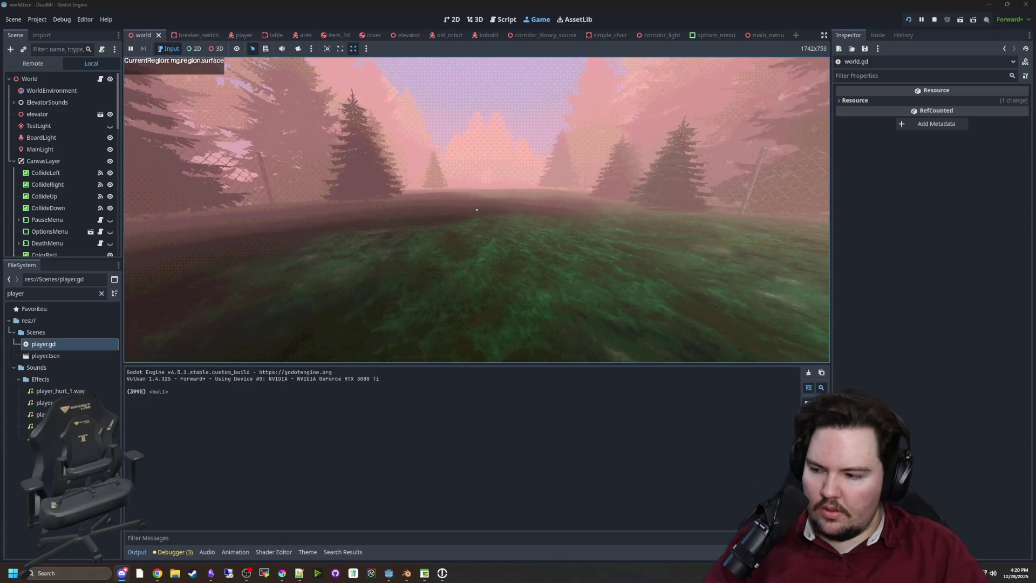
pyautogui.press('w')
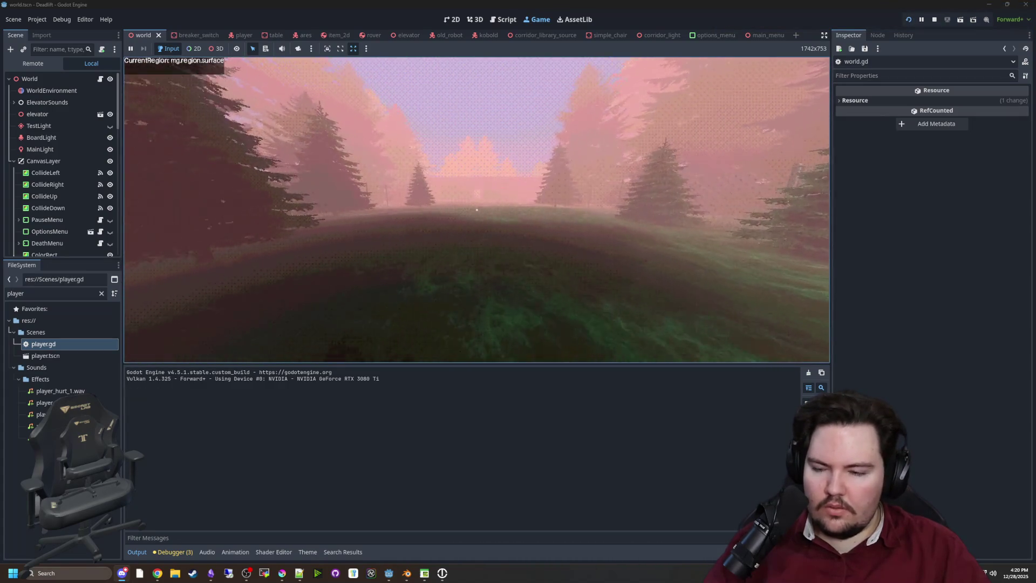
pyautogui.press('Escape')
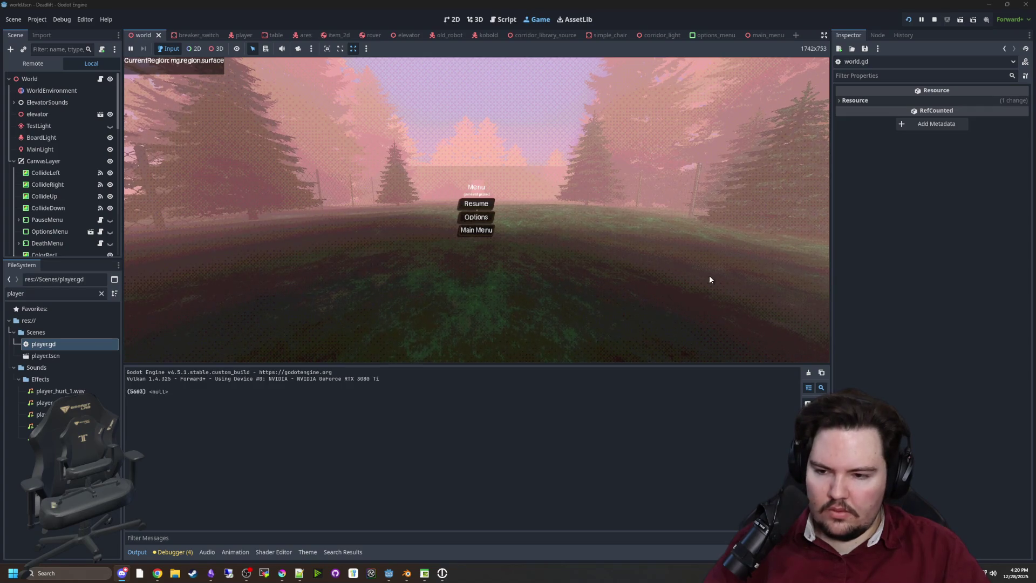
pyautogui.click(476, 204)
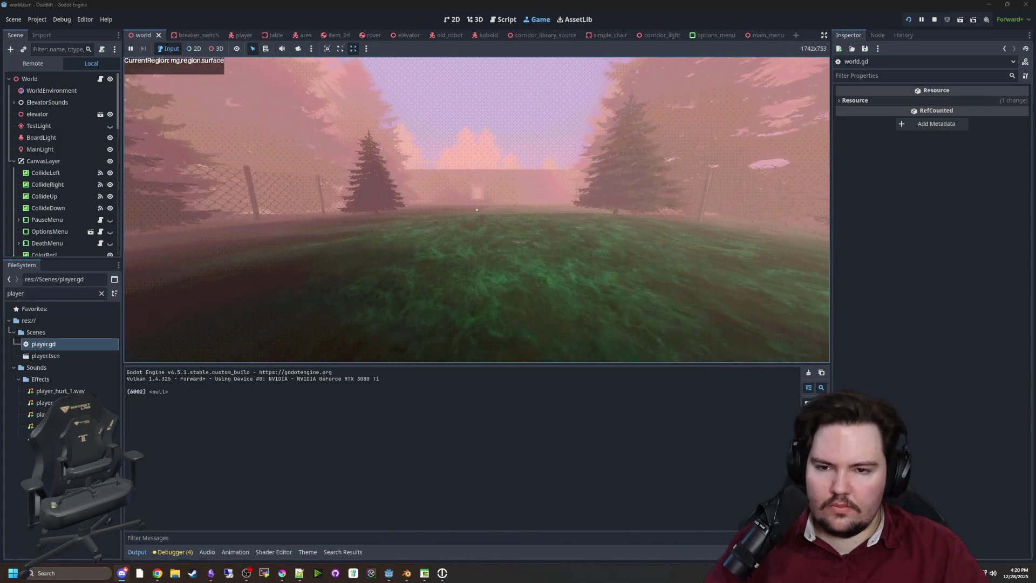
# Walk into the elevator, activate its panel, then resume and move through the new level.
pyautogui.press('w')
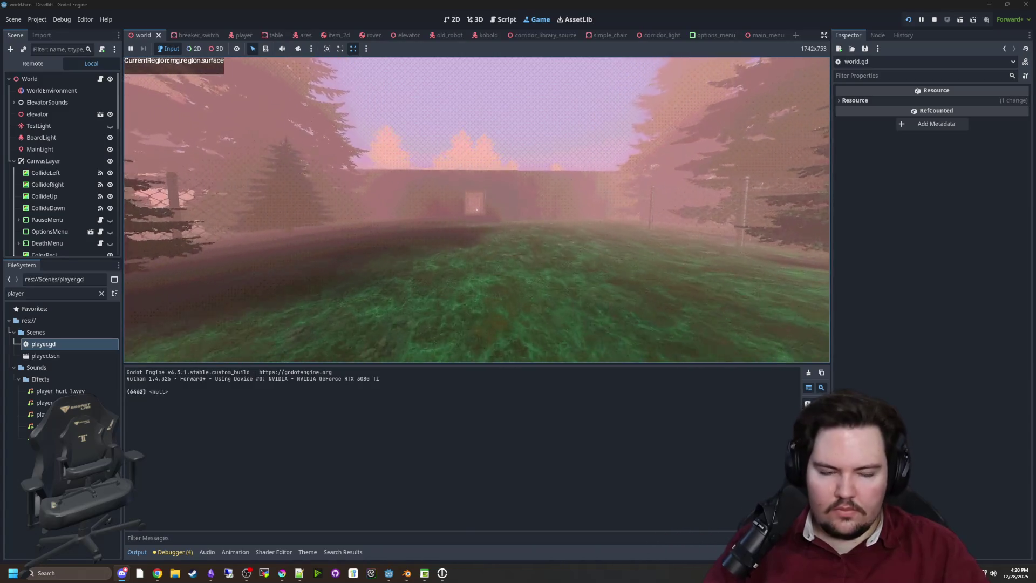
pyautogui.press('w')
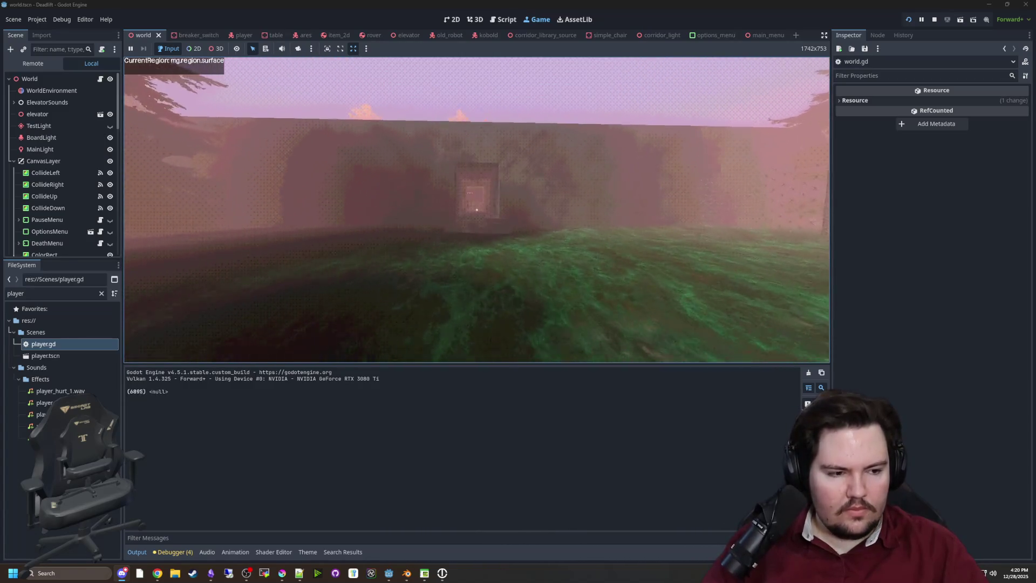
pyautogui.press('w')
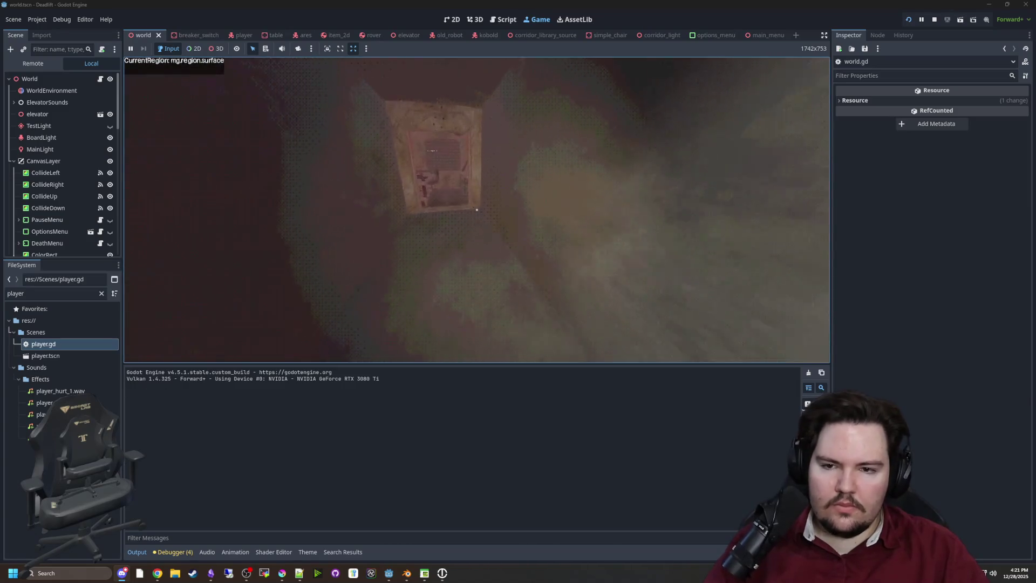
pyautogui.press('w')
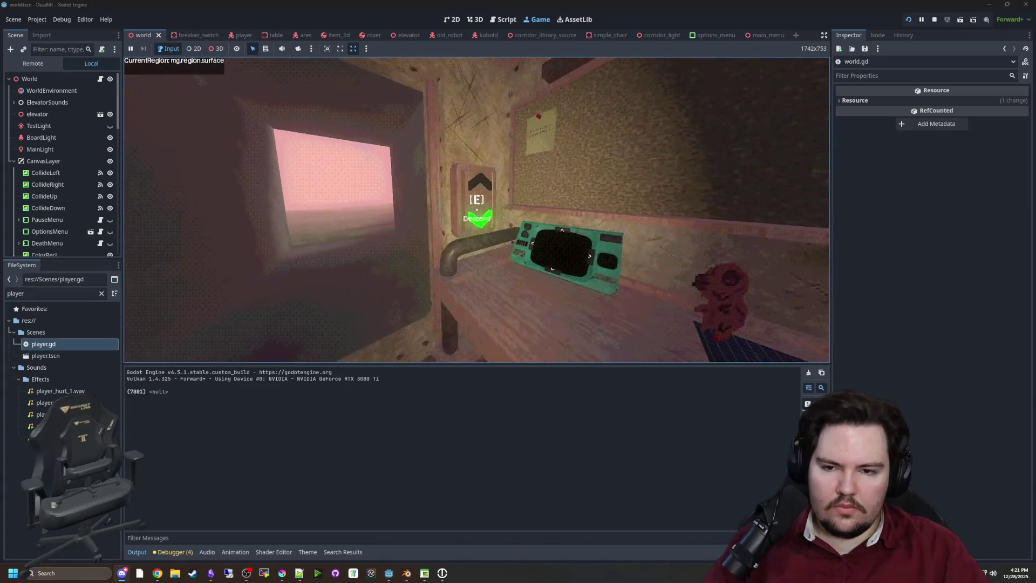
pyautogui.click(477, 210)
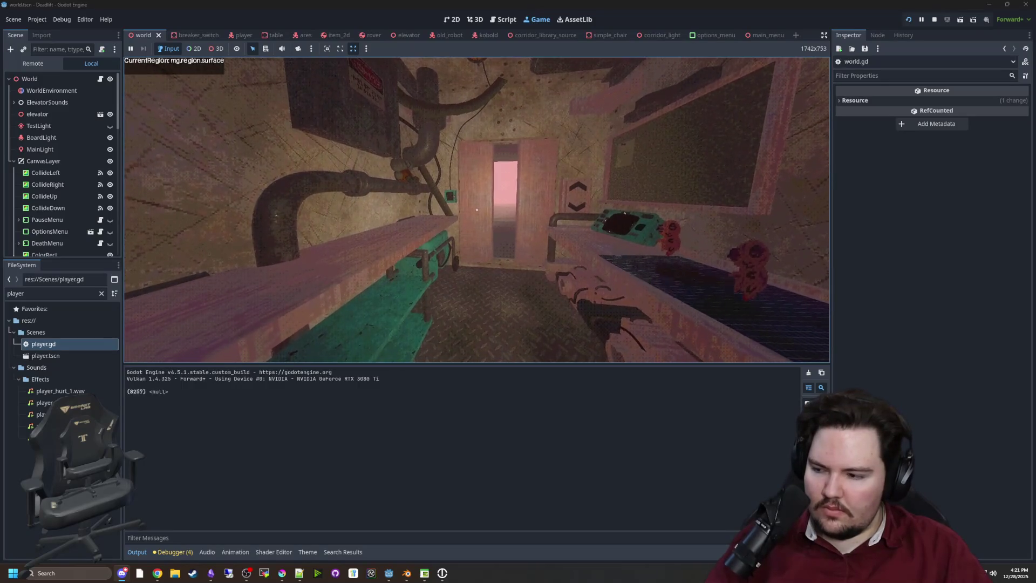
pyautogui.press('super')
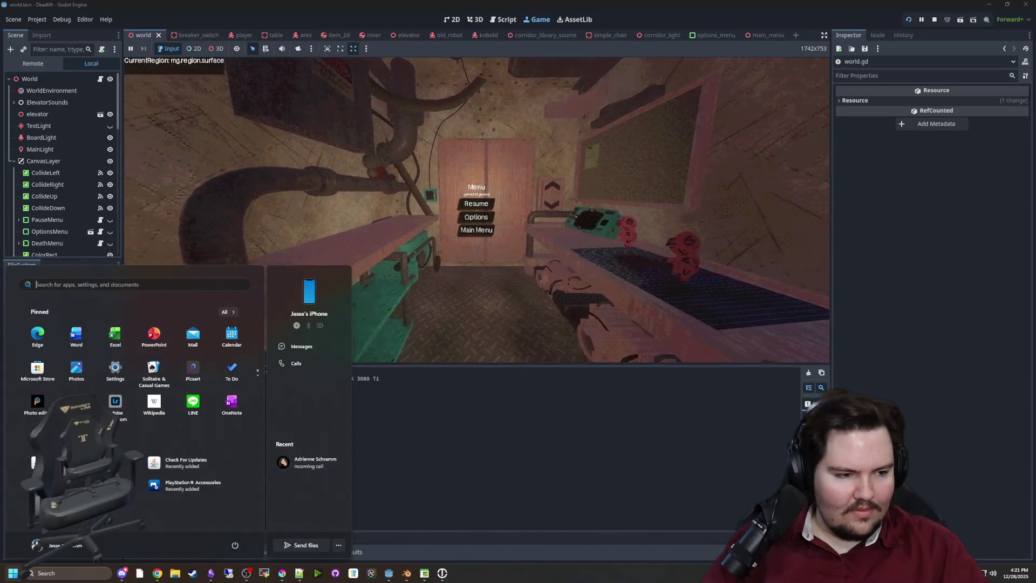
pyautogui.press('Escape')
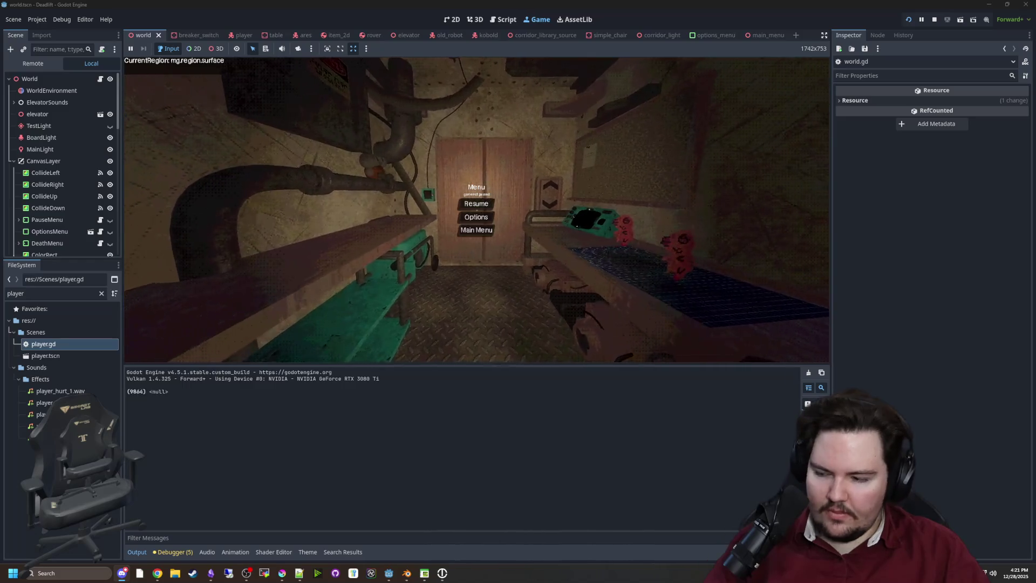
pyautogui.click(476, 203)
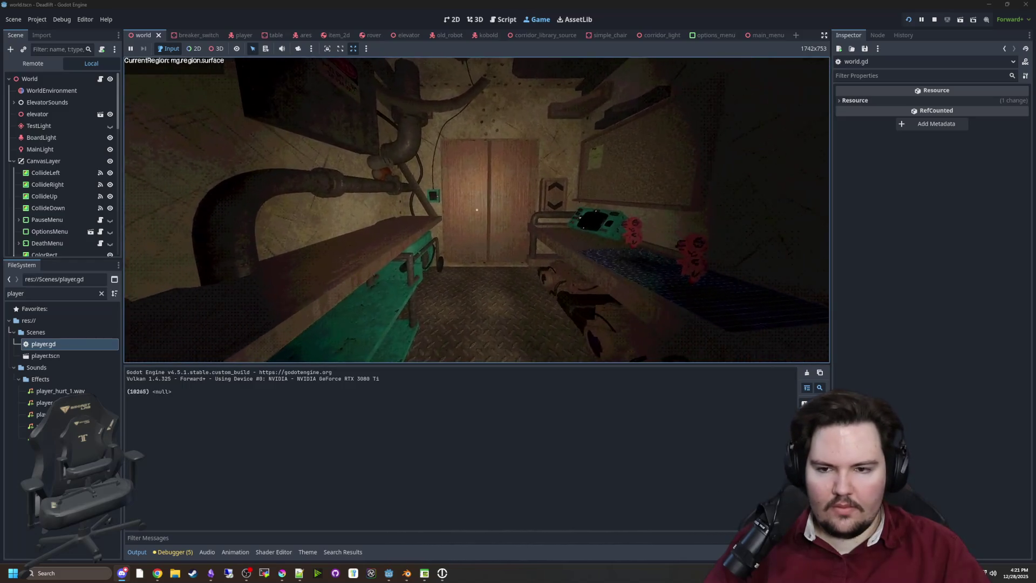
pyautogui.press('w')
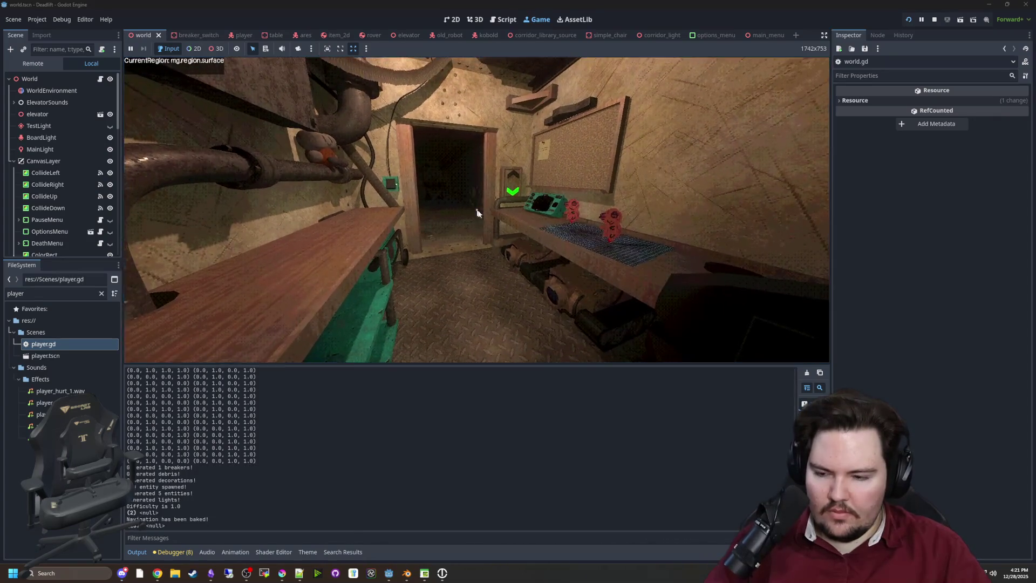
# Pause the game, scroll the output to 'Difficulty is 1.0', and open world.gd from the World node.
pyautogui.press('super')
pyautogui.press('Escape')
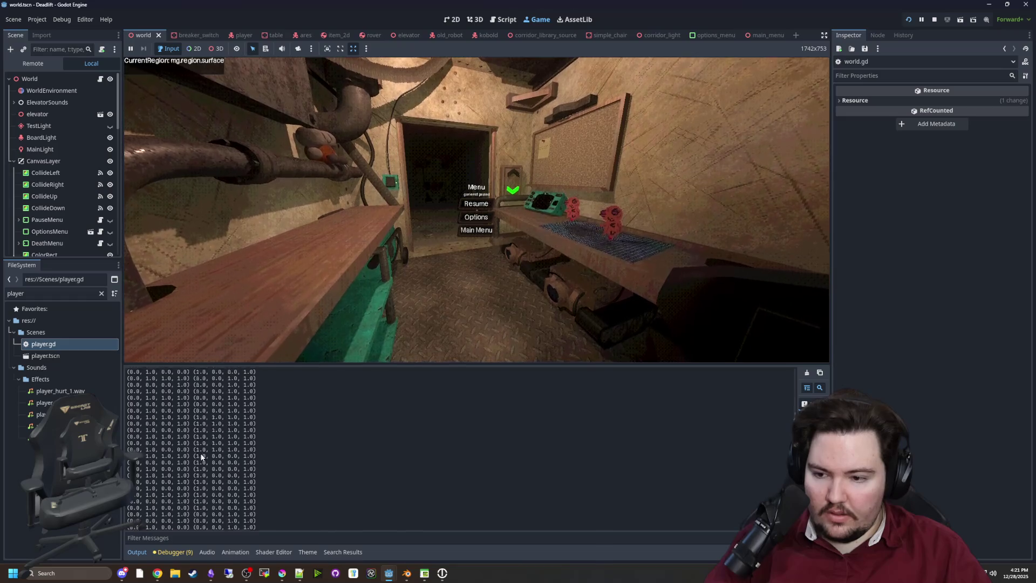
pyautogui.scroll(10, 201, 457)
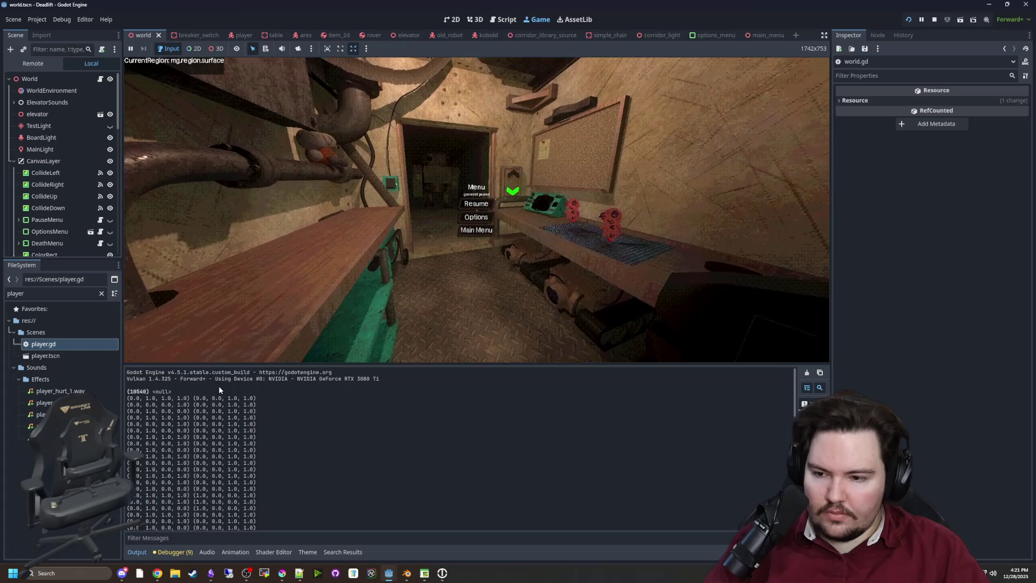
pyautogui.scroll(-5, 206, 433)
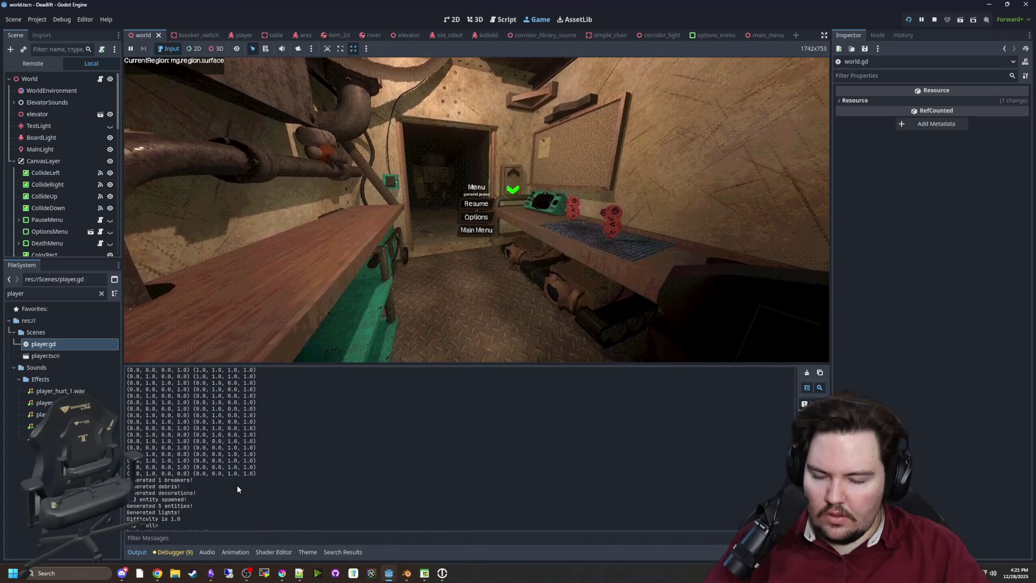
pyautogui.click(100, 79)
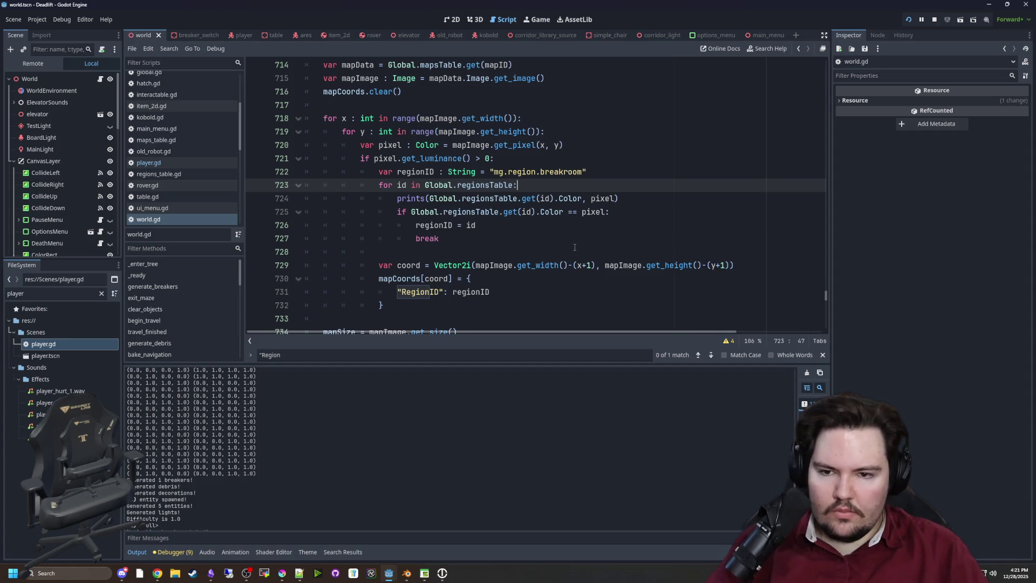
# Scroll through the output's printed region and pixel RGBA colour pairs beside the world.gd loop.
pyautogui.click(574, 247)
pyautogui.moveTo(568, 200)
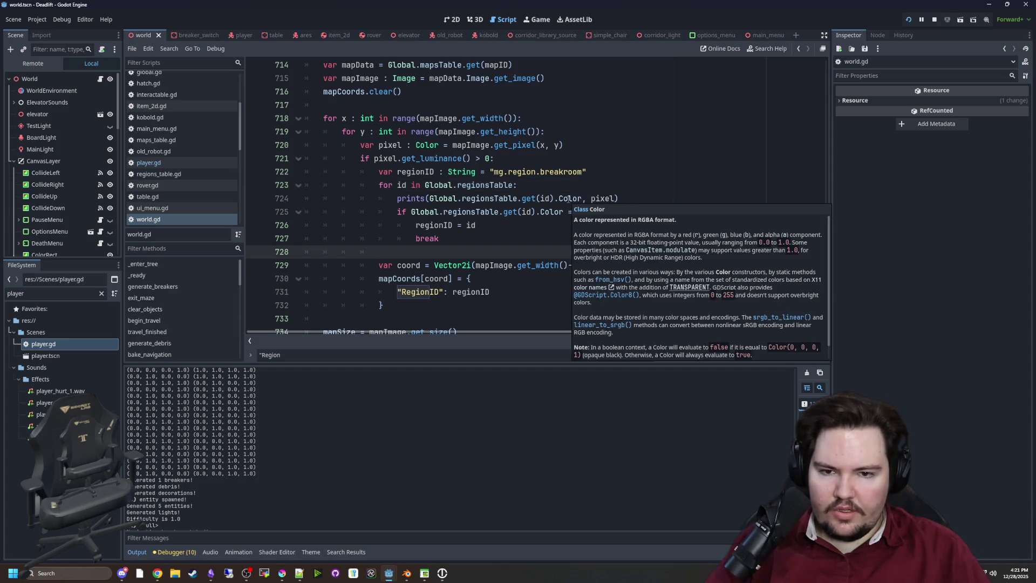
pyautogui.scroll(10, 179, 473)
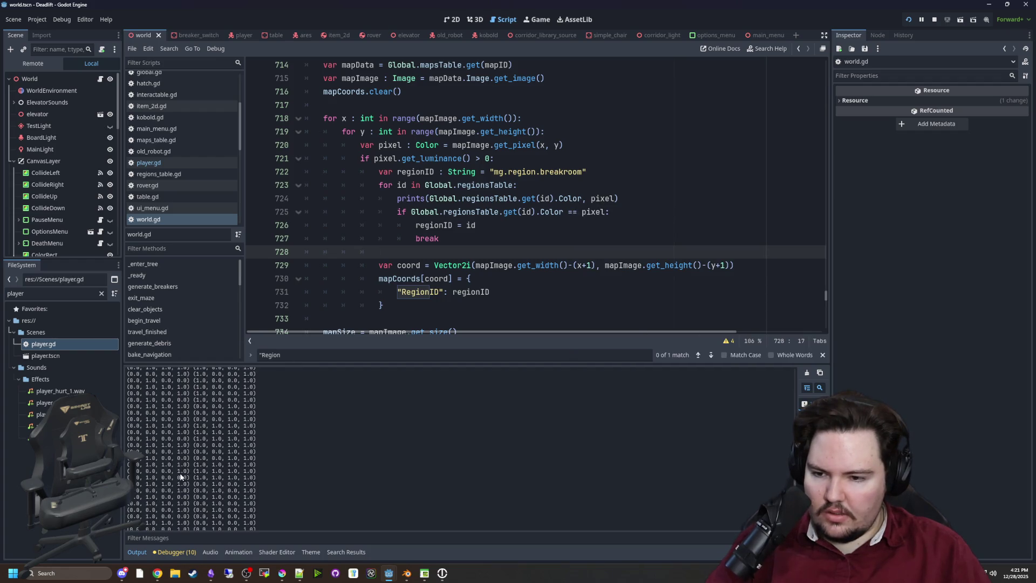
pyautogui.scroll(3, 195, 453)
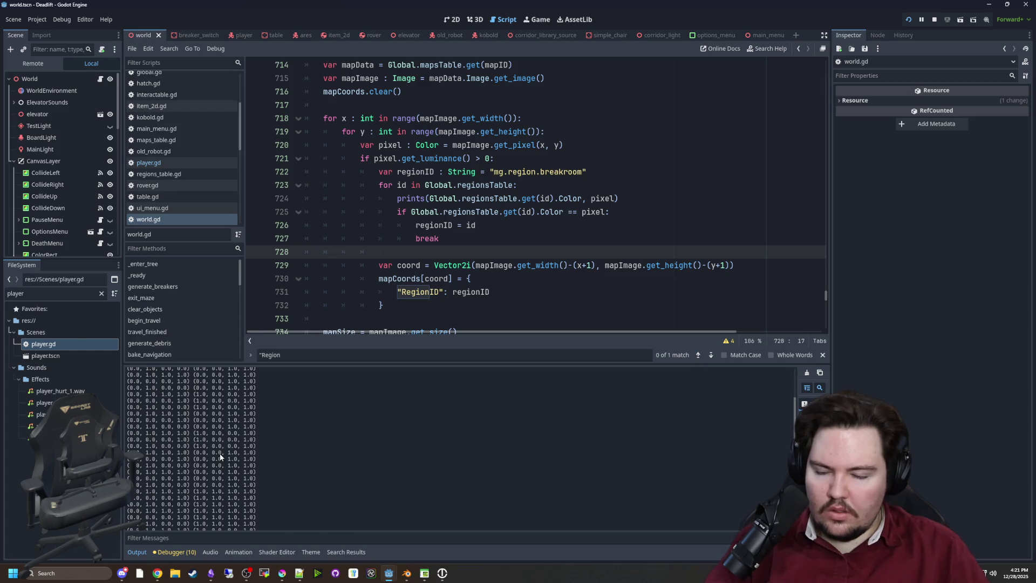
pyautogui.scroll(3, 216, 432)
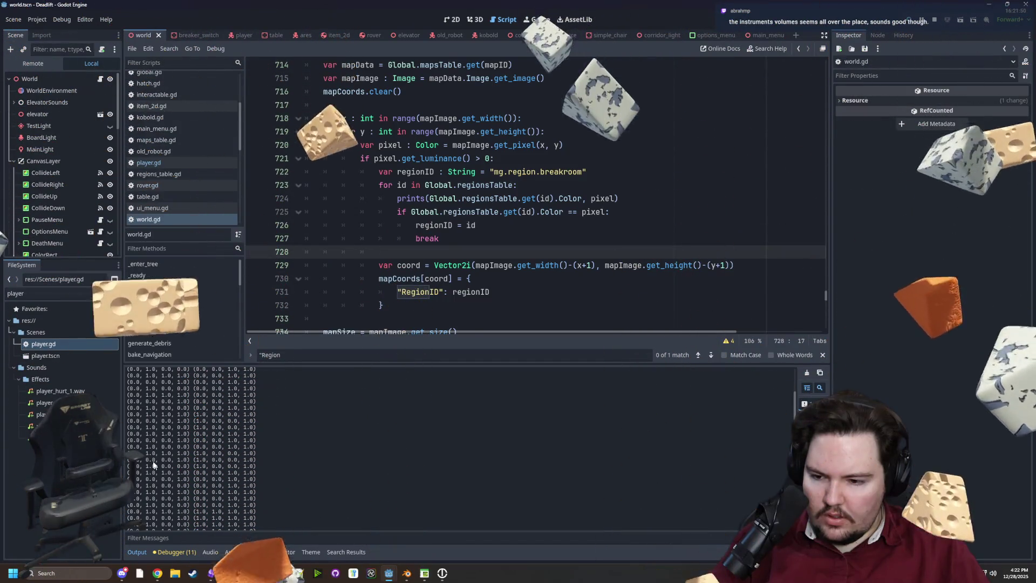
pyautogui.scroll(15, 147, 470)
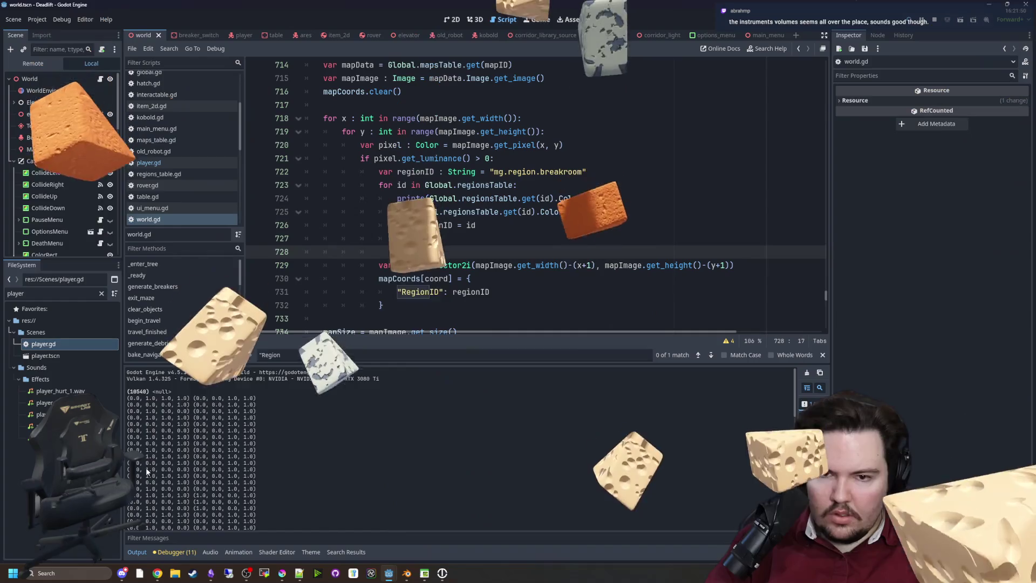
pyautogui.scroll(-2, 146, 471)
pyautogui.scroll(-3, 148, 468)
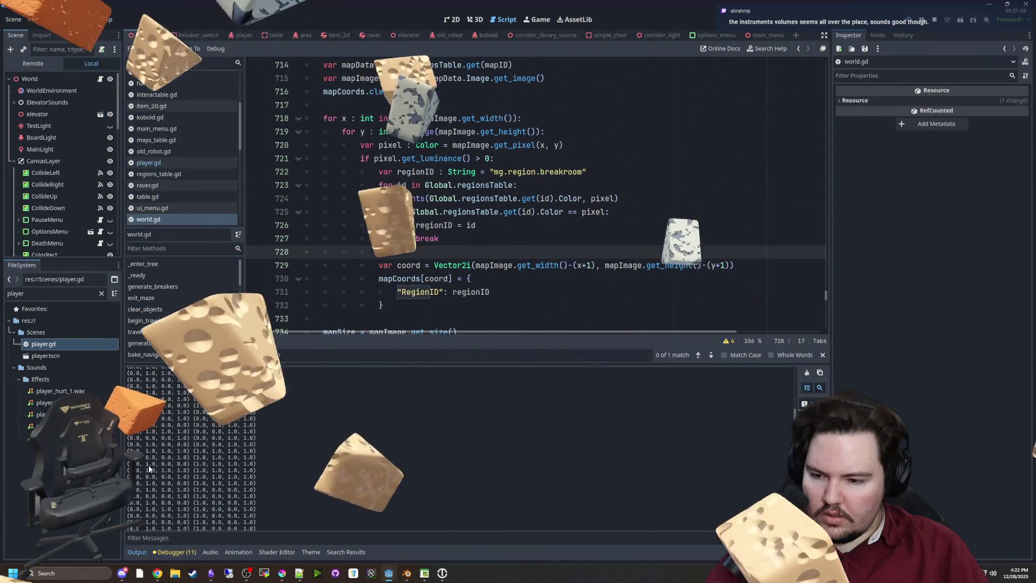
pyautogui.scroll(-3, 150, 469)
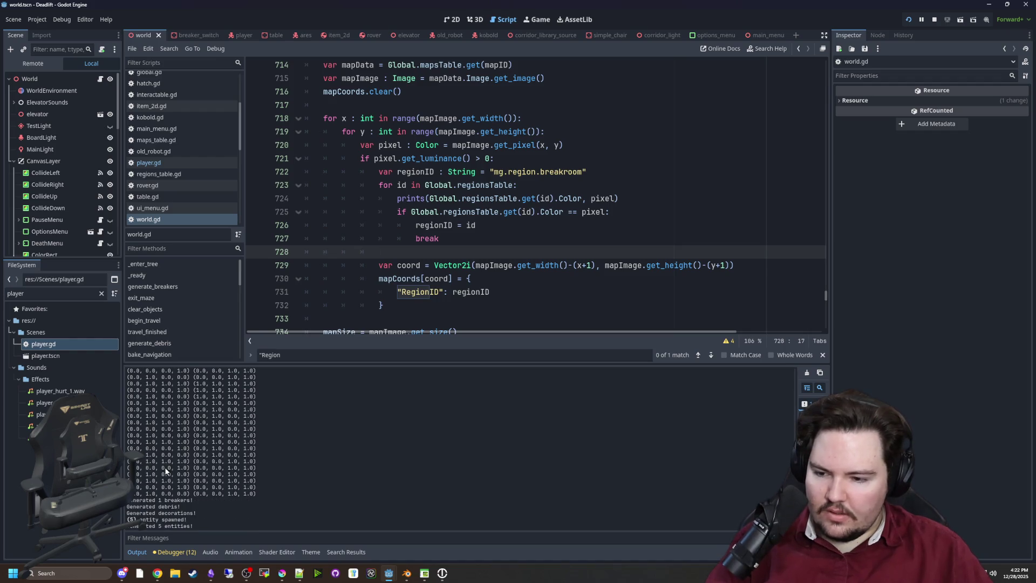
pyautogui.scroll(20, 173, 468)
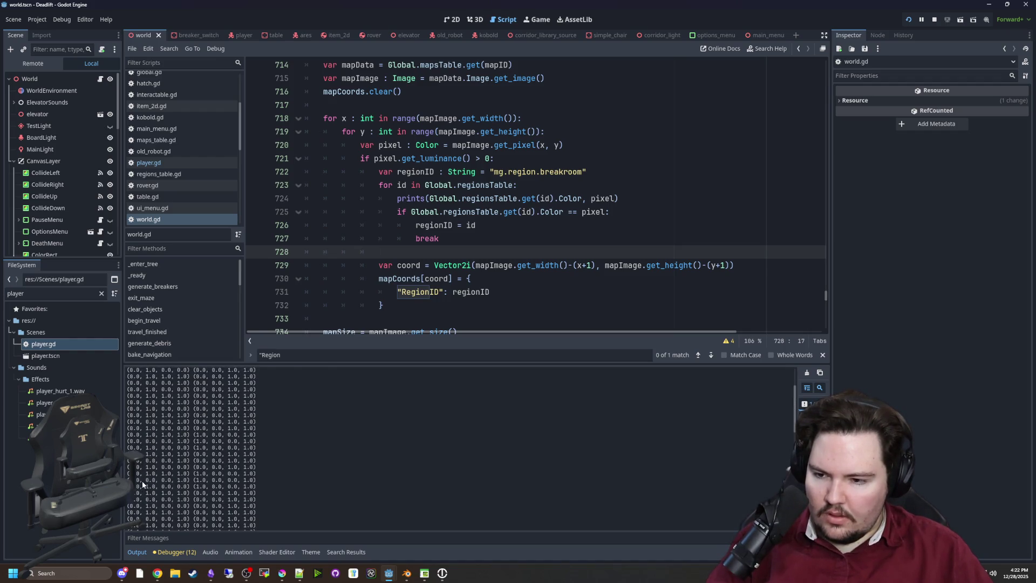
# Open the Color class documentation from the colour comparison on line 725.
pyautogui.click(510, 244)
pyautogui.click(498, 254)
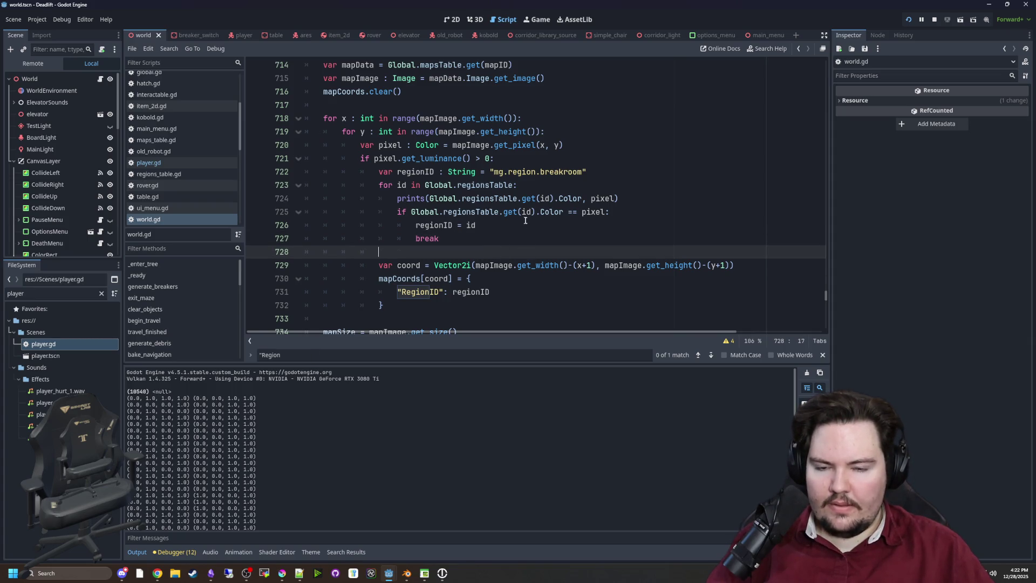
pyautogui.moveTo(408, 212); pyautogui.dragTo(547, 215)
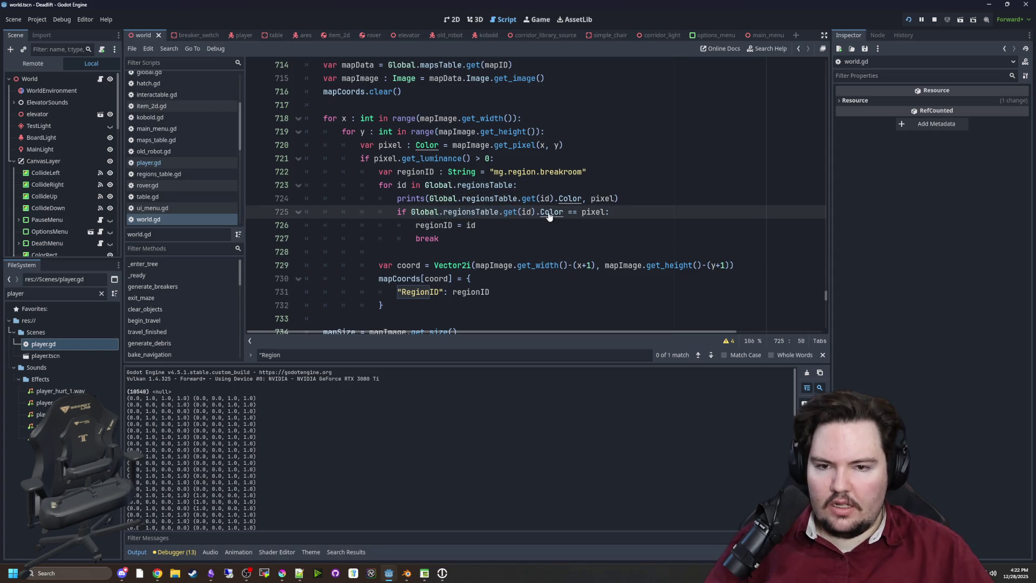
pyautogui.keyDown('ctrl'); pyautogui.click(551, 213); pyautogui.keyUp('ctrl')
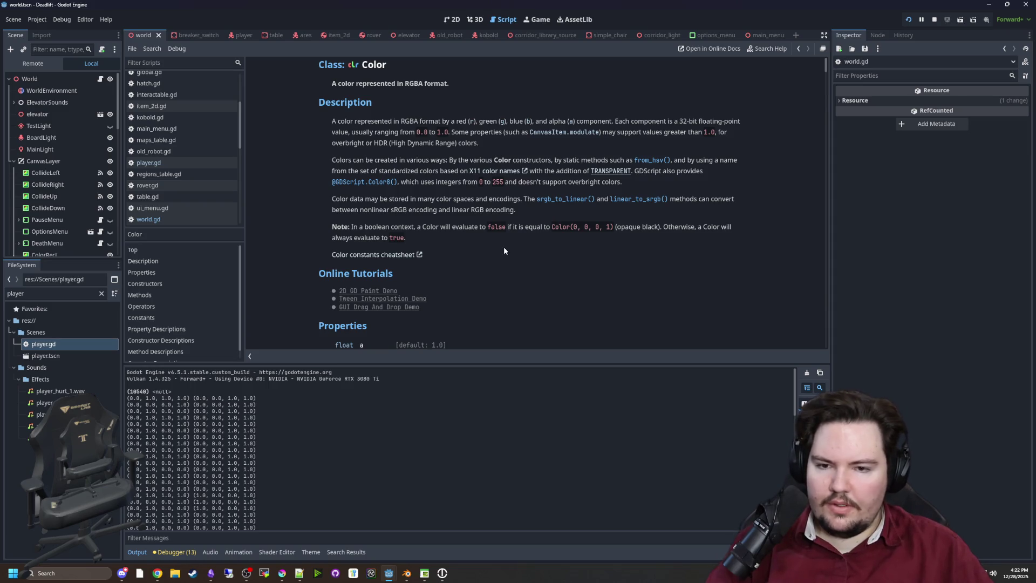
# Return to world.gd and open regions_table.gd from the script list.
pyautogui.hotkey('alt', 'Left')
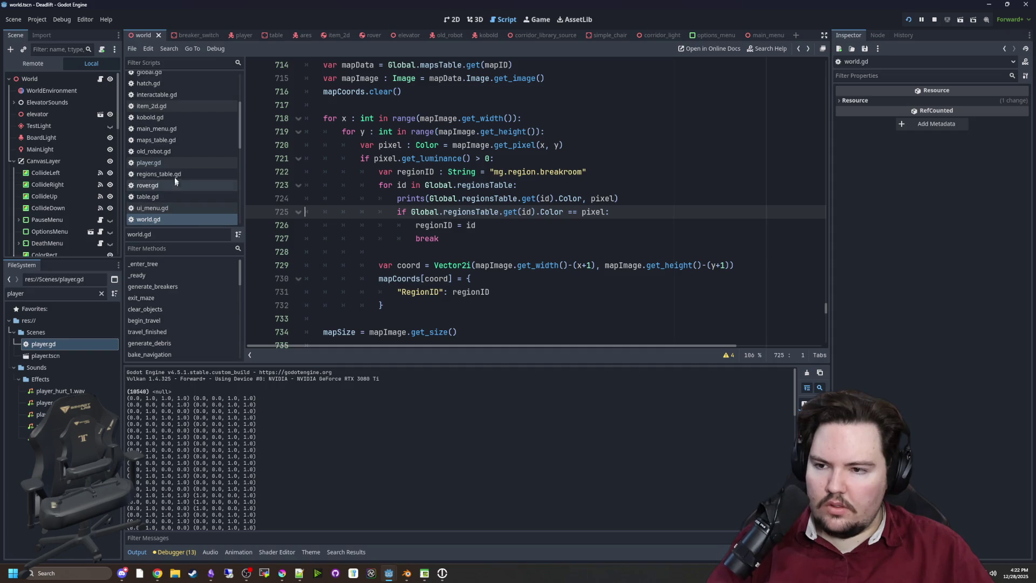
pyautogui.click(162, 174)
pyautogui.click(414, 201)
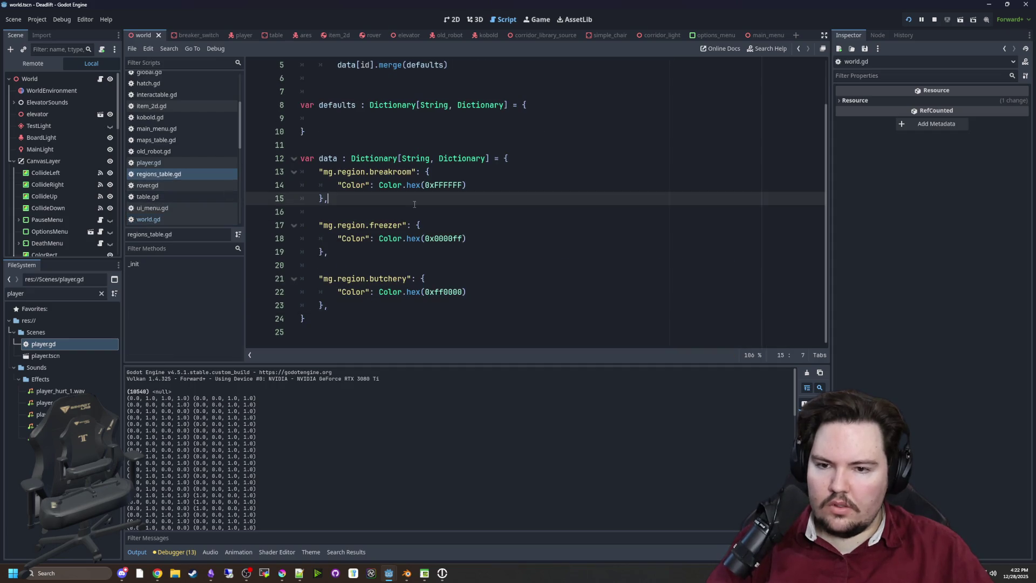
# Check the butchery hex colour, then read the Color docs on hex(), hex64() and html().
pyautogui.click(452, 280)
pyautogui.click(435, 292)
pyautogui.hotkey('shift', 'Right')
pyautogui.hotkey('shift', 'Right')
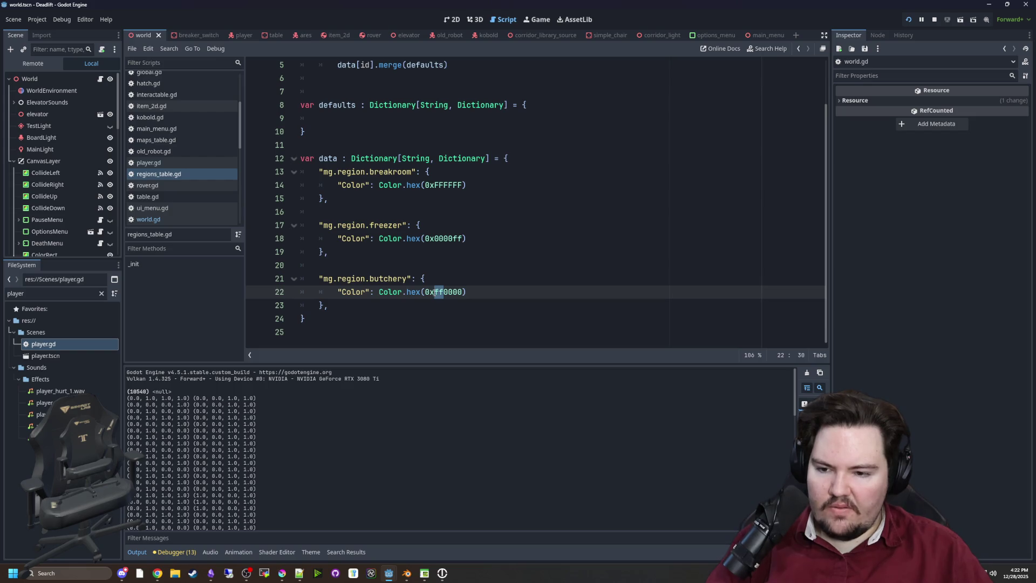
pyautogui.click(438, 270)
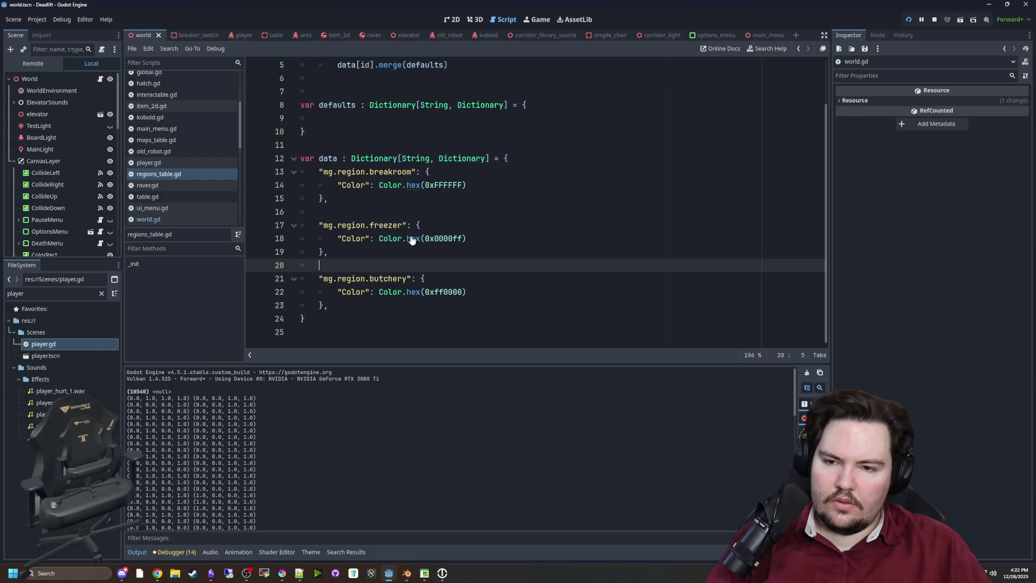
pyautogui.keyDown('ctrl'); pyautogui.click(413, 238); pyautogui.keyUp('ctrl')
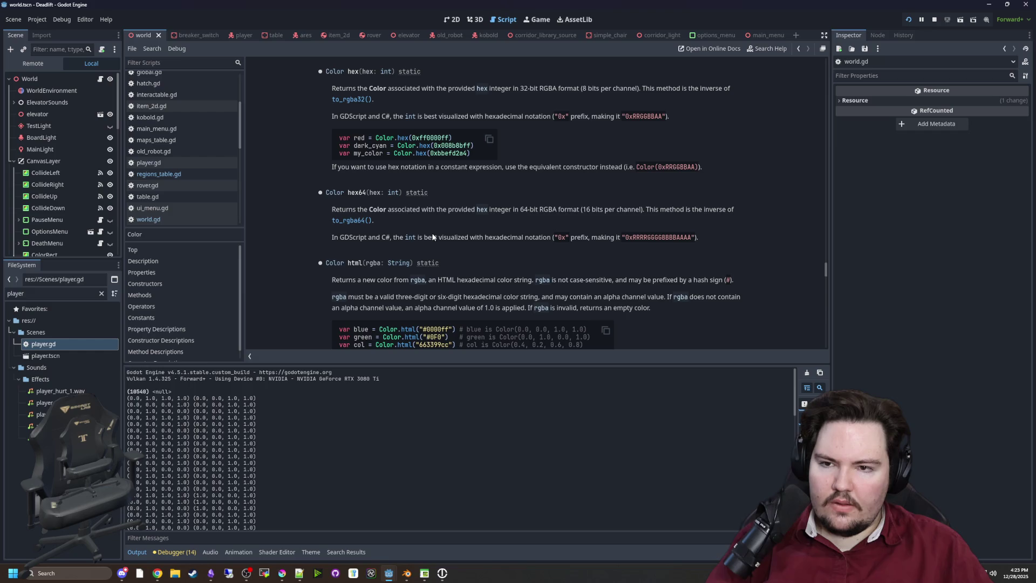
pyautogui.scroll(-3, 426, 237)
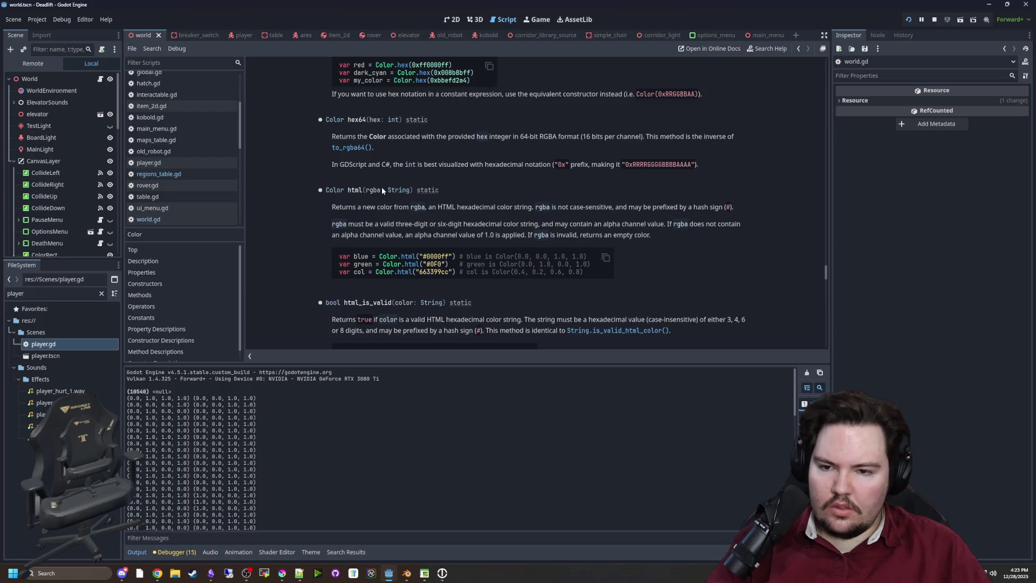
pyautogui.hotkey('alt', 'Left')
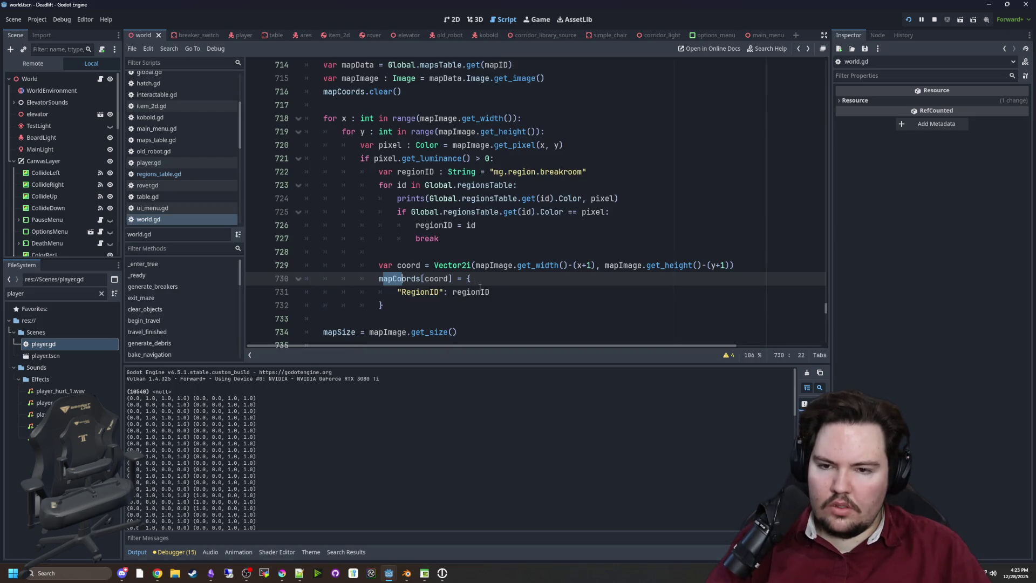
pyautogui.hotkey('alt', 'Left')
pyautogui.hotkey('alt', 'Left')
pyautogui.hotkey('alt', 'Left')
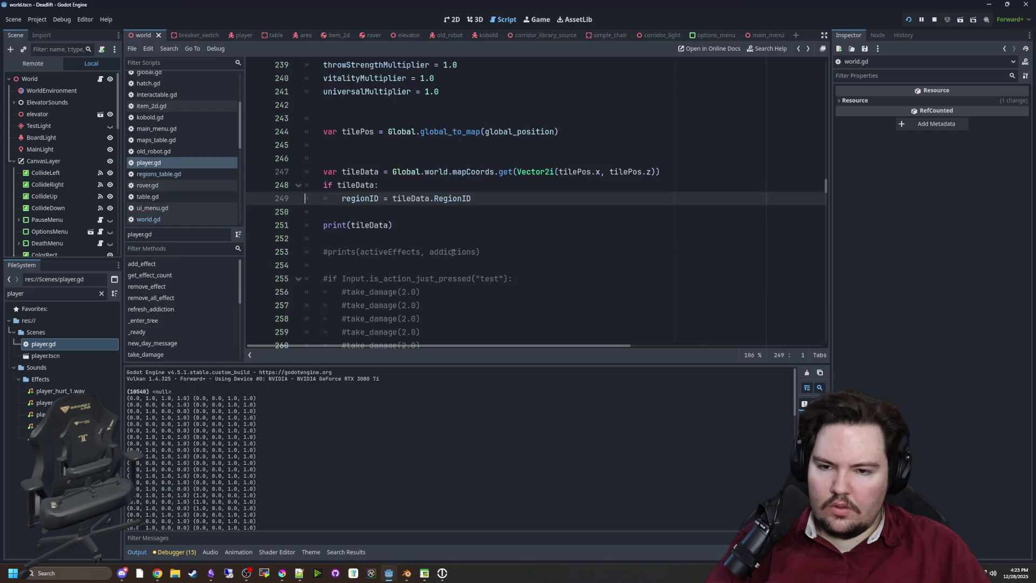
pyautogui.hotkey('alt', 'Left')
pyautogui.hotkey('alt', 'Left')
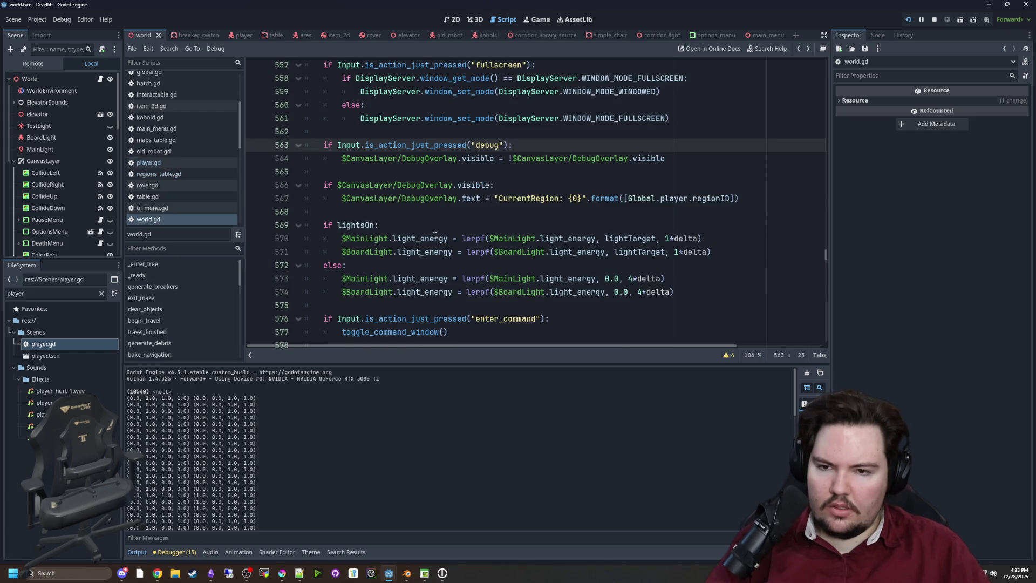
pyautogui.hotkey('alt', 'Left')
pyautogui.scroll(3, 172, 191)
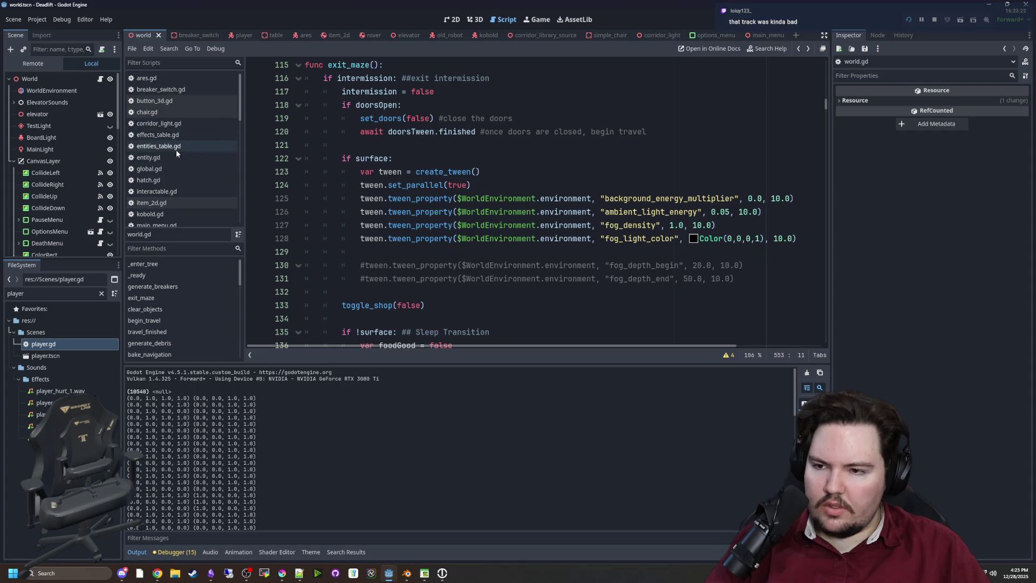
pyautogui.click(157, 170)
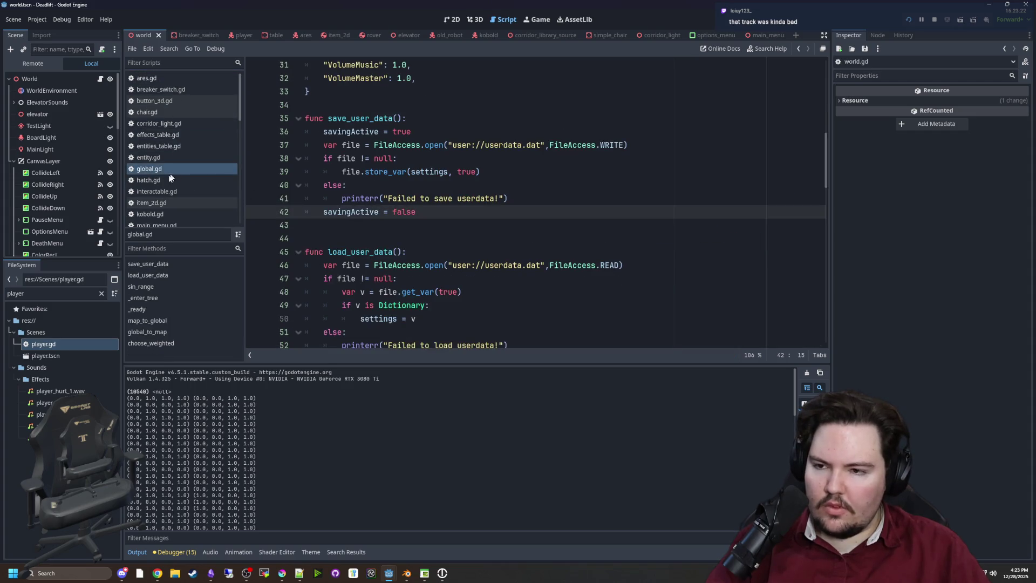
pyautogui.scroll(-3, 193, 155)
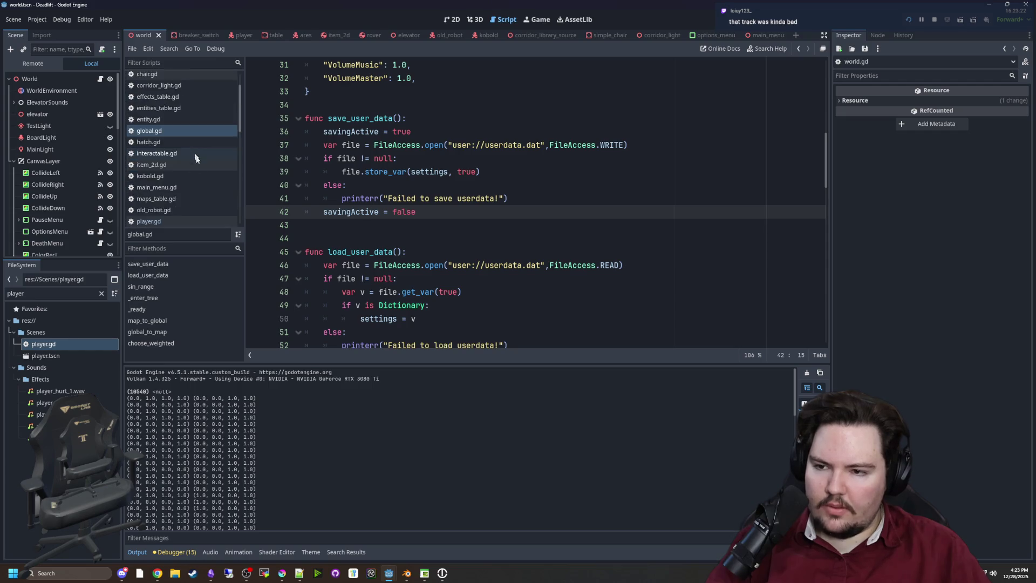
pyautogui.scroll(-3, 182, 212)
pyautogui.click(101, 293)
# Filter the FileSystem for 'region' and open regions_table.gd to inspect the colour lines.
pyautogui.write('region')
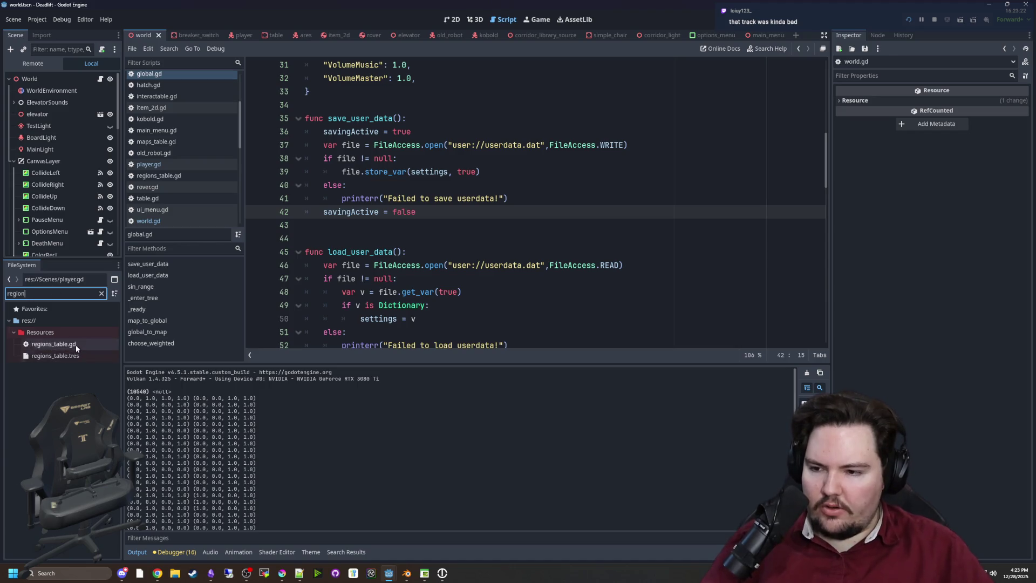
pyautogui.doubleClick(75, 345)
pyautogui.click(427, 252)
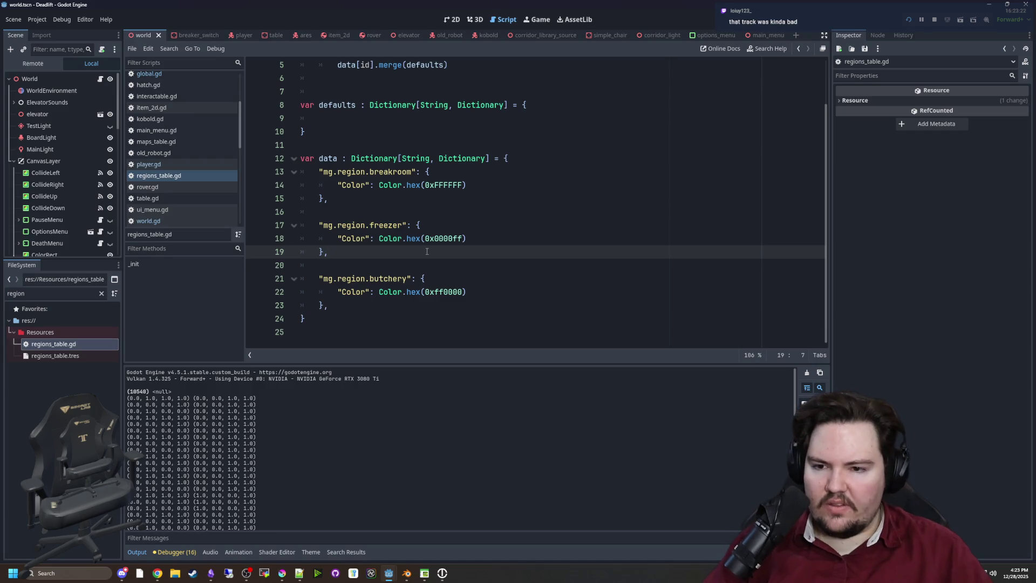
pyautogui.click(469, 238)
pyautogui.click(453, 217)
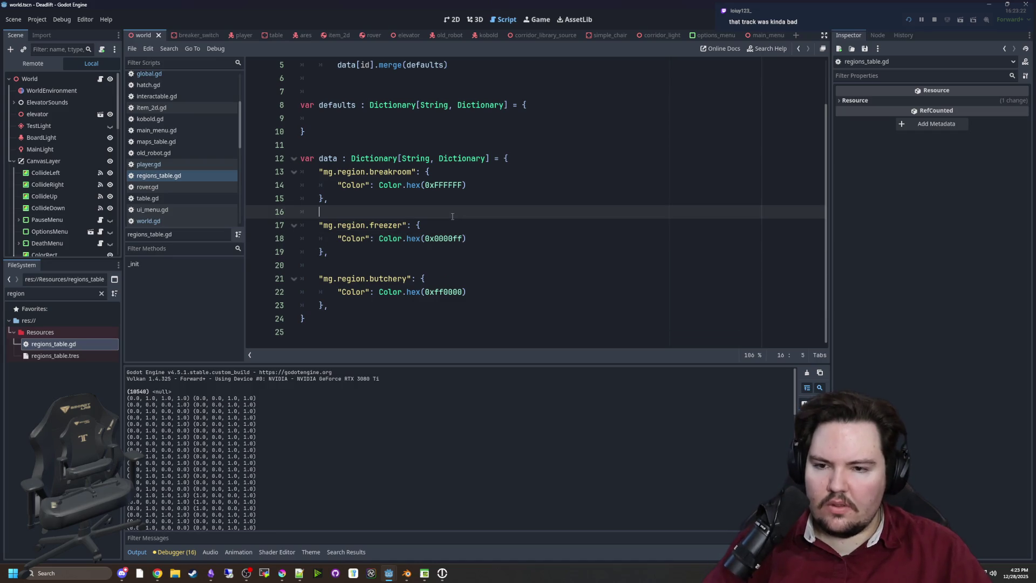
pyautogui.click(433, 222)
pyautogui.tripleClick(454, 243)
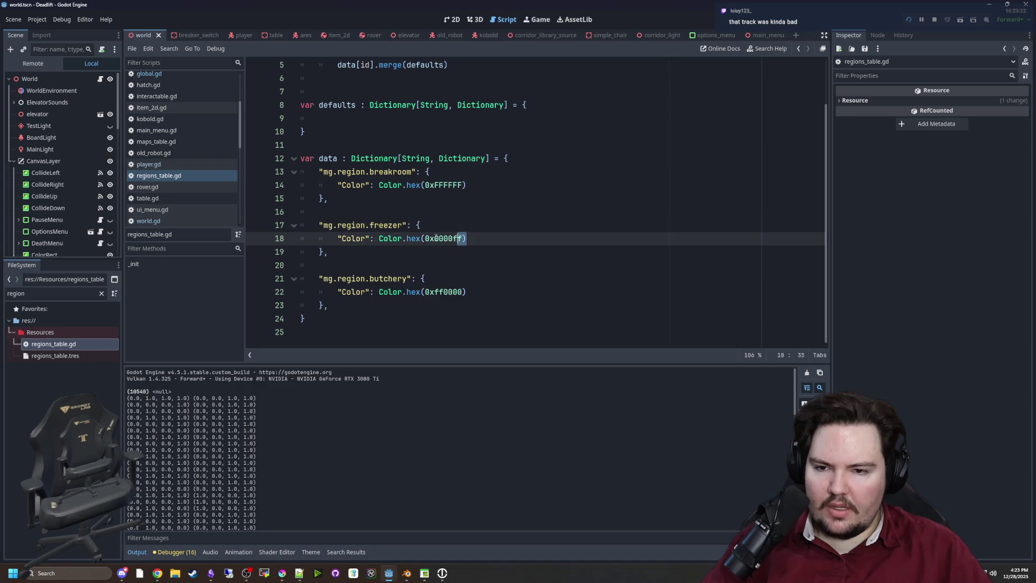
pyautogui.click(488, 231)
pyautogui.click(495, 235)
pyautogui.hotkey('ctrl', 'z')
pyautogui.hotkey('ctrl', 'z')
pyautogui.hotkey('ctrl', 'y')
pyautogui.hotkey('ctrl', 'y')
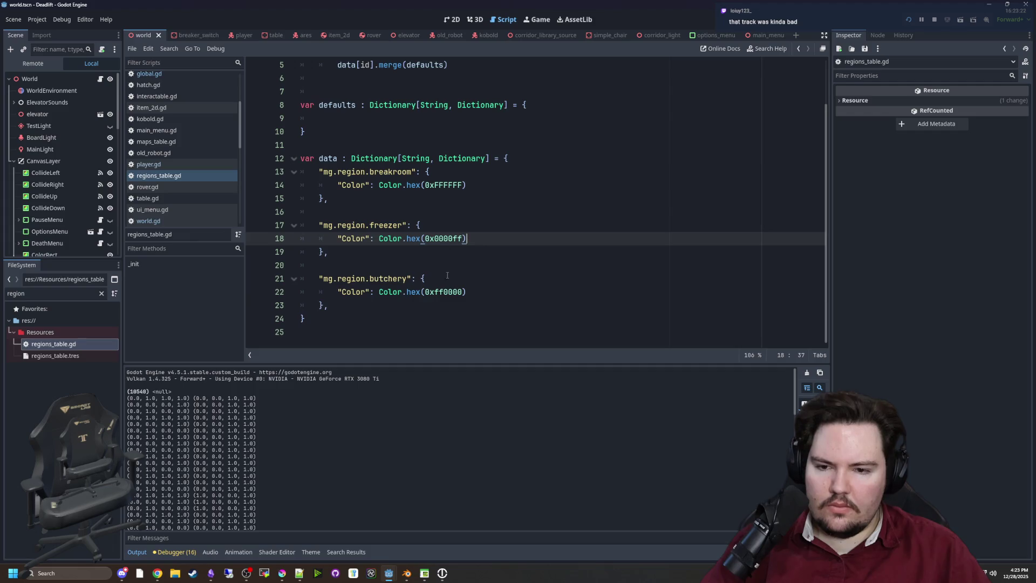
# Change the butchery colour to Color.html with a quoted hex string and copy its Color.html( opening.
pyautogui.doubleClick(411, 292)
pyautogui.write('html')
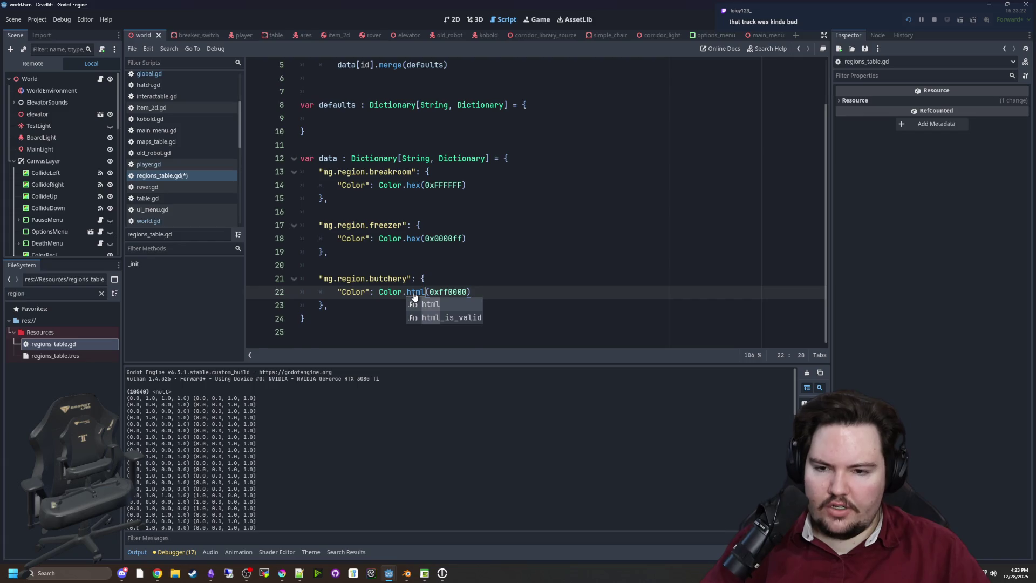
pyautogui.press('Escape')
pyautogui.press('Up')
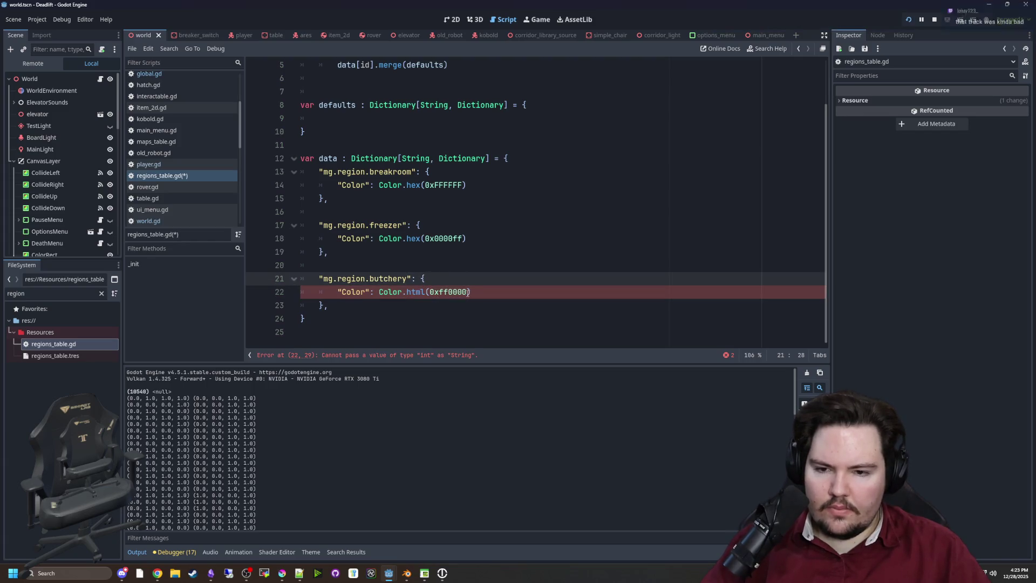
pyautogui.moveTo(468, 292); pyautogui.dragTo(433, 292)
pyautogui.press('Left')
pyautogui.press('Left')
pyautogui.press('Left')
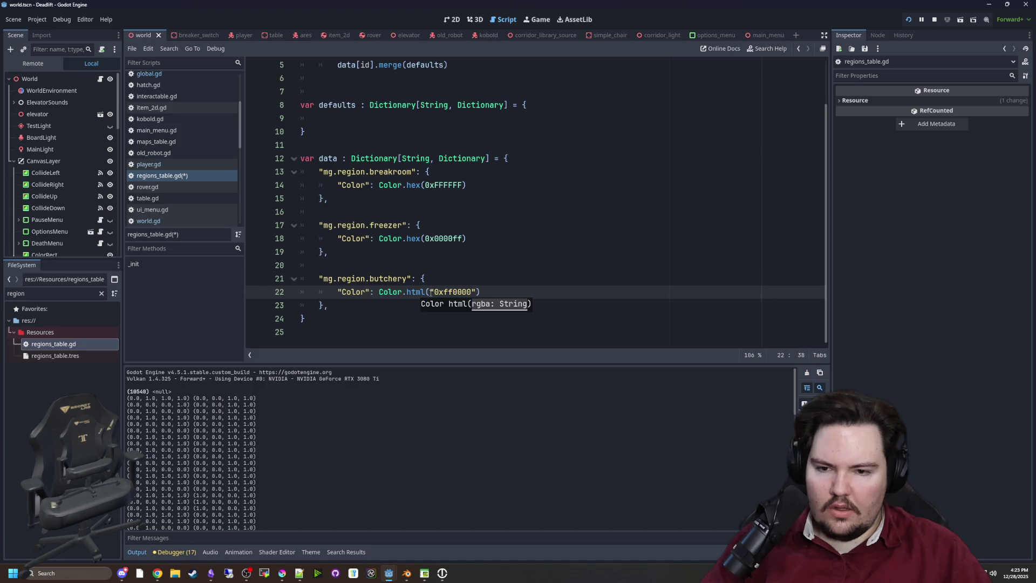
pyautogui.press('BackSpace')
pyautogui.press('BackSpace')
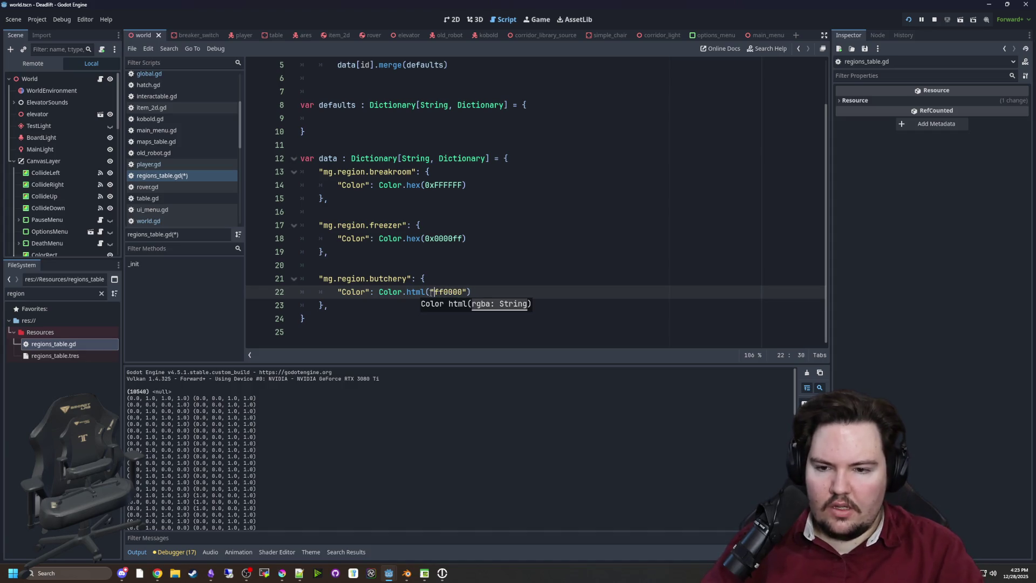
pyautogui.press('Up')
pyautogui.moveTo(435, 292); pyautogui.dragTo(375, 291)
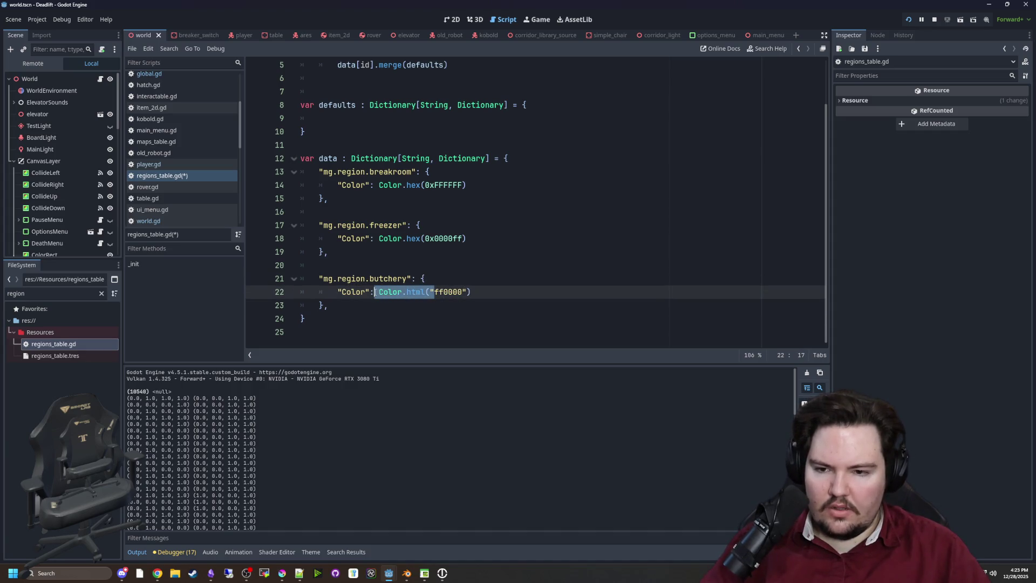
pyautogui.hotkey('ctrl', 'c')
# Replace Color.hex(0x with the copied Color.html( on the freezer and breakroom lines.
pyautogui.click(420, 250)
pyautogui.moveTo(428, 238); pyautogui.dragTo(377, 238)
pyautogui.hotkey('ctrl', 'v')
pyautogui.moveTo(431, 184); pyautogui.dragTo(377, 185)
pyautogui.hotkey('ctrl', 'v')
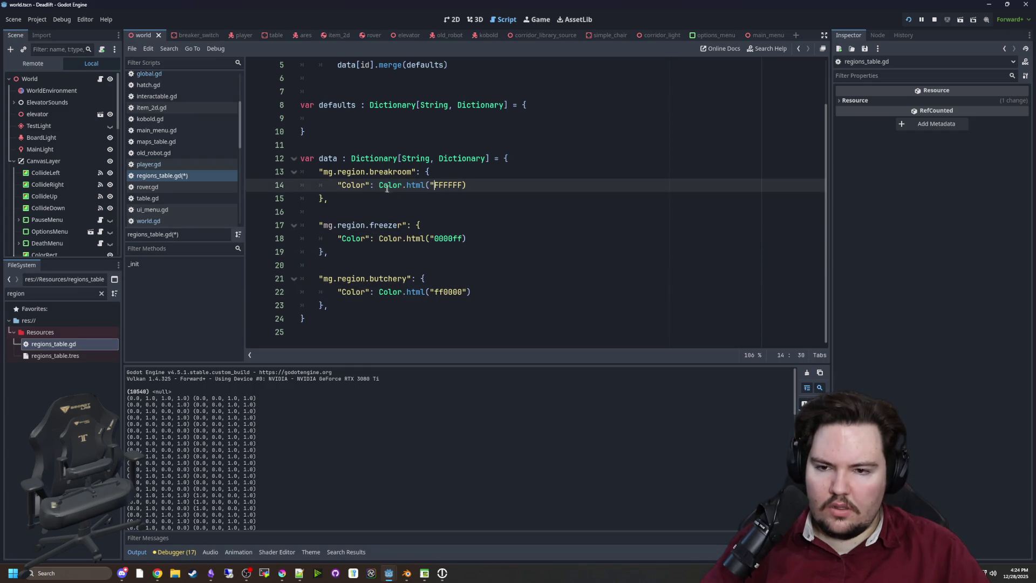
pyautogui.click(425, 204)
pyautogui.click(476, 238)
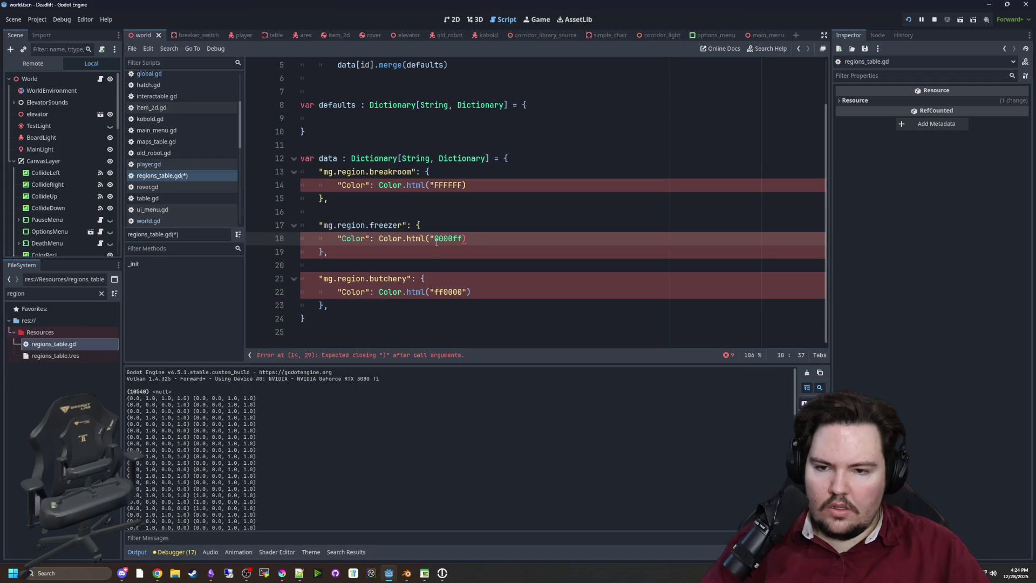
# Close the freezer and breakroom hex strings with quotes and save regions_table.gd.
pyautogui.write('"')
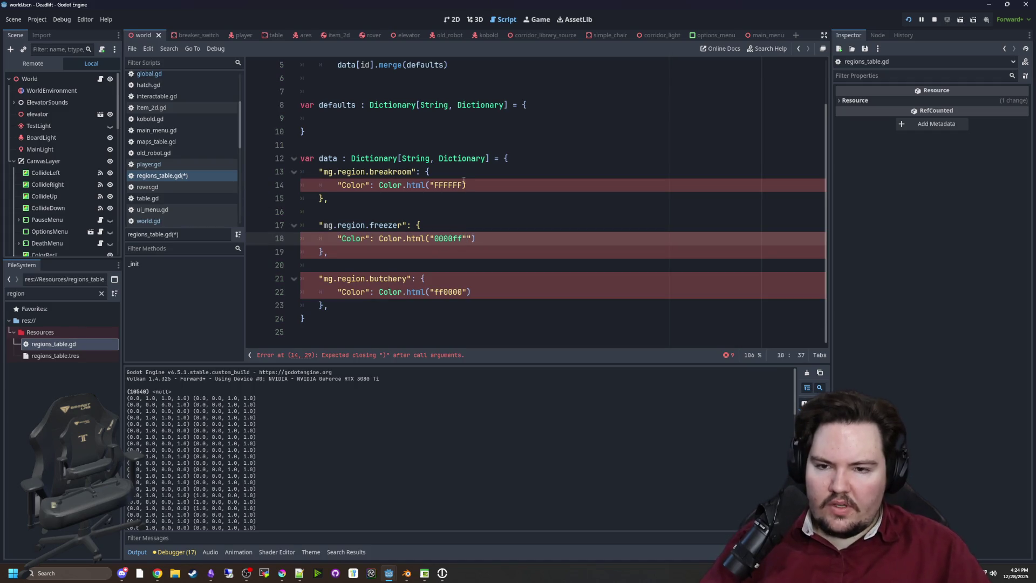
pyautogui.click(465, 184)
pyautogui.write('"')
pyautogui.click(467, 238)
pyautogui.press('BackSpace')
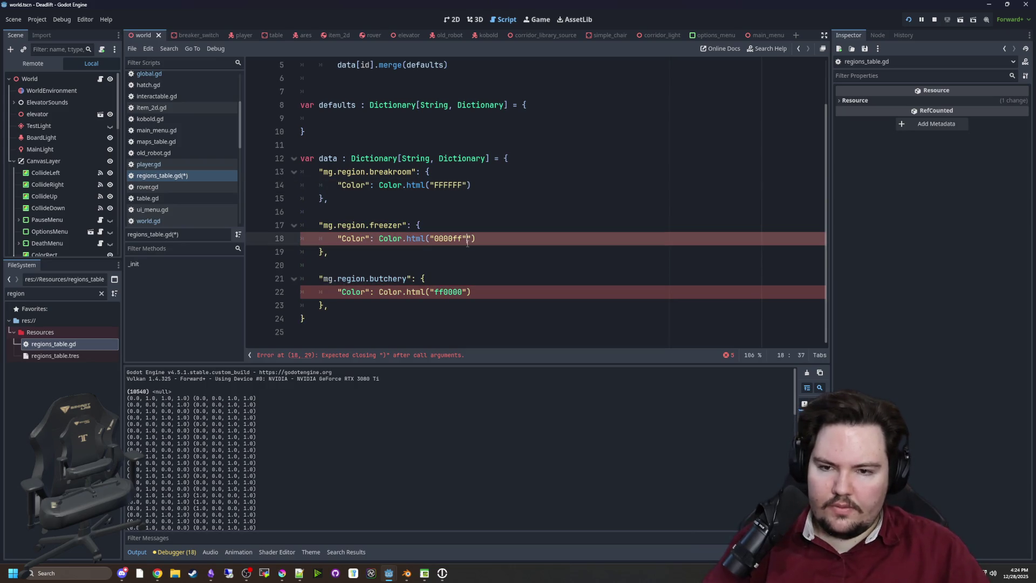
pyautogui.write('"')
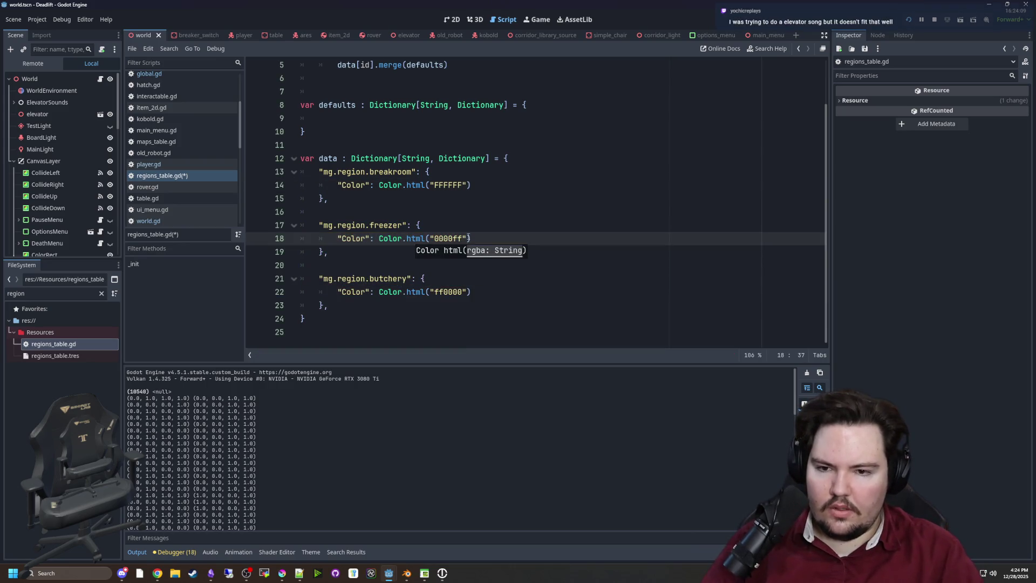
pyautogui.click(426, 215)
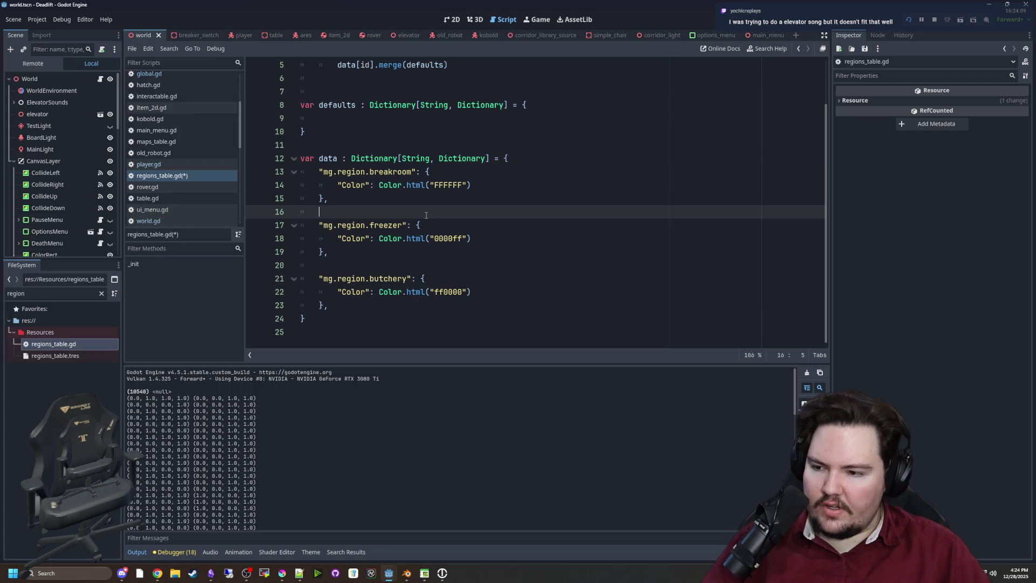
pyautogui.click(394, 258)
pyautogui.click(354, 213)
pyautogui.hotkey('ctrl', 's')
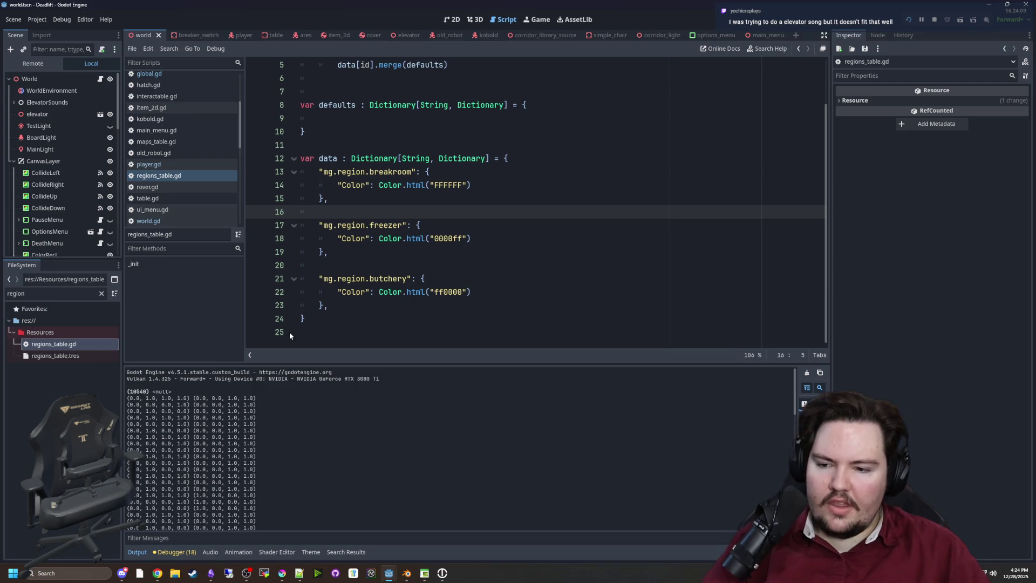
# Clear the FileSystem filter, then load a YouTube channel page in a new browser window.
pyautogui.click(101, 293)
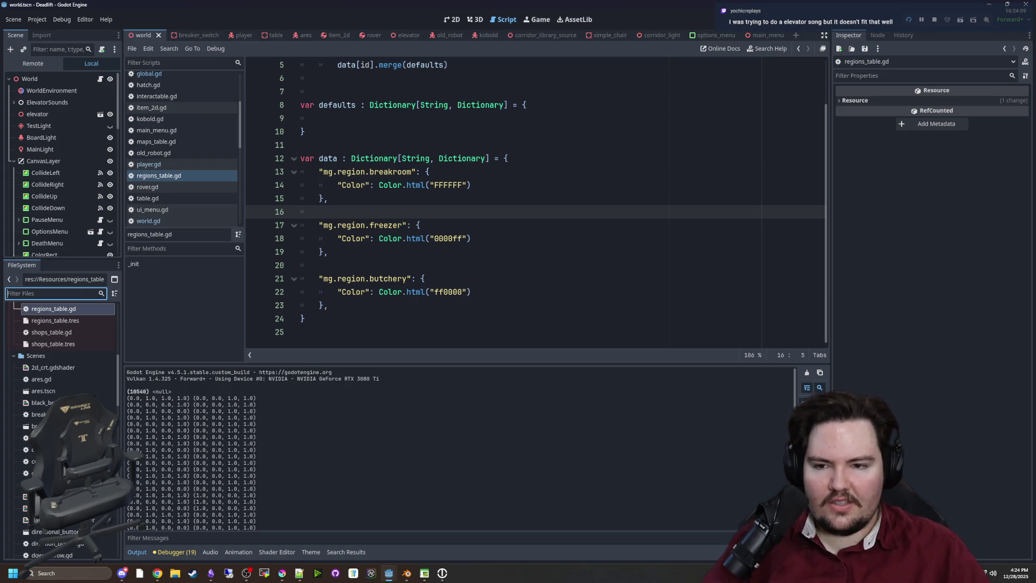
pyautogui.click(357, 253)
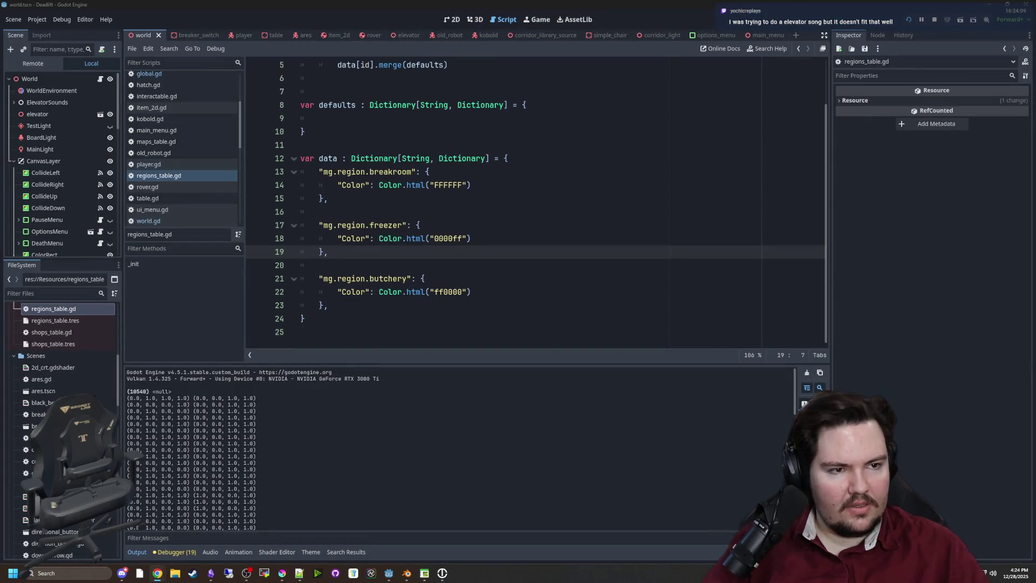
pyautogui.hotkey('ctrl', 'n')
pyautogui.hotkey('ctrl', 'v')
pyautogui.press('Return')
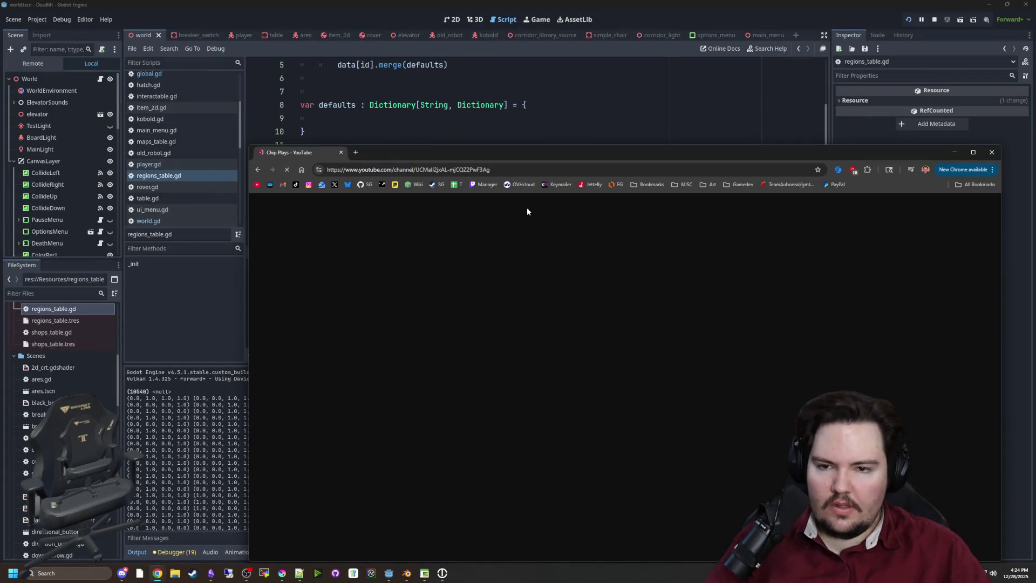
# Search YouTube for 'elevator music', check the first video's description, then return to the results.
pyautogui.click(533, 210)
pyautogui.write('elevat')
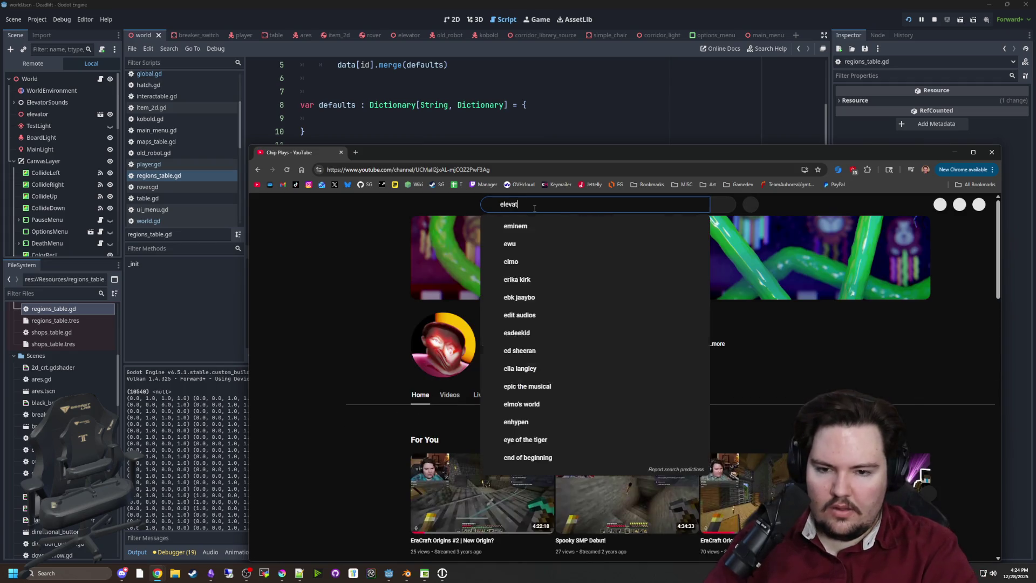
pyautogui.write('or music')
pyautogui.press('Return')
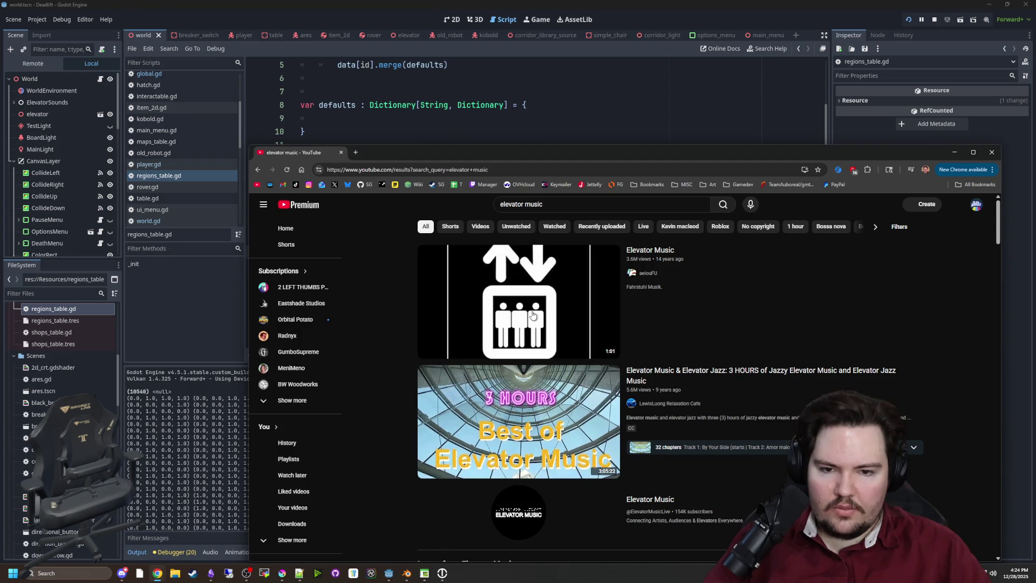
pyautogui.click(529, 314)
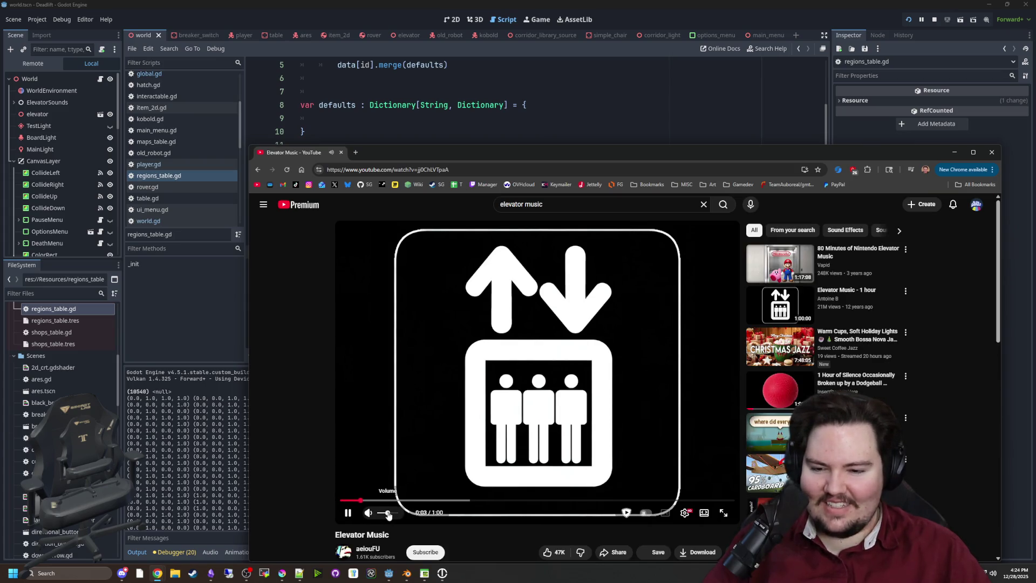
pyautogui.scroll(-5, 510, 534)
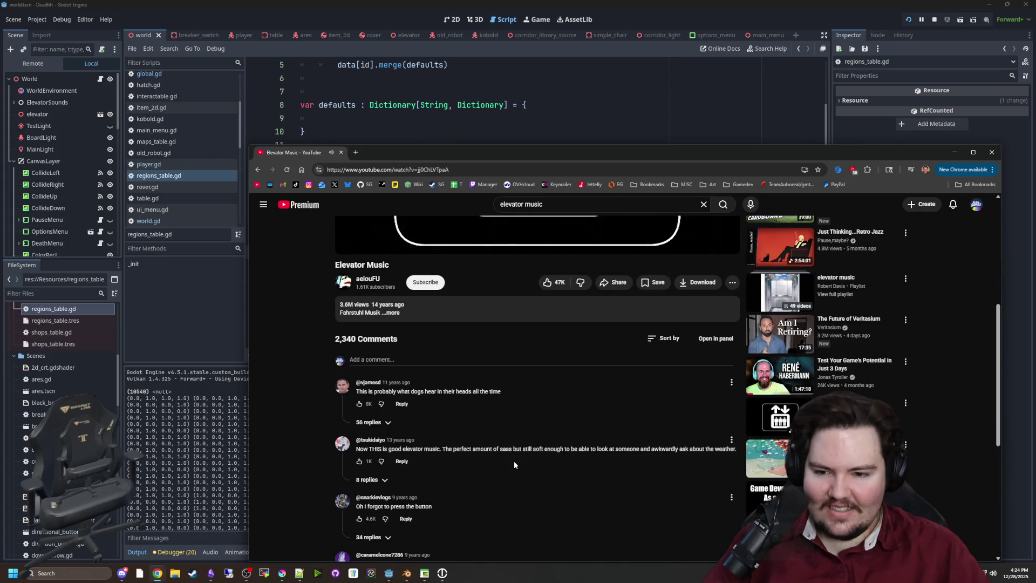
pyautogui.scroll(5, 483, 396)
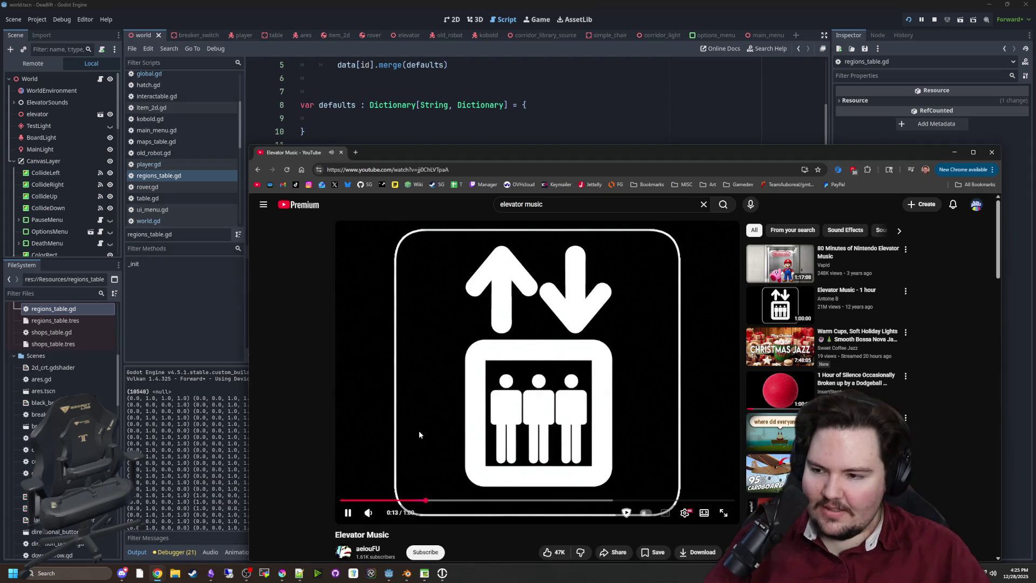
pyautogui.scroll(-2, 419, 429)
pyautogui.click(416, 477)
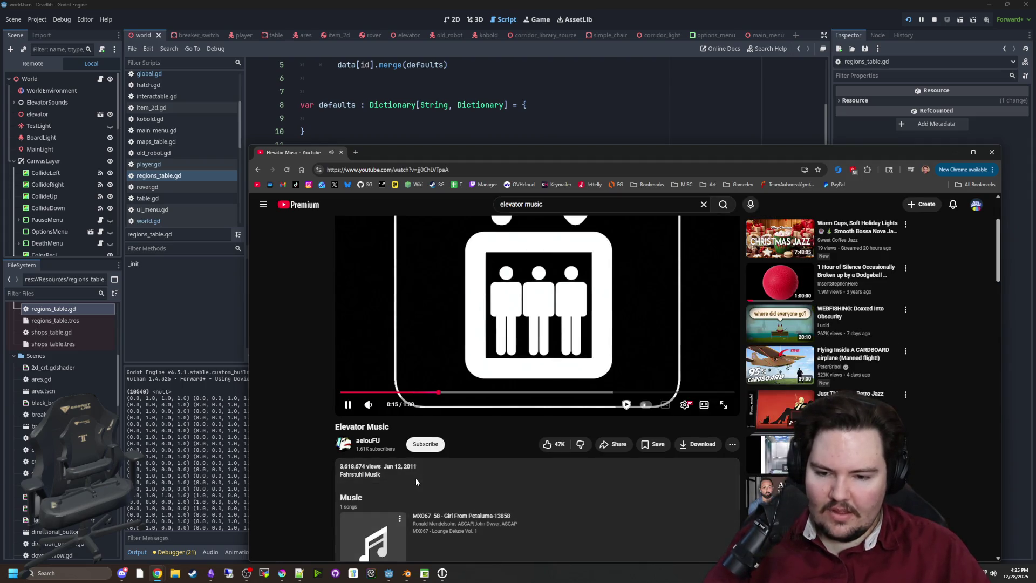
pyautogui.scroll(-2, 449, 471)
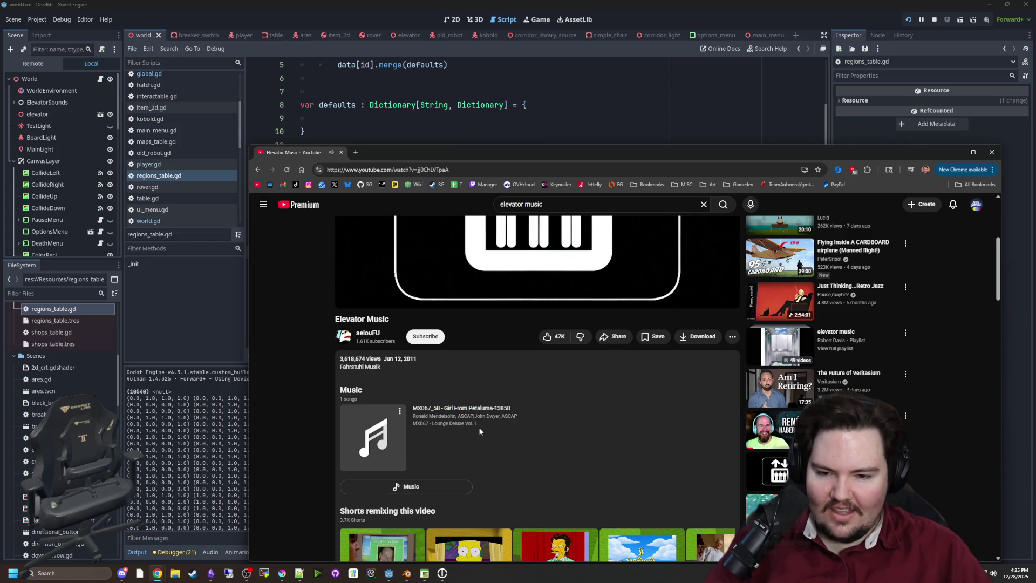
pyautogui.scroll(-7, 478, 426)
pyautogui.scroll(-5, 478, 413)
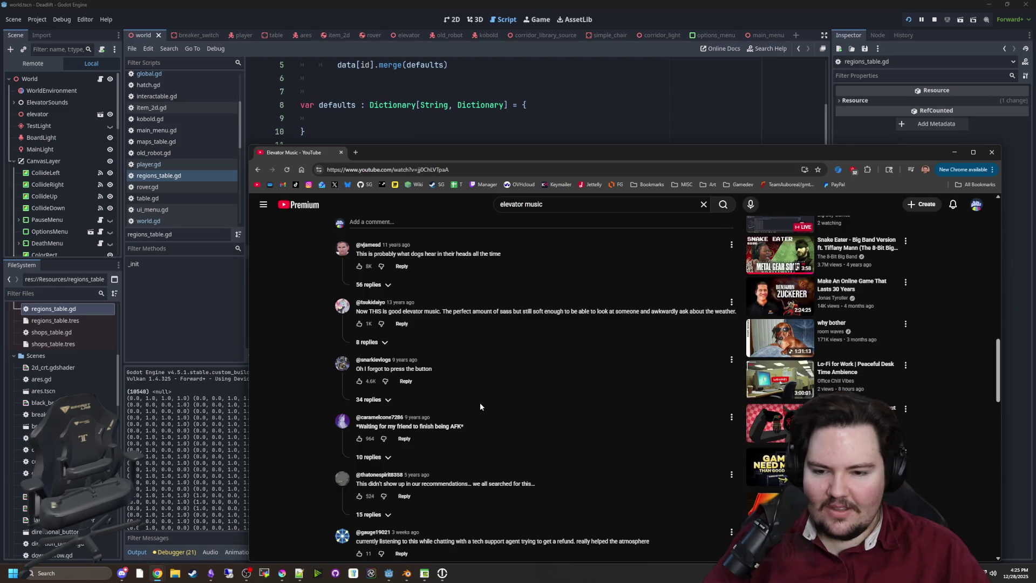
pyautogui.hotkey('alt', 'Left')
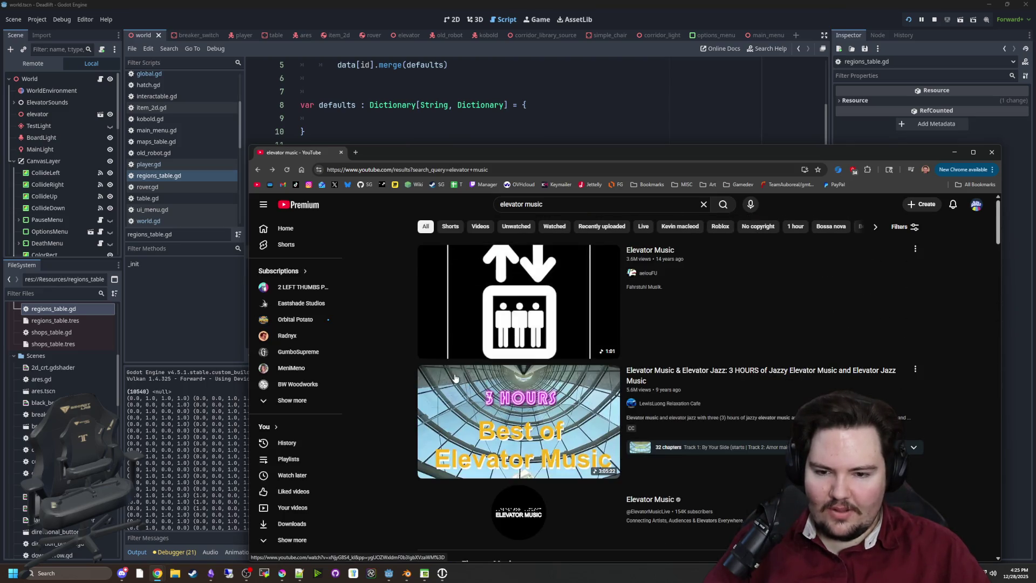
# Play the Elevator Music (Background Music HD) video, expand its description, then pause it.
pyautogui.scroll(-3, 532, 408)
pyautogui.scroll(-3, 531, 408)
pyautogui.scroll(-4, 513, 368)
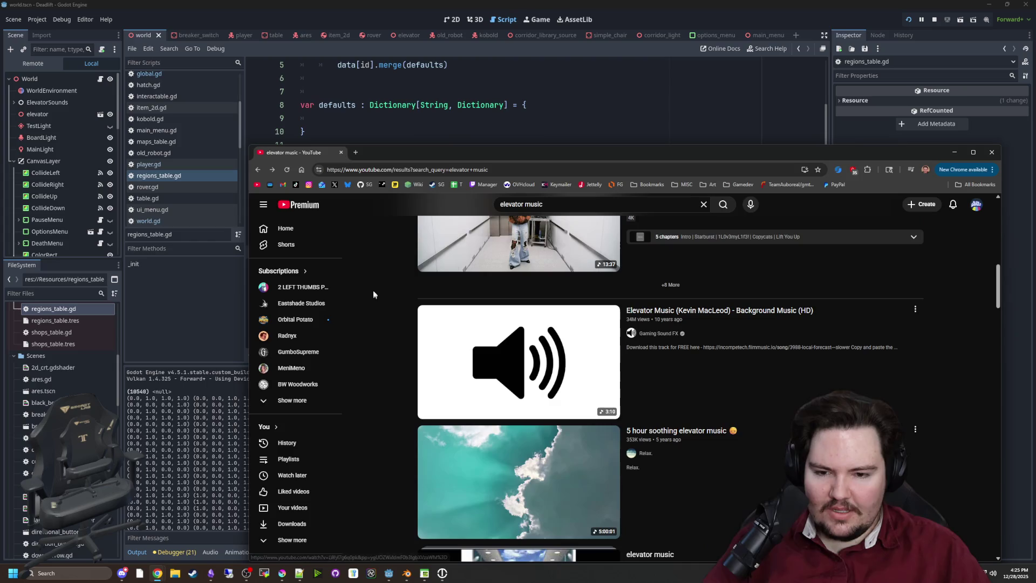
pyautogui.click(512, 368)
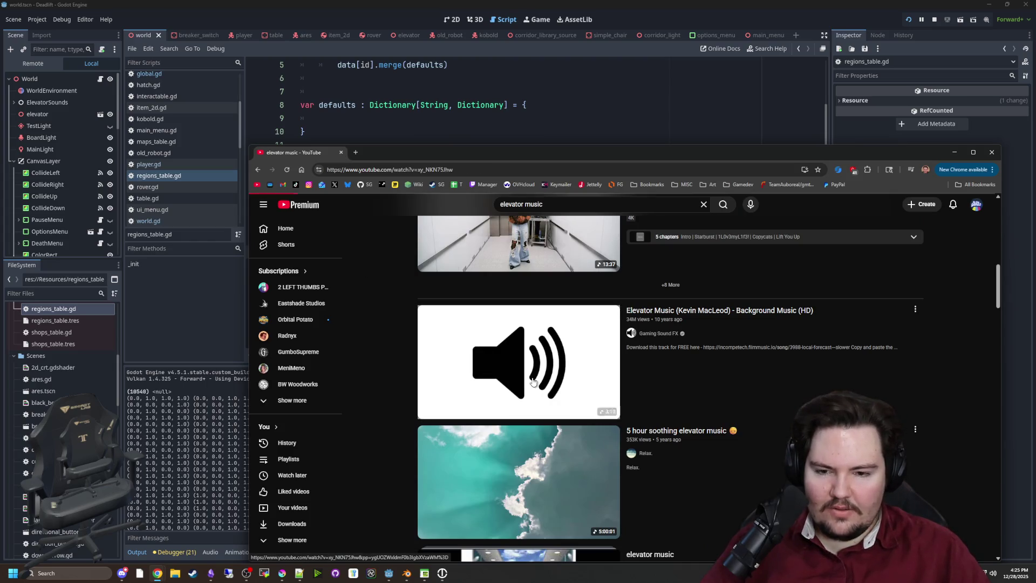
pyautogui.moveTo(318, 515)
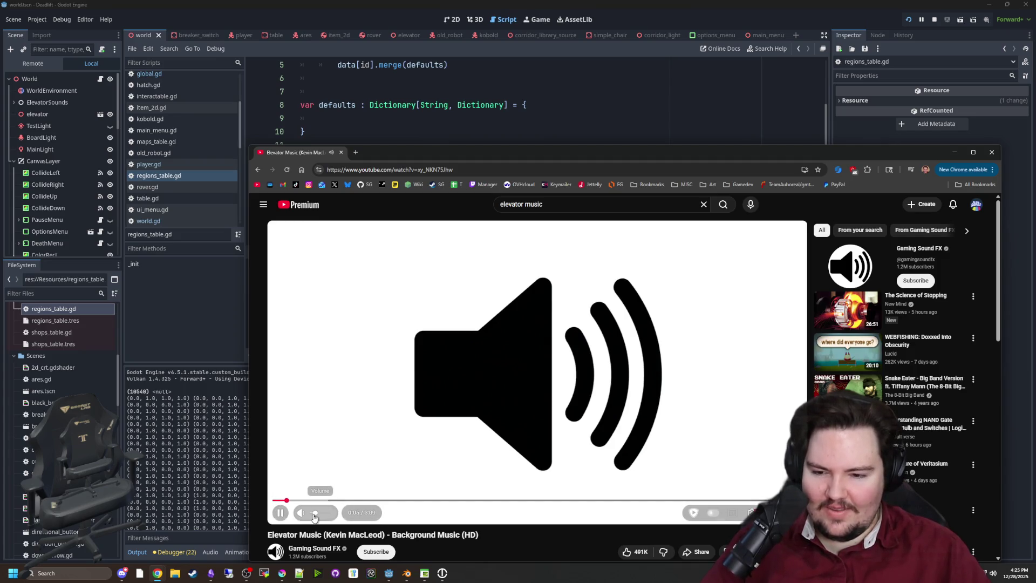
pyautogui.scroll(-4, 507, 535)
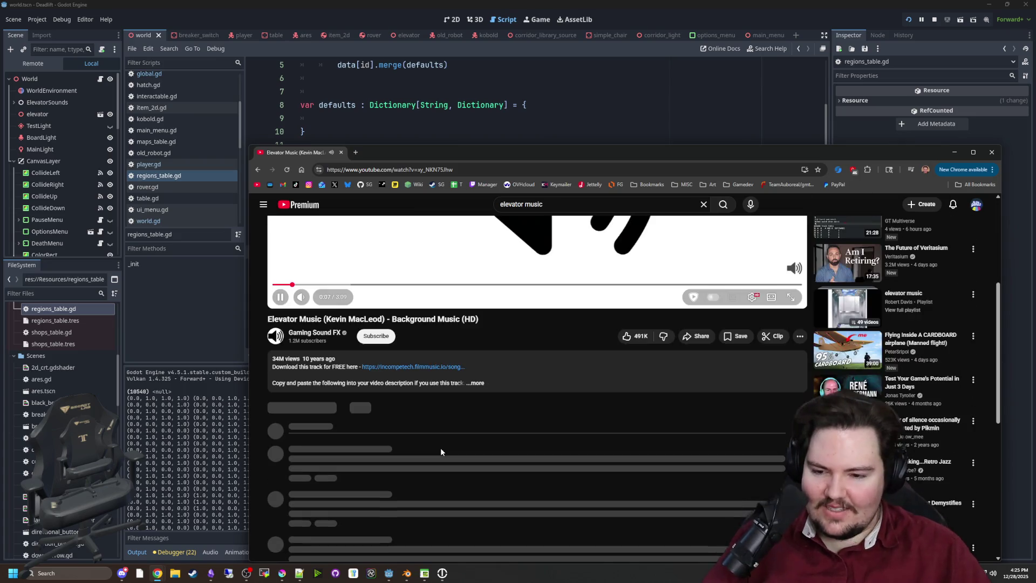
pyautogui.click(502, 385)
pyautogui.scroll(4, 501, 410)
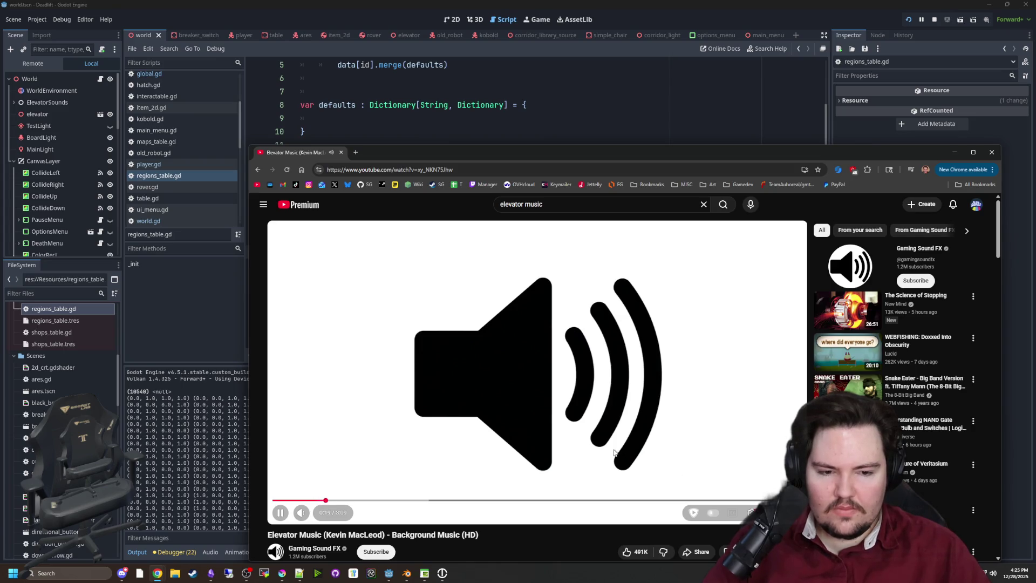
pyautogui.click(464, 299)
# Return to Godot, review regions_table.gd and check the Color.html documentation.
pyautogui.hotkey('alt', 'Tab')
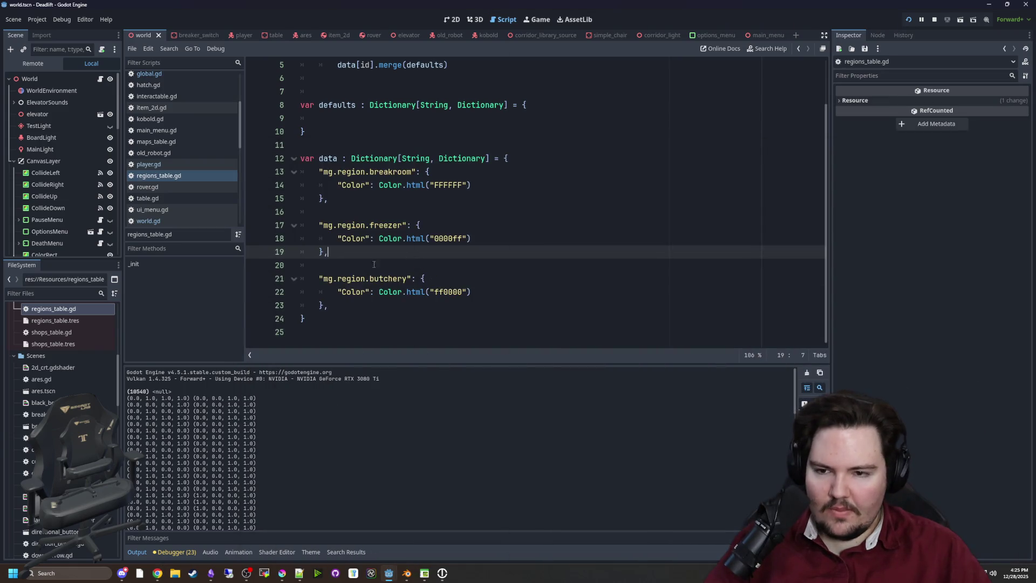
pyautogui.click(385, 209)
pyautogui.click(415, 279)
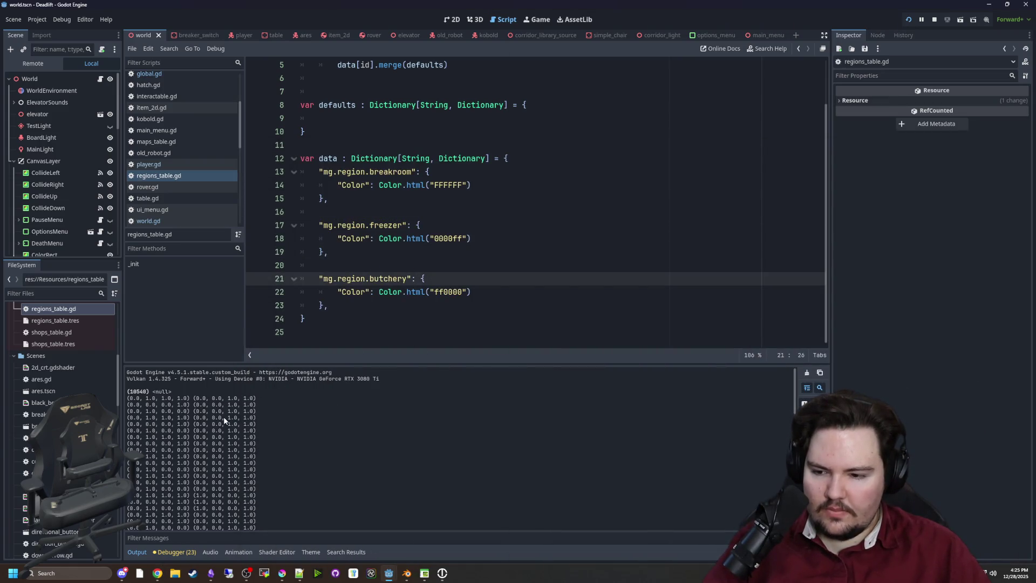
pyautogui.scroll(-5, 222, 419)
pyautogui.scroll(-3, 140, 423)
pyautogui.scroll(5, 141, 423)
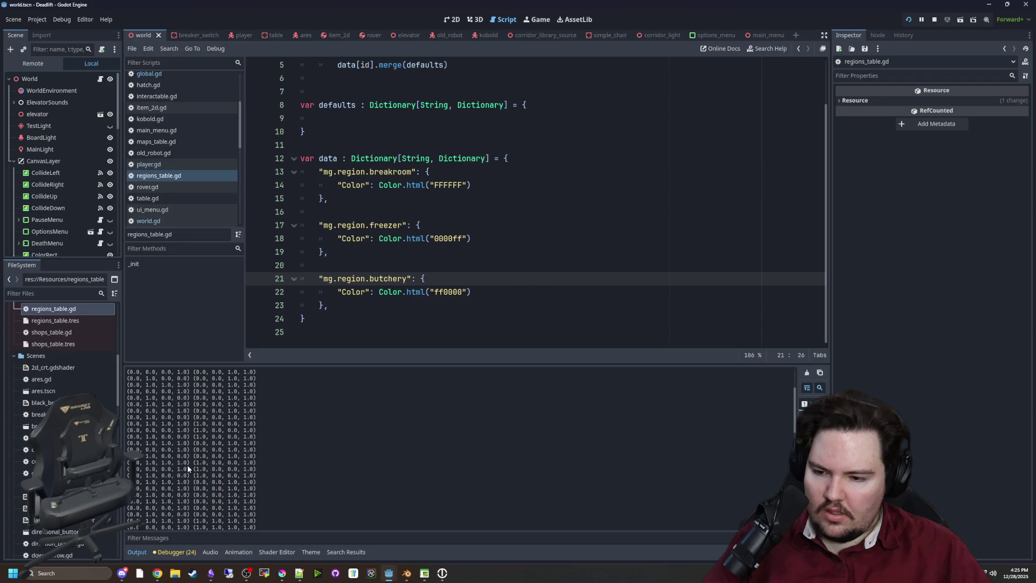
pyautogui.scroll(10, 187, 464)
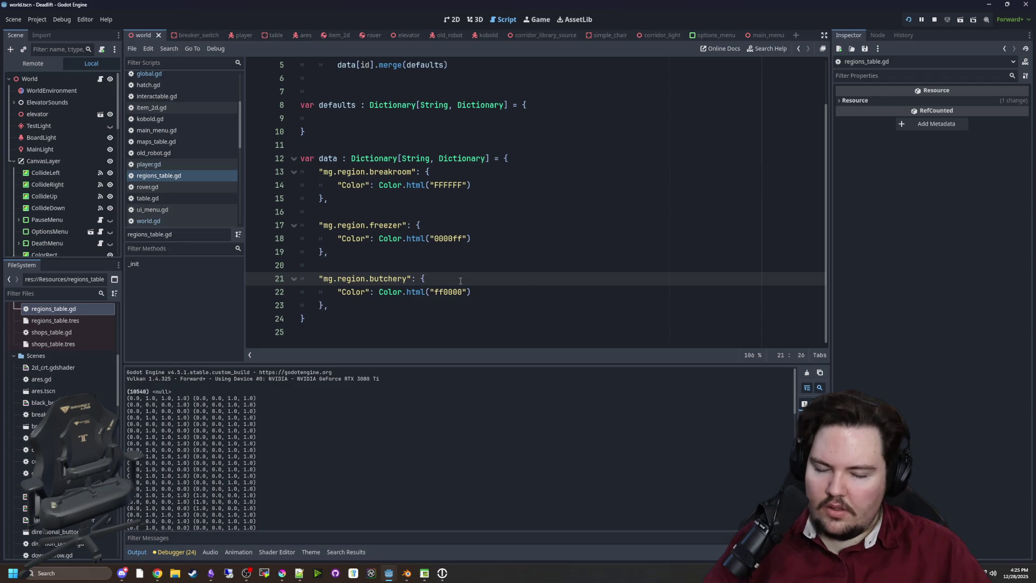
pyautogui.click(435, 239)
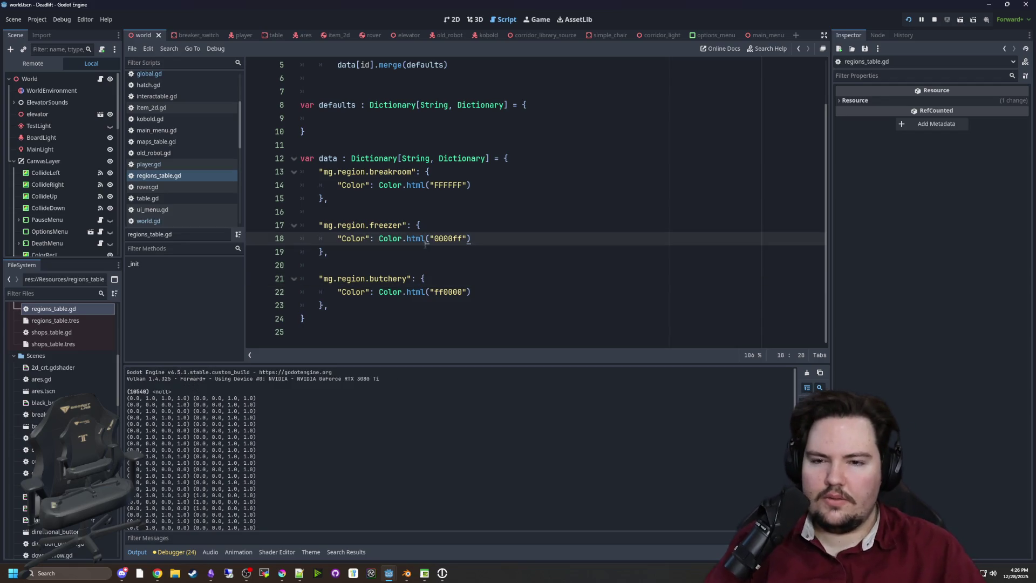
pyautogui.click(414, 213)
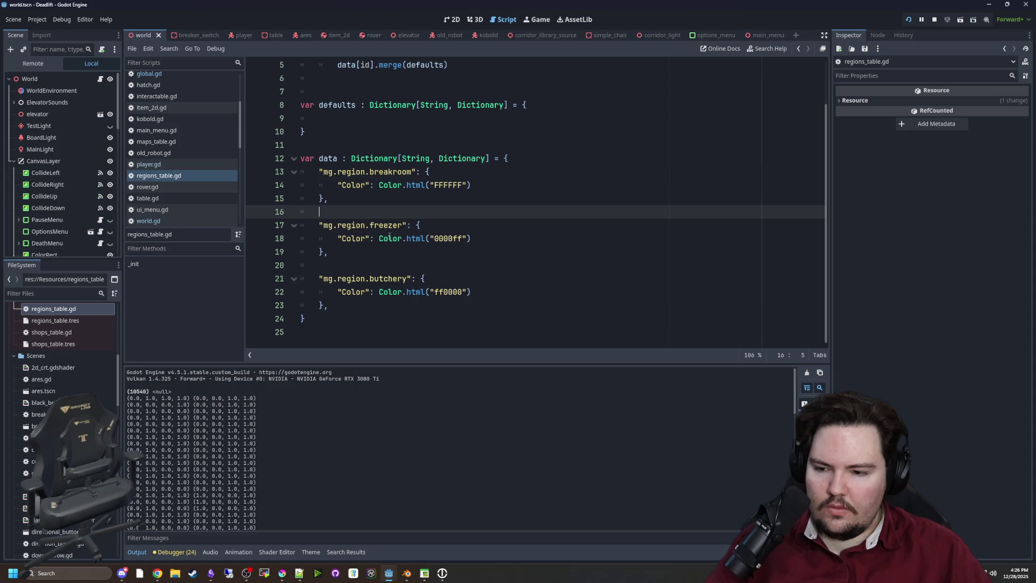
# Append ff to the 0000ff, FFFFFF and ff0000 colours, retyping breakroom as ffffffff, and save.
pyautogui.click(468, 238)
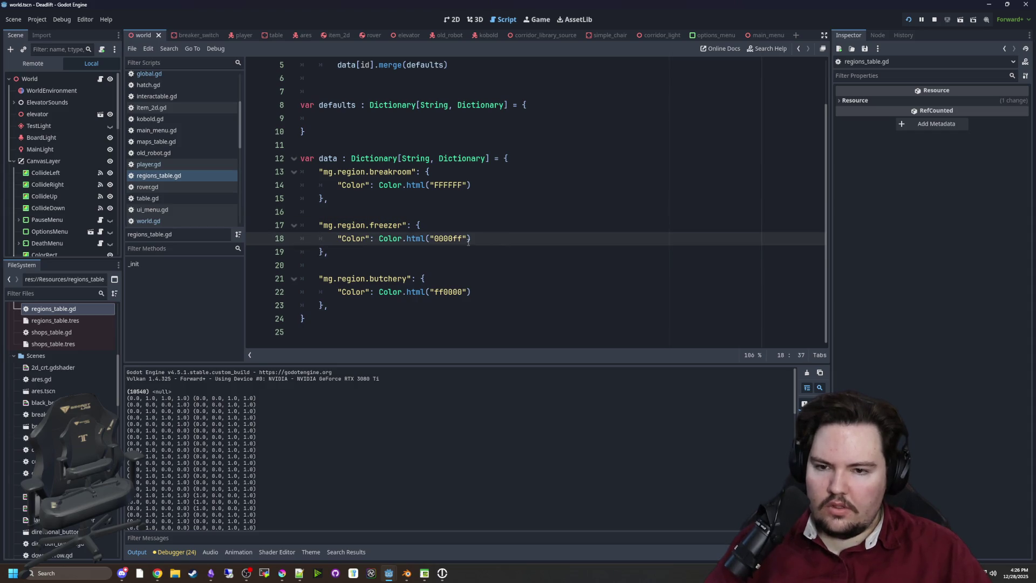
pyautogui.write('ff')
pyautogui.click(462, 185)
pyautogui.write('ff')
pyautogui.click(462, 292)
pyautogui.write('ff')
pyautogui.moveTo(462, 185); pyautogui.dragTo(435, 185)
pyautogui.write('ff')
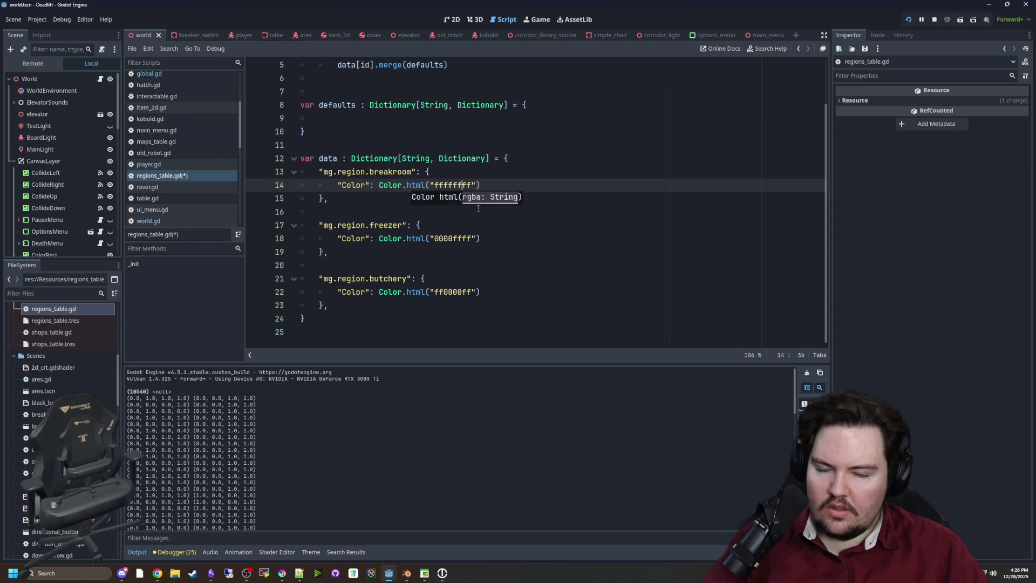
pyautogui.click(486, 206)
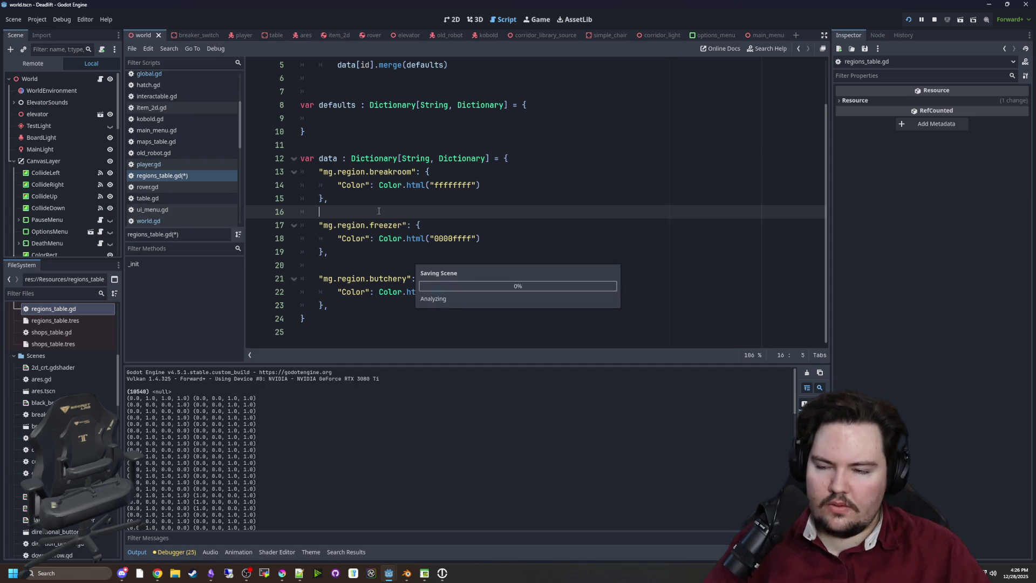
pyautogui.hotkey('ctrl', 's')
# Open the World node's script world.gd and find the exit_maze function.
pyautogui.click(189, 216)
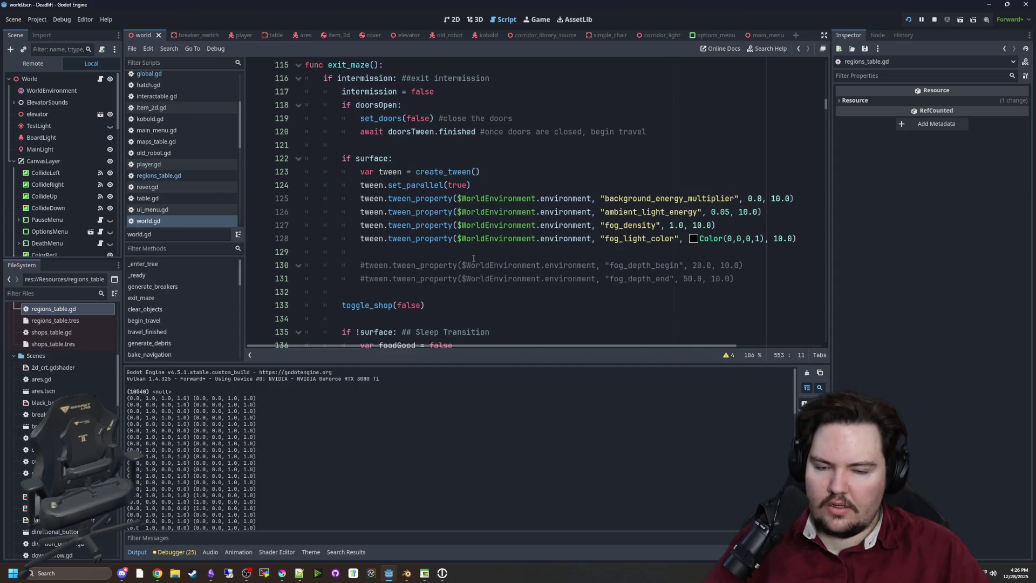
pyautogui.scroll(3, 351, 216)
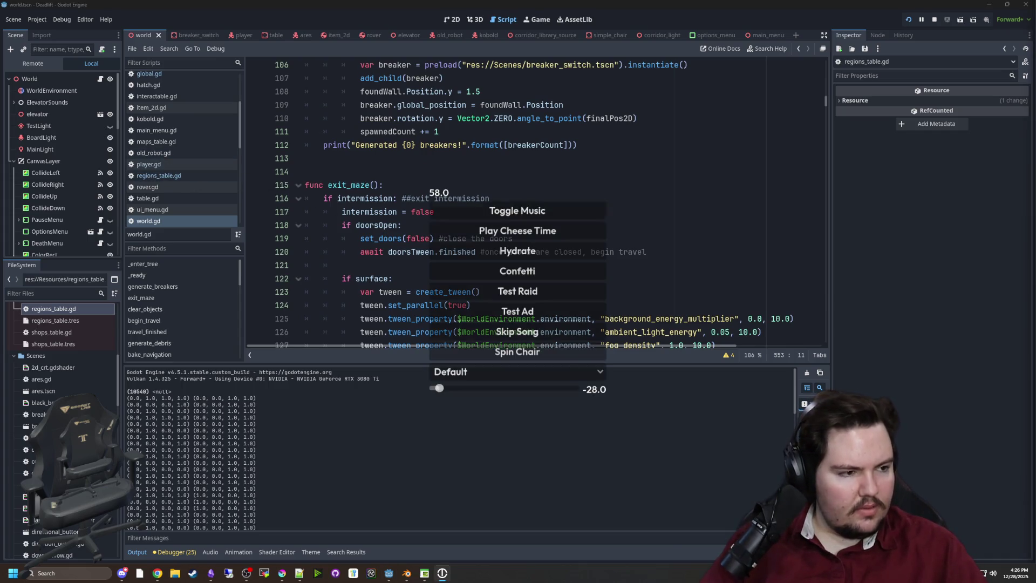
pyautogui.click(101, 79)
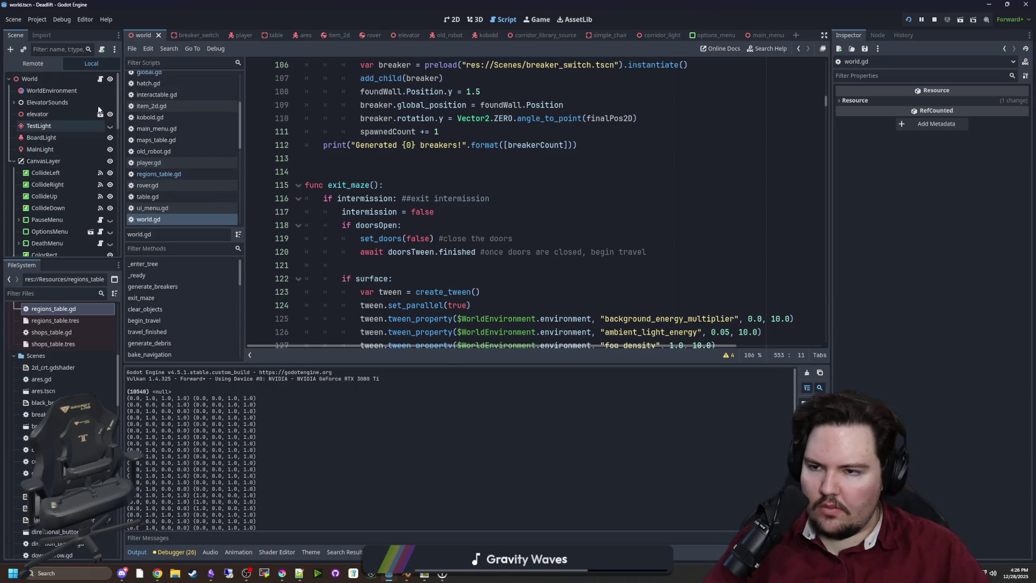
pyautogui.click(489, 184)
pyautogui.scroll(-5, 489, 185)
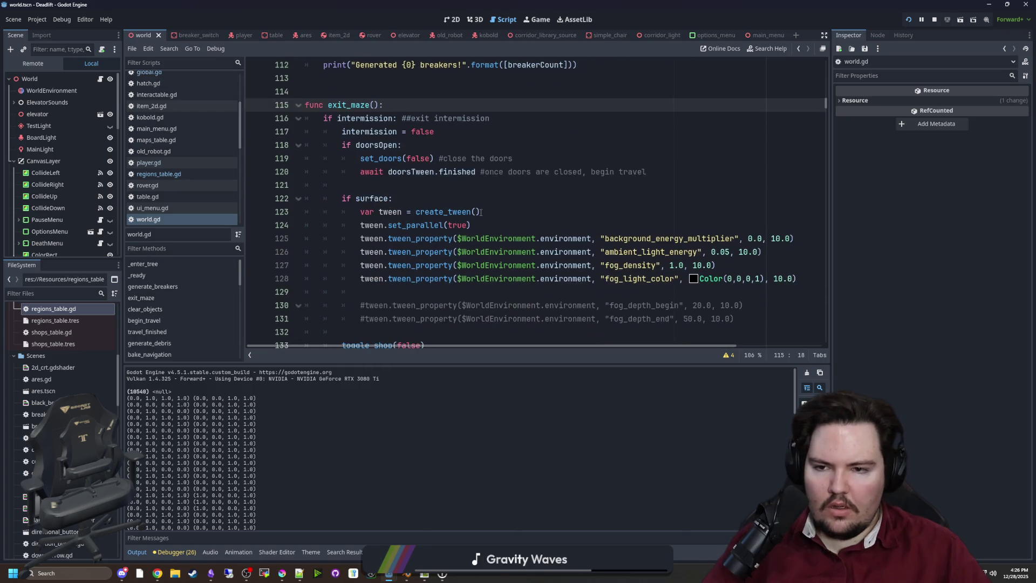
pyautogui.scroll(8, 480, 181)
pyautogui.scroll(7, 479, 180)
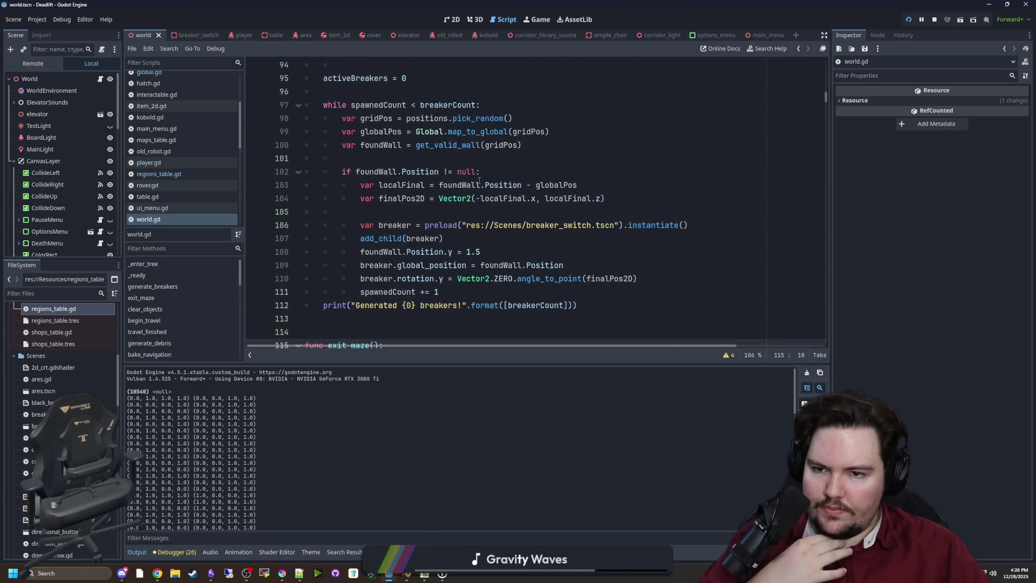
# Browse world.gd's functions around generate_breakers and start a text search in the script.
pyautogui.click(469, 198)
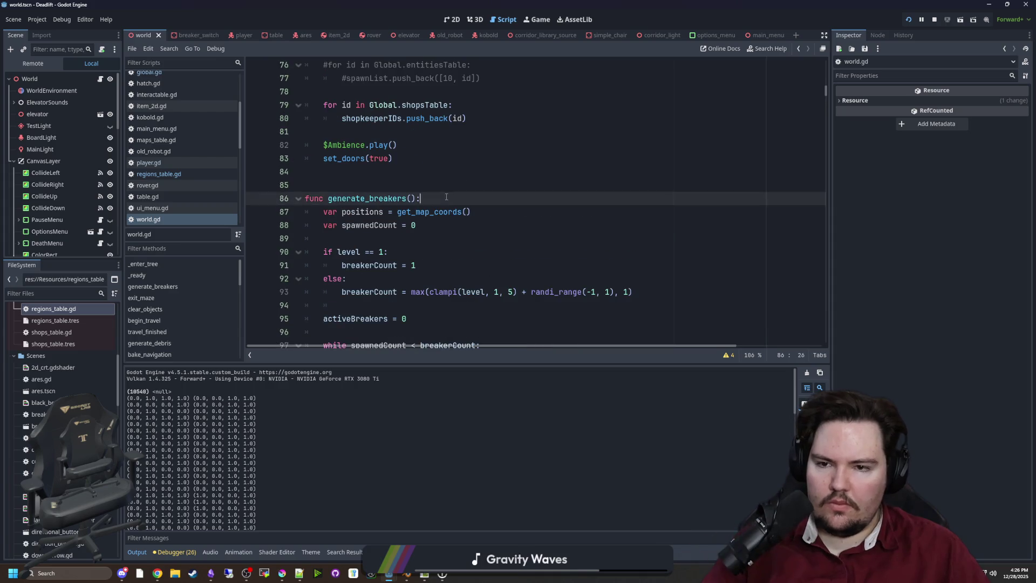
pyautogui.scroll(5, 448, 198)
pyautogui.scroll(2, 462, 198)
pyautogui.scroll(-20, 466, 189)
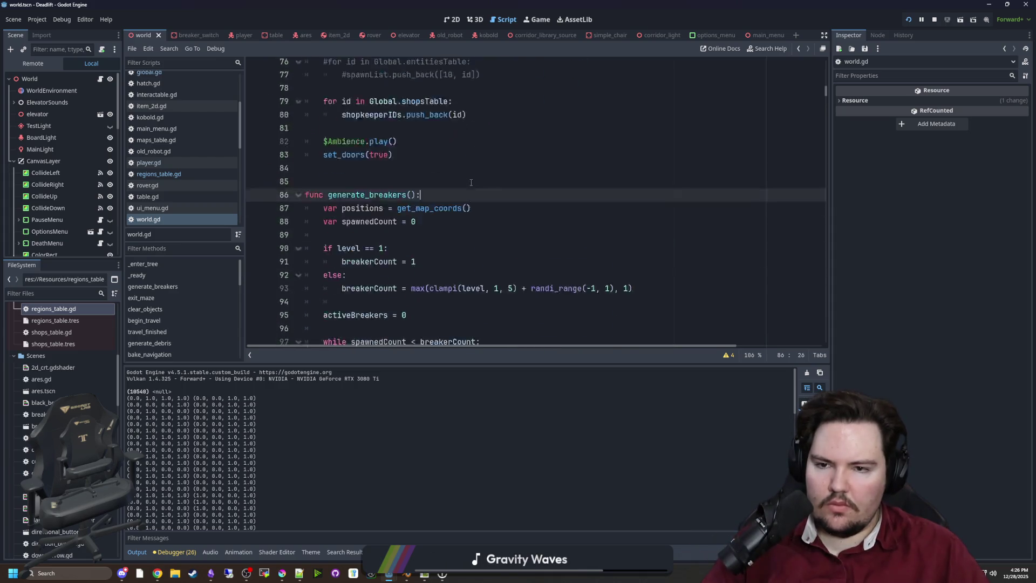
pyautogui.scroll(-20, 471, 182)
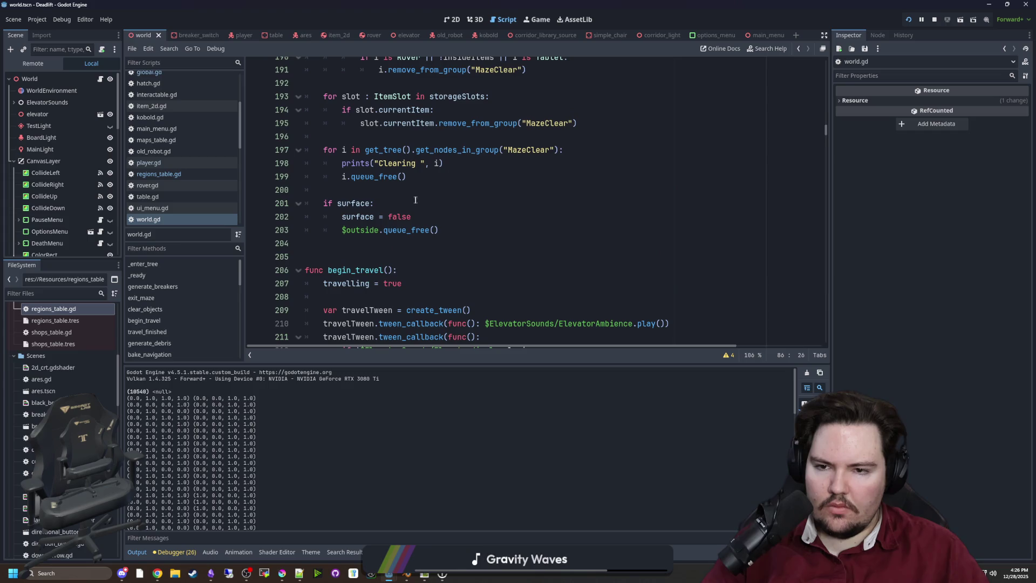
pyautogui.scroll(-19, 418, 203)
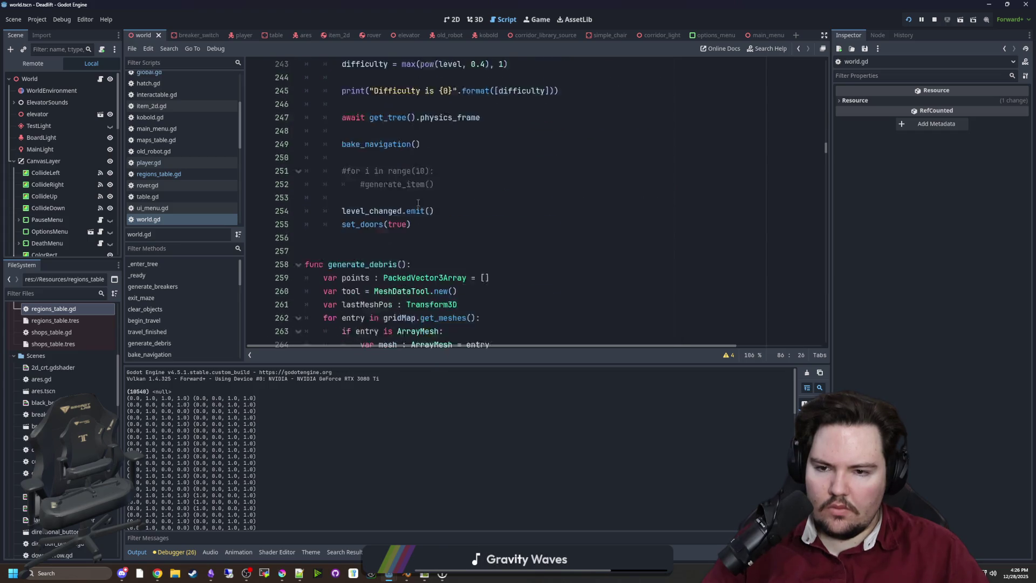
pyautogui.scroll(5, 417, 203)
pyautogui.scroll(-9, 418, 203)
pyautogui.scroll(-20, 419, 203)
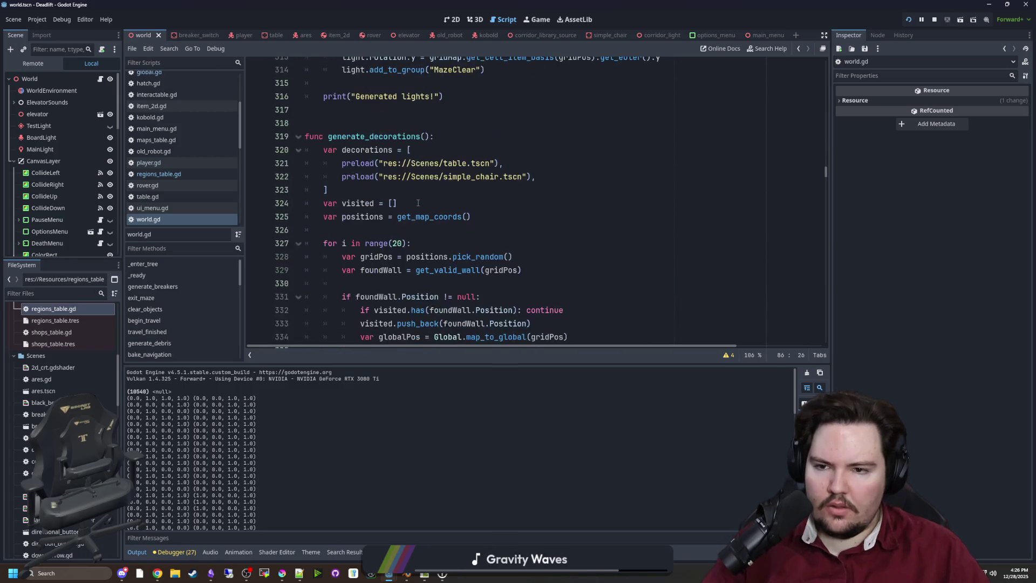
pyautogui.scroll(-12, 417, 203)
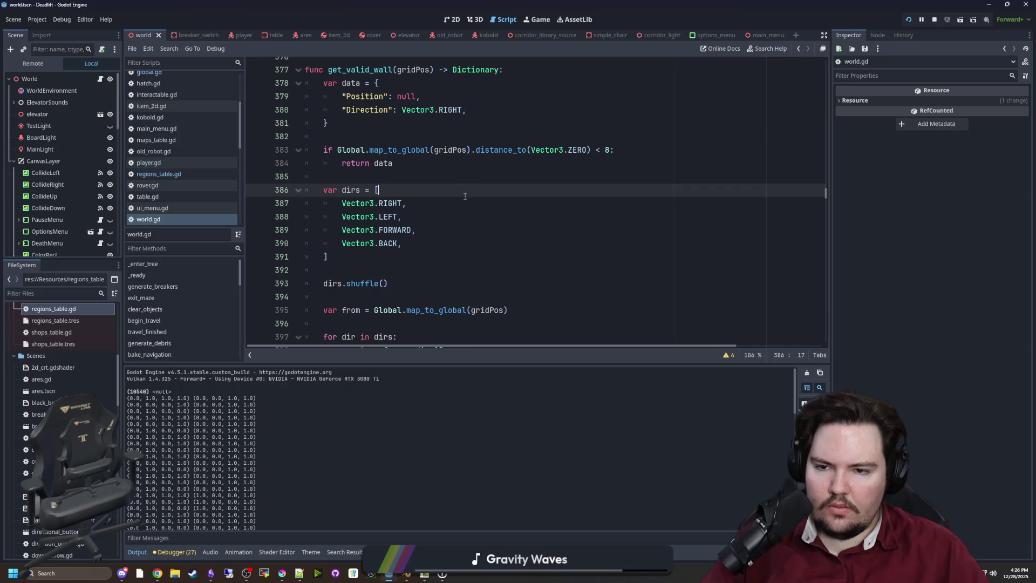
pyautogui.hotkey('ctrl', 'f')
# Search world.gd for generate_maze and inspect its get_pixel loop.
pyautogui.write('generate_maze')
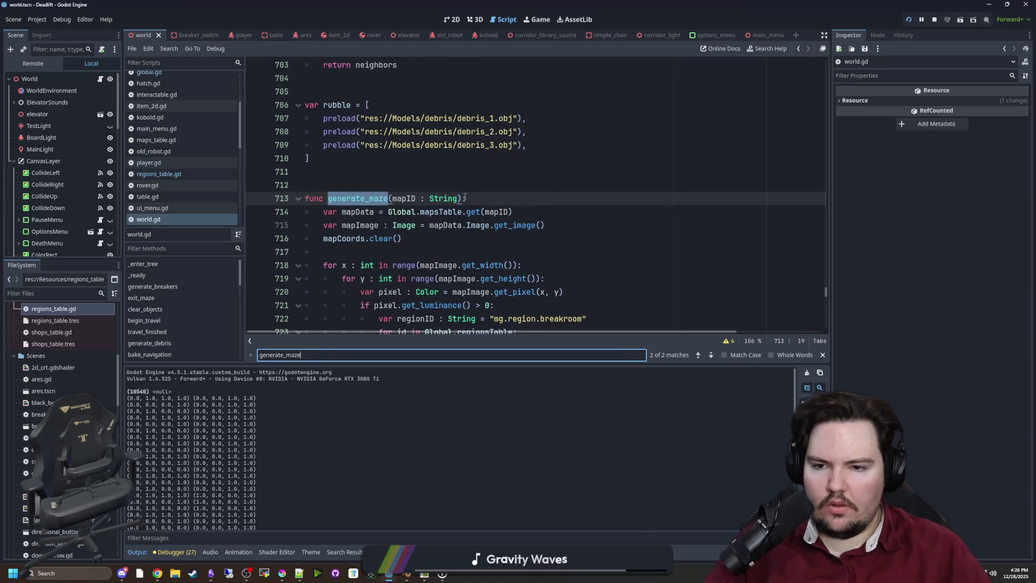
pyautogui.scroll(-5, 458, 195)
pyautogui.scroll(2, 477, 199)
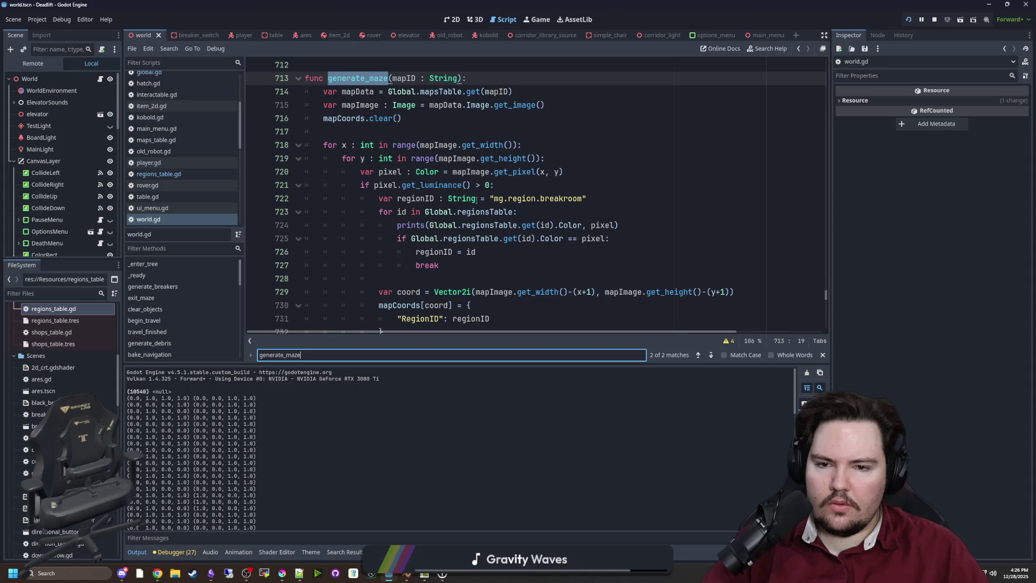
pyautogui.click(515, 185)
pyautogui.click(556, 171)
pyautogui.click(592, 162)
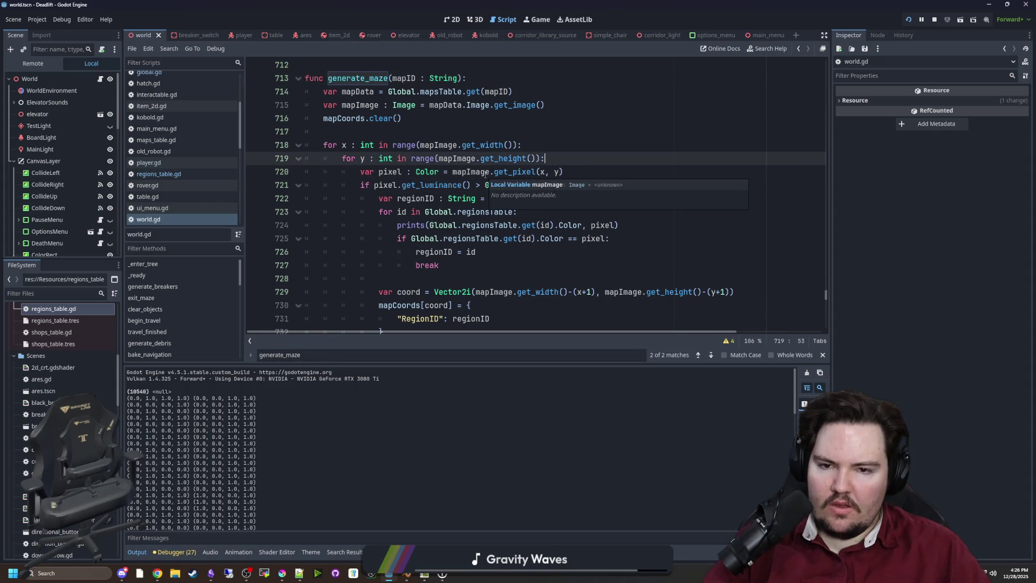
pyautogui.moveTo(525, 174)
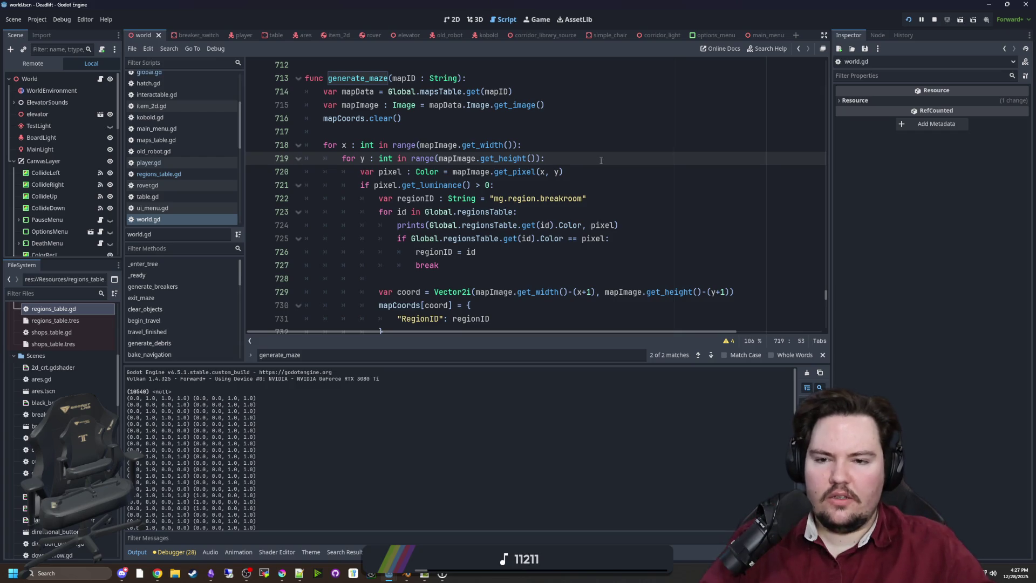
# Remove the pixel argument from the prints call on line 724, save world.gd, and relaunch the game.
pyautogui.click(647, 210)
pyautogui.doubleClick(603, 225)
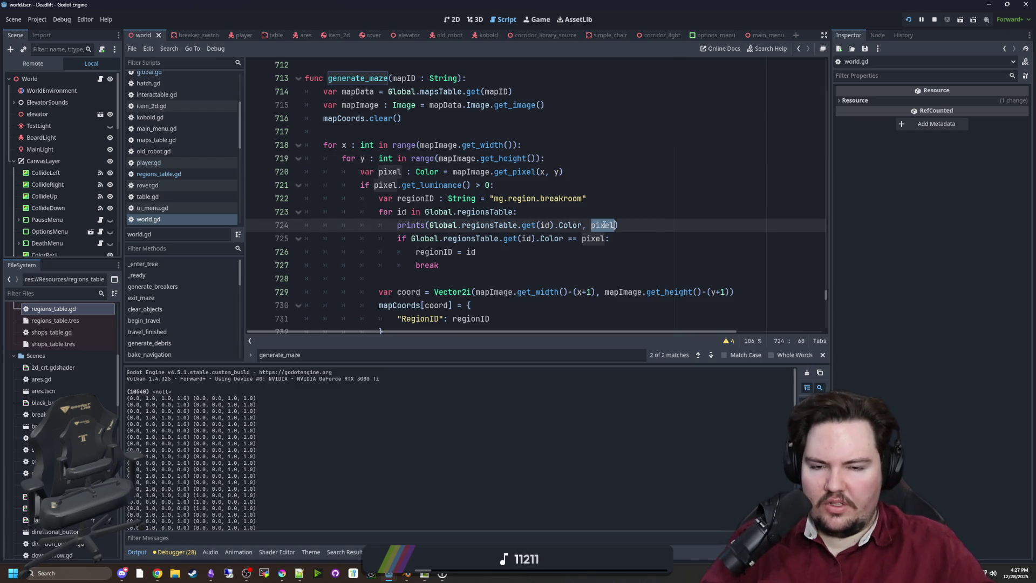
pyautogui.press('BackSpace')
pyautogui.press('BackSpace')
pyautogui.press('BackSpace')
pyautogui.press('End')
pyautogui.hotkey('ctrl', 's')
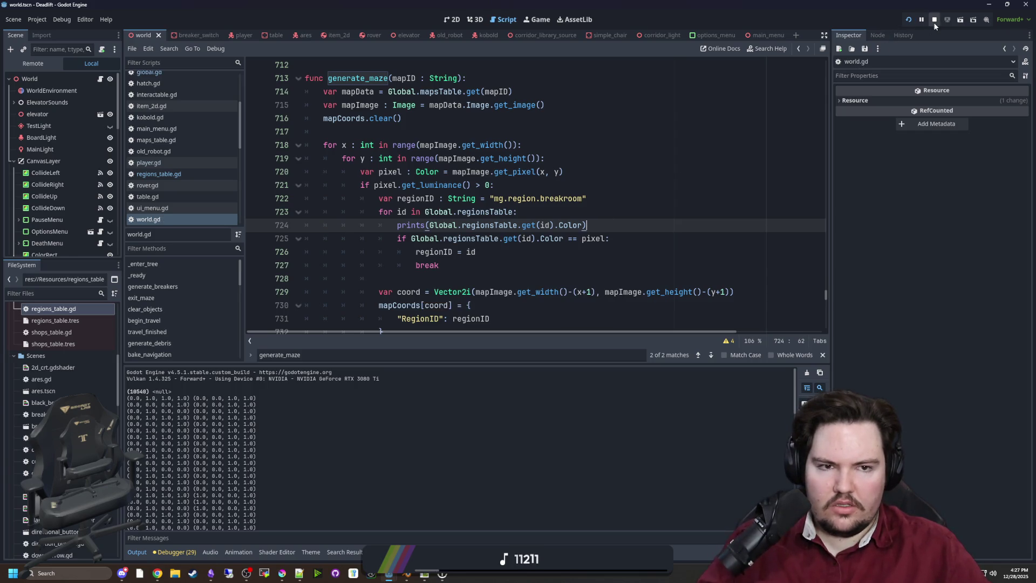
pyautogui.click(906, 23)
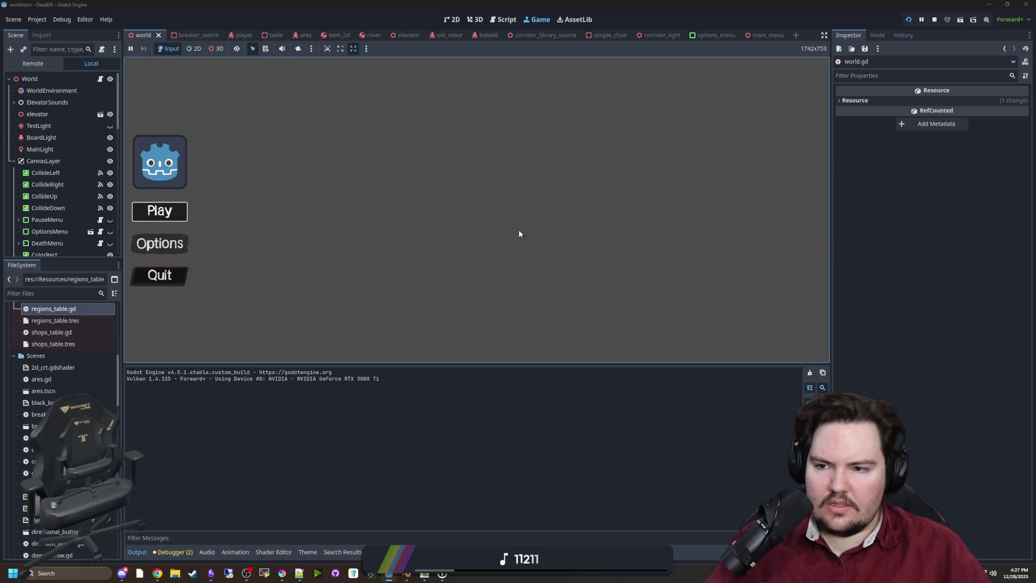
# Start the game and walk from the butchery through the breakroom and freezer regions.
pyautogui.press('Return')
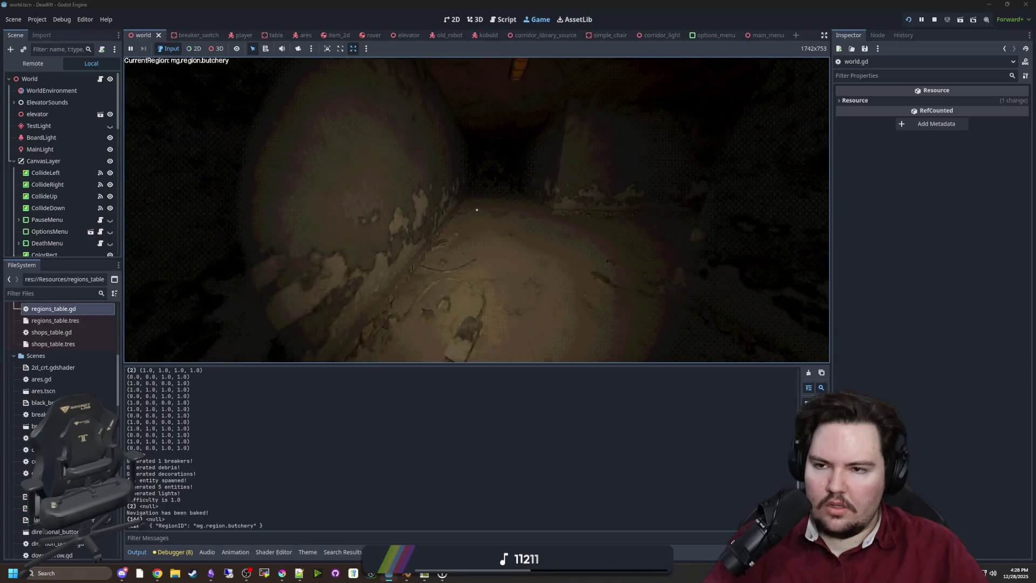
pyautogui.press('w')
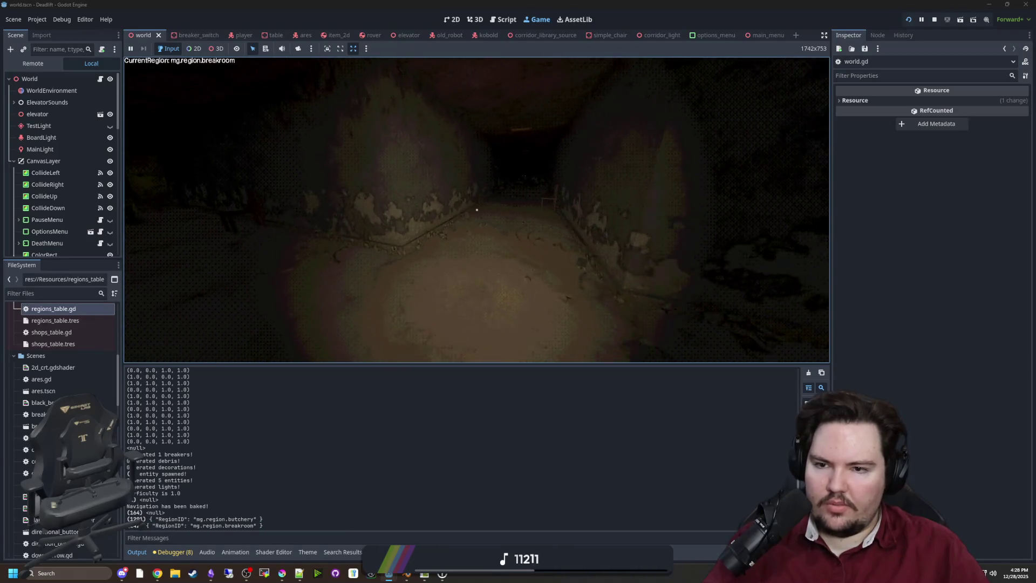
pyautogui.press('w')
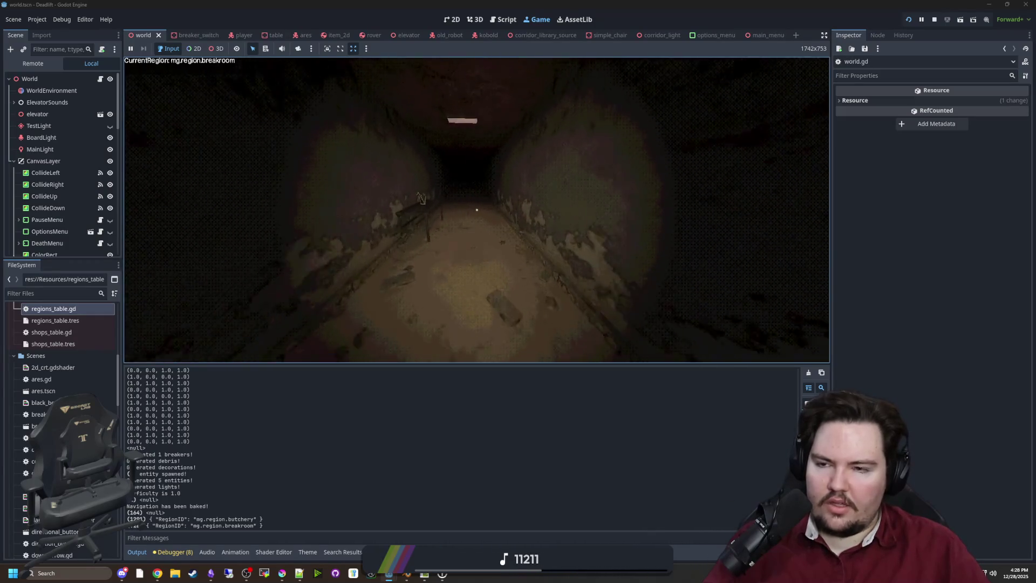
pyautogui.press('w')
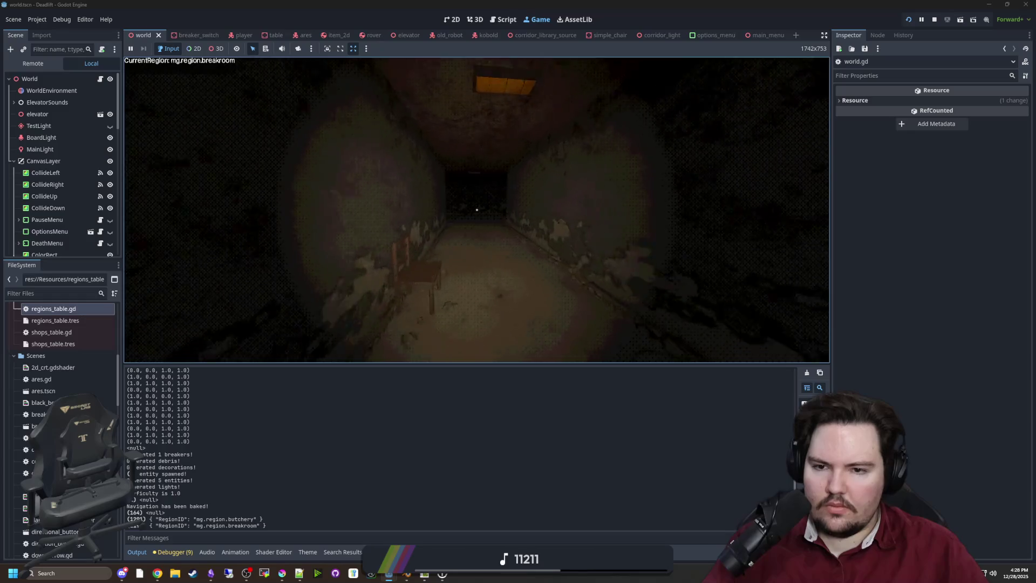
pyautogui.press('w')
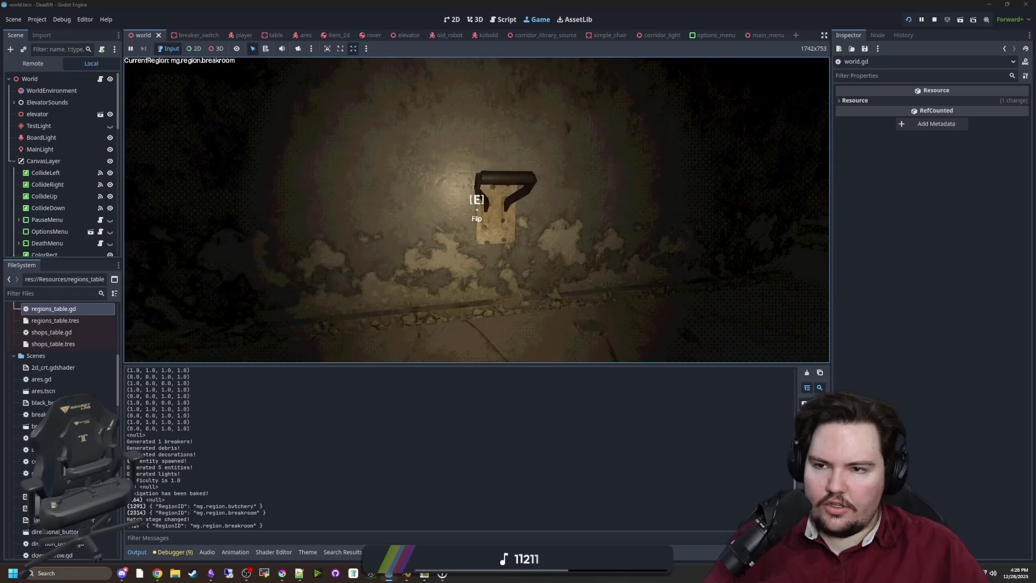
pyautogui.moveTo(476, 210)
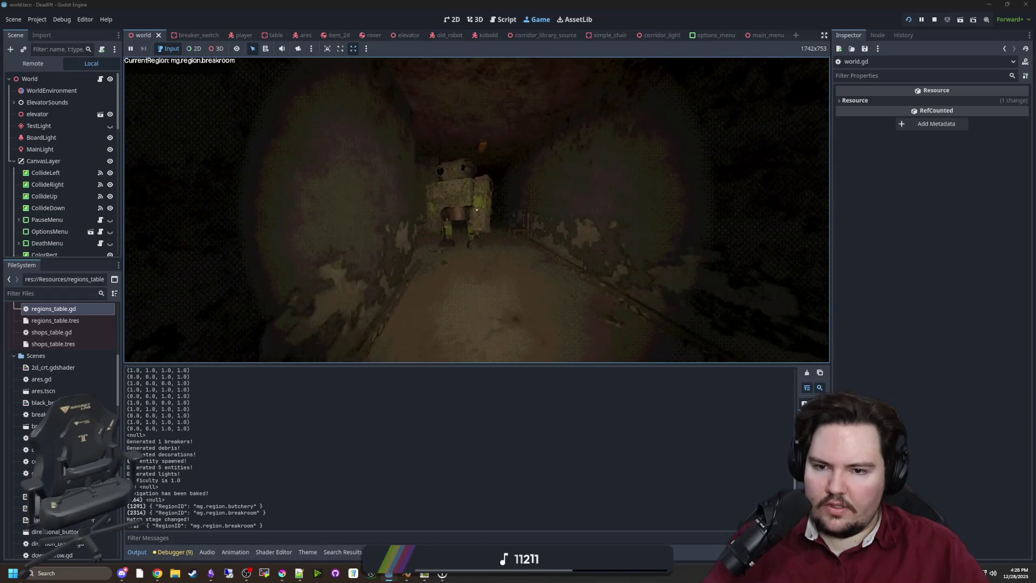
pyautogui.press('w')
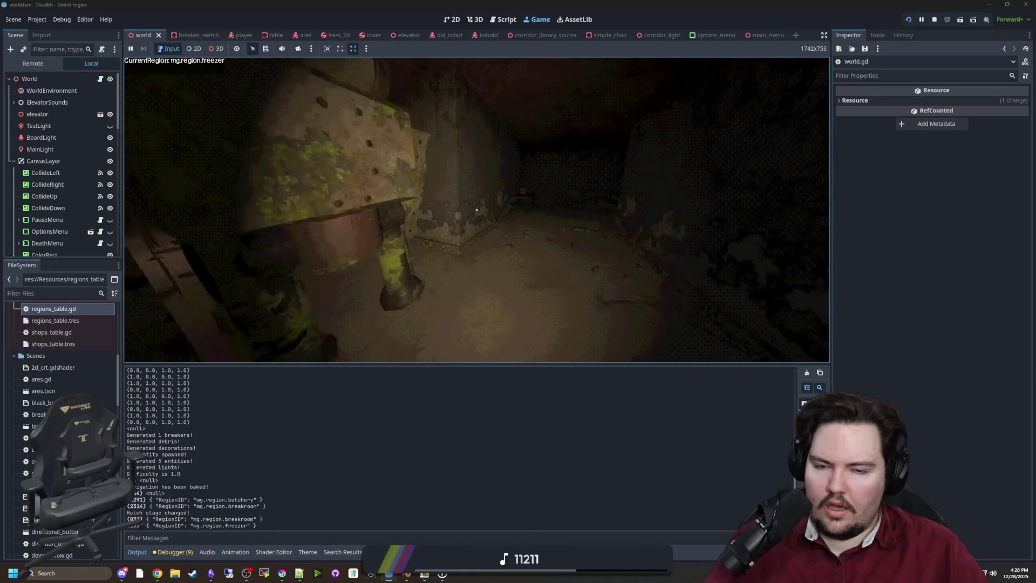
pyautogui.press('w')
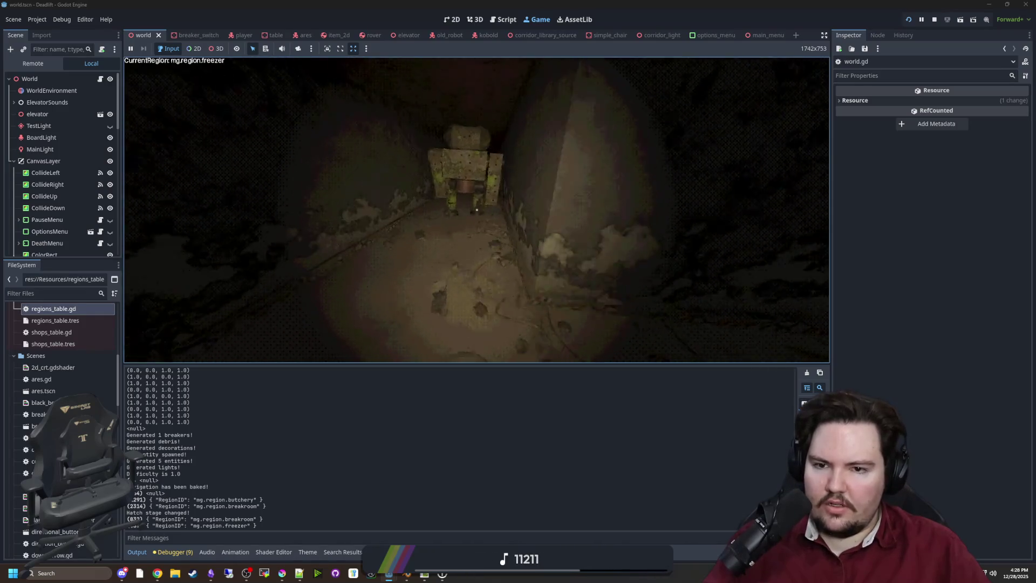
pyautogui.press('w')
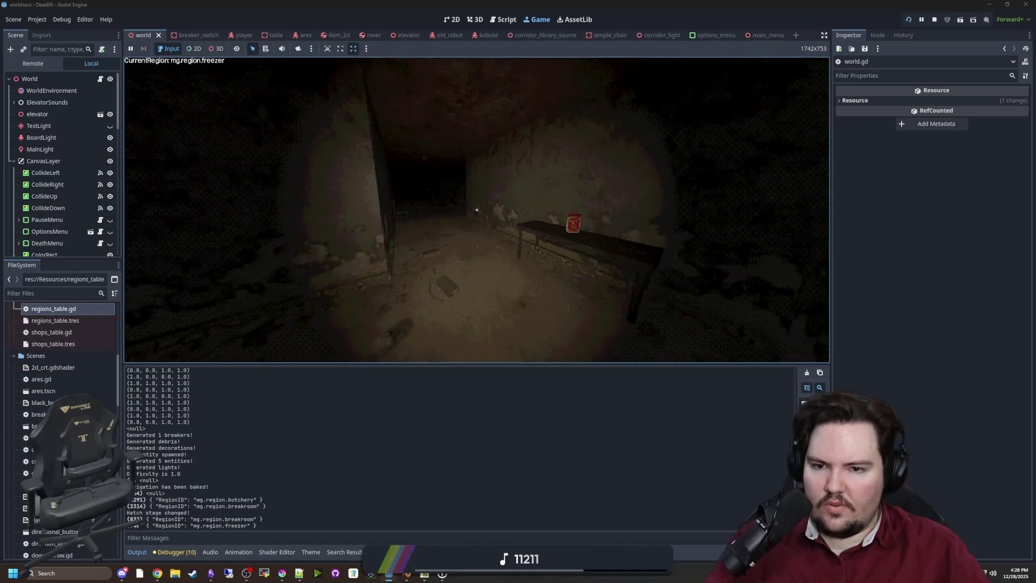
pyautogui.press('w')
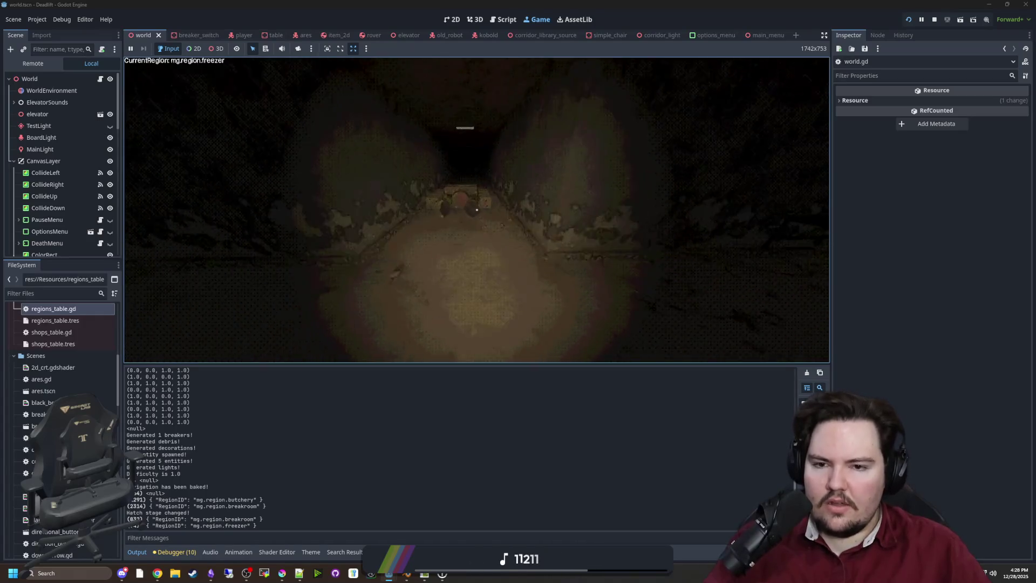
pyautogui.press('w')
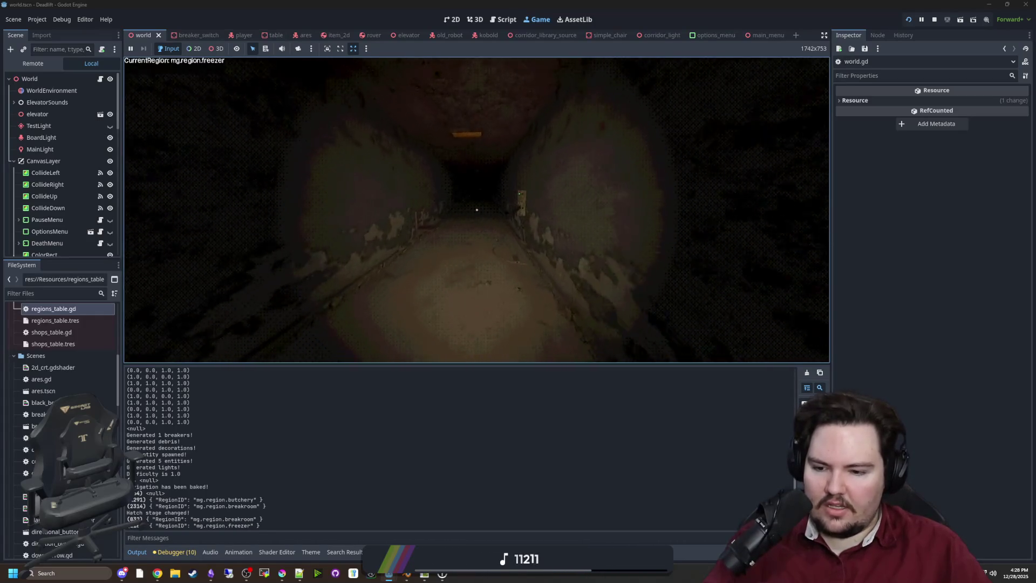
pyautogui.press('w')
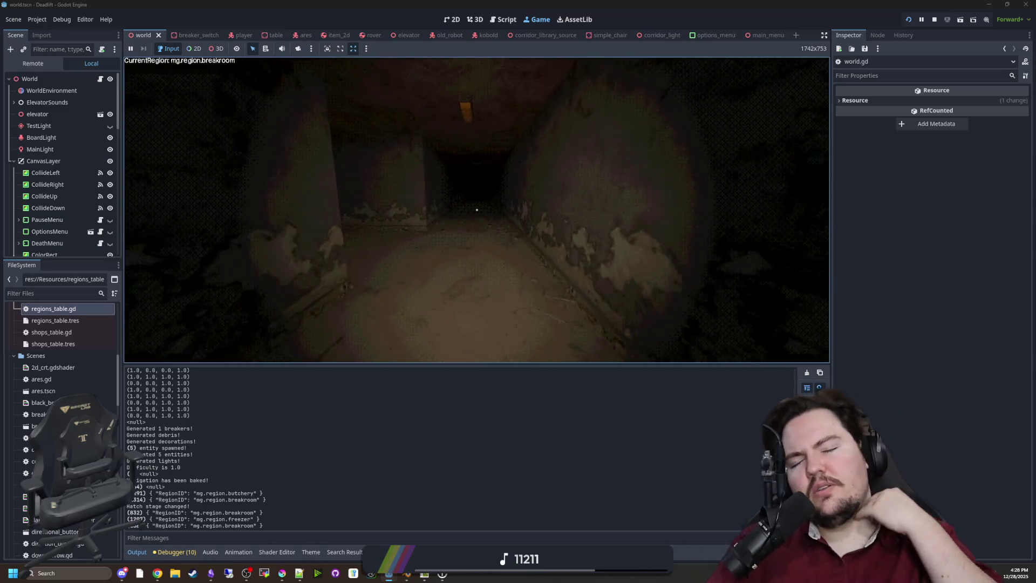
# Pause and resume once, walk into the shutter room, then go back to world.gd.
pyautogui.press('Escape')
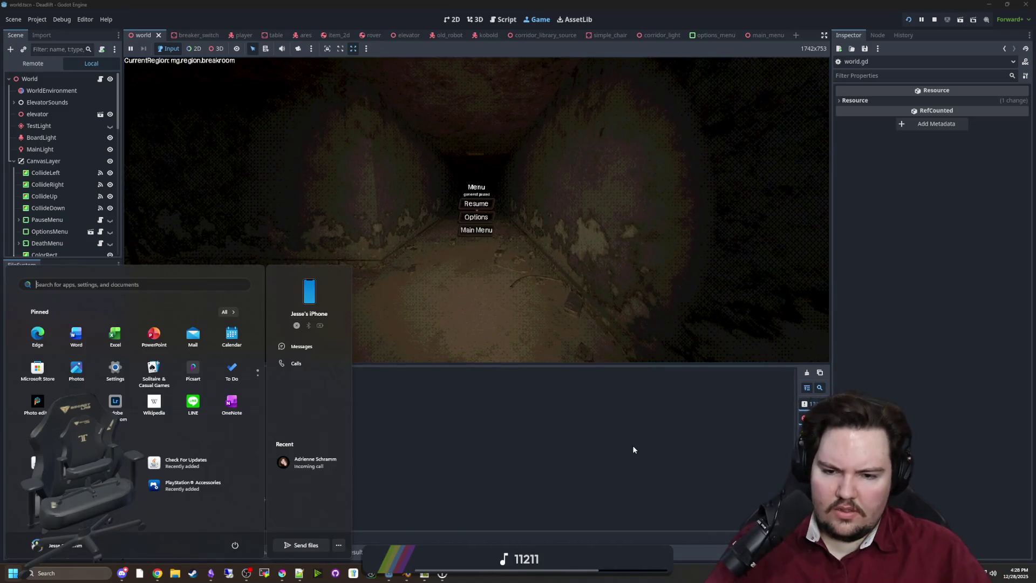
pyautogui.scroll(2, 230, 438)
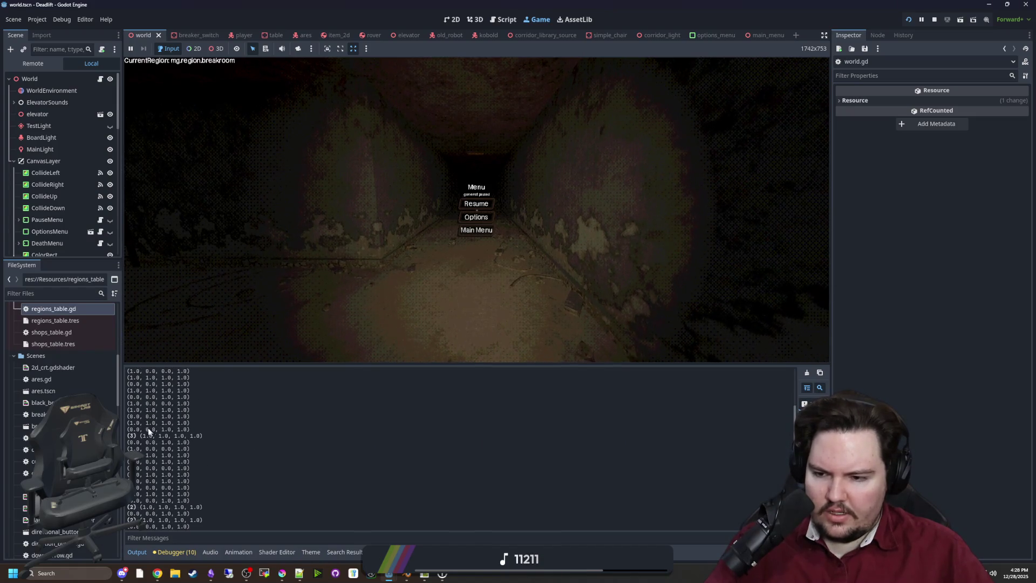
pyautogui.scroll(2, 131, 422)
pyautogui.click(476, 204)
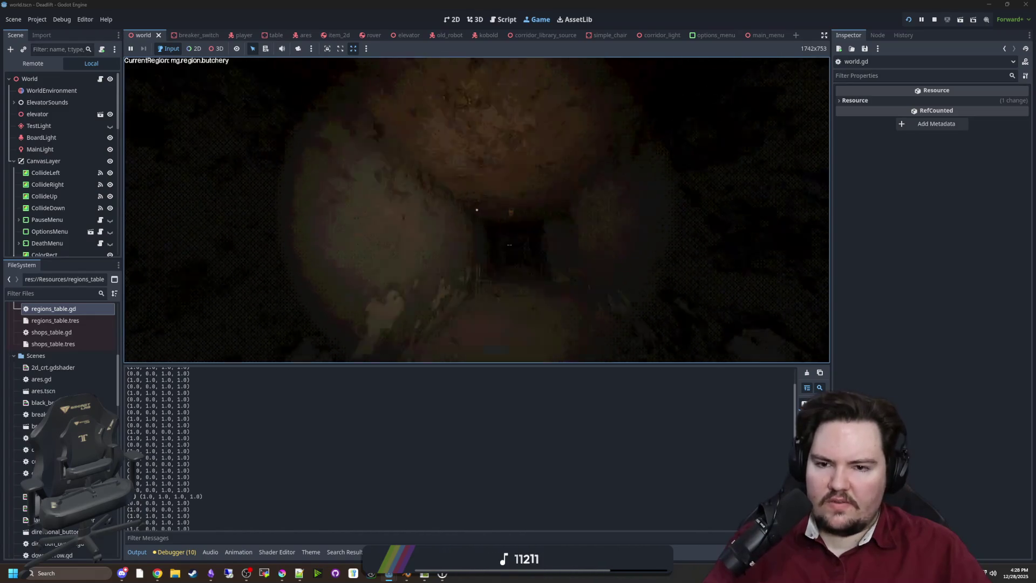
pyautogui.press('w')
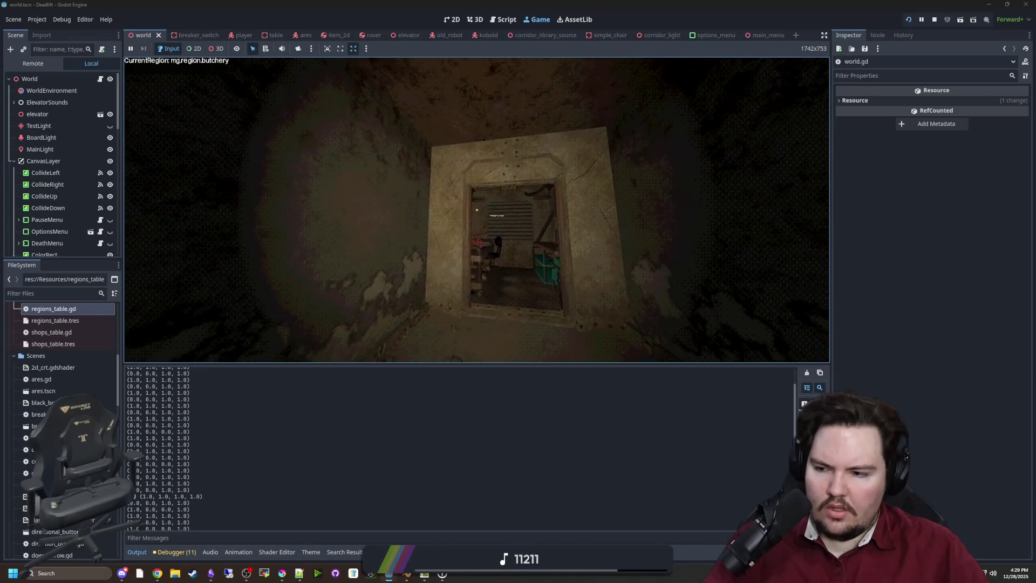
pyautogui.press('w')
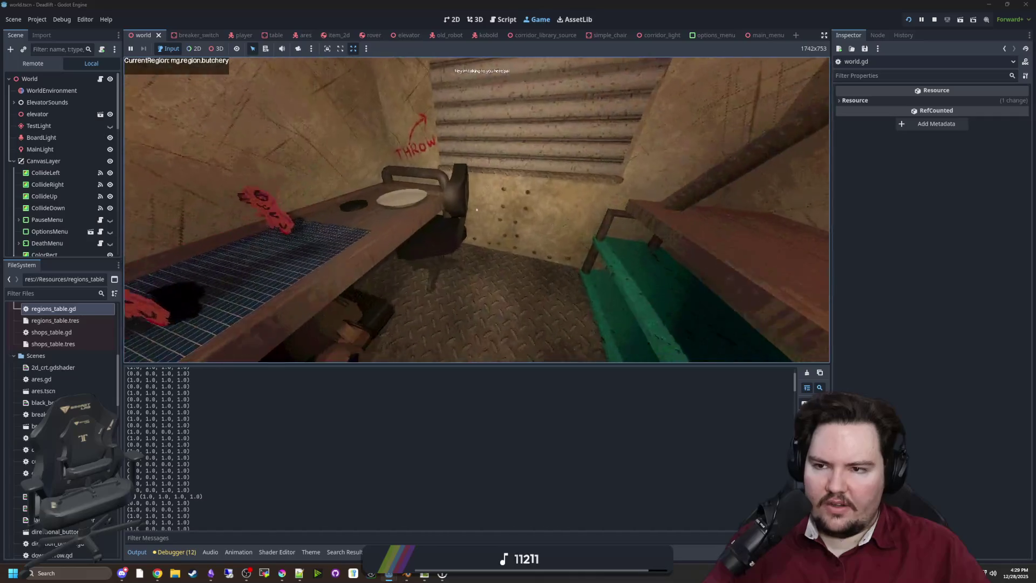
pyautogui.press('super')
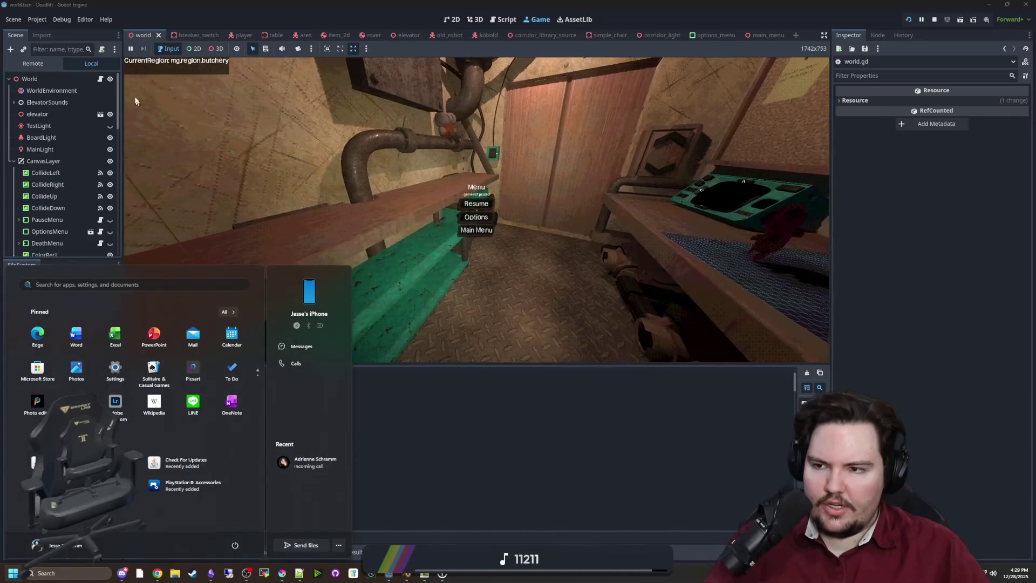
pyautogui.click(503, 19)
pyautogui.scroll(5, 406, 219)
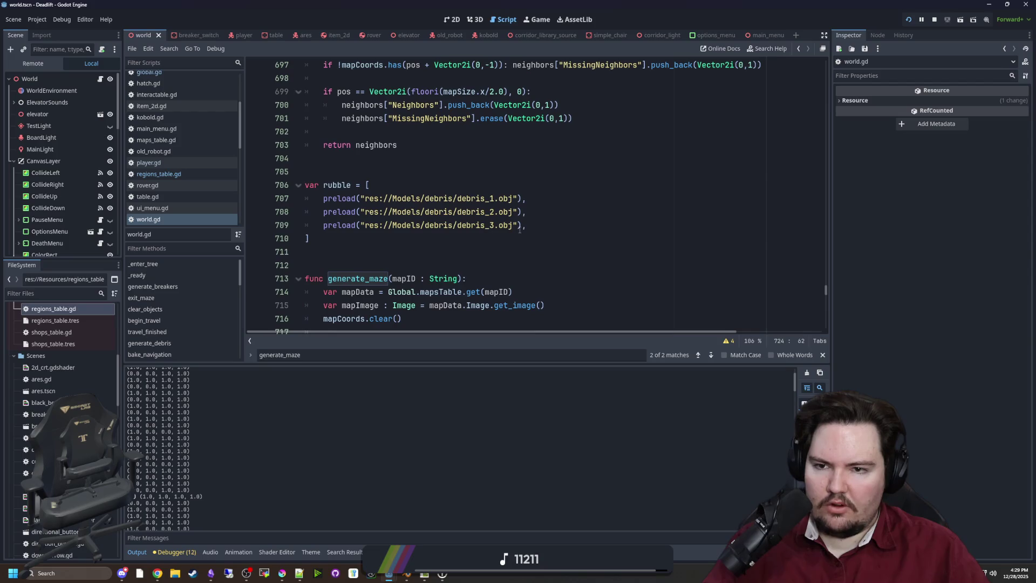
pyautogui.click(524, 177)
pyautogui.hotkey('ctrl', 'f')
pyautogui.write('_process')
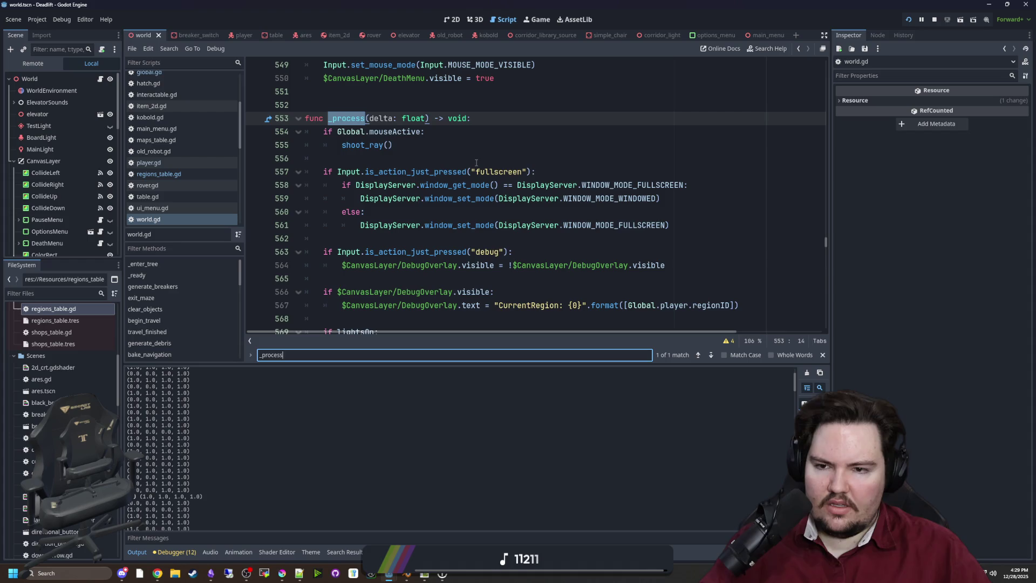
pyautogui.click(149, 163)
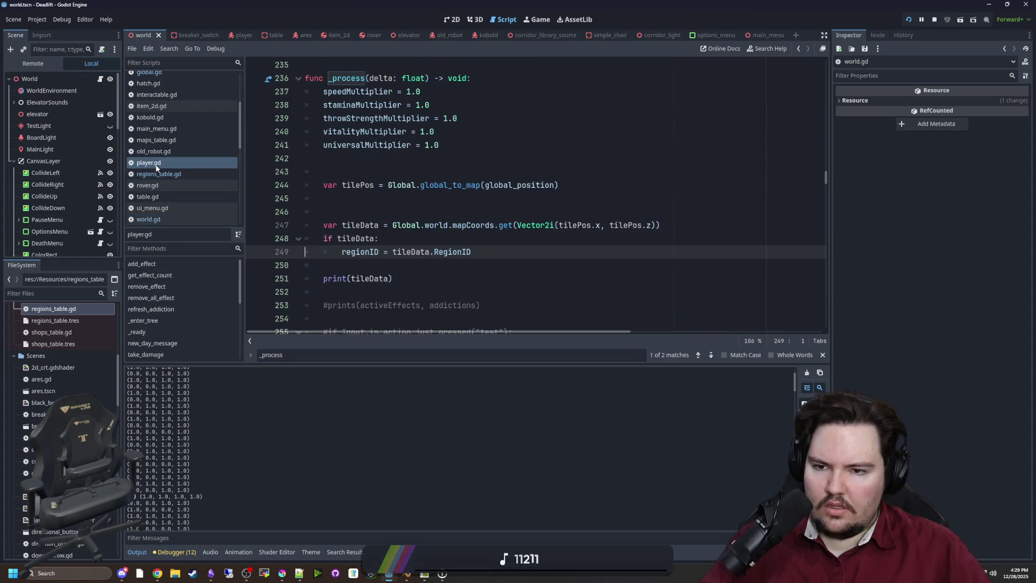
pyautogui.moveTo(407, 237)
pyautogui.mouseDown()
pyautogui.moveTo(325, 238)
pyautogui.moveTo(500, 251)
pyautogui.mouseUp()
pyautogui.click(414, 238)
pyautogui.click(501, 254)
pyautogui.press('Return')
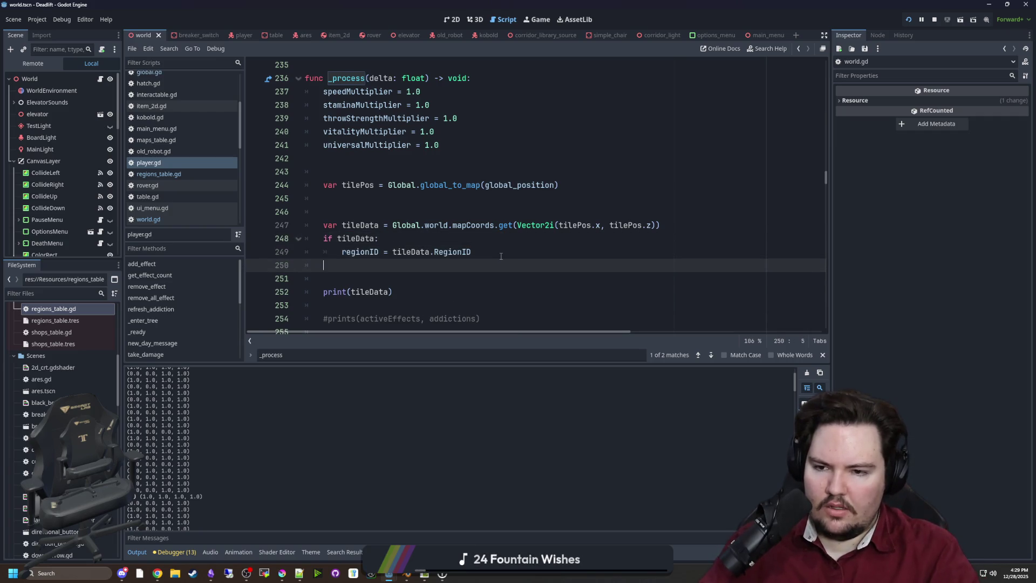
pyautogui.write('else:')
pyautogui.press('Return')
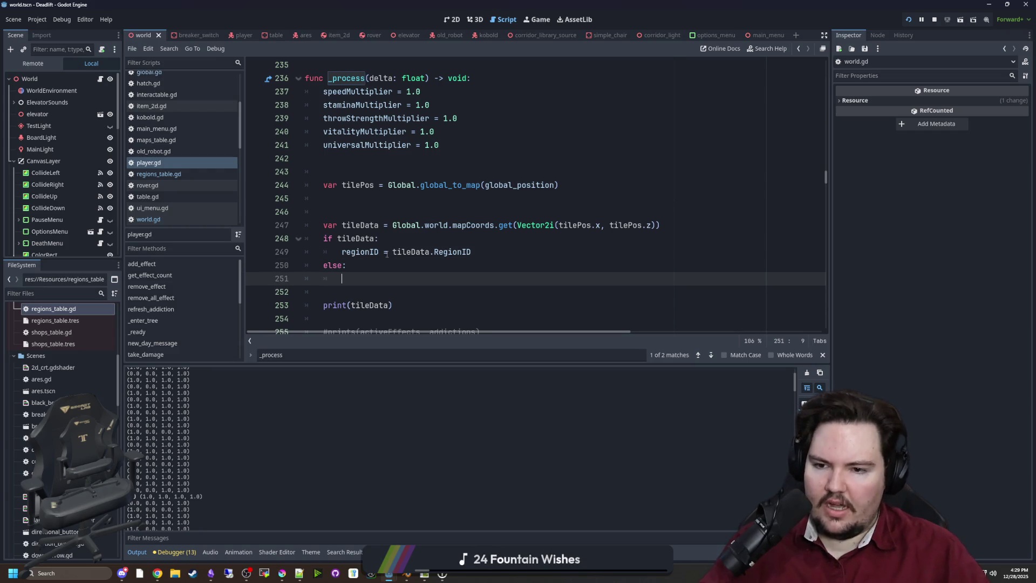
pyautogui.scroll(-1, 367, 249)
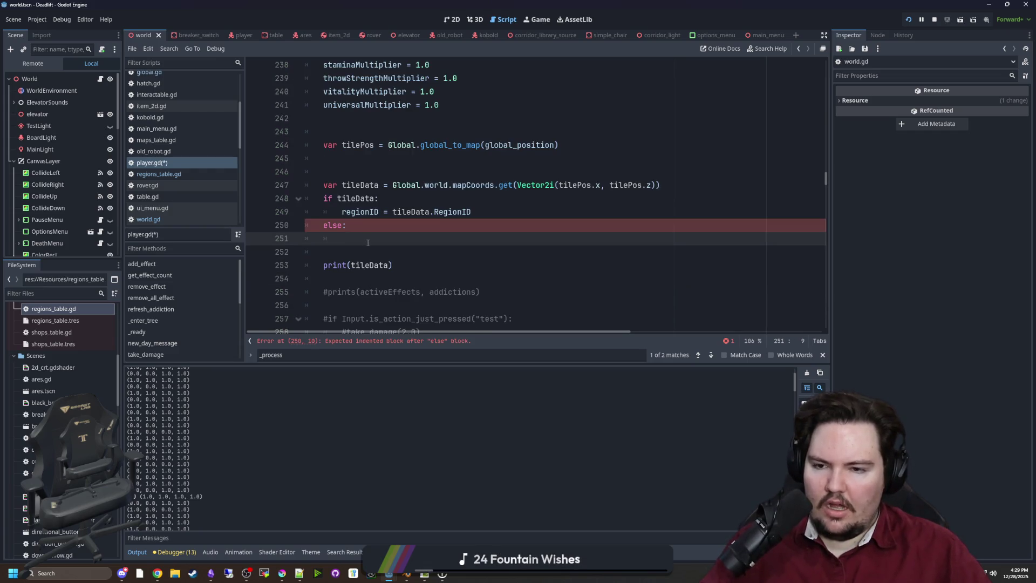
pyautogui.write('regionID')
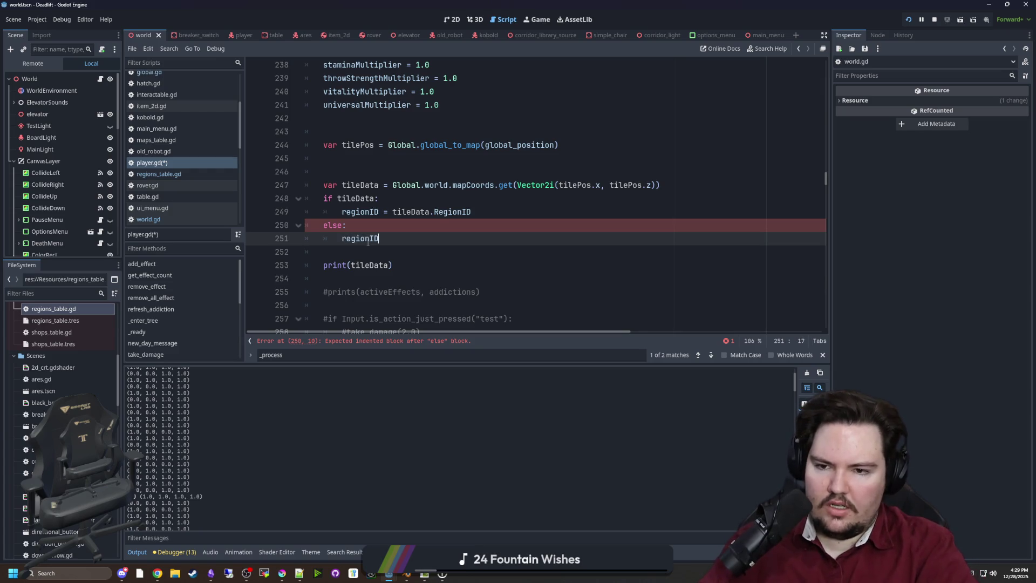
pyautogui.write(' = tileData.')
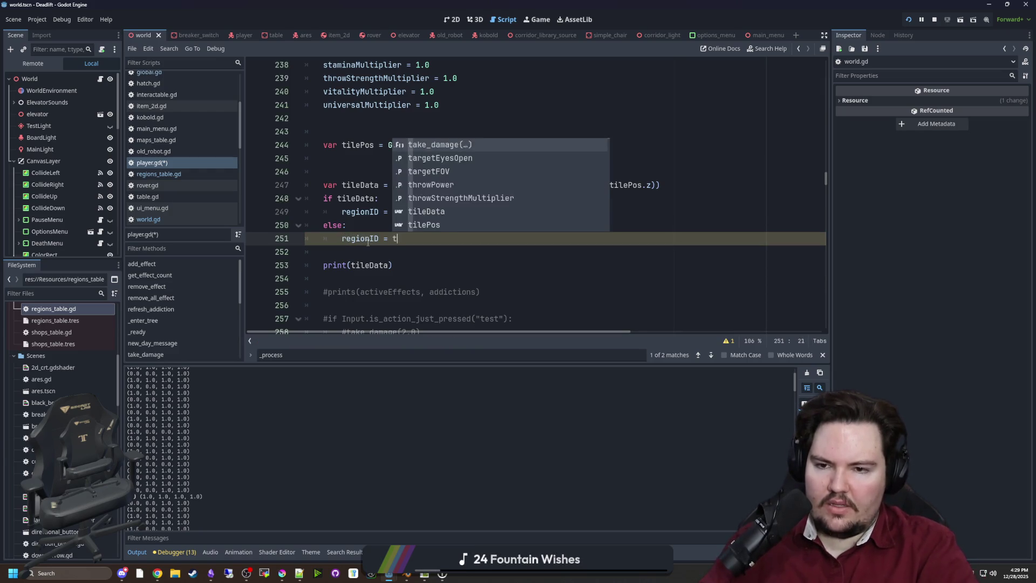
pyautogui.press('Escape')
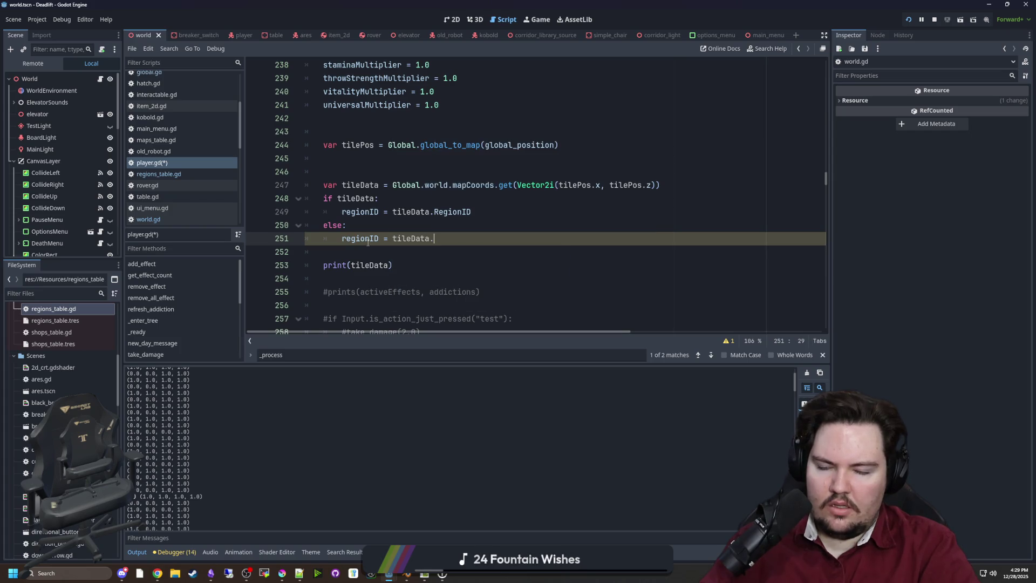
pyautogui.press('BackSpace')
pyautogui.press('BackSpace')
pyautogui.press('BackSpace')
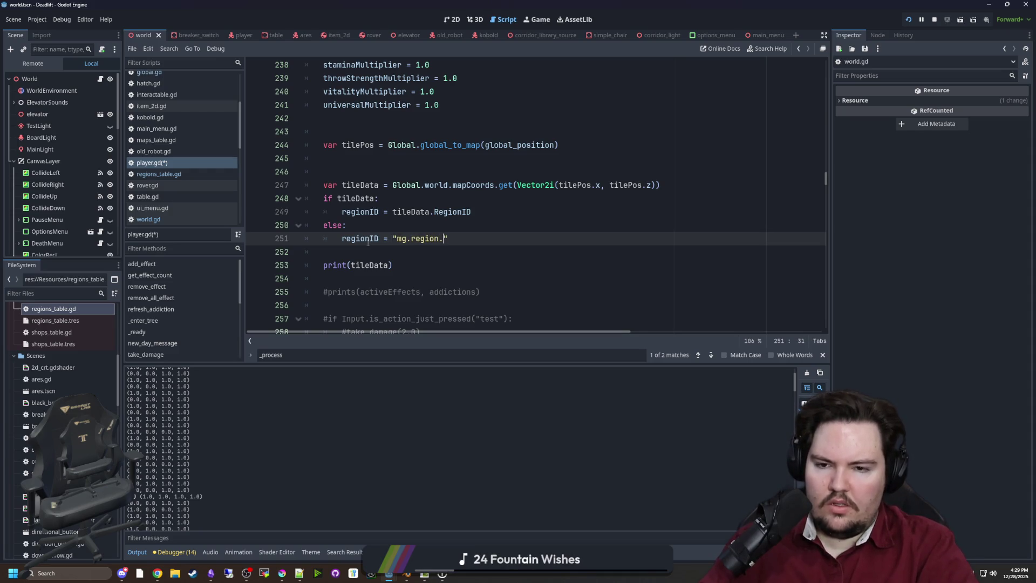
pyautogui.write('egion.')
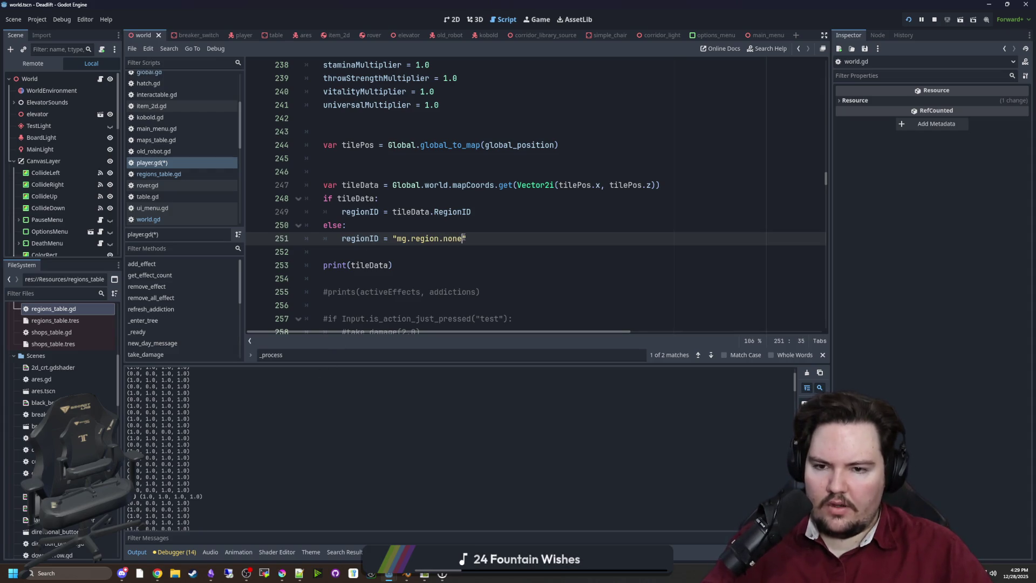
pyautogui.write('elevator')
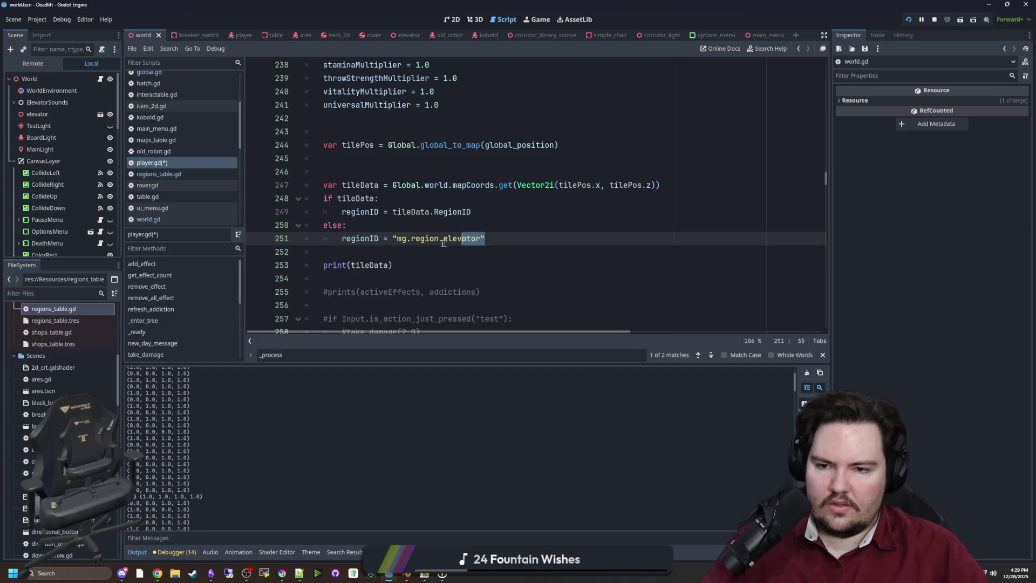
pyautogui.keyDown('shift'); pyautogui.click(391, 242); pyautogui.keyUp('shift')
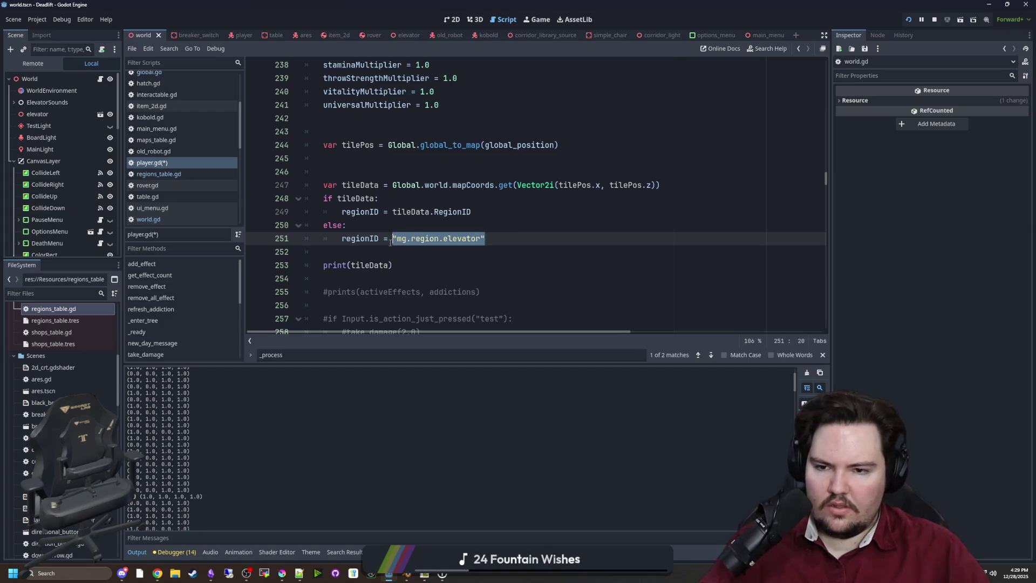
pyautogui.moveTo(485, 239); pyautogui.dragTo(392, 239)
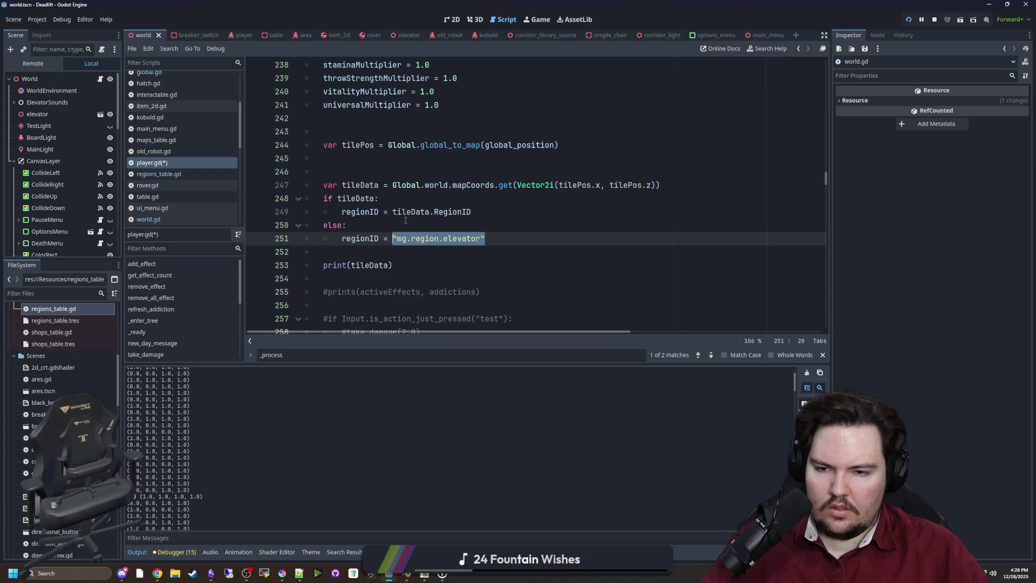
pyautogui.click(395, 220)
pyautogui.click(690, 190)
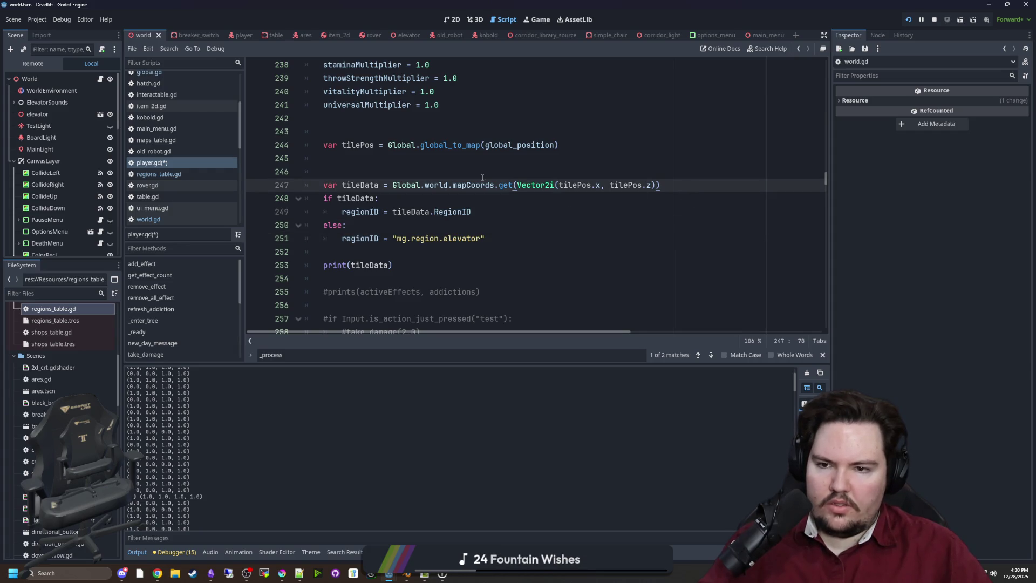
pyautogui.press('Up')
pyautogui.click(682, 183)
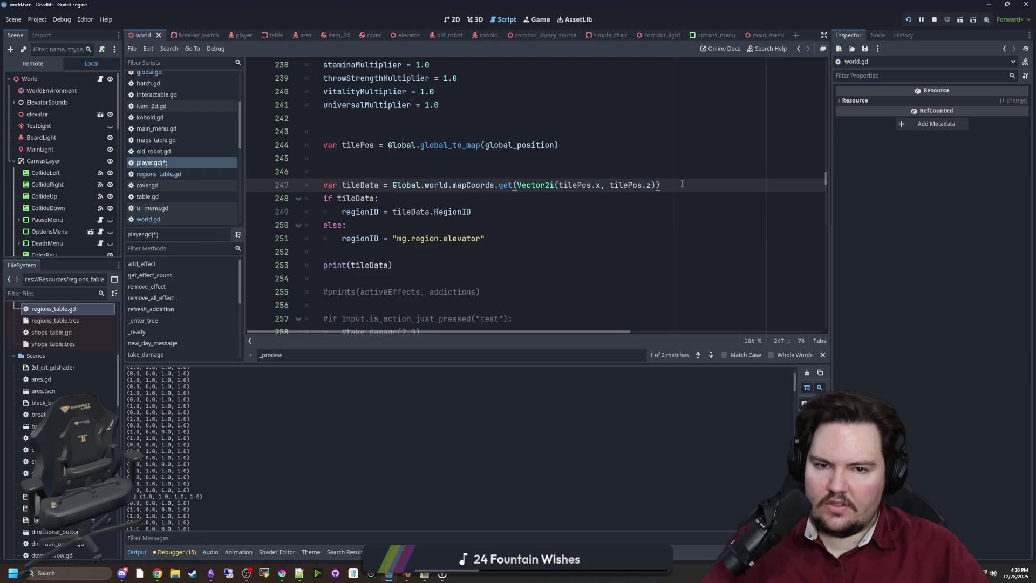
# In player.gd, add an 'if Global.world.surface:' check and indent the old tileData if/else under an else.
pyautogui.press('Return')
pyautogui.write('if ')
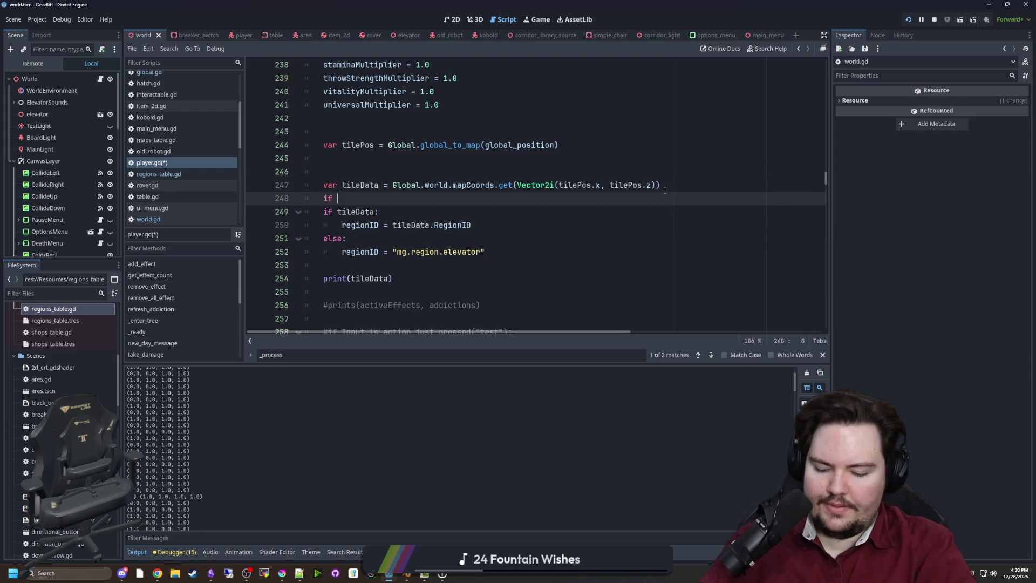
pyautogui.write('Global.world')
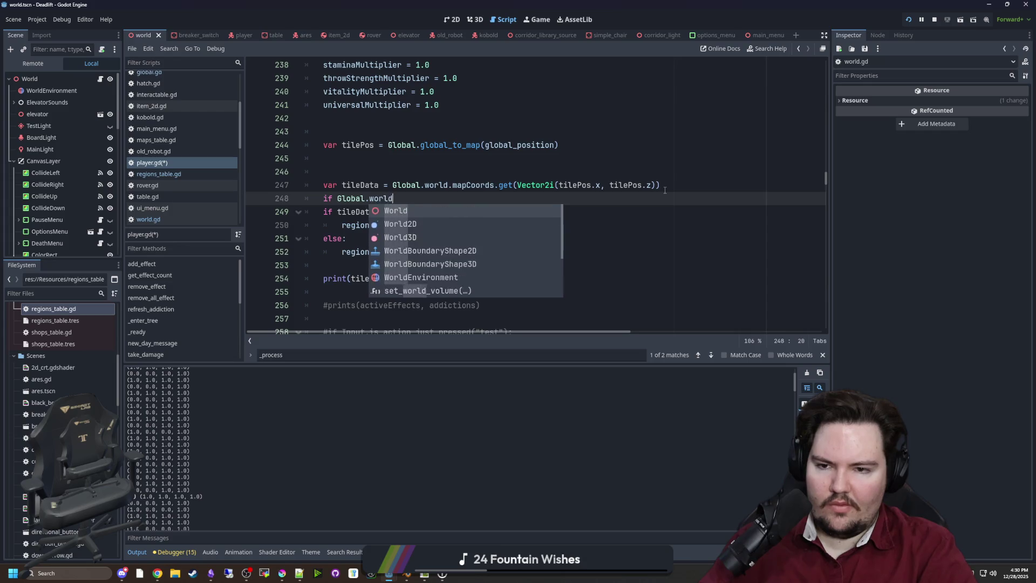
pyautogui.write('.surface:')
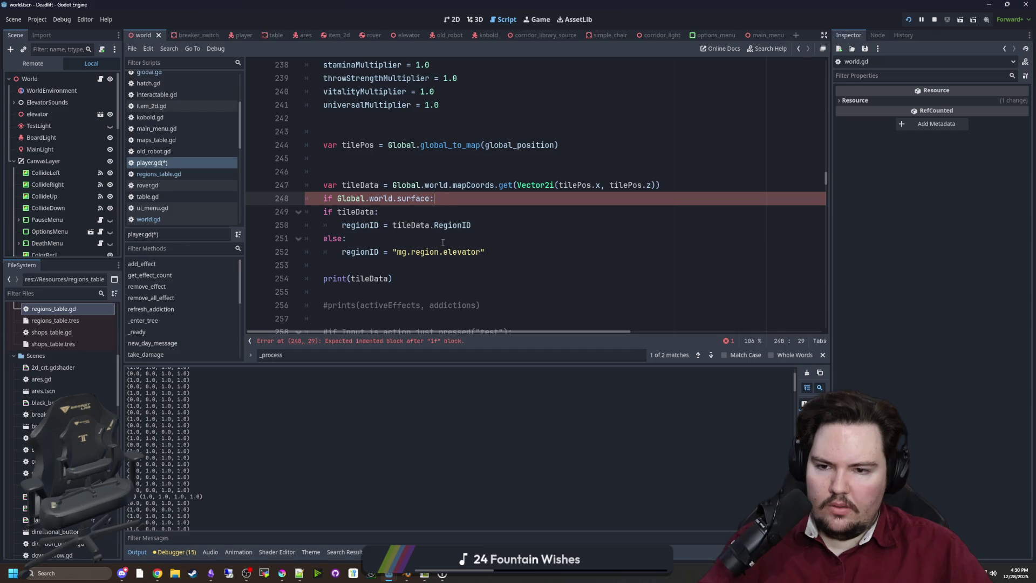
pyautogui.moveTo(485, 251); pyautogui.dragTo(316, 211)
pyautogui.click(467, 201)
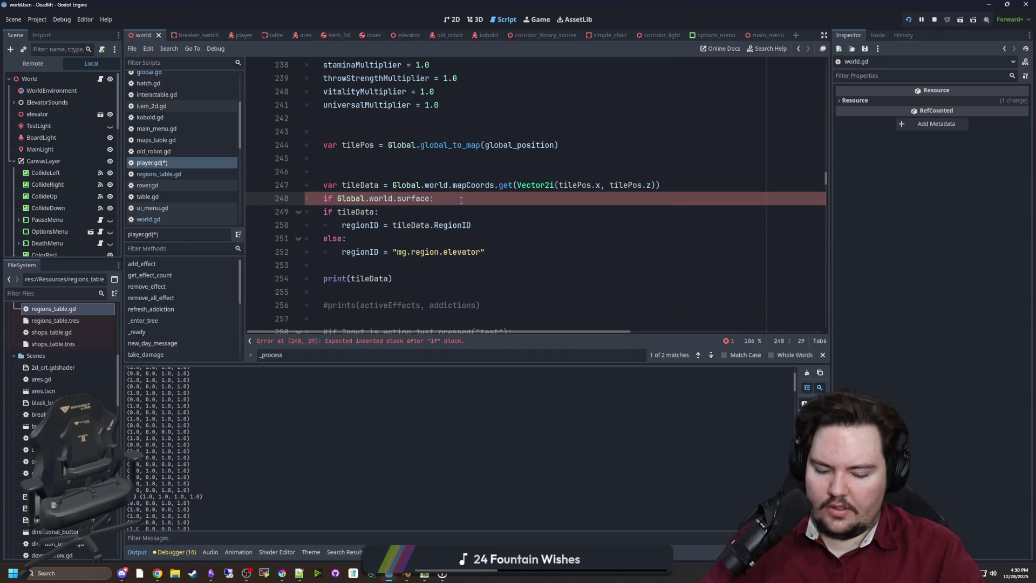
pyautogui.press('Return')
pyautogui.press('BackSpace')
pyautogui.write('e')
pyautogui.moveTo(485, 265); pyautogui.dragTo(288, 231)
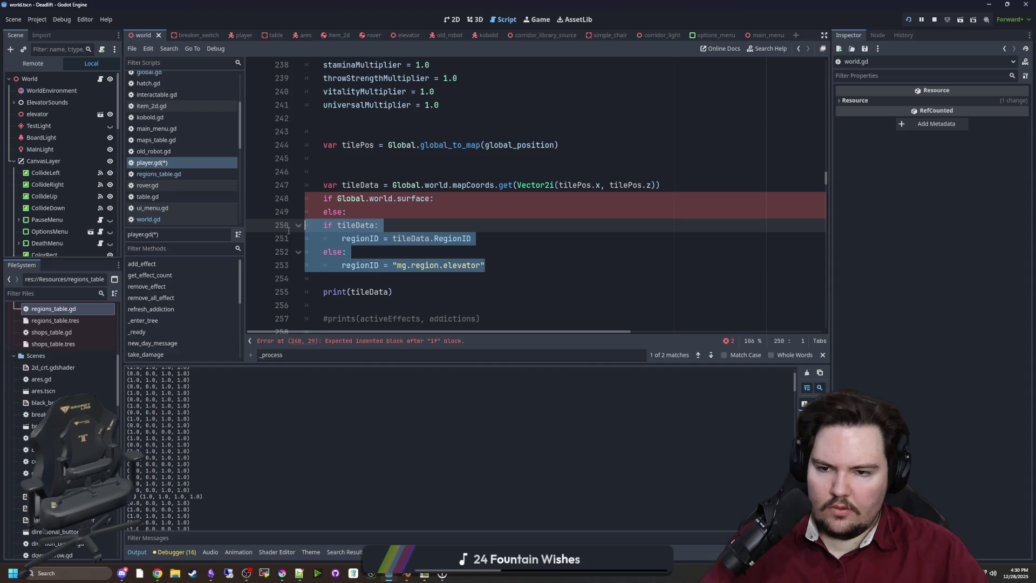
pyautogui.press('Tab')
# Under the surface check, set regionID to "mg.region.surface" by reusing the elevator assignment line.
pyautogui.click(439, 198)
pyautogui.press('Return')
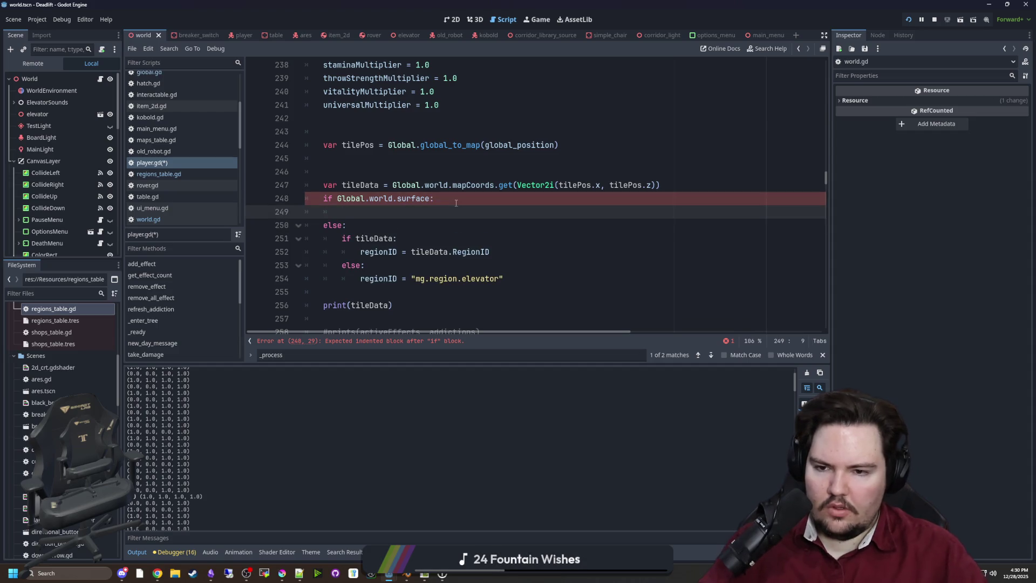
pyautogui.click(529, 275)
pyautogui.moveTo(504, 278); pyautogui.dragTo(359, 279)
pyautogui.hotkey('ctrl', 'c')
pyautogui.click(414, 214)
pyautogui.hotkey('ctrl', 'v')
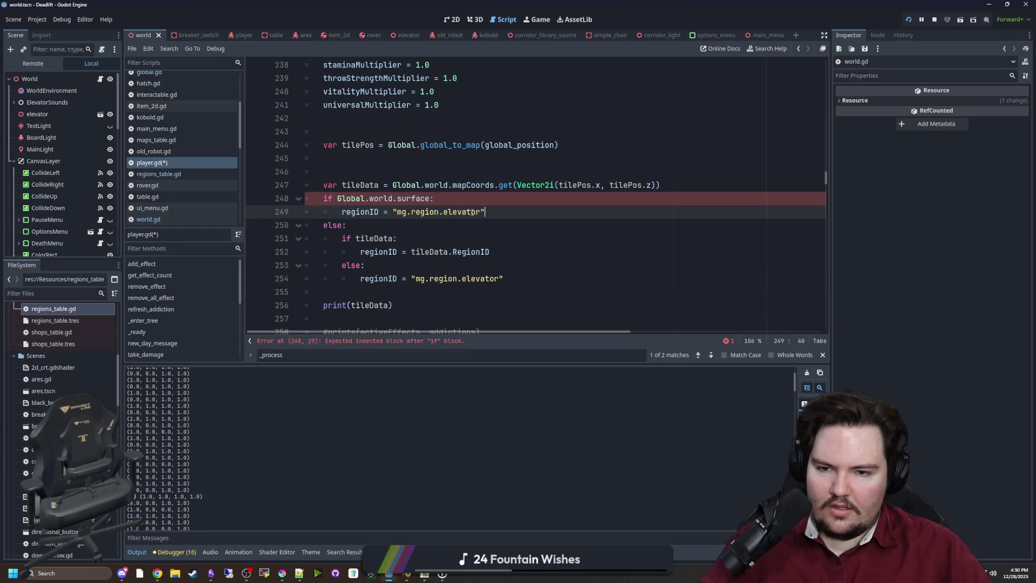
pyautogui.doubleClick(474, 212)
pyautogui.write('surface')
# Check the nested tileData fallback and save player.gd.
pyautogui.click(463, 195)
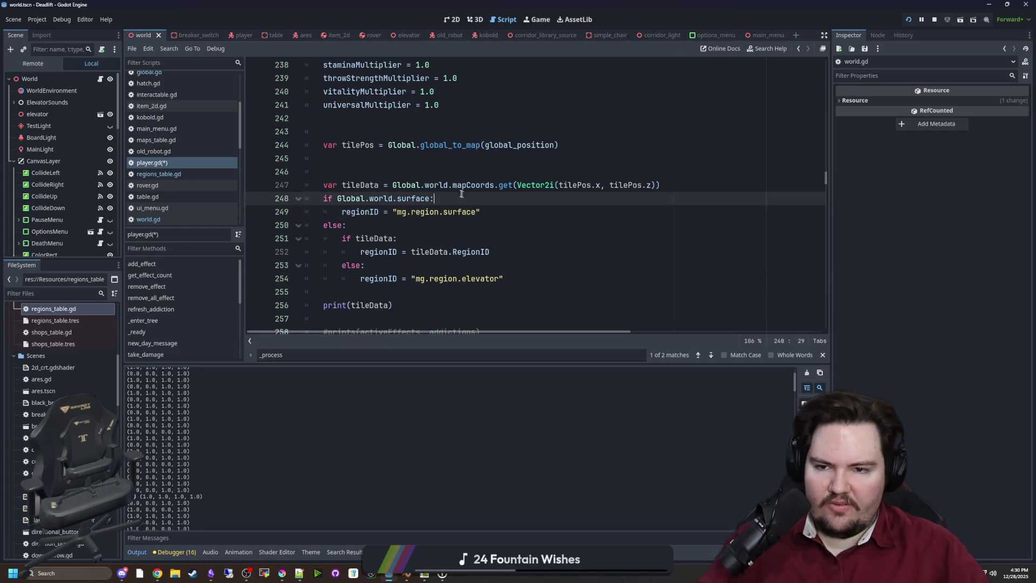
pyautogui.click(387, 168)
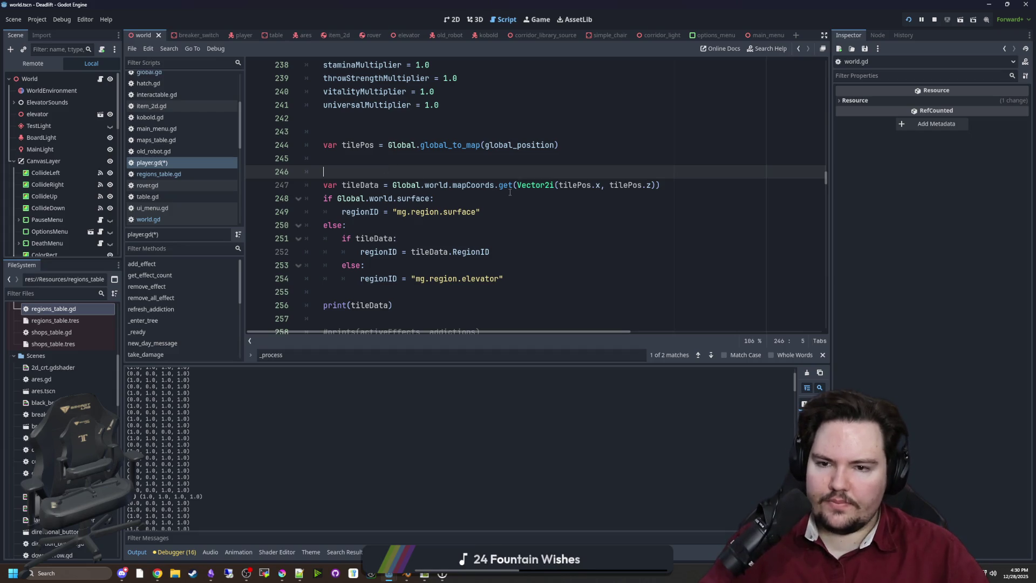
pyautogui.moveTo(342, 238)
pyautogui.mouseDown()
pyautogui.moveTo(530, 277)
pyautogui.moveTo(324, 198)
pyautogui.moveTo(324, 187)
pyautogui.mouseUp()
pyautogui.click(473, 258)
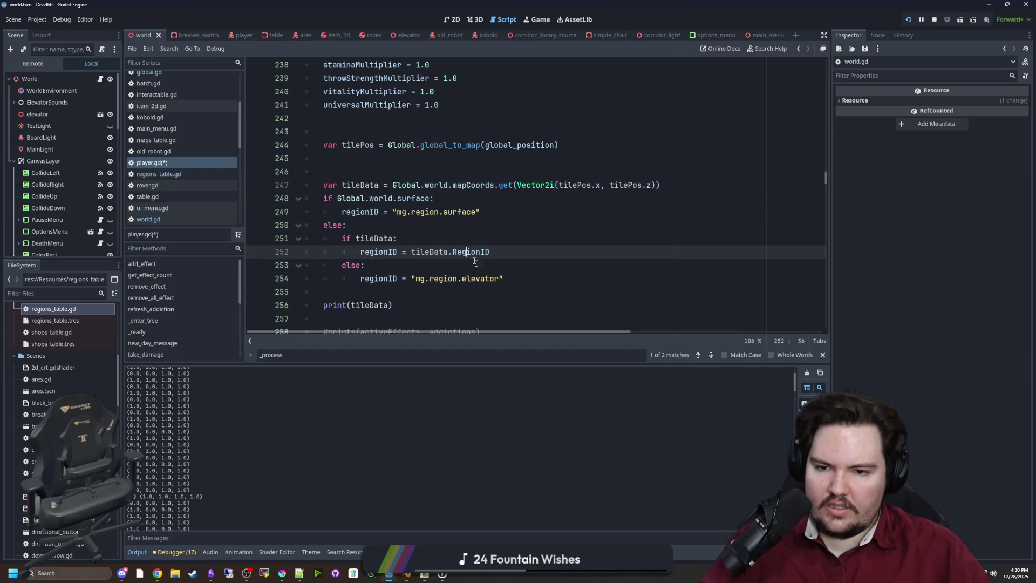
pyautogui.moveTo(504, 281); pyautogui.dragTo(413, 279)
pyautogui.click(421, 265)
pyautogui.hotkey('ctrl', 's')
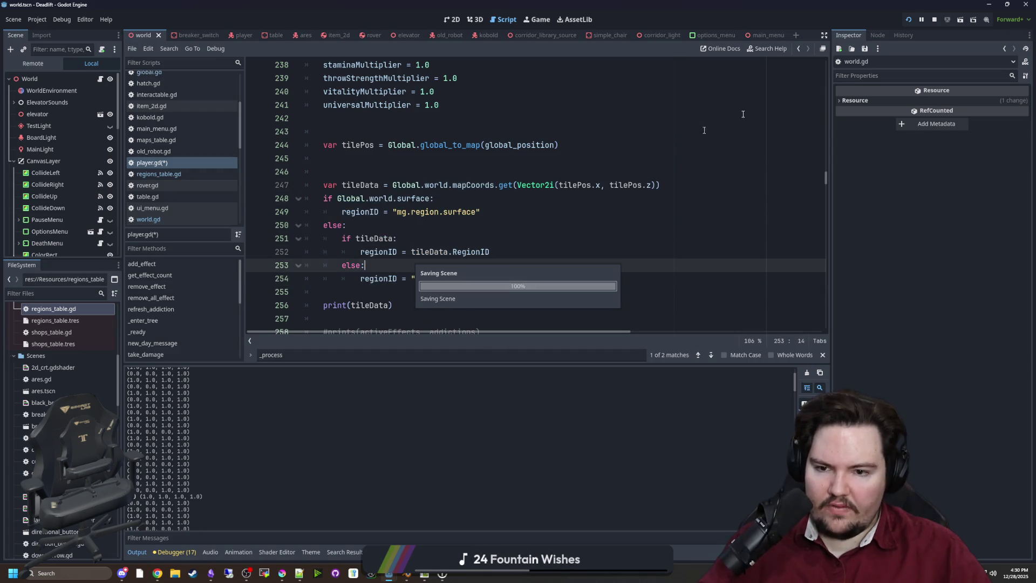
pyautogui.click(193, 177)
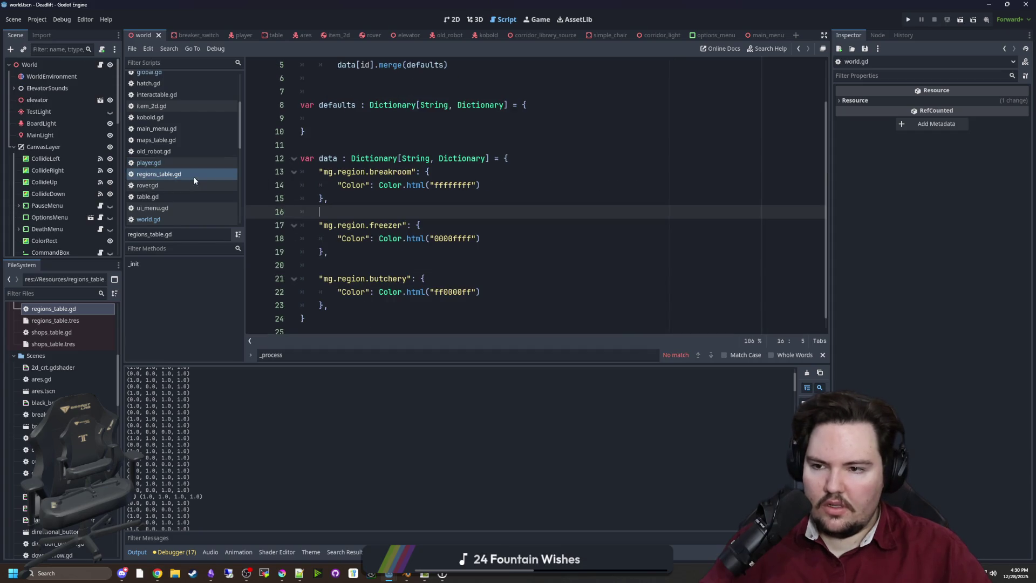
# Add an mg.region.elevator entry to the regions_table.gd data dictionary.
pyautogui.click(541, 160)
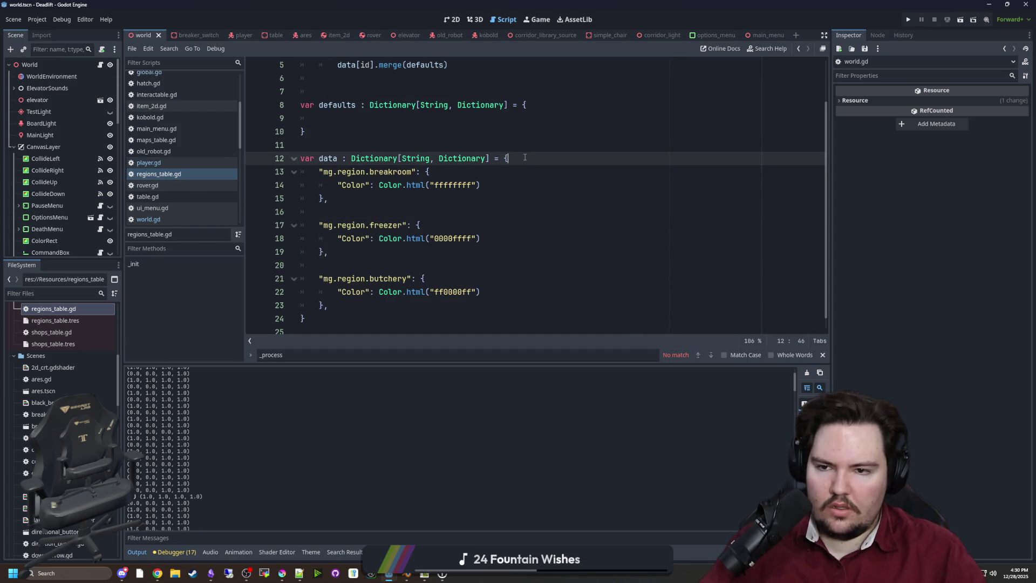
pyautogui.press('Return')
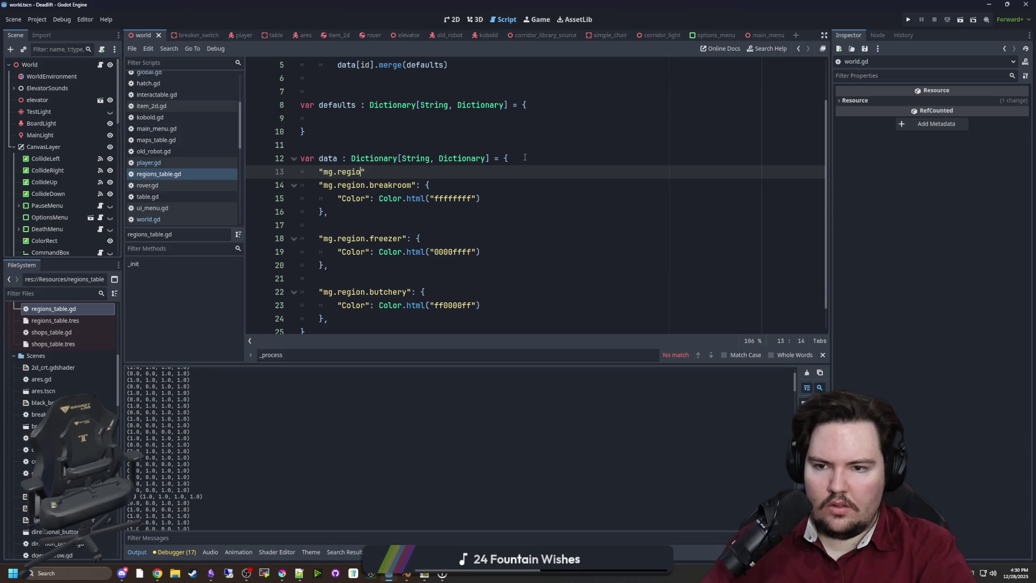
pyautogui.write('"mg.region.elevator')
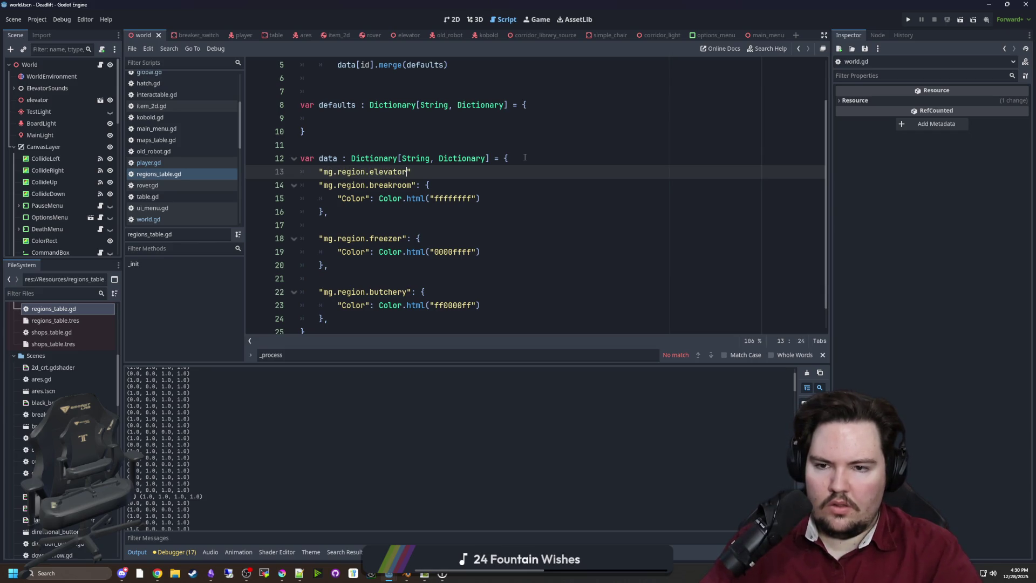
pyautogui.write('": {')
pyautogui.press('Return')
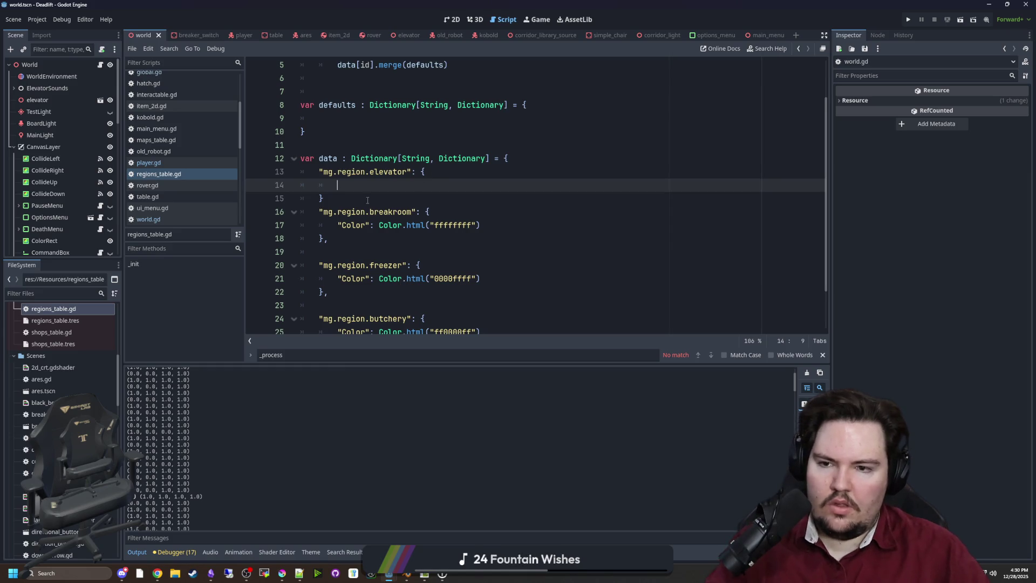
pyautogui.click(368, 200)
pyautogui.press('Return')
# Add an mg.region.surface entry after the elevator entry, separated by a comma.
pyautogui.click(349, 204)
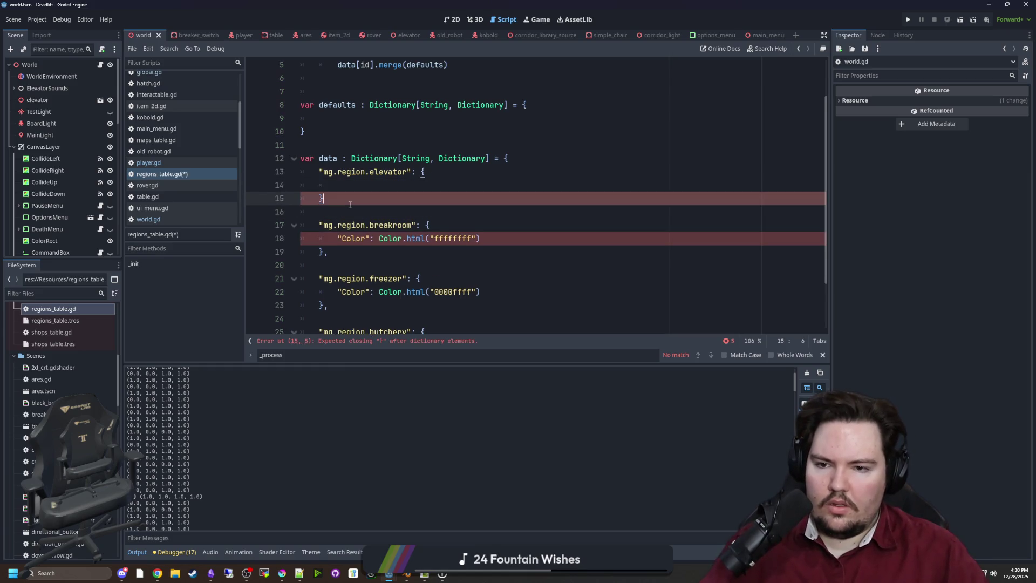
pyautogui.press('Return')
pyautogui.press('Return')
pyautogui.hotkey('ctrl', 'v')
pyautogui.click(316, 229)
pyautogui.write('"')
pyautogui.moveTo(407, 226); pyautogui.dragTo(369, 226)
pyautogui.write('surface": {')
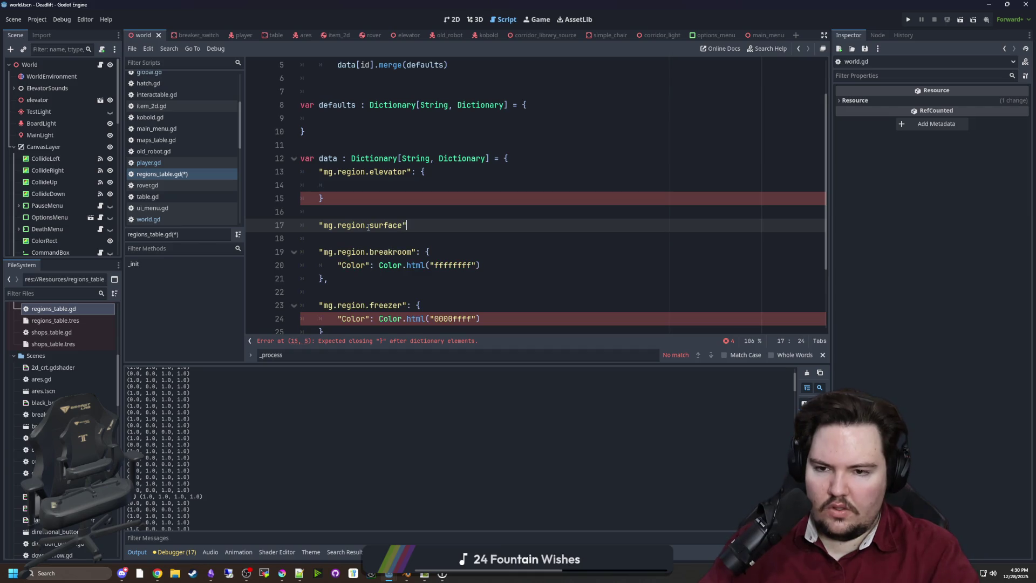
pyautogui.press('Return')
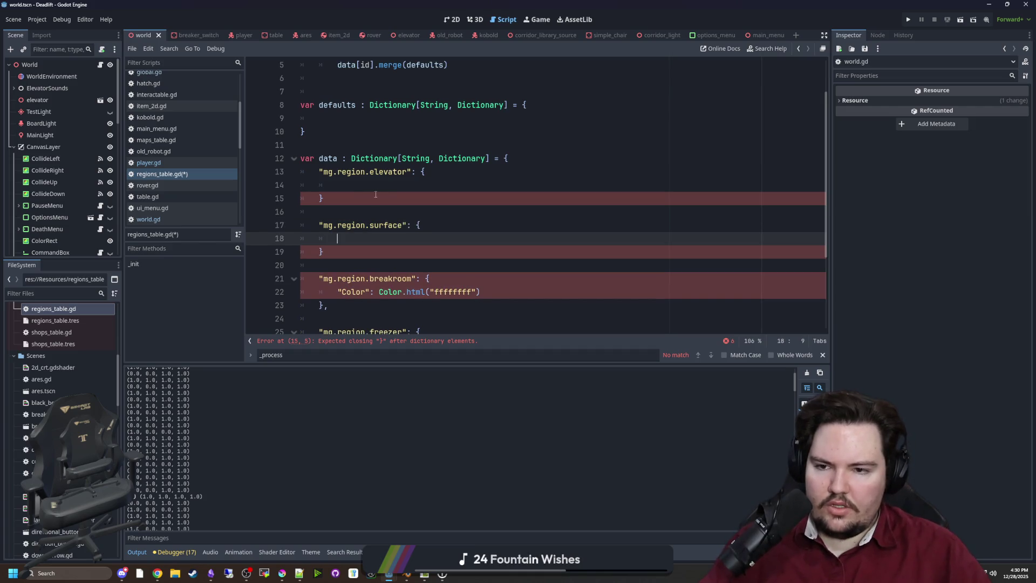
pyautogui.click(379, 194)
pyautogui.rightClick(347, 201)
pyautogui.press('Escape')
pyautogui.write(',')
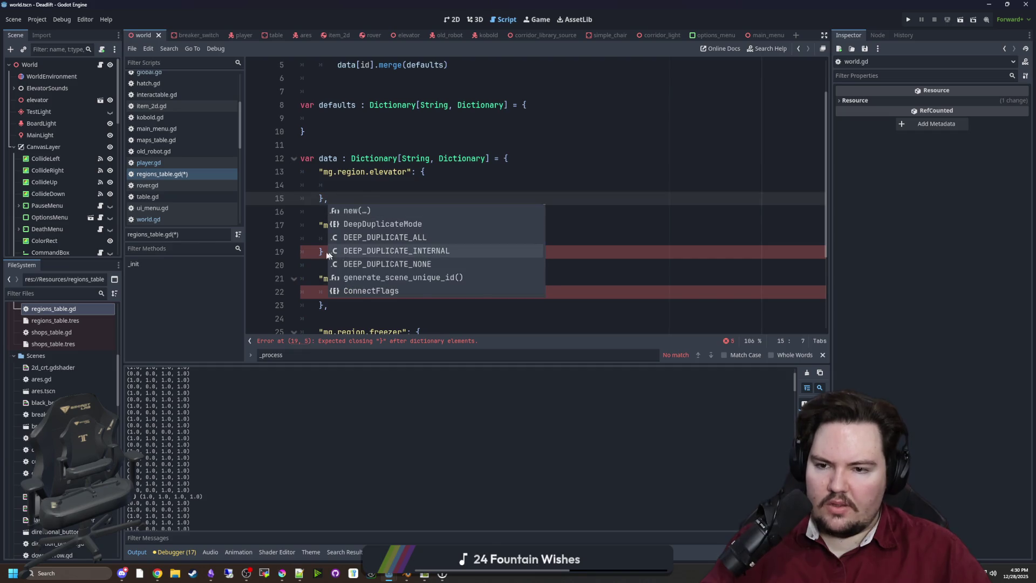
pyautogui.click(310, 198)
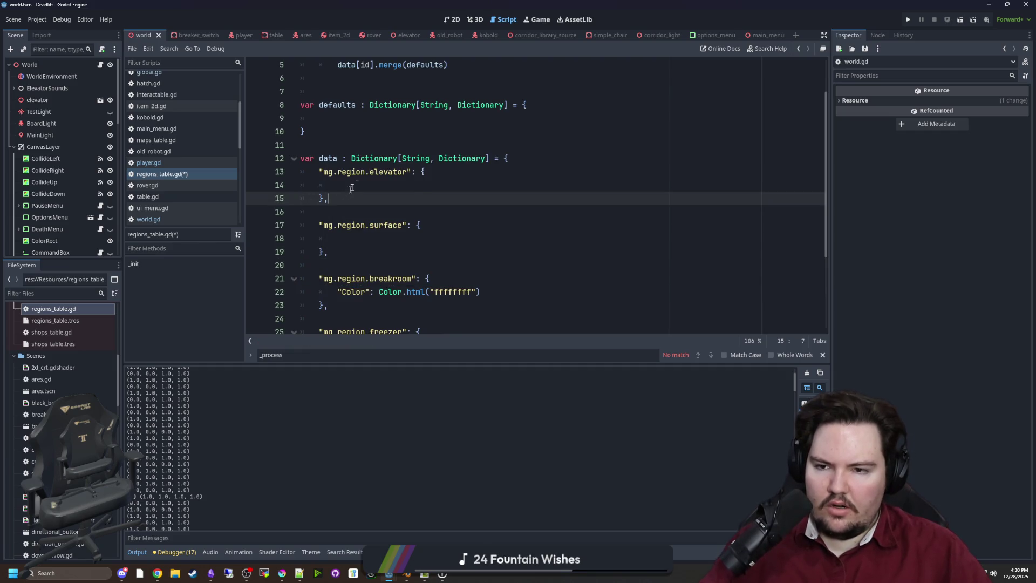
# Give the elevator and surface entries Color.html("00000000") and save regions_table.gd.
pyautogui.click(348, 189)
pyautogui.moveTo(518, 293); pyautogui.dragTo(341, 292)
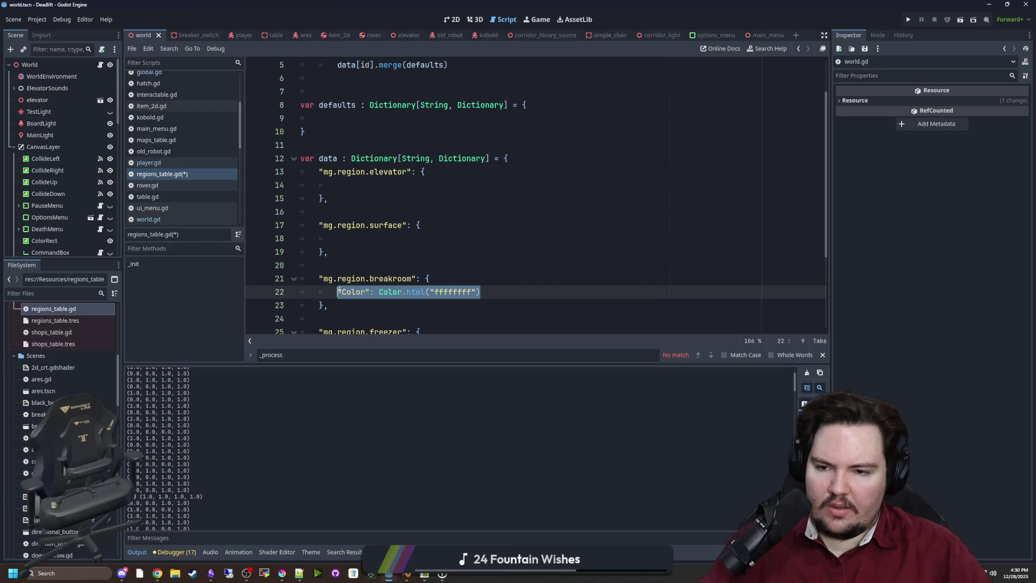
pyautogui.click(365, 187)
pyautogui.hotkey('ctrl', 'v')
pyautogui.doubleClick(449, 185)
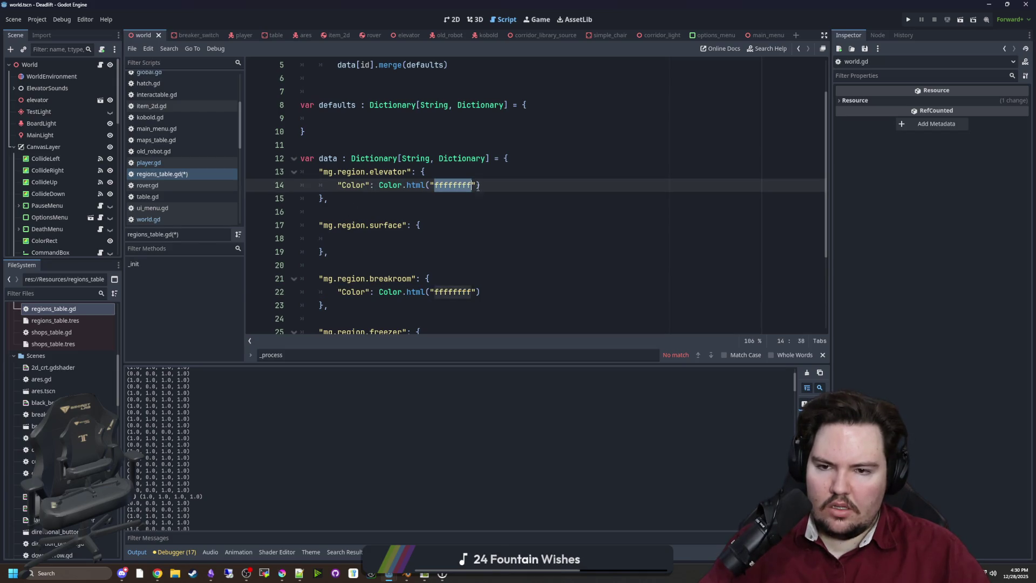
pyautogui.write('00000000')
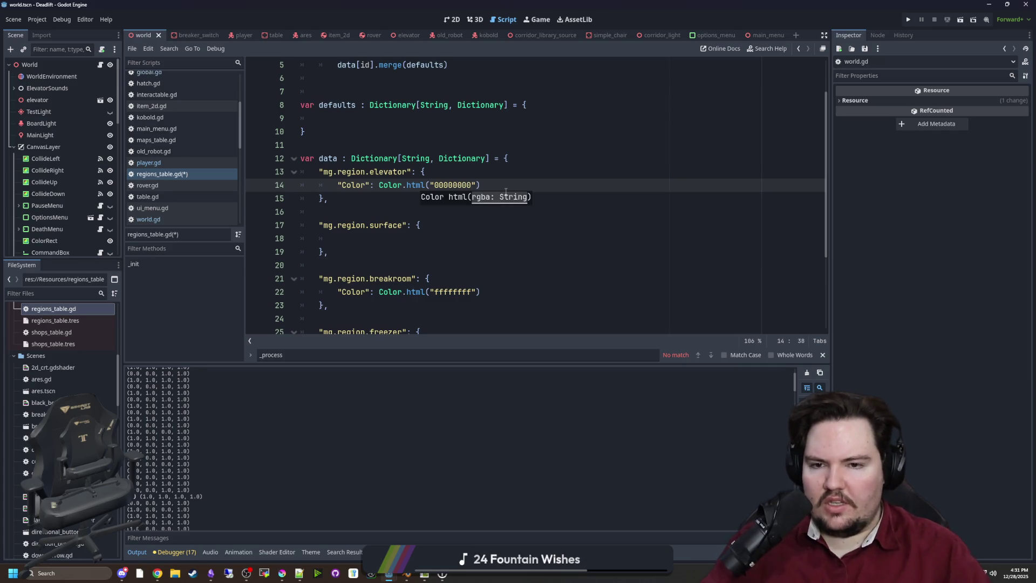
pyautogui.moveTo(504, 181)
pyautogui.mouseDown()
pyautogui.moveTo(319, 172)
pyautogui.moveTo(337, 185)
pyautogui.mouseUp()
pyautogui.hotkey('ctrl', 'c')
pyautogui.click(372, 238)
pyautogui.hotkey('ctrl', 'v')
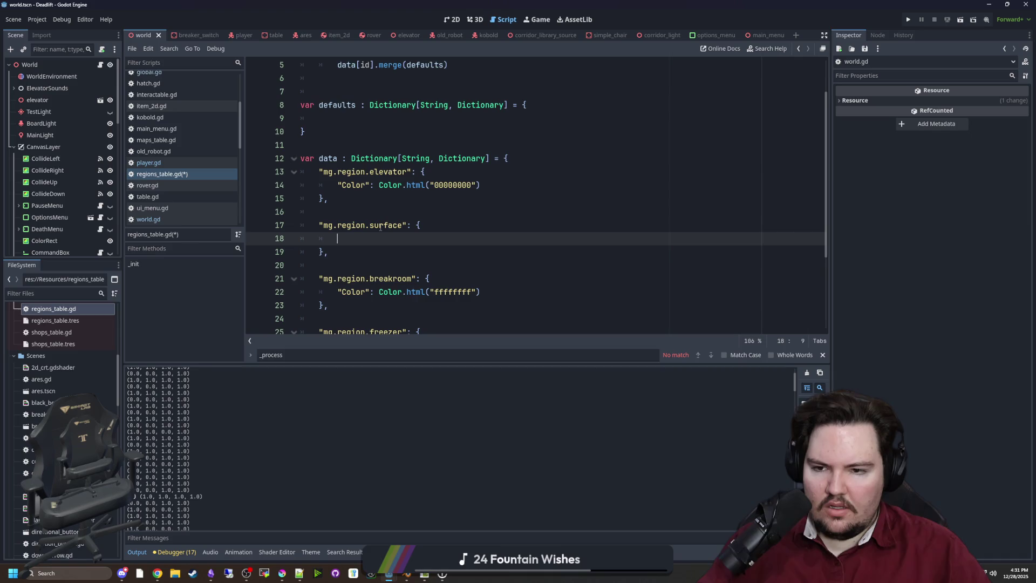
pyautogui.scroll(-1, 383, 227)
pyautogui.click(393, 229)
pyautogui.hotkey('ctrl', 's')
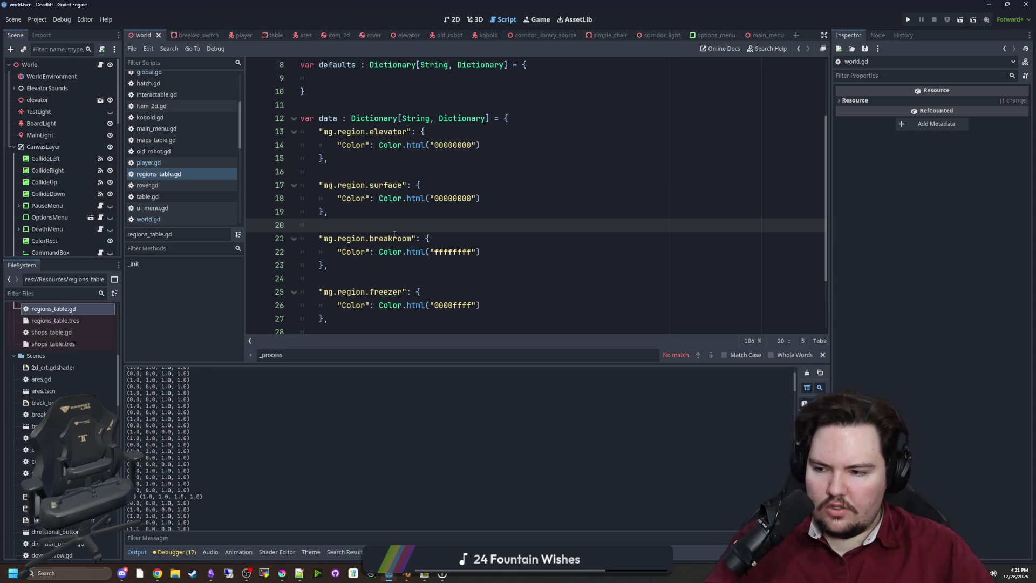
# Review the new region entries and the Color.html documentation in regions_table.gd.
pyautogui.click(402, 214)
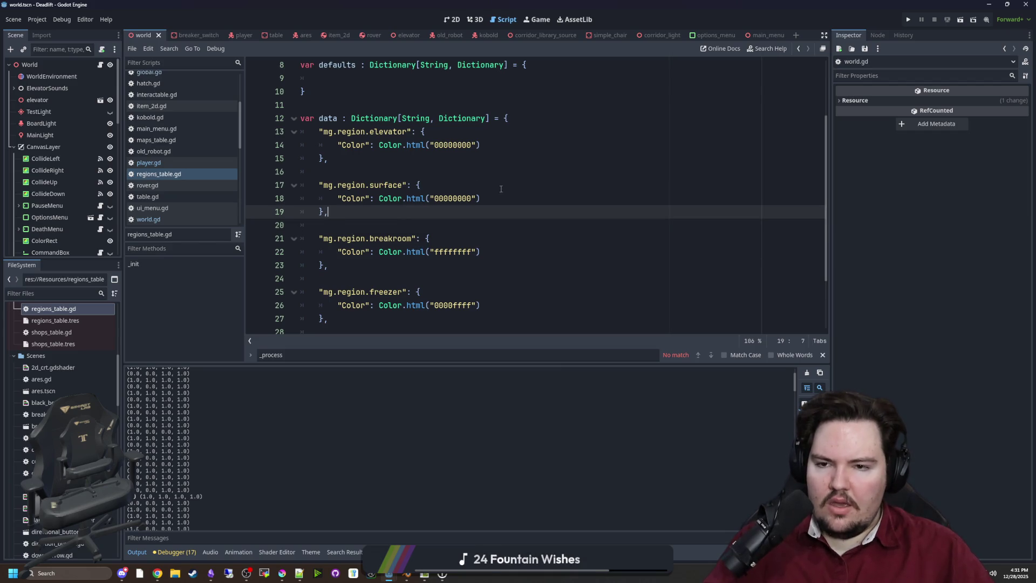
pyautogui.moveTo(502, 144)
pyautogui.mouseDown()
pyautogui.moveTo(332, 145)
pyautogui.moveTo(300, 141)
pyautogui.moveTo(299, 125)
pyautogui.moveTo(343, 151)
pyautogui.mouseUp()
pyautogui.click(347, 160)
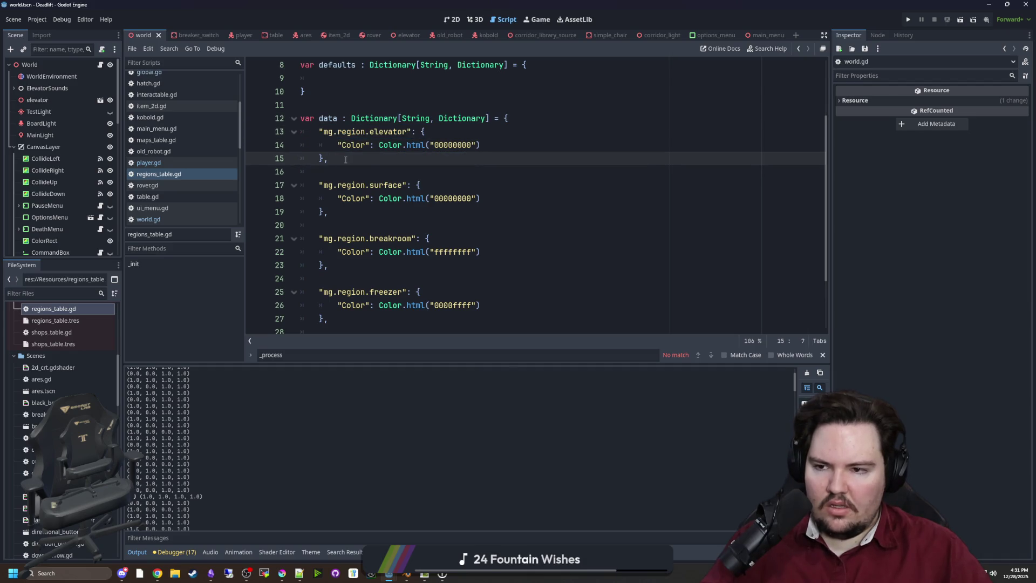
pyautogui.click(389, 173)
pyautogui.scroll(1, 382, 214)
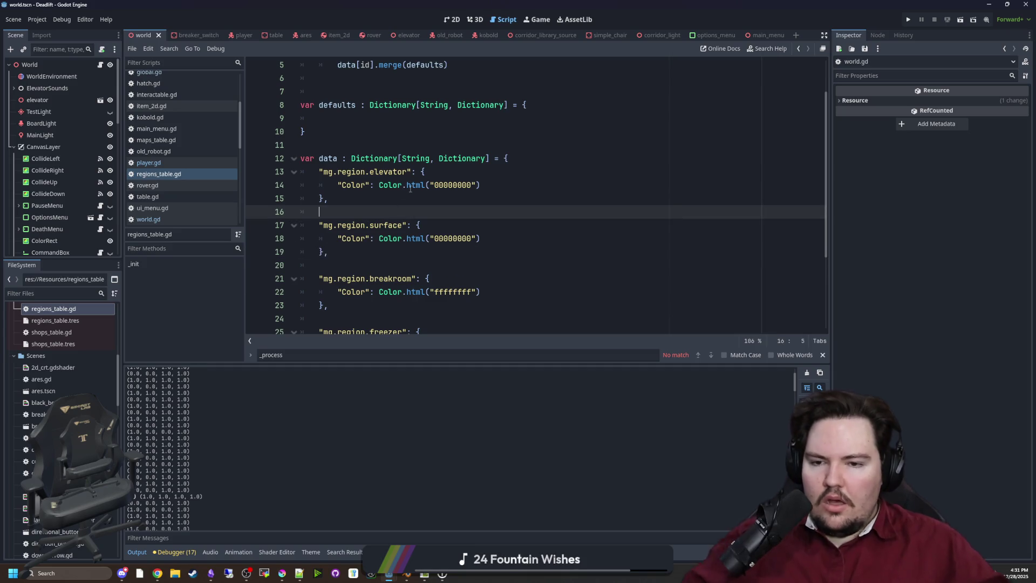
pyautogui.moveTo(410, 187)
pyautogui.click(353, 145)
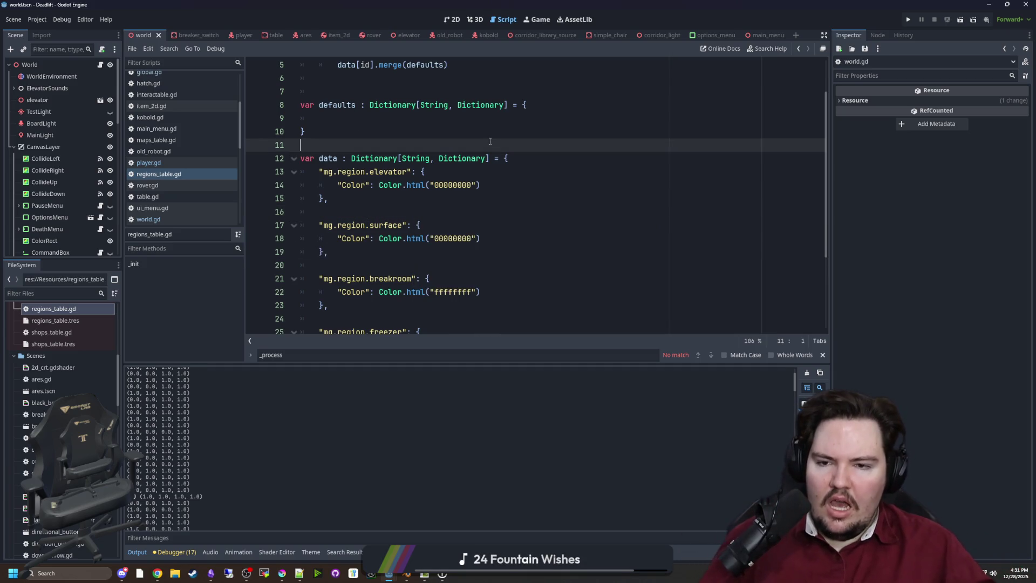
pyautogui.scroll(-3, 421, 181)
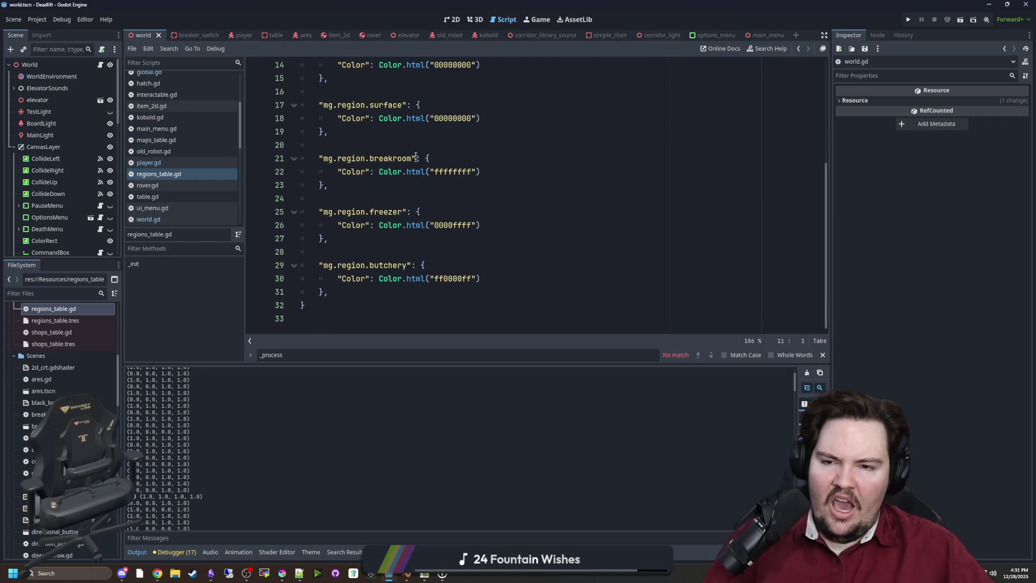
pyautogui.click(418, 145)
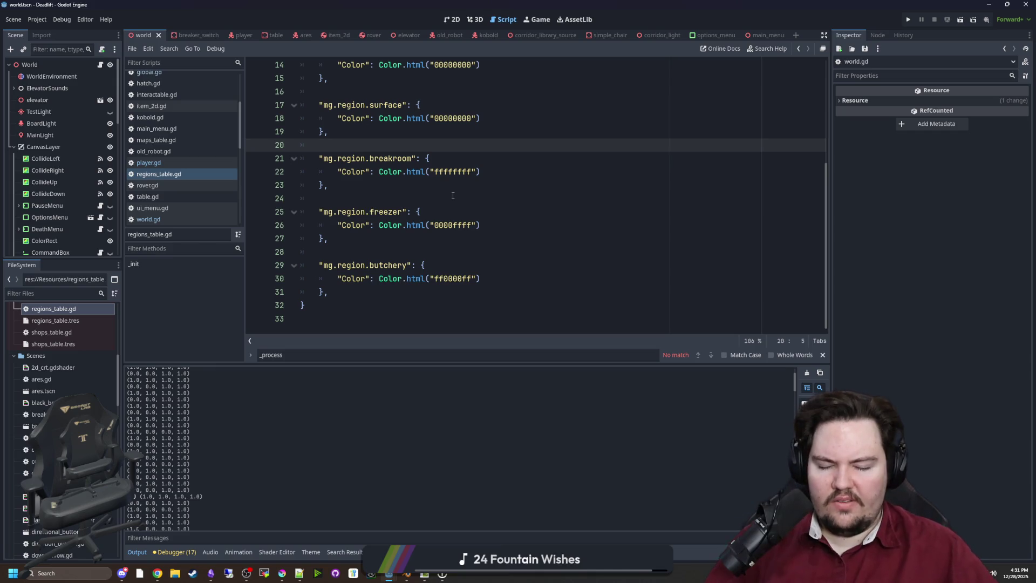
pyautogui.click(429, 197)
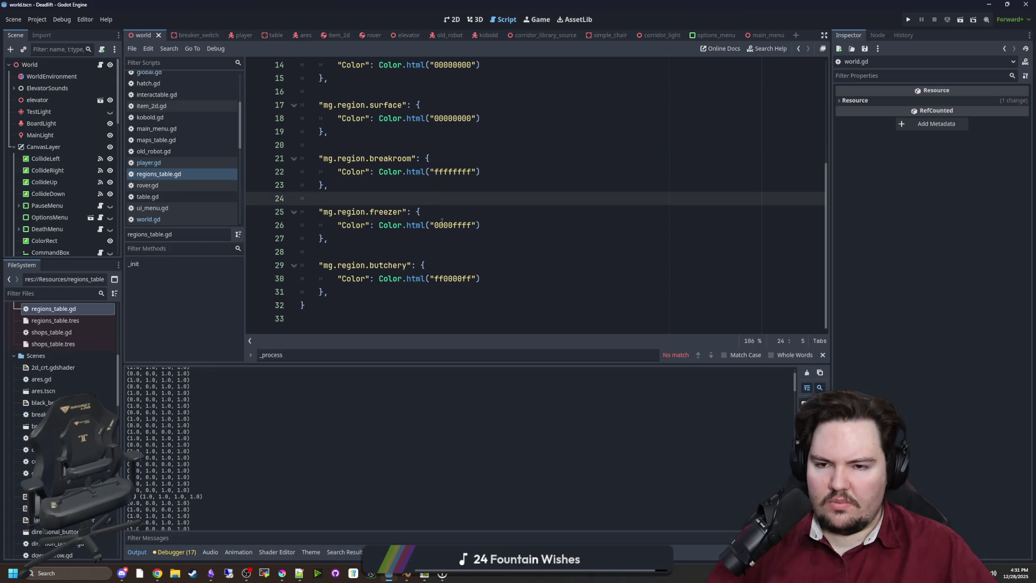
pyautogui.scroll(1, 399, 191)
pyautogui.scroll(1, 404, 189)
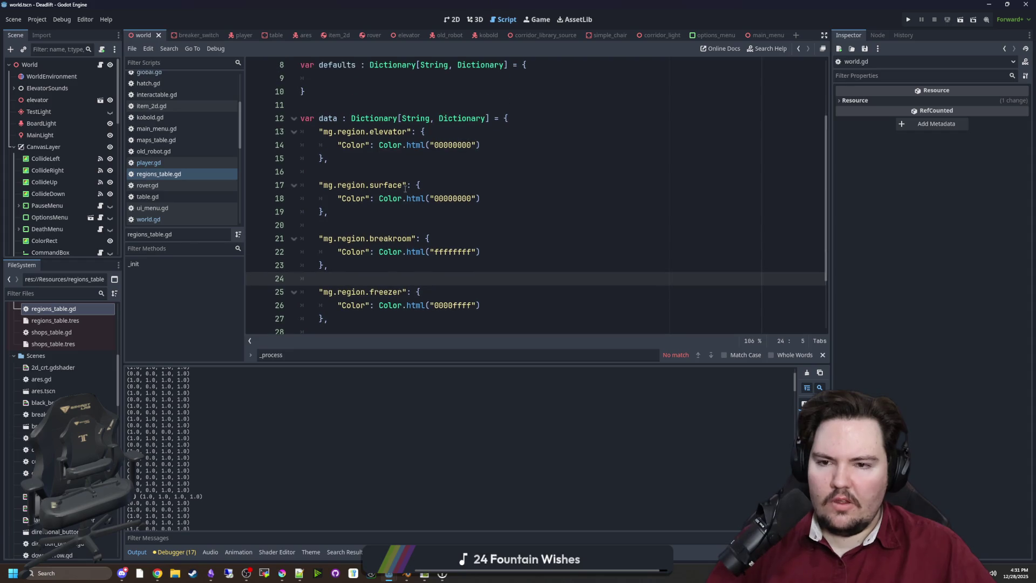
pyautogui.scroll(-2, 394, 213)
pyautogui.click(363, 181)
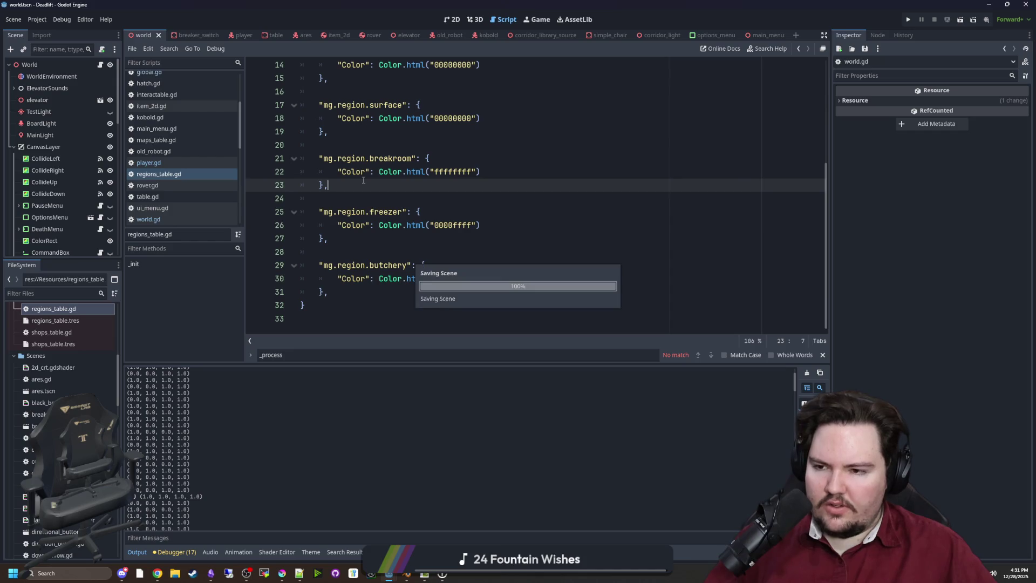
# Filter files by 'corrid', open corridor_library_source.tscn, and fly the 3D camera into the corridor piece.
pyautogui.click(90, 296)
pyautogui.scroll(5, 86, 324)
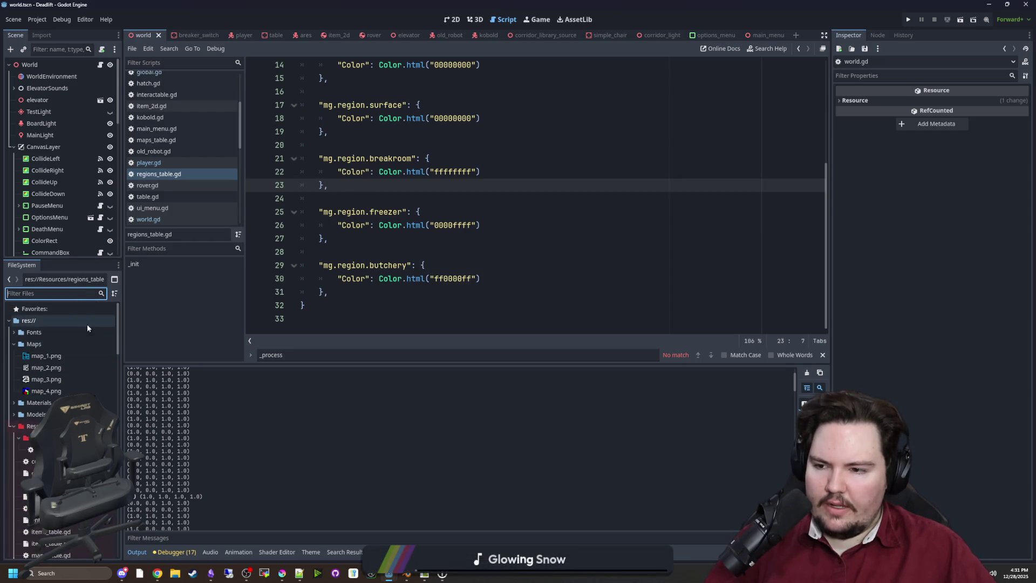
pyautogui.write('corrid')
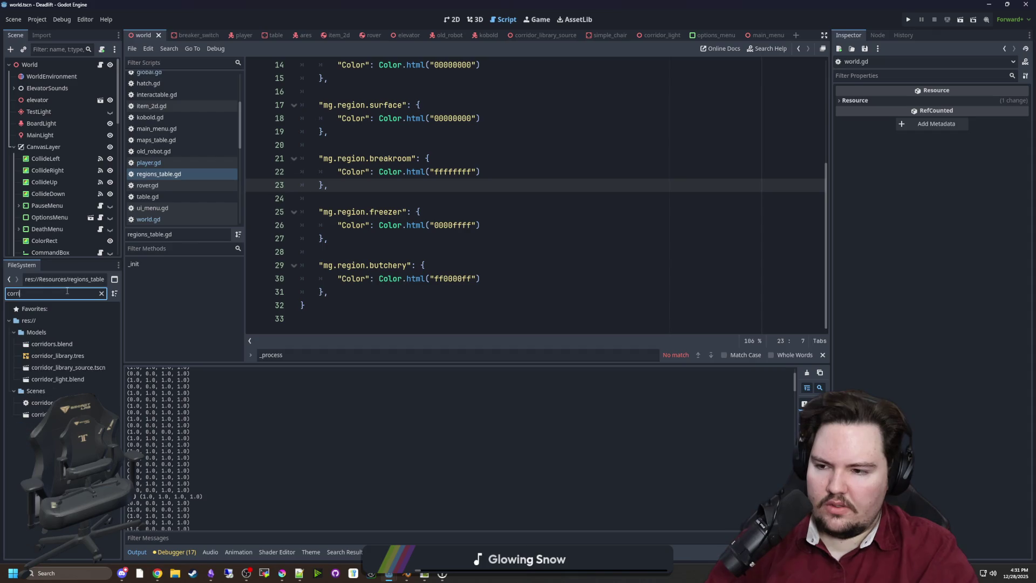
pyautogui.doubleClick(68, 368)
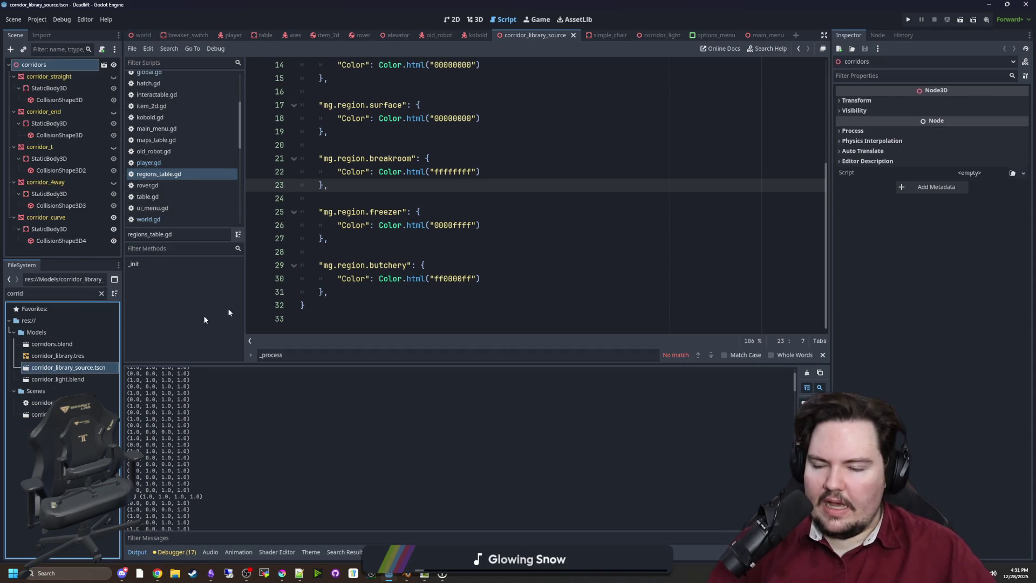
pyautogui.click(474, 19)
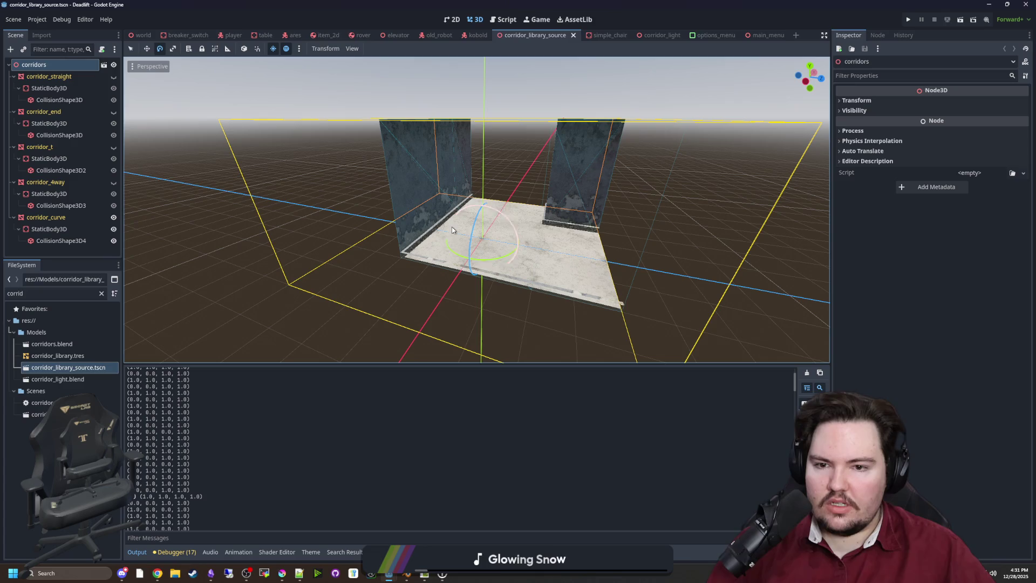
pyautogui.moveTo(294, 273); pyautogui.dragTo(244, 267)
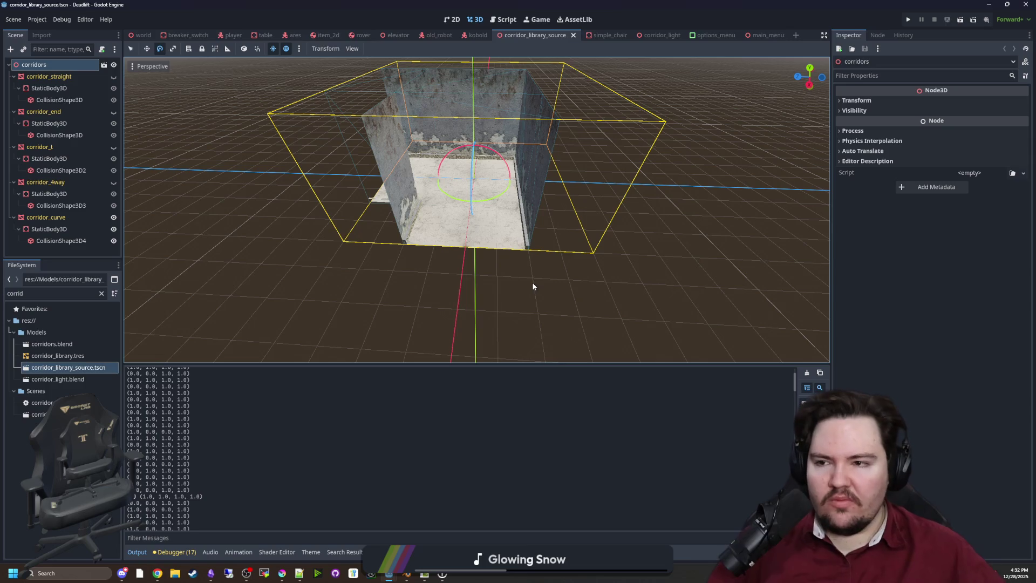
pyautogui.press('w')
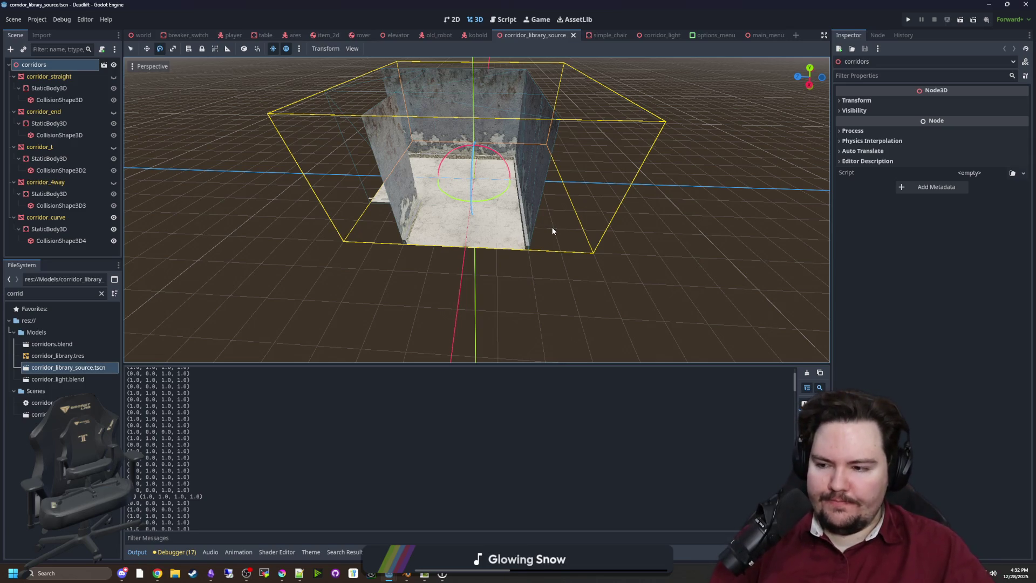
pyautogui.press('s')
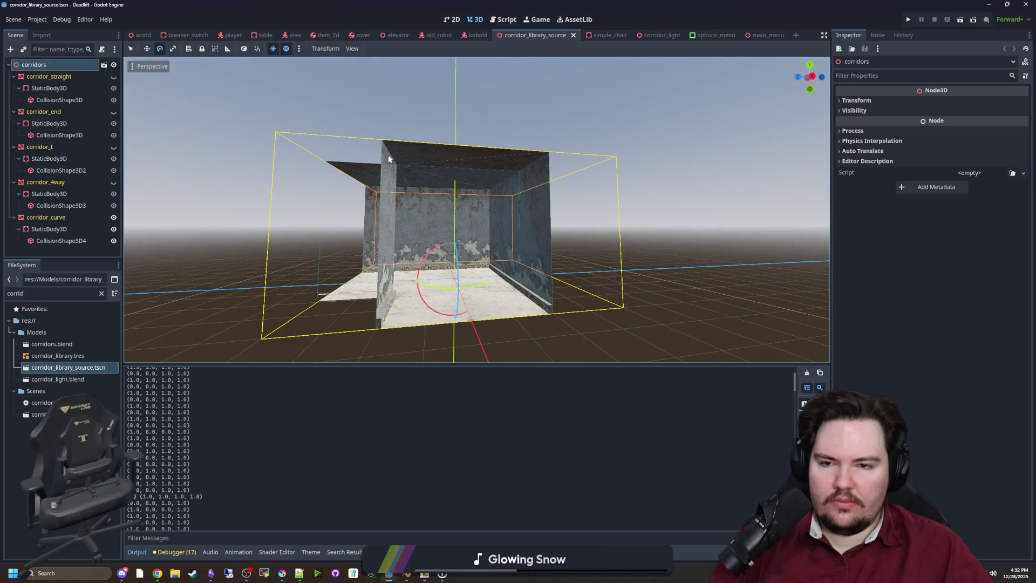
pyautogui.press('w')
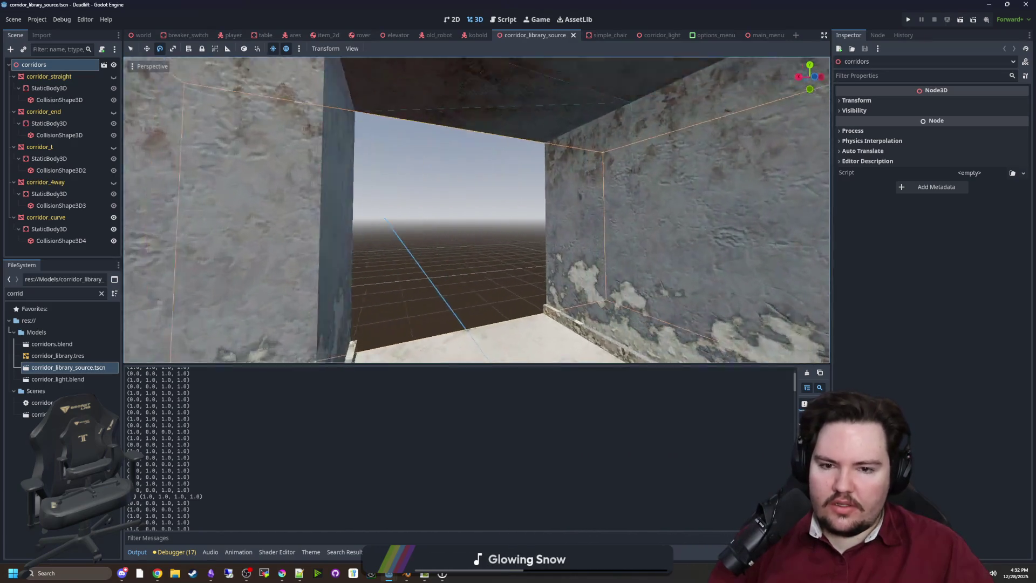
pyautogui.press('w')
pyautogui.press('s')
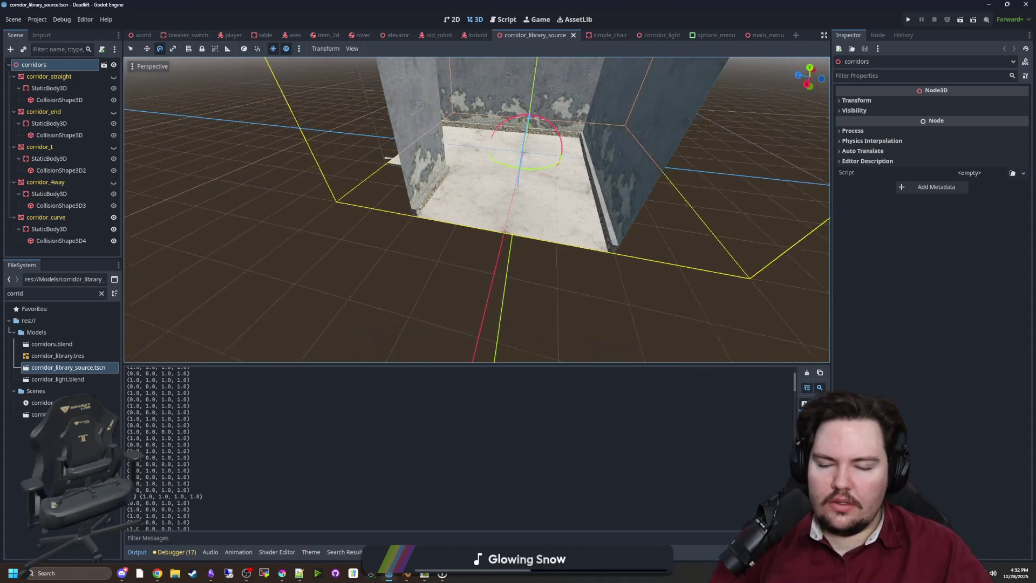
pyautogui.press('w')
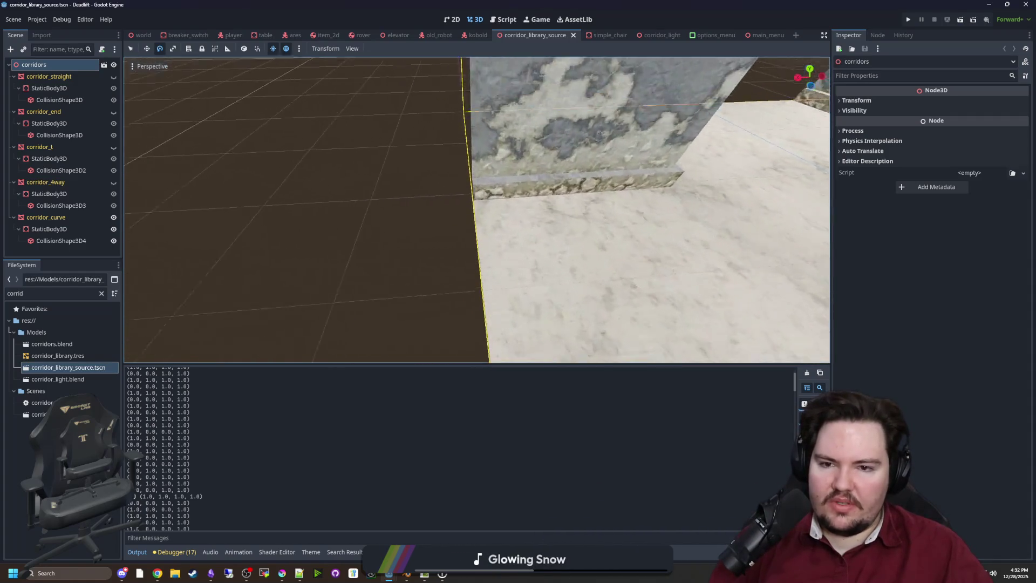
pyautogui.press('s')
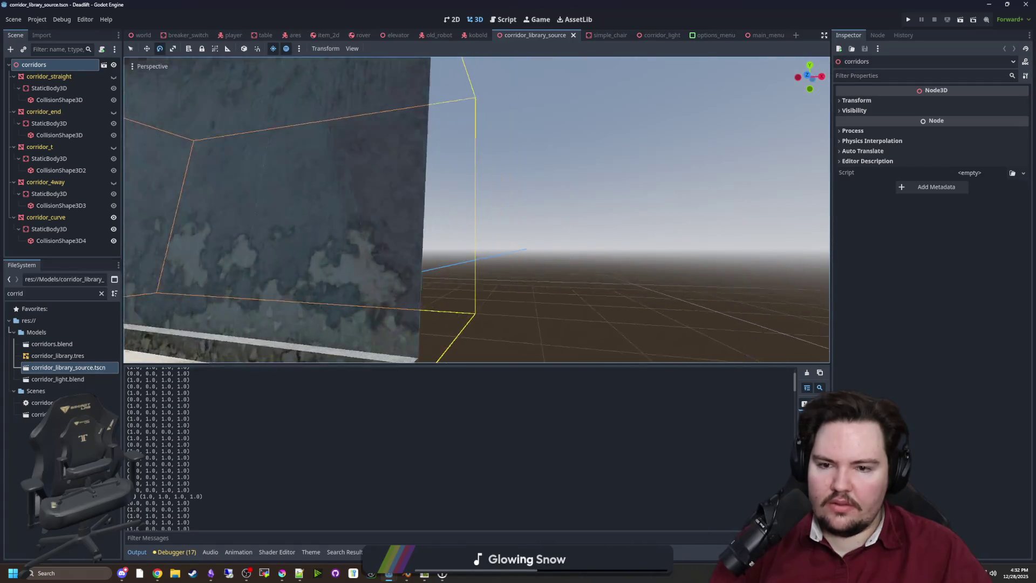
pyautogui.press('s')
pyautogui.press('w')
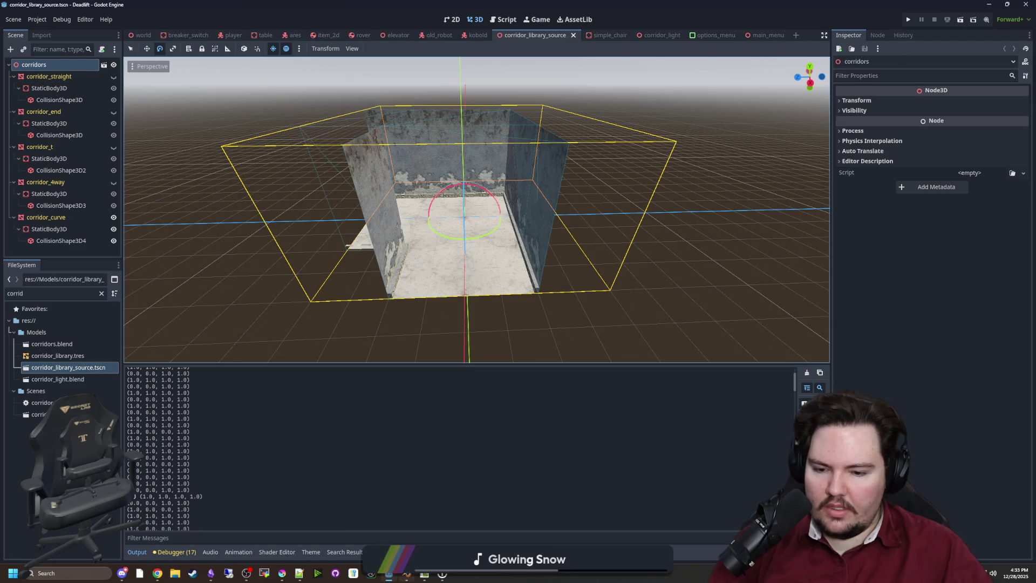
pyautogui.hotkey('alt', 'Tab')
# In Blender, load corridors.blend from the recent files and orbit around the corridor mesh.
pyautogui.click(16, 15)
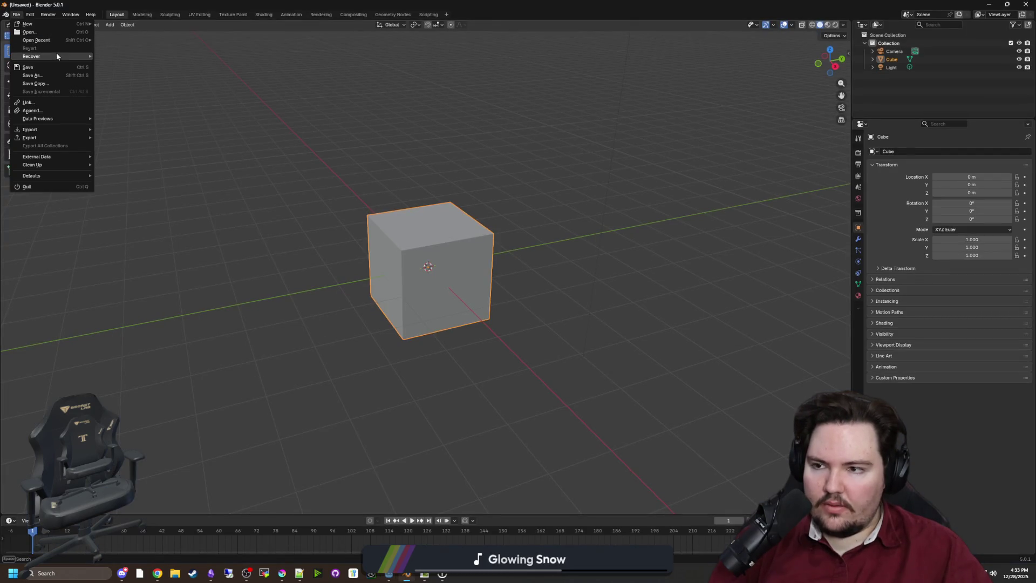
pyautogui.moveTo(64, 40)
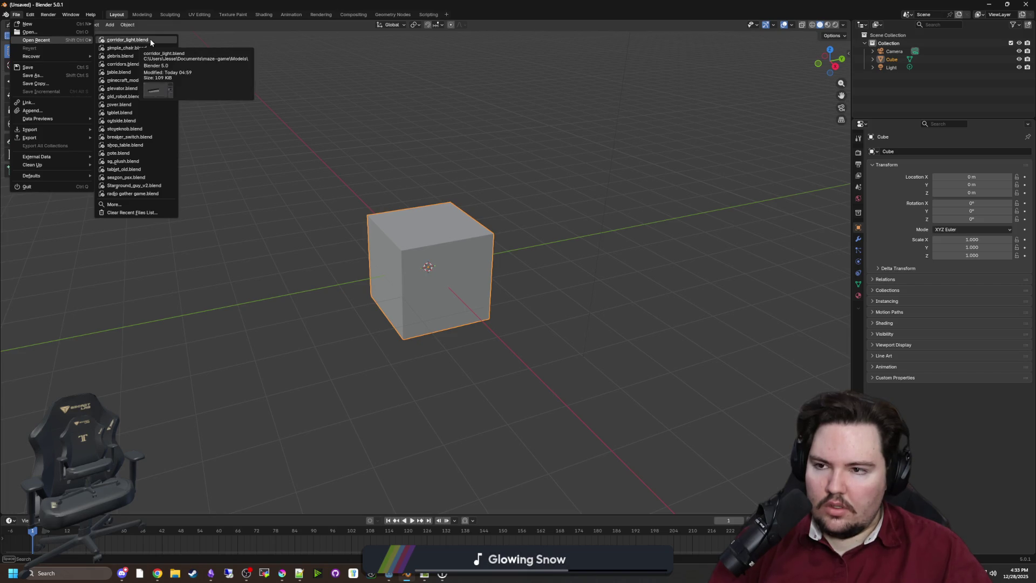
pyautogui.click(141, 62)
pyautogui.moveTo(345, 184); pyautogui.dragTo(453, 243)
# Rename corridor_4way, corridor_curve and corridor_end to breakroom_4way, breakroom_curve and breakroom_end.
pyautogui.doubleClick(906, 52)
pyautogui.click(906, 51)
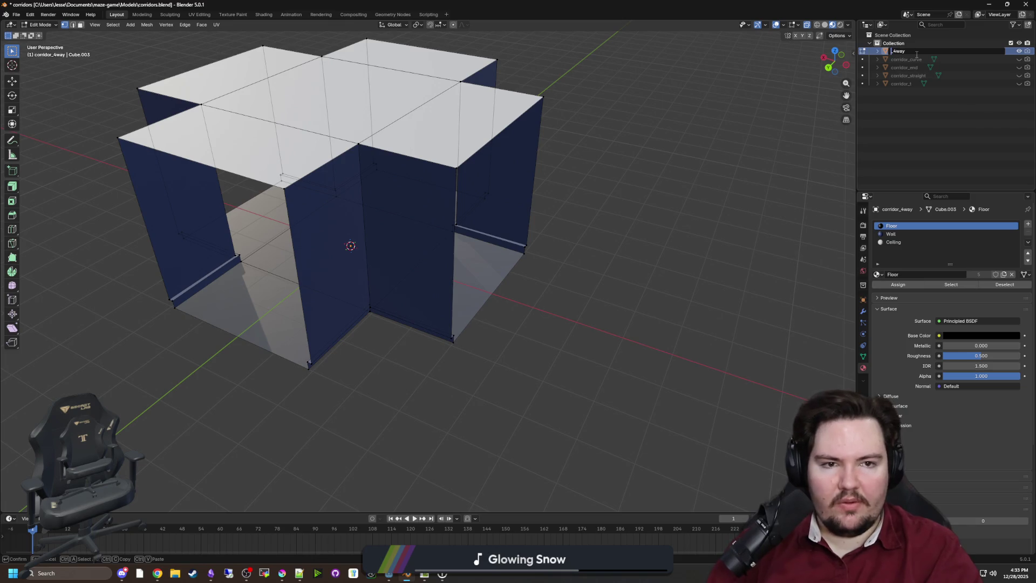
pyautogui.write('breakroom')
pyautogui.doubleClick(917, 60)
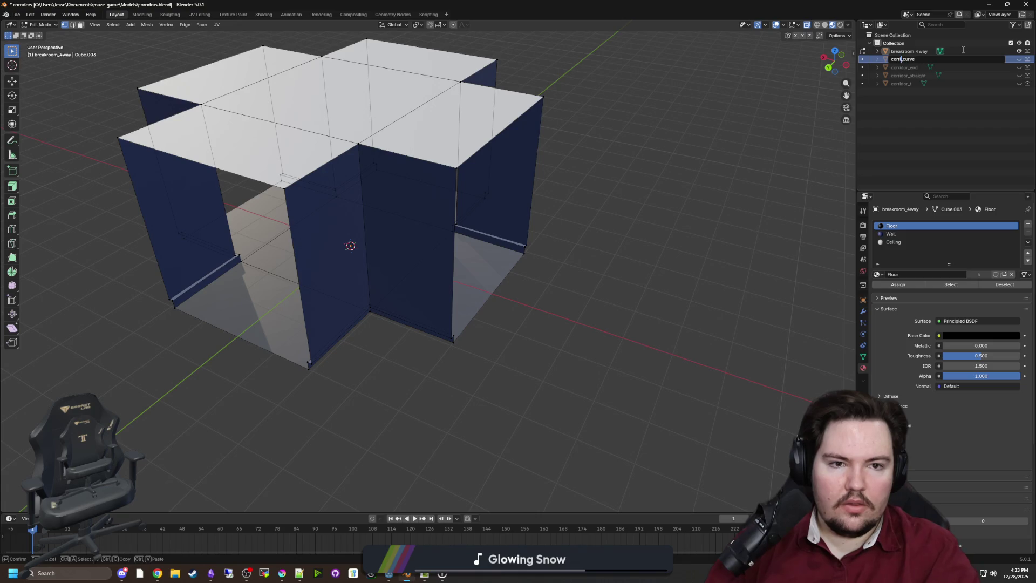
pyautogui.write('breakrom')
pyautogui.press('Return')
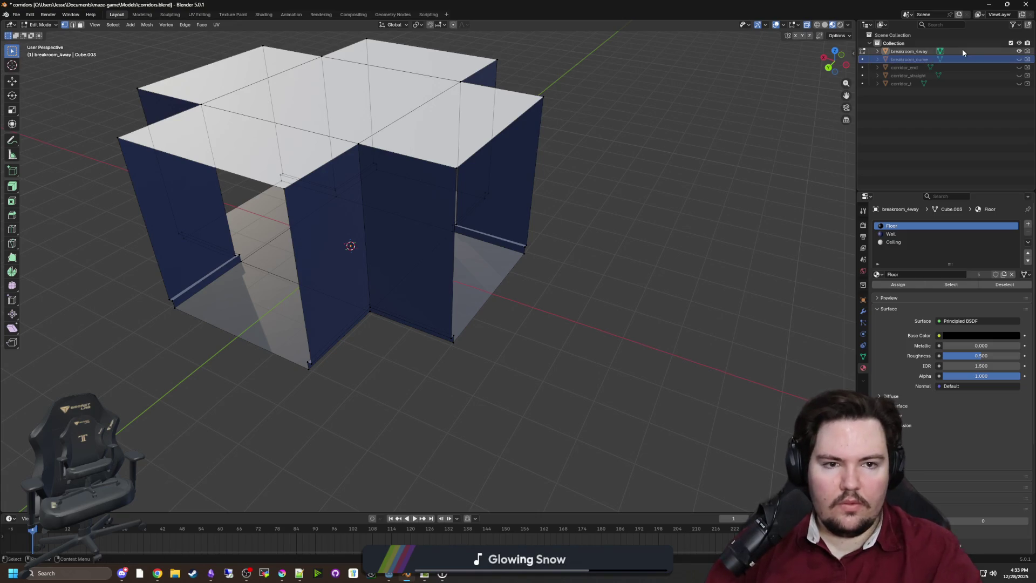
pyautogui.doubleClick(905, 68)
pyautogui.click(903, 68)
pyautogui.press('BackSpace')
pyautogui.press('BackSpace')
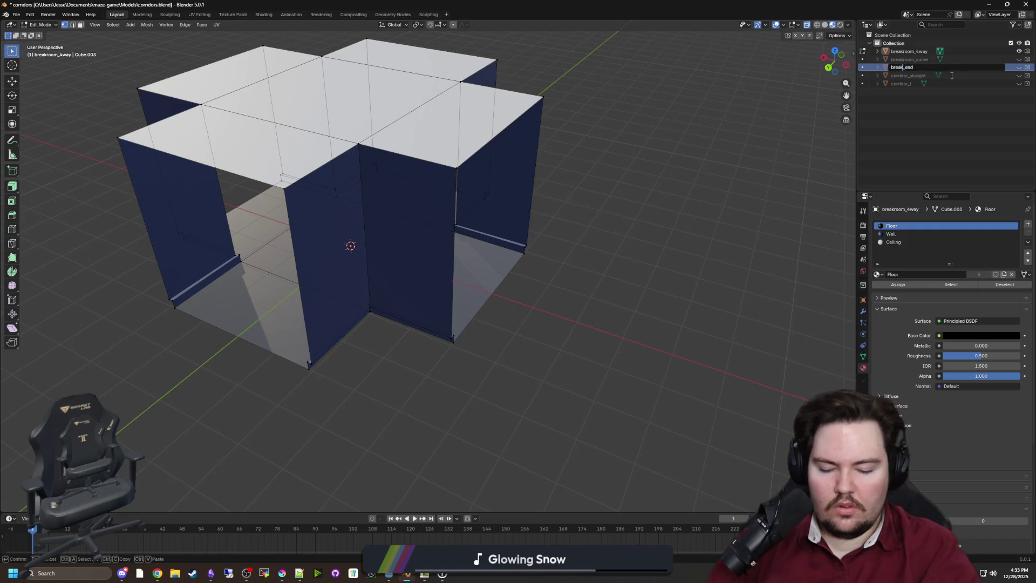
pyautogui.write('kroom')
pyautogui.press('Return')
# Rename corridor_straight and corridor_t to breakroom_straight and breakroom_t, save corridors.blend, and return to Godot.
pyautogui.doubleClick(908, 75)
pyautogui.click(908, 76)
pyautogui.press('BackSpace')
pyautogui.press('BackSpace')
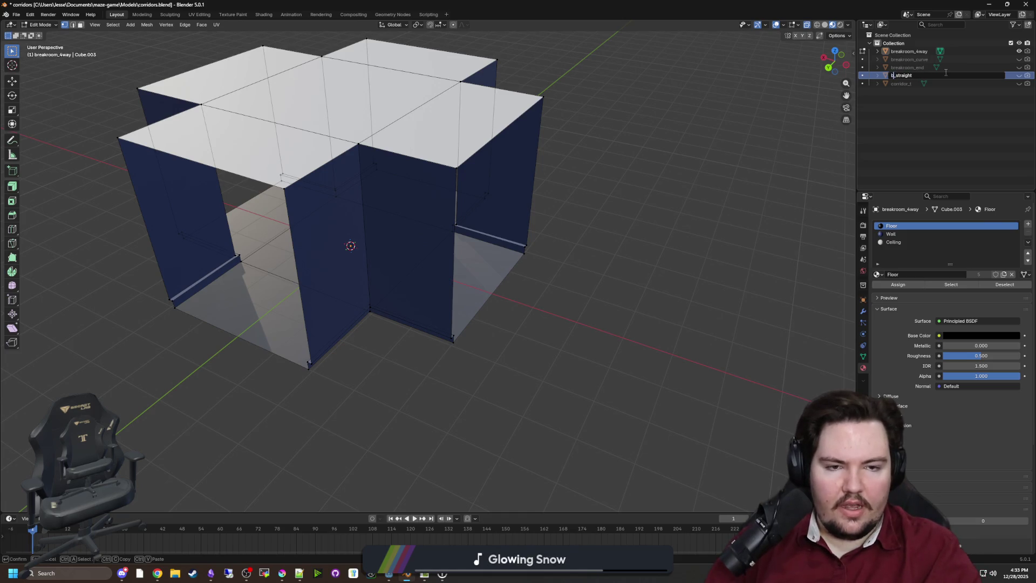
pyautogui.write('breakoom')
pyautogui.press('Return')
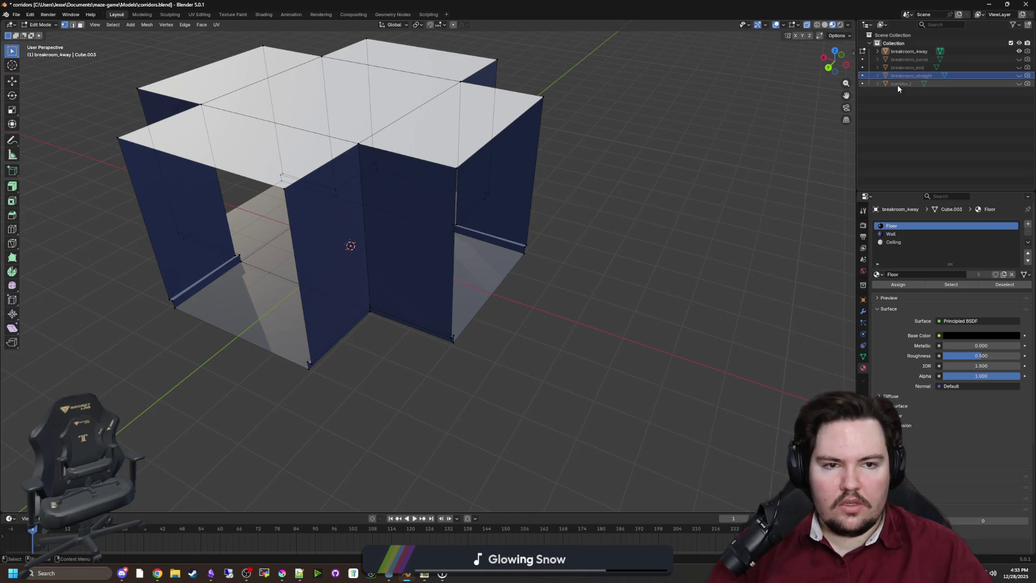
pyautogui.doubleClick(898, 83)
pyautogui.click(909, 84)
pyautogui.press('BackSpace')
pyautogui.press('BackSpace')
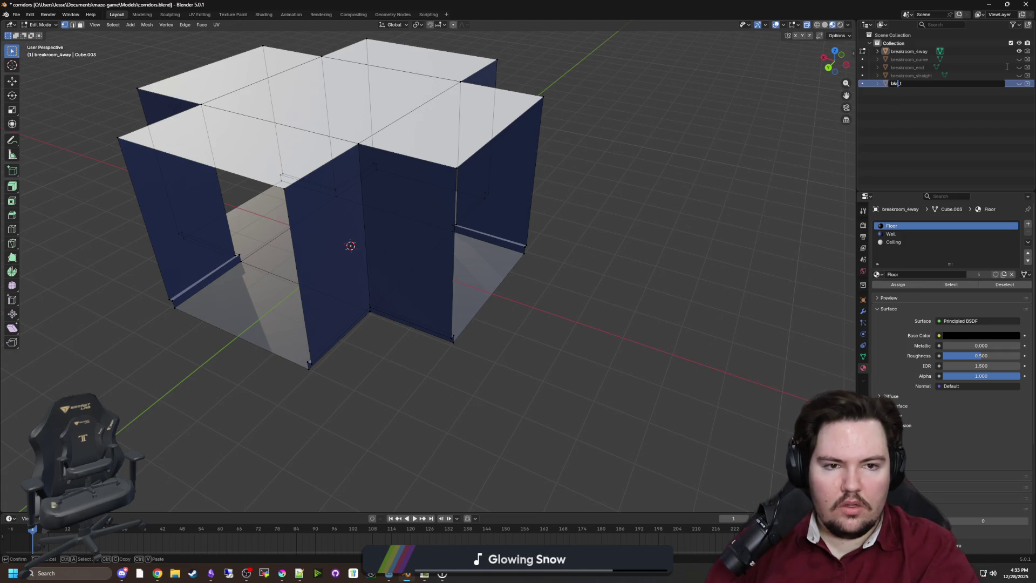
pyautogui.write('room')
pyautogui.press('Return')
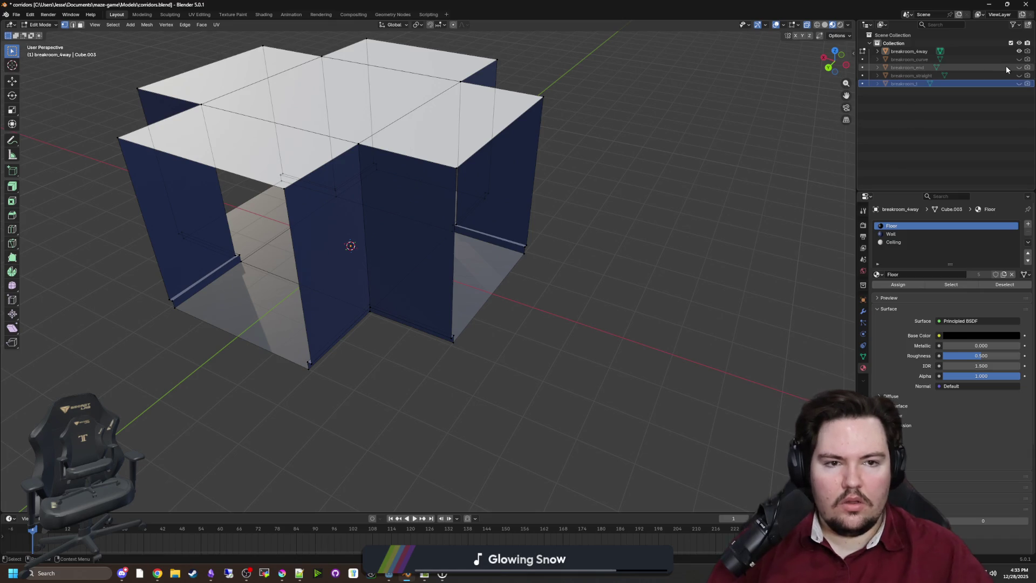
pyautogui.hotkey('ctrl', 's')
pyautogui.hotkey('alt', 'Tab')
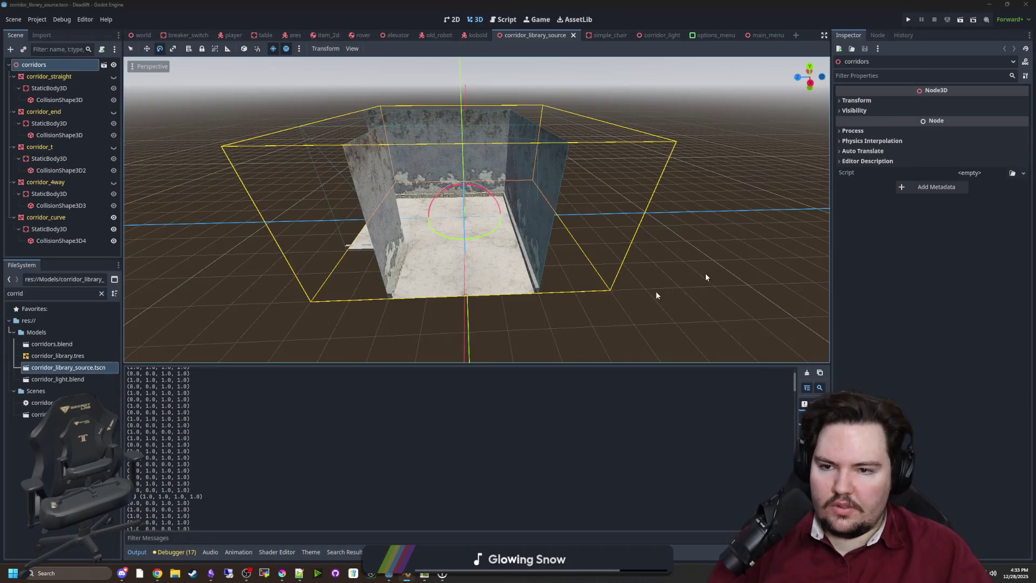
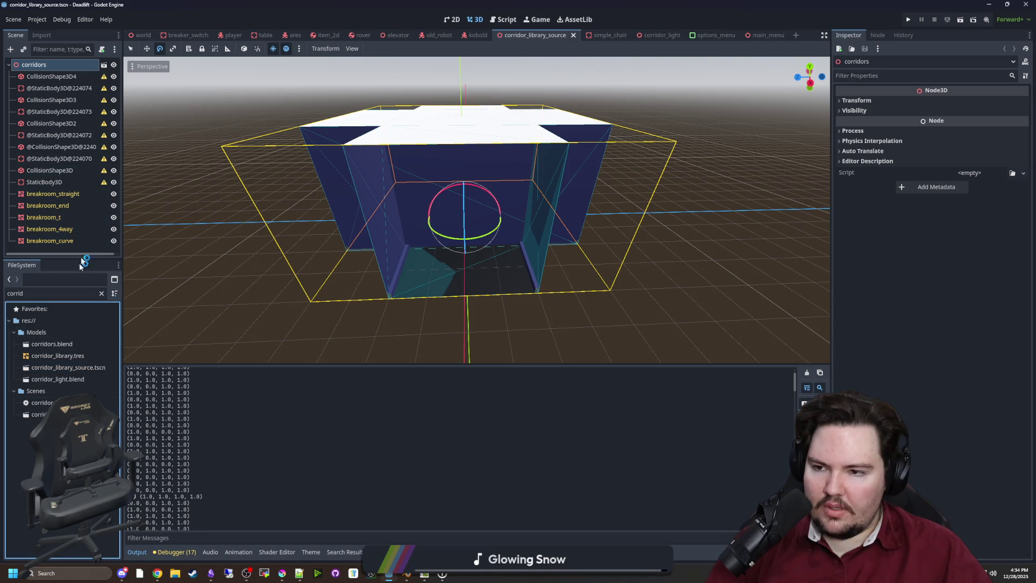
# Reimport corridors.blend with Physics collision on breakroom straight, end, t, 4way and curve.
pyautogui.doubleClick(82, 343)
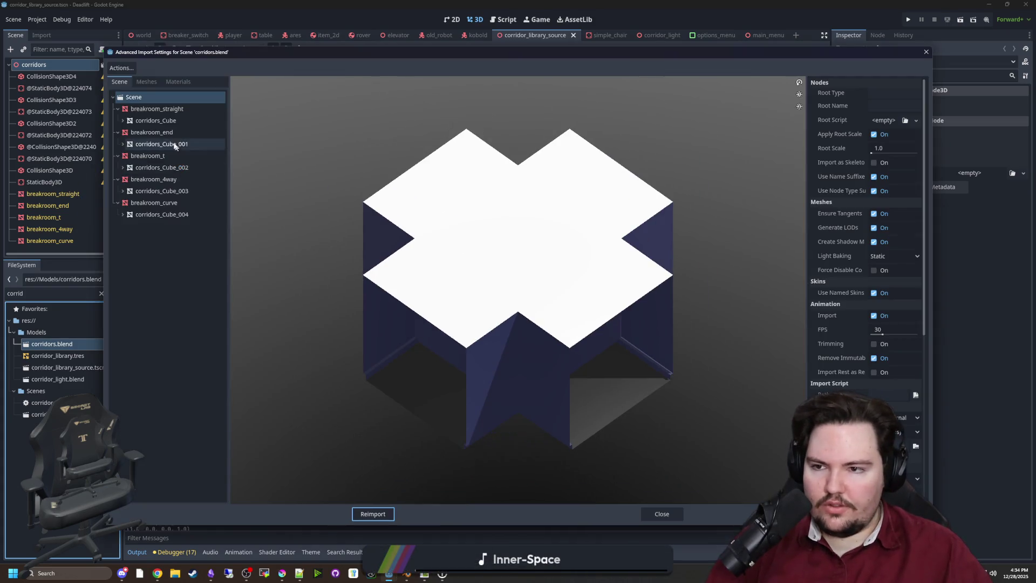
pyautogui.click(154, 111)
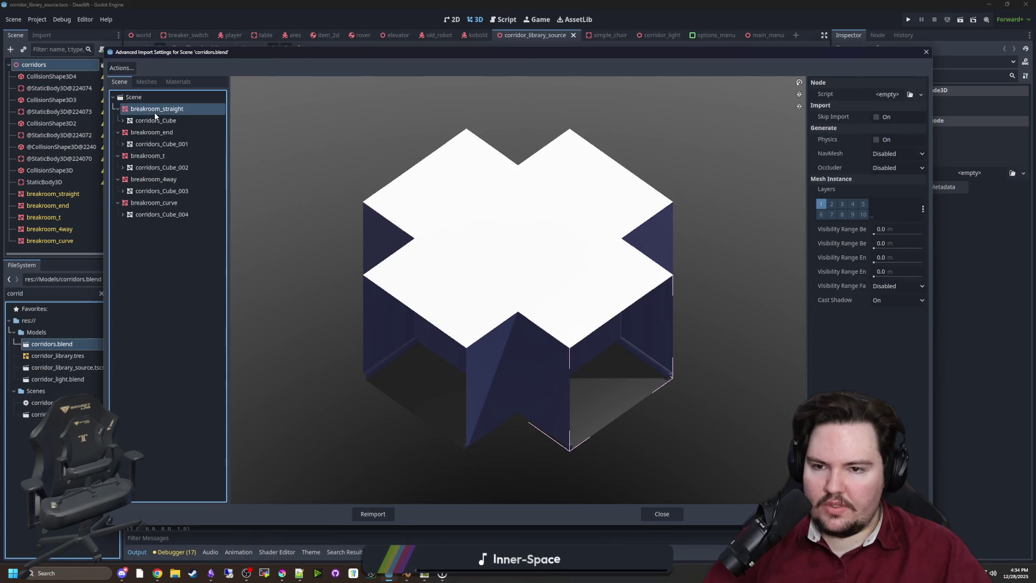
pyautogui.click(876, 140)
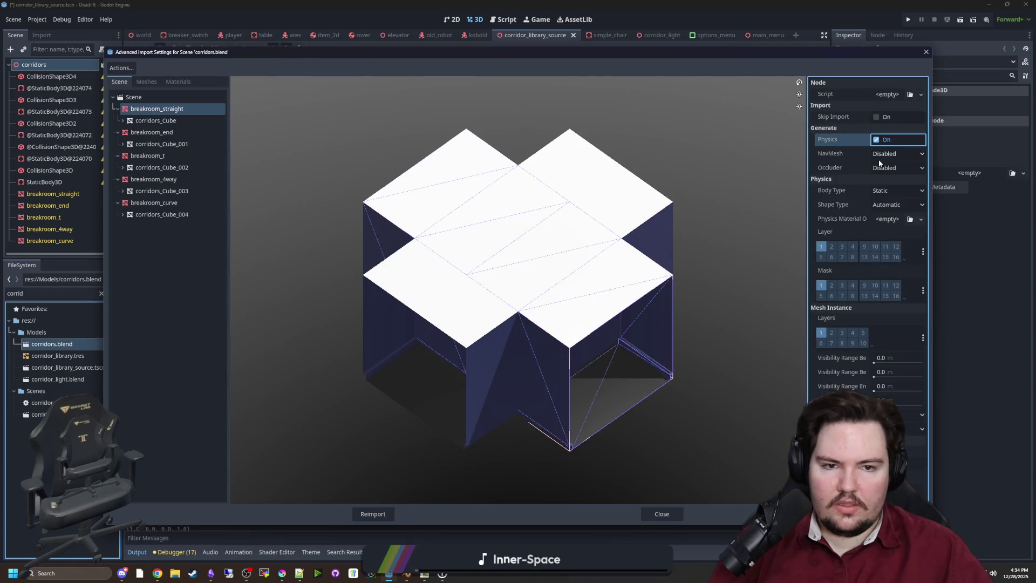
pyautogui.click(157, 134)
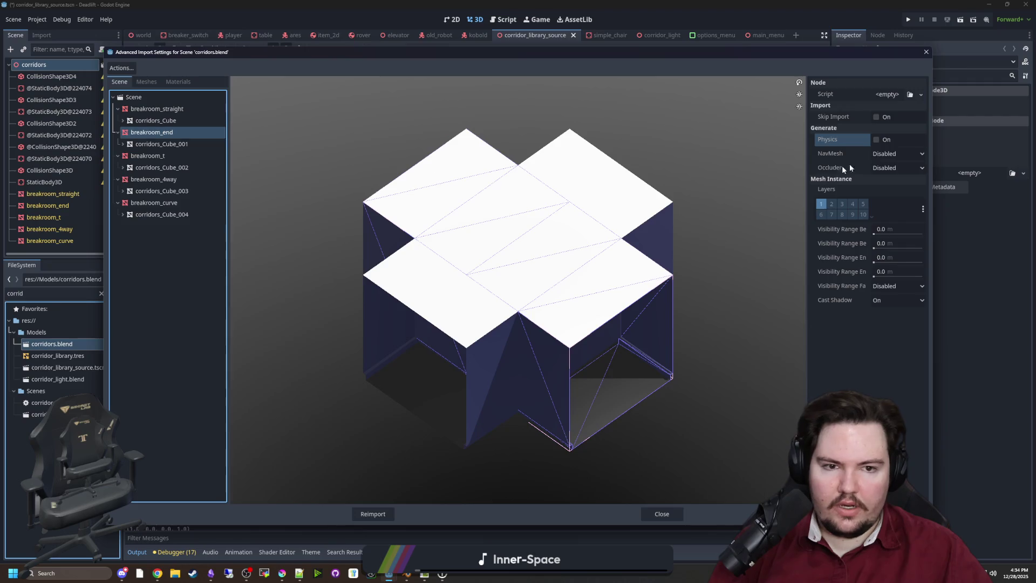
pyautogui.click(876, 139)
pyautogui.click(148, 155)
pyautogui.click(876, 139)
pyautogui.click(153, 179)
pyautogui.click(876, 139)
pyautogui.click(153, 203)
pyautogui.click(876, 139)
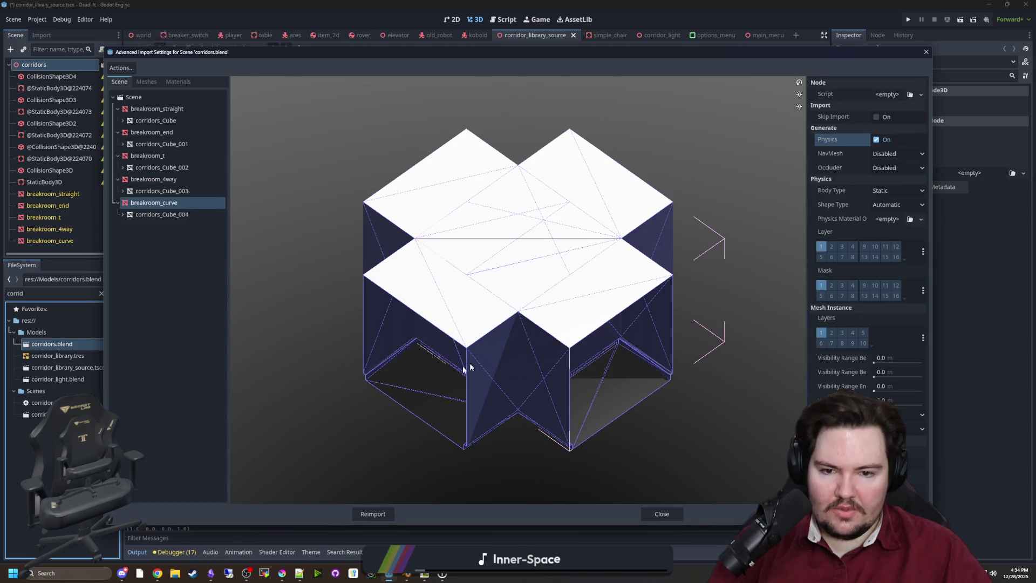
pyautogui.click(370, 514)
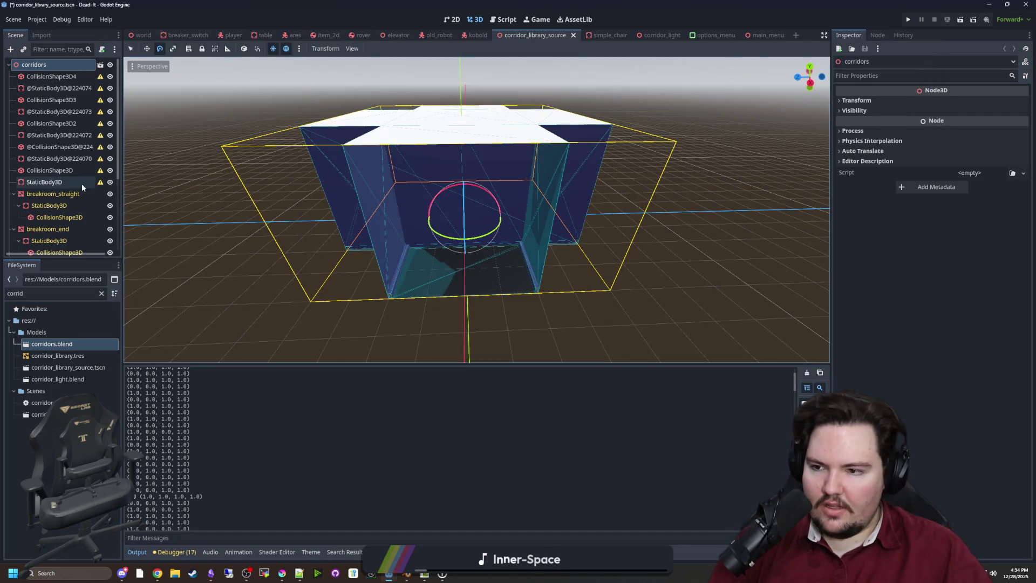
# Delete the ten old loose collision nodes and save the corridor library scene.
pyautogui.click(59, 182)
pyautogui.keyDown('shift'); pyautogui.click(51, 76); pyautogui.keyUp('shift')
pyautogui.press('Delete')
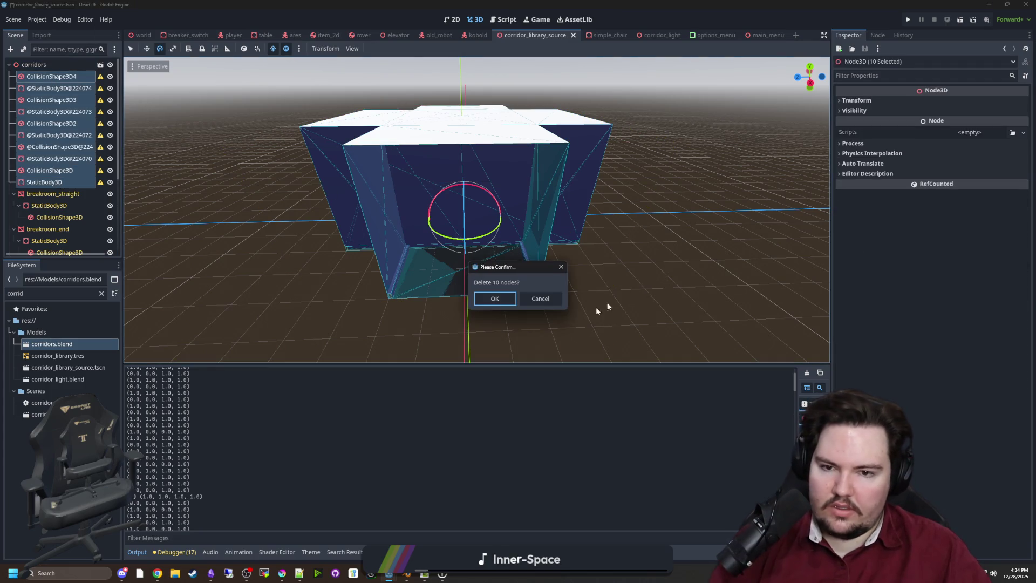
pyautogui.click(502, 302)
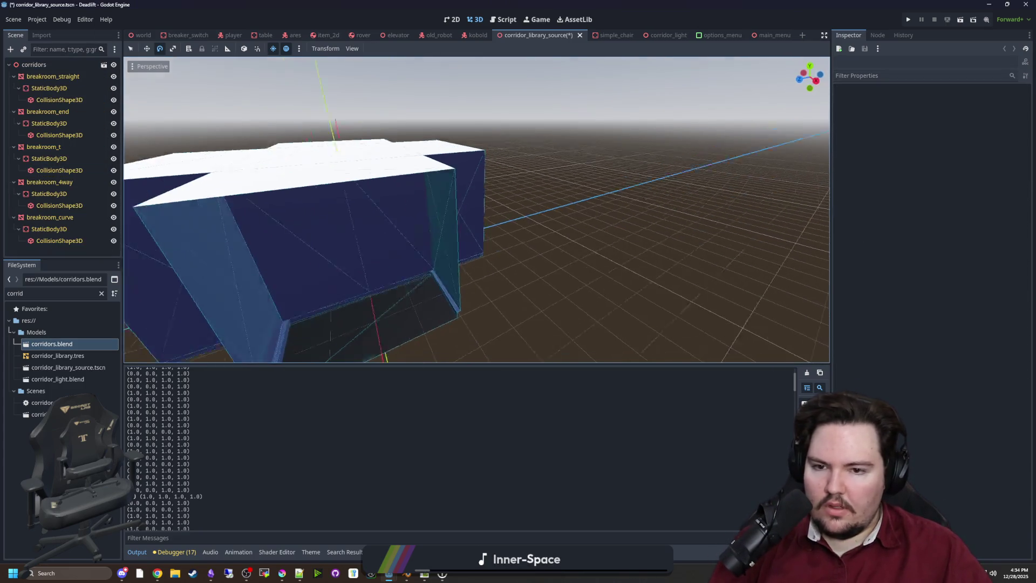
pyautogui.hotkey('ctrl', 's')
pyautogui.click(145, 38)
# Select the GridMap in the world scene and open its world.gd script.
pyautogui.scroll(-5, 77, 202)
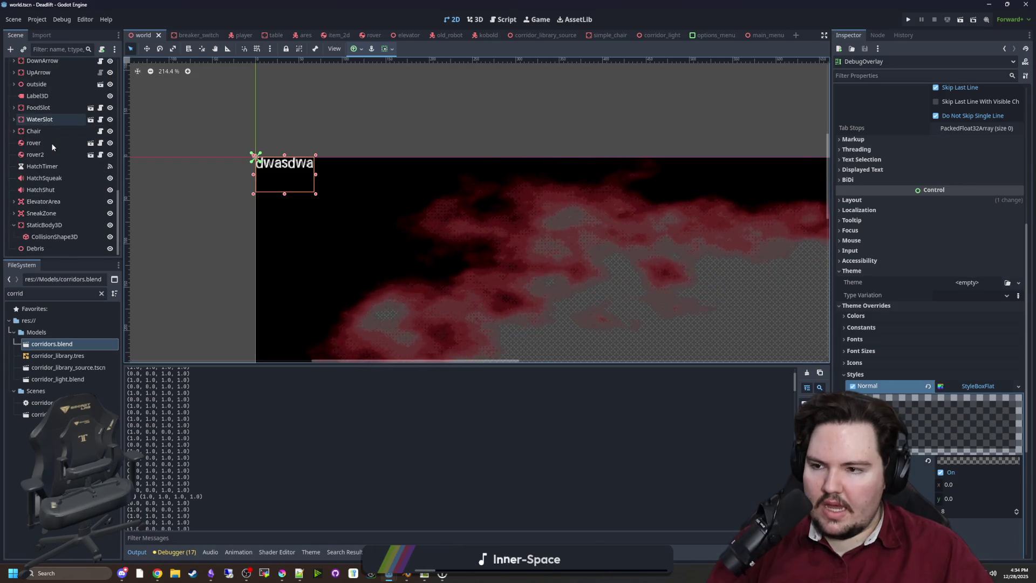
pyautogui.scroll(3, 61, 225)
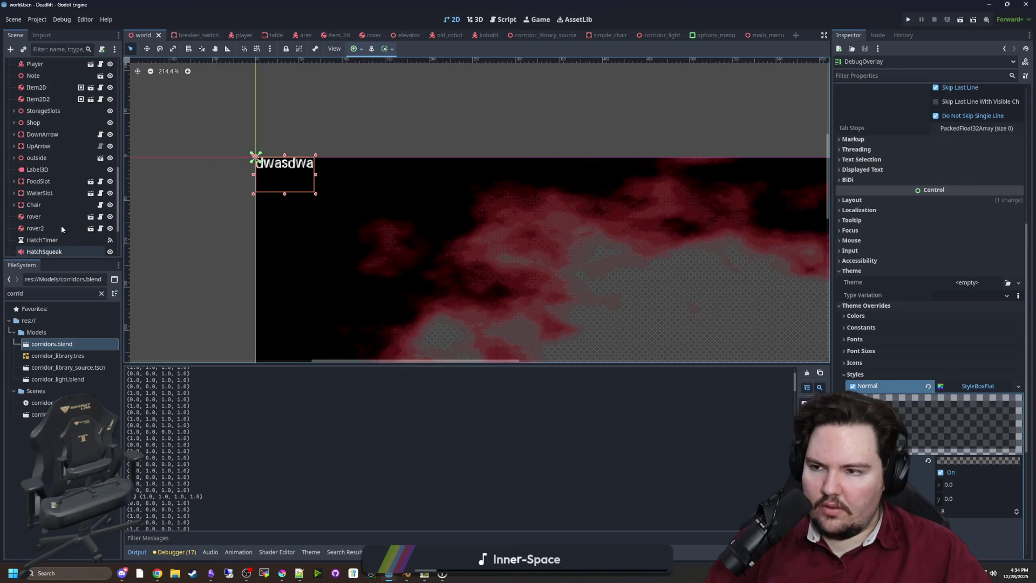
pyautogui.scroll(2, 60, 225)
pyautogui.click(49, 152)
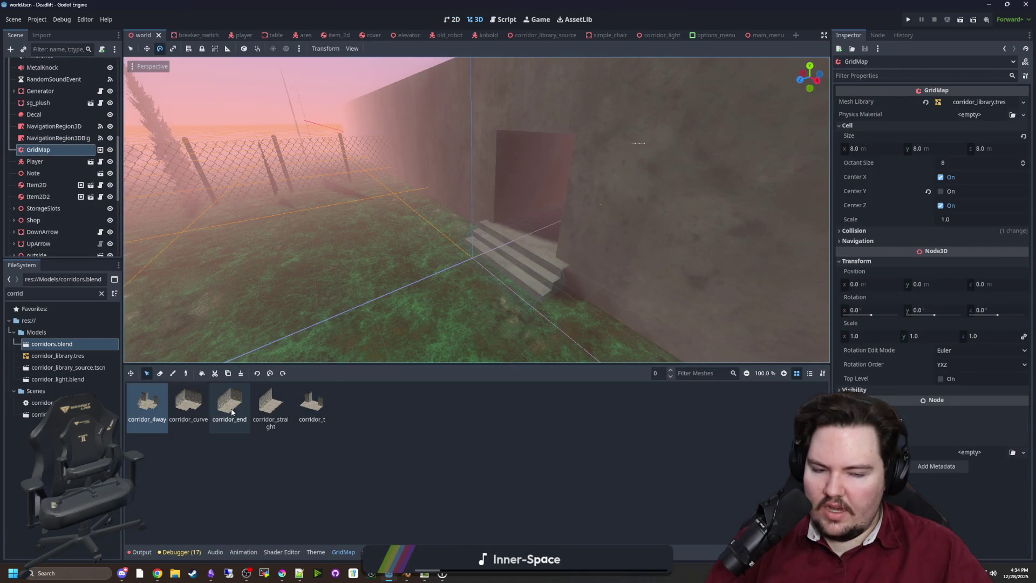
pyautogui.scroll(5, 62, 156)
pyautogui.click(100, 64)
pyautogui.click(426, 171)
# Search world.gd for generate_maze to locate the tile-placement code.
pyautogui.hotkey('ctrl', 'f')
pyautogui.write('generate_maze')
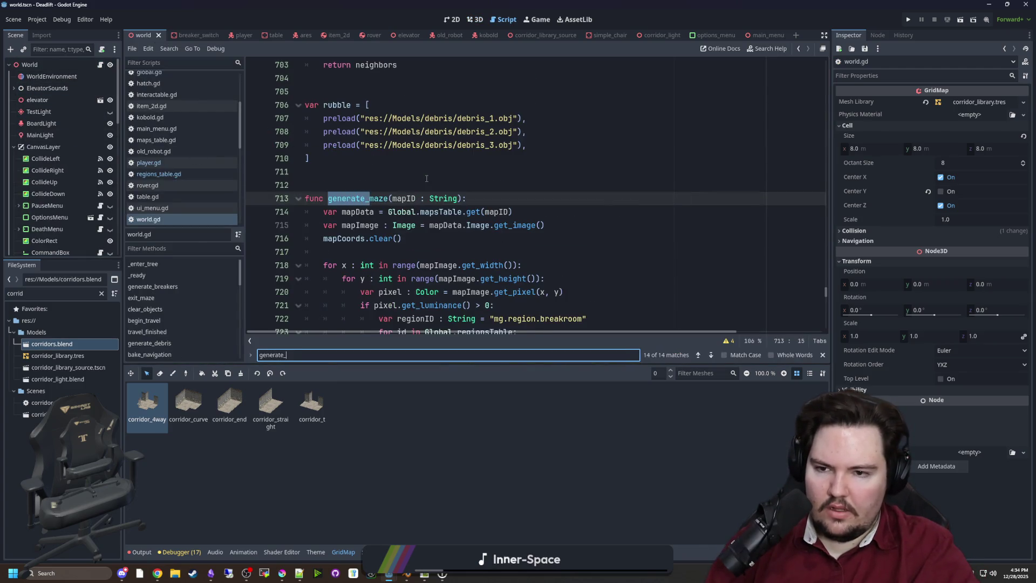
pyautogui.scroll(-6, 426, 178)
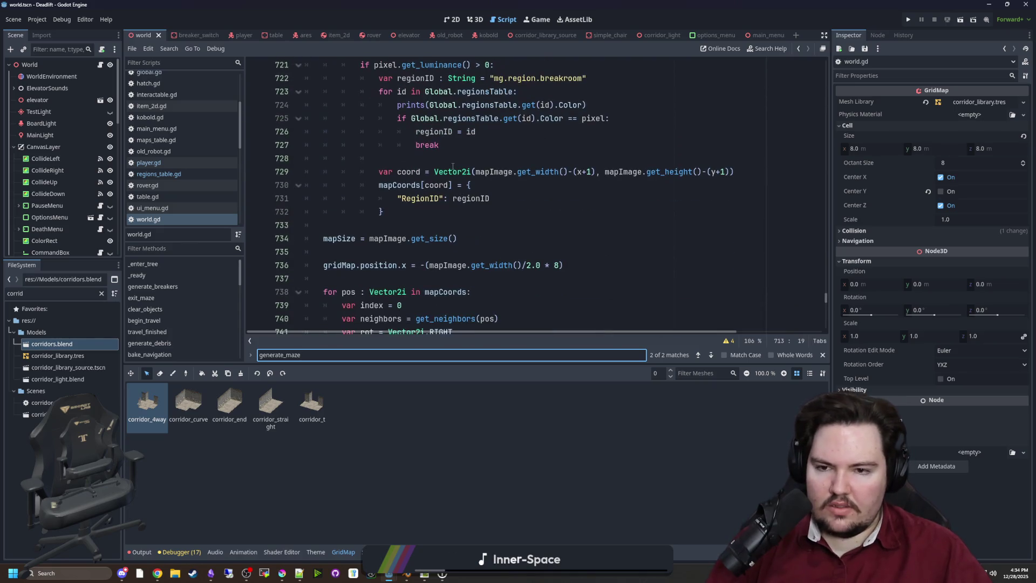
pyautogui.scroll(-7, 474, 276)
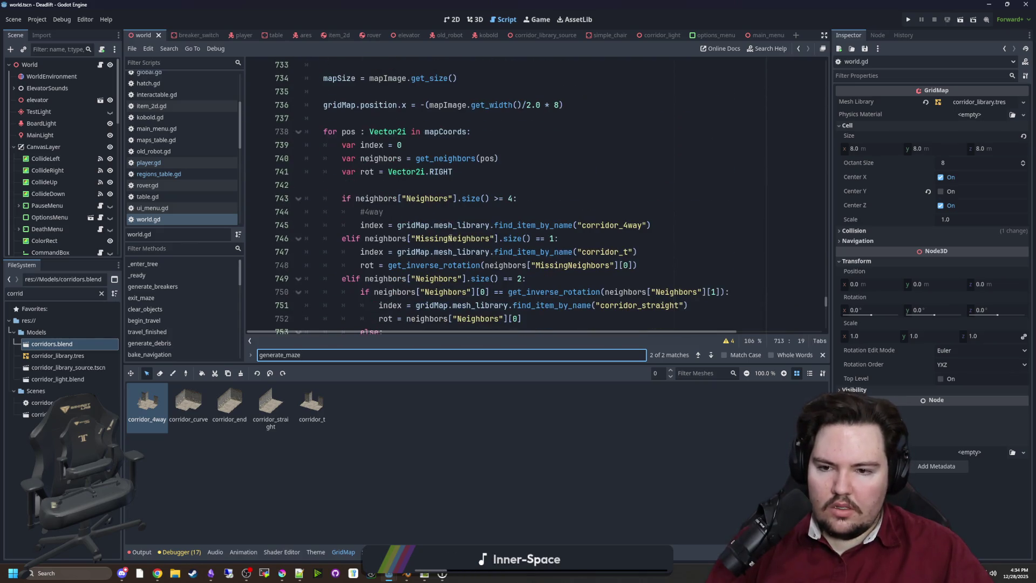
pyautogui.scroll(-1, 451, 231)
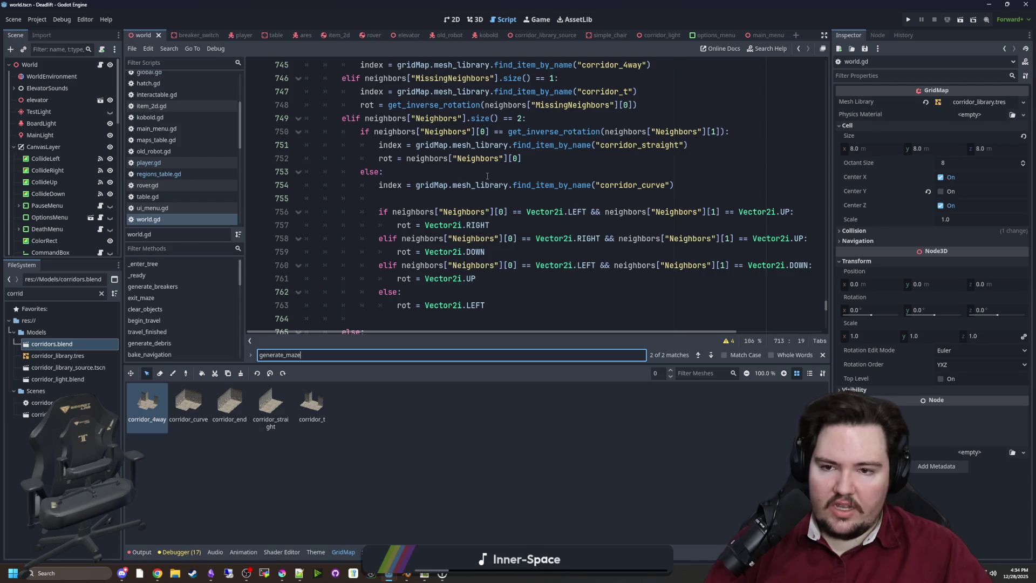
pyautogui.scroll(-3, 487, 176)
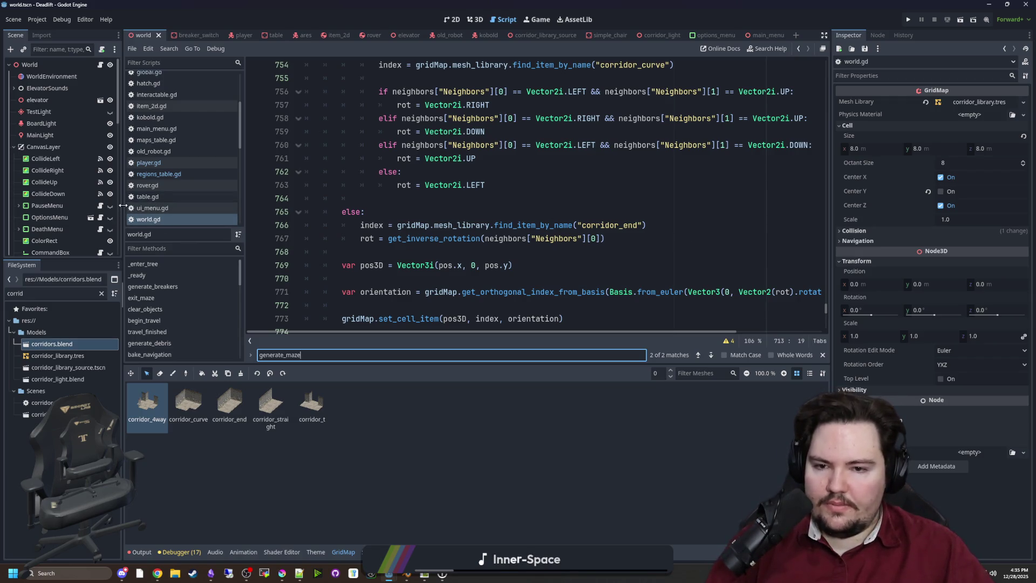
pyautogui.moveTo(120, 208); pyautogui.dragTo(72, 208)
pyautogui.scroll(4, 614, 261)
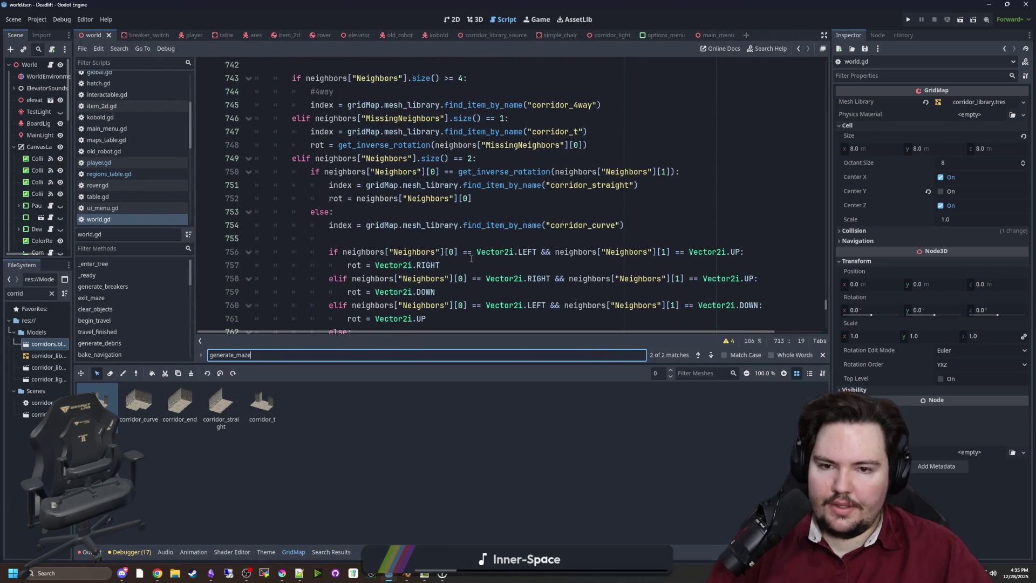
pyautogui.click(596, 191)
# Change corridor_4way to breakroom_4way on line 745 of generate_maze.
pyautogui.scroll(2, 596, 191)
pyautogui.click(580, 198)
pyautogui.click(567, 185)
pyautogui.moveTo(568, 185); pyautogui.dragTo(533, 187)
pyautogui.write('breakroom')
pyautogui.click(630, 222)
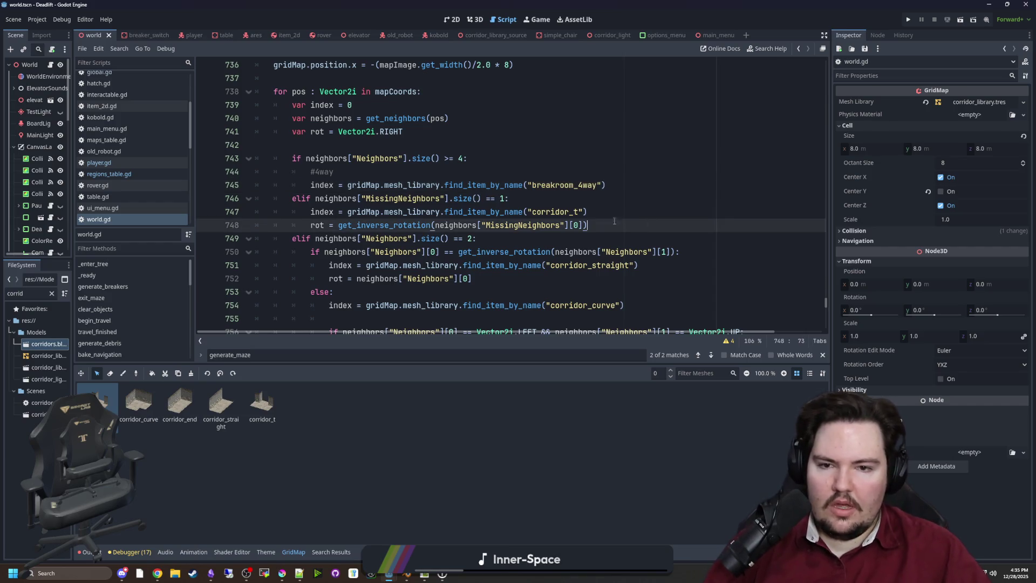
pyautogui.doubleClick(550, 186)
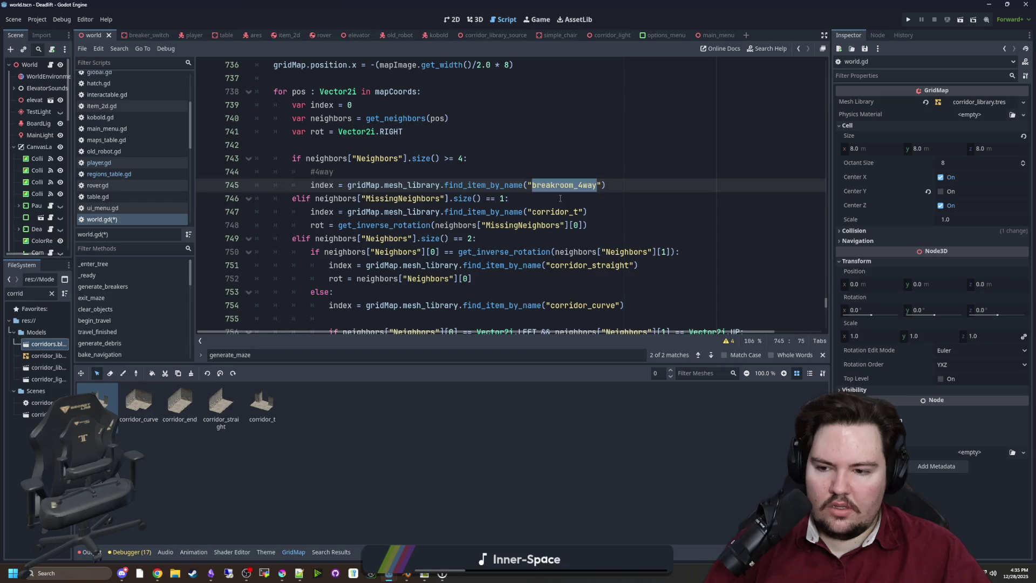
pyautogui.click(560, 199)
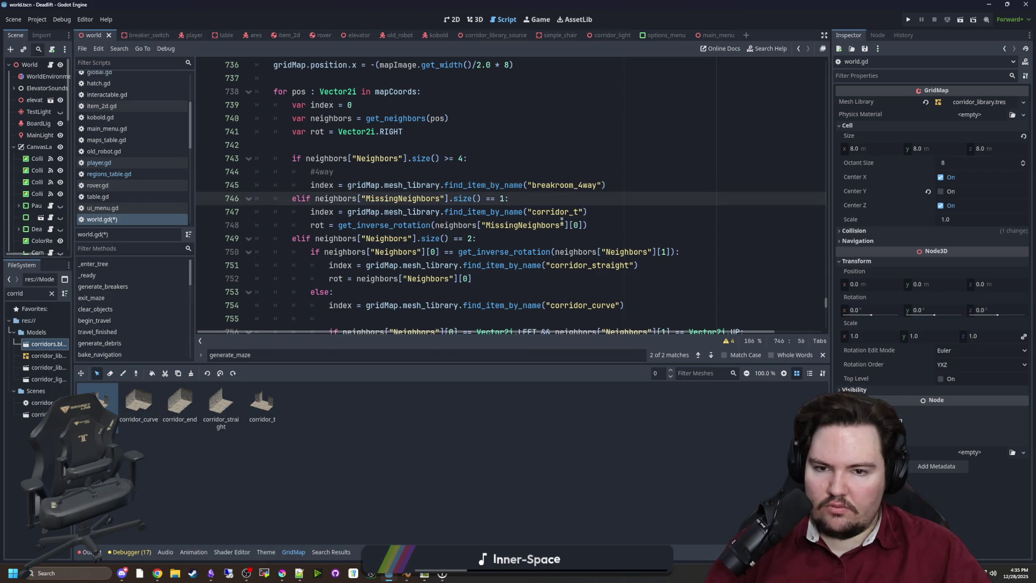
pyautogui.click(578, 185)
pyautogui.keyDown('shift'); pyautogui.click(533, 186); pyautogui.keyUp('shift')
pyautogui.click(534, 186)
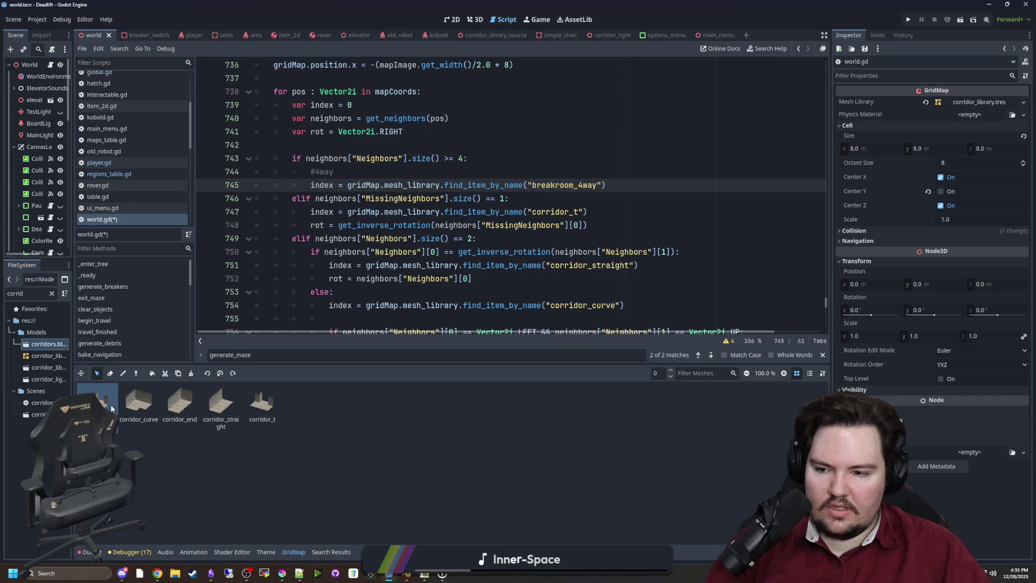
# Open corridor_library_source.tscn and bring the Blender window forward.
pyautogui.moveTo(72, 354); pyautogui.dragTo(186, 353)
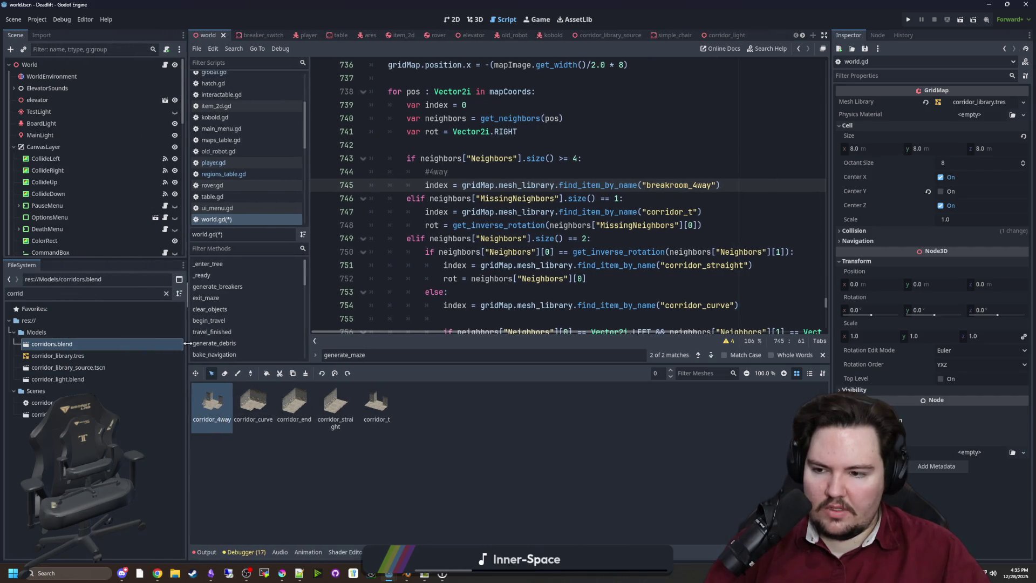
pyautogui.doubleClick(68, 367)
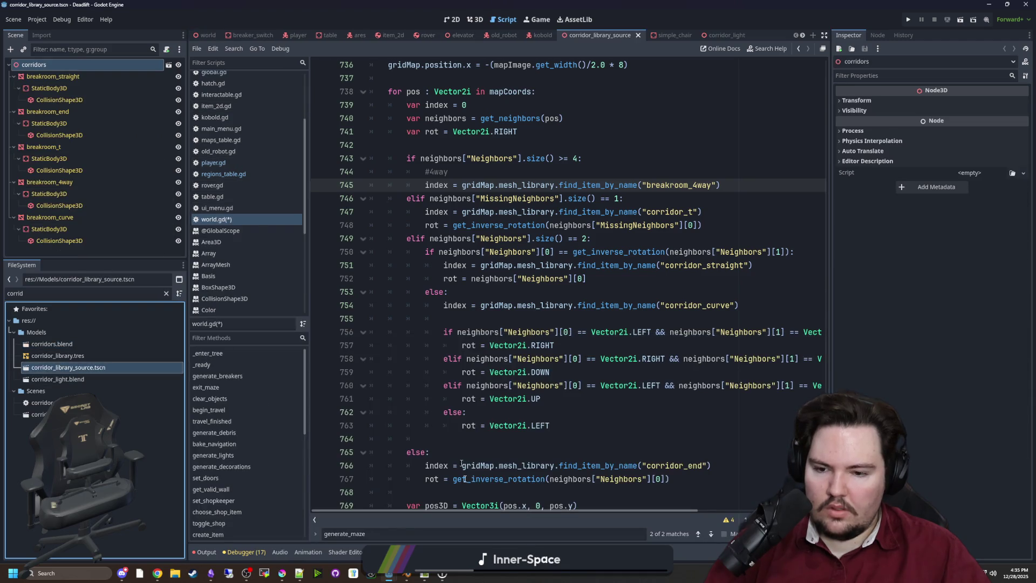
pyautogui.click(393, 578)
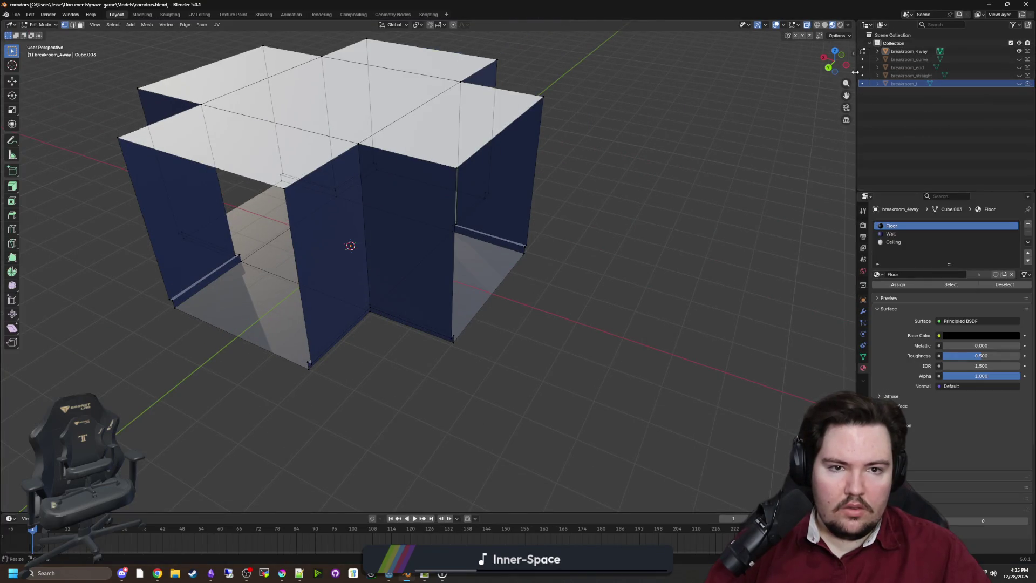
# Prefix the breakroom_4way and breakroom_end objects with dl.region. in the Outliner.
pyautogui.moveTo(855, 72); pyautogui.dragTo(509, 72)
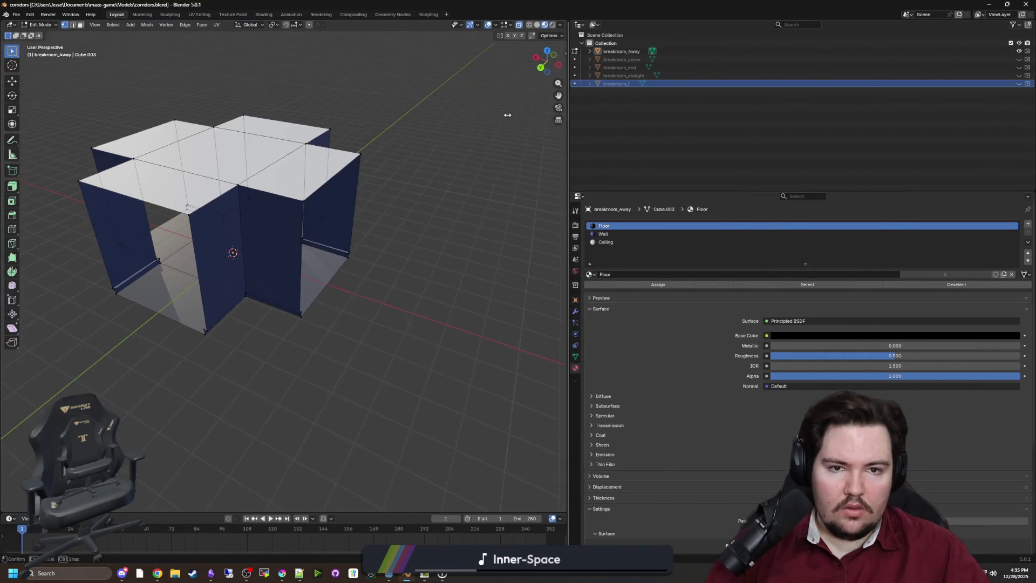
pyautogui.doubleClick(559, 51)
pyautogui.click(545, 51)
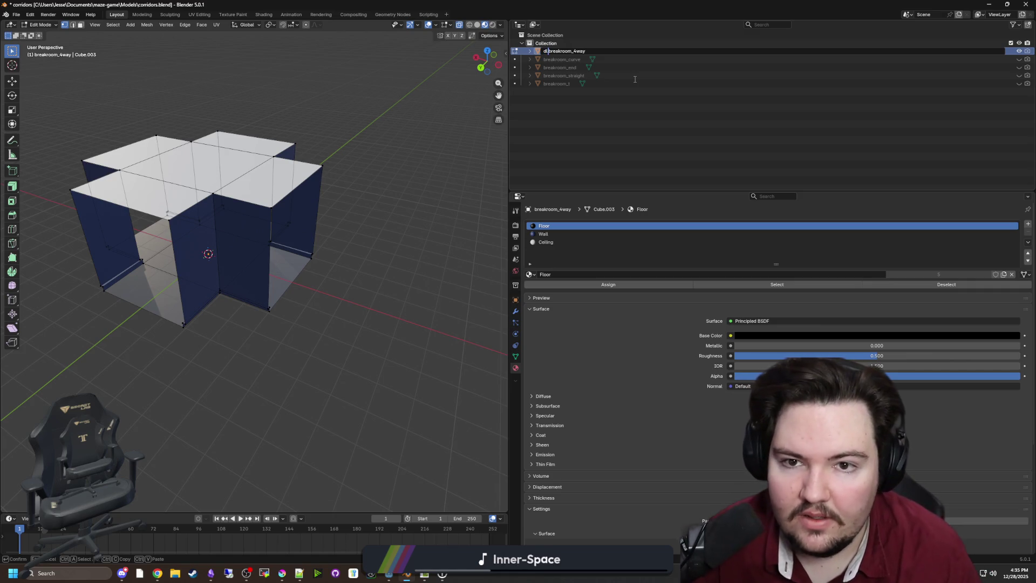
pyautogui.write('.region')
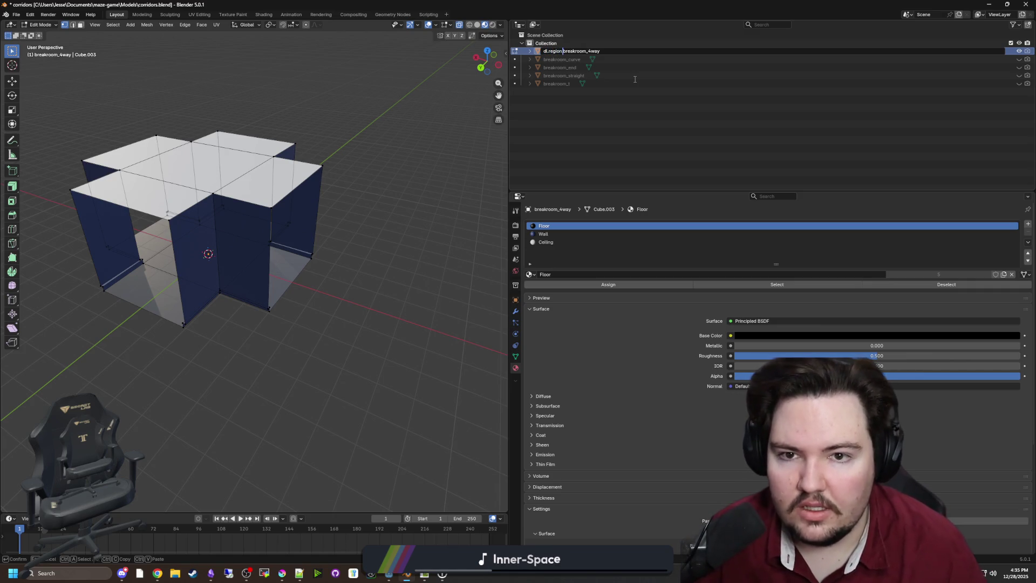
pyautogui.write('.')
pyautogui.press('Return')
pyautogui.doubleClick(549, 58)
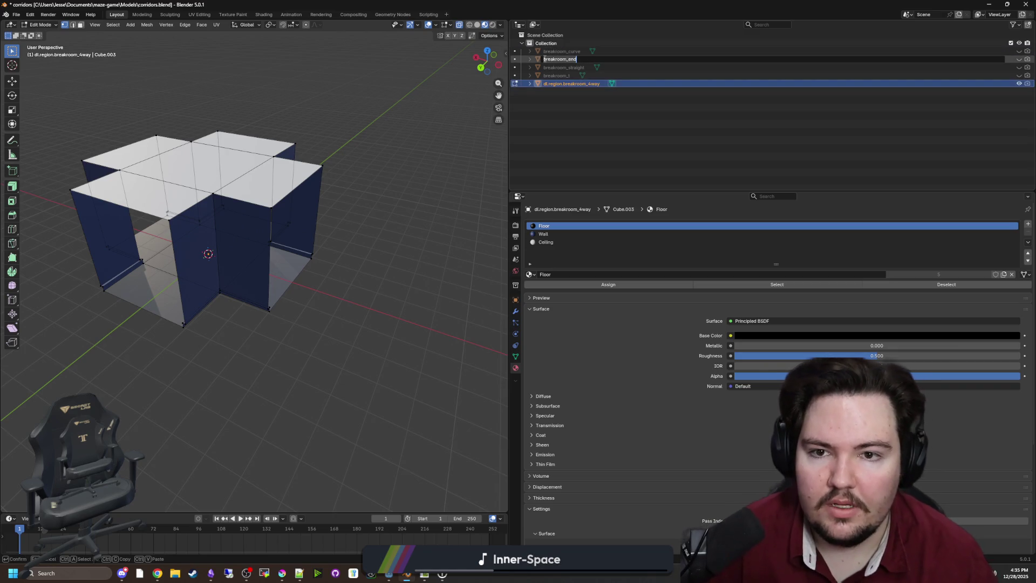
pyautogui.press('Home')
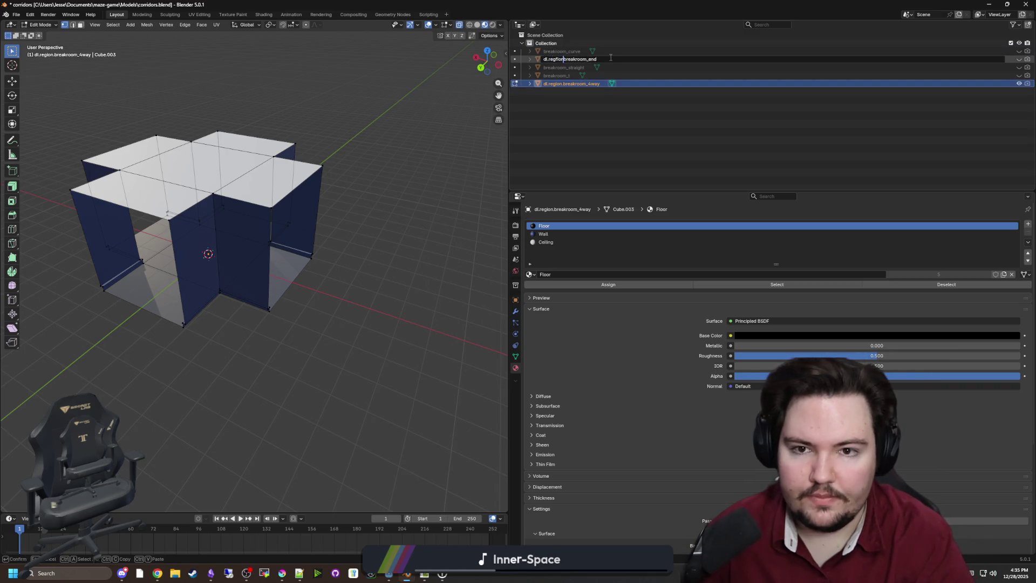
pyautogui.write('.')
pyautogui.press('Return')
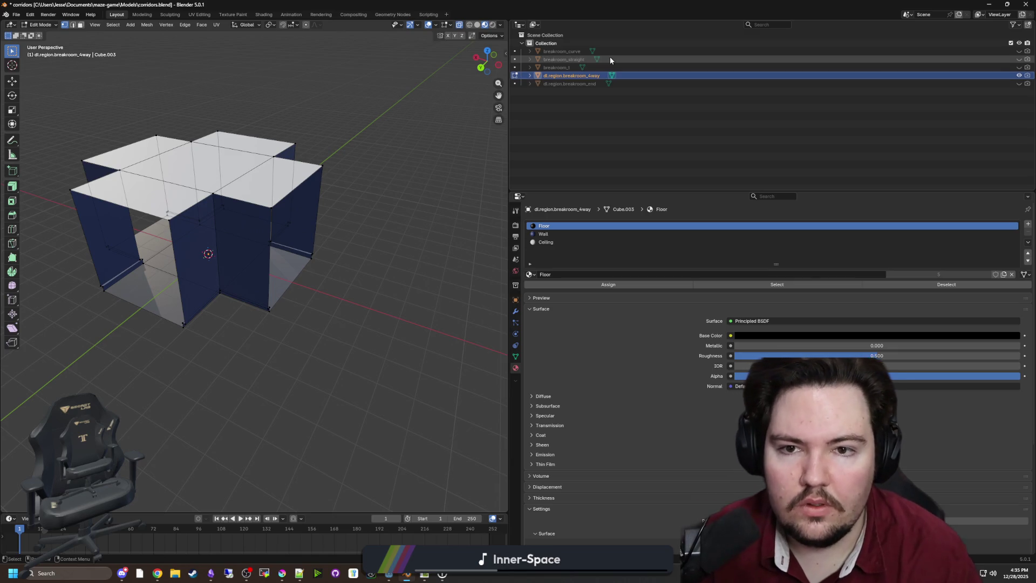
# Prefix the breakroom_t and breakroom_straight objects with dl.region.
pyautogui.click(584, 66)
pyautogui.doubleClick(585, 67)
pyautogui.press('Home')
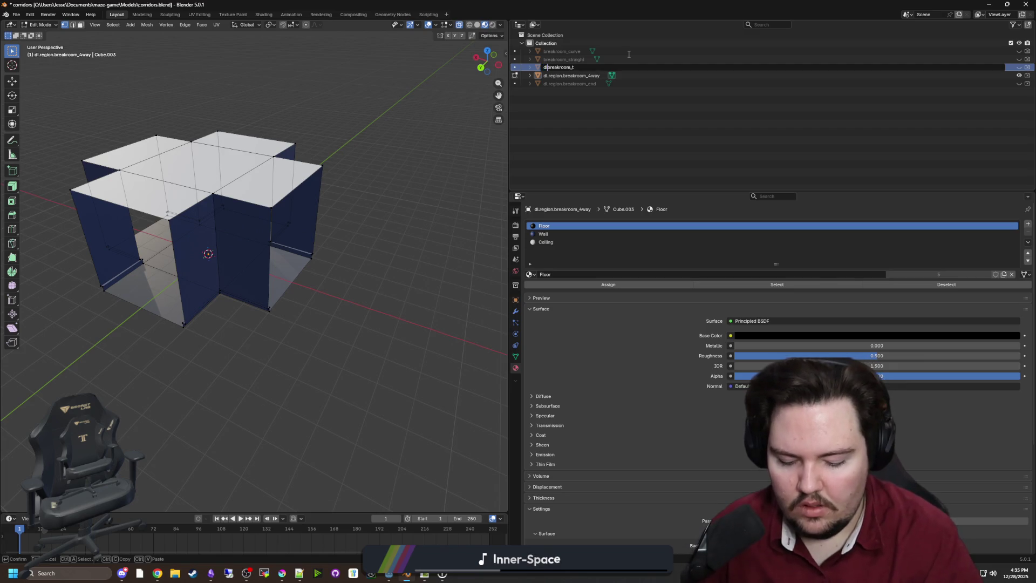
pyautogui.write('n.')
pyautogui.press('Return')
pyautogui.click(572, 59)
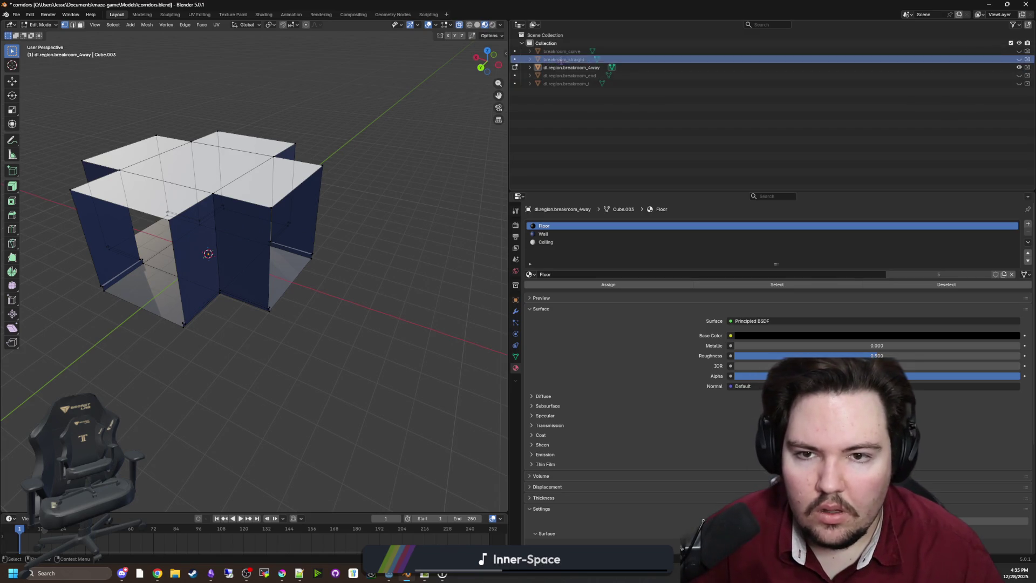
pyautogui.doubleClick(572, 59)
pyautogui.press('Home')
pyautogui.write('l.region')
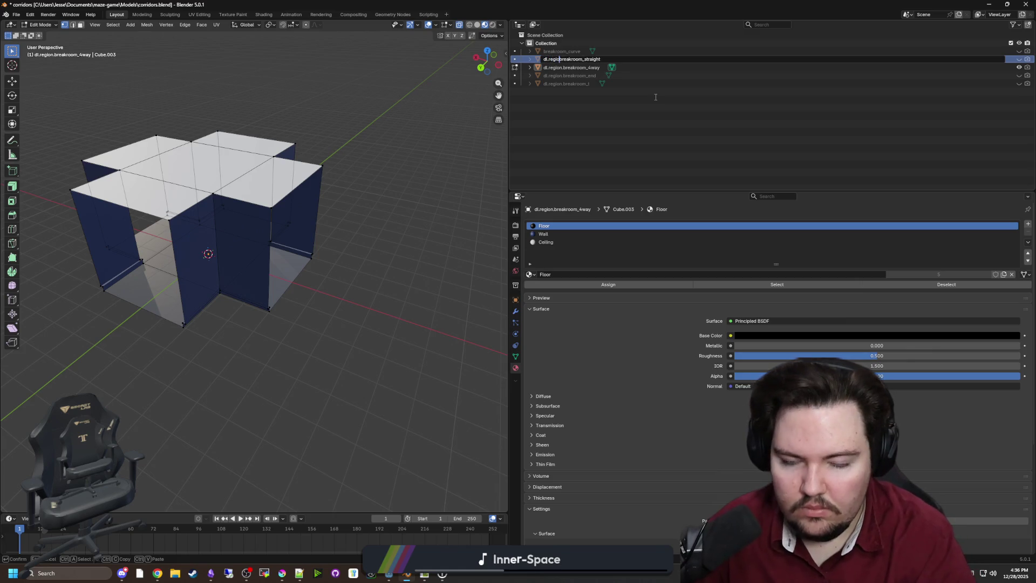
pyautogui.write('.')
pyautogui.press('Return')
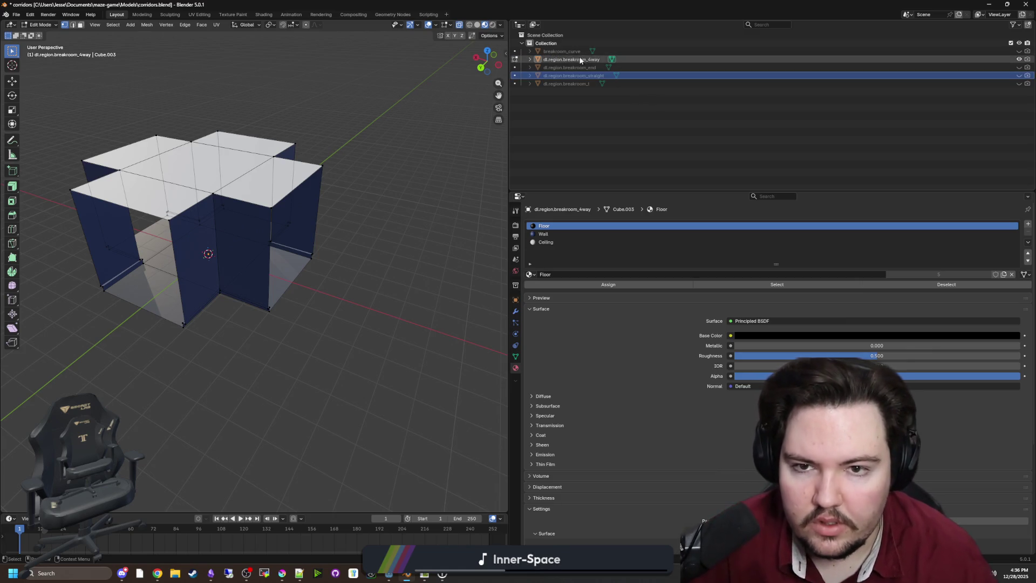
# Rename breakroom_curve to dl.region.breakroom_curve and switch back to Godot.
pyautogui.doubleClick(561, 51)
pyautogui.press('Home')
pyautogui.write('dl.region')
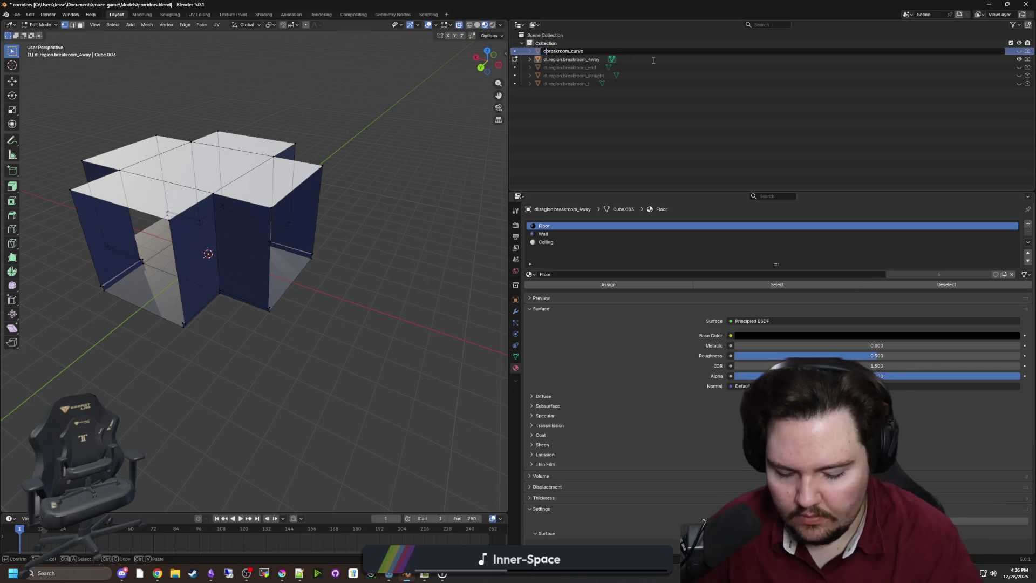
pyautogui.write('.')
pyautogui.press('Return')
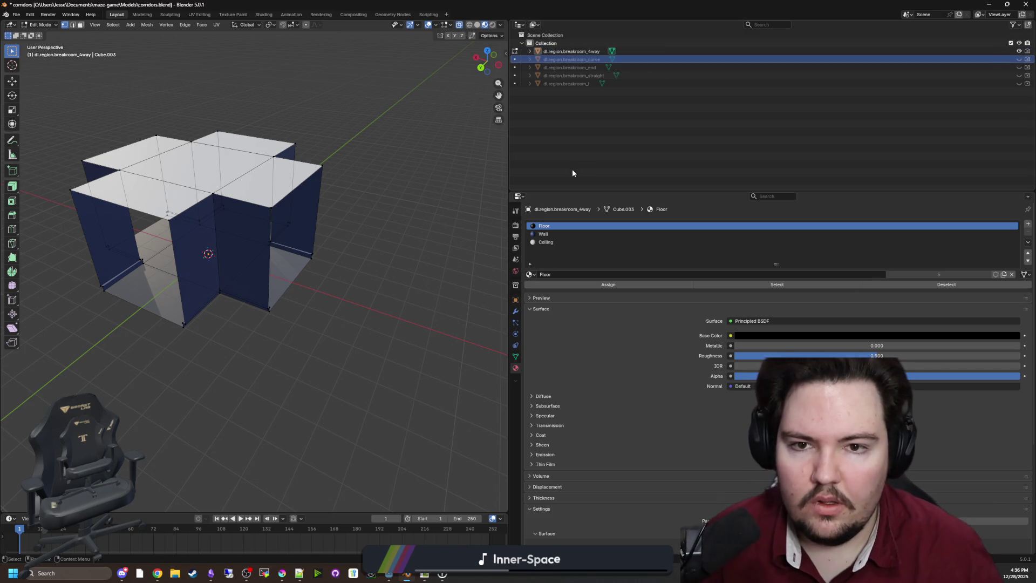
pyautogui.press('super+Down')
pyautogui.click(980, 130)
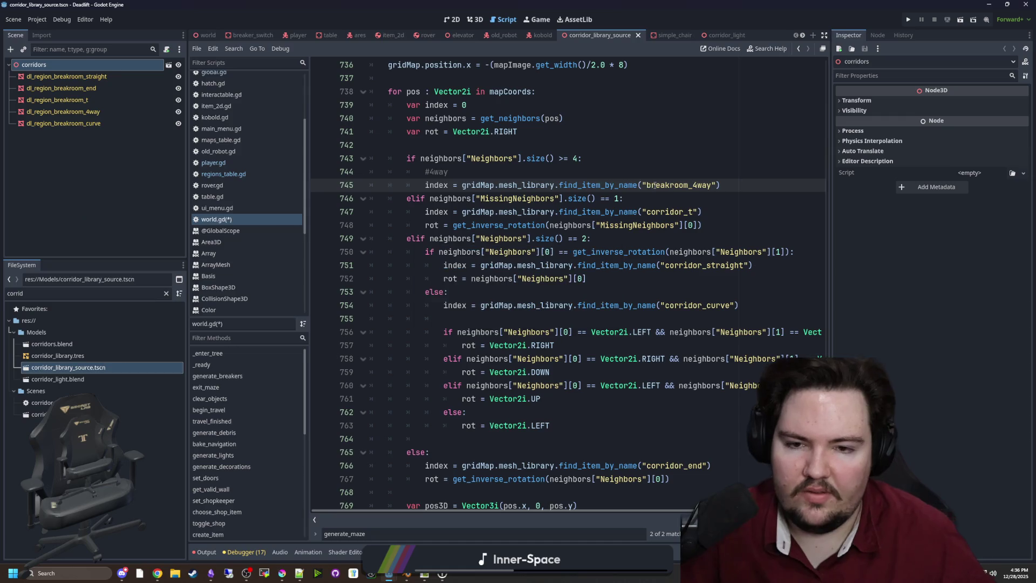
# Strip the breakroom/corridor prefixes so item names read _4way, _t, _straight, _curve, _end.
pyautogui.click(684, 193)
pyautogui.click(694, 190)
pyautogui.moveTo(684, 185)
pyautogui.mouseDown()
pyautogui.moveTo(647, 185)
pyautogui.moveTo(651, 211)
pyautogui.mouseUp()
pyautogui.press('BackSpace')
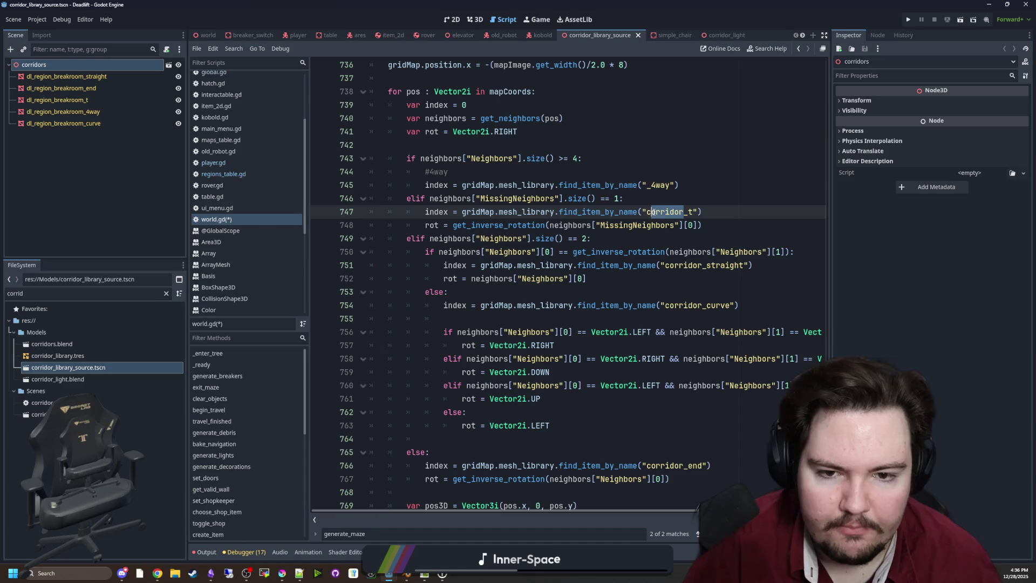
pyautogui.press('BackSpace')
pyautogui.moveTo(701, 265); pyautogui.dragTo(669, 265)
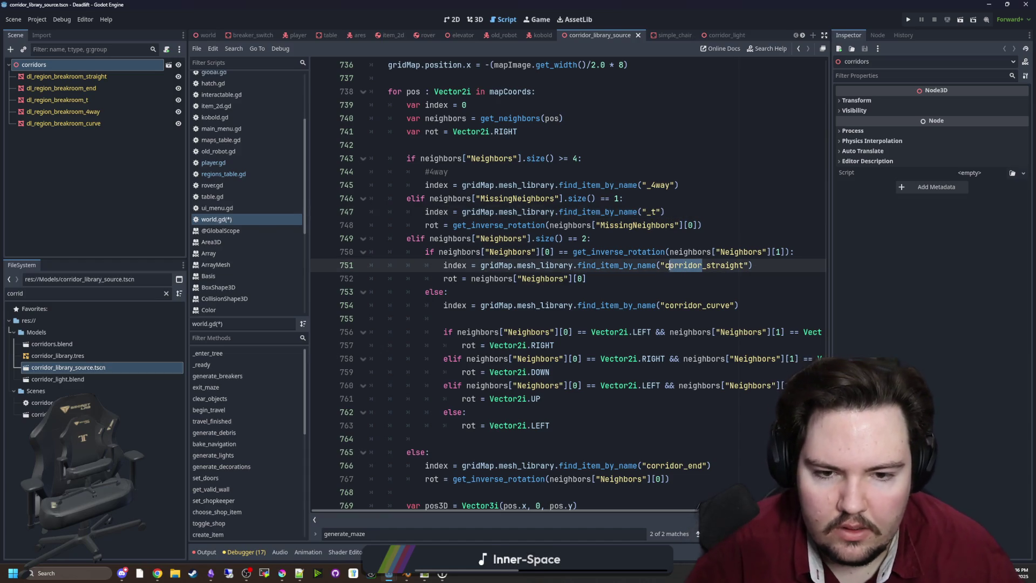
pyautogui.press('BackSpace')
pyautogui.moveTo(703, 306); pyautogui.dragTo(665, 305)
pyautogui.press('BackSpace')
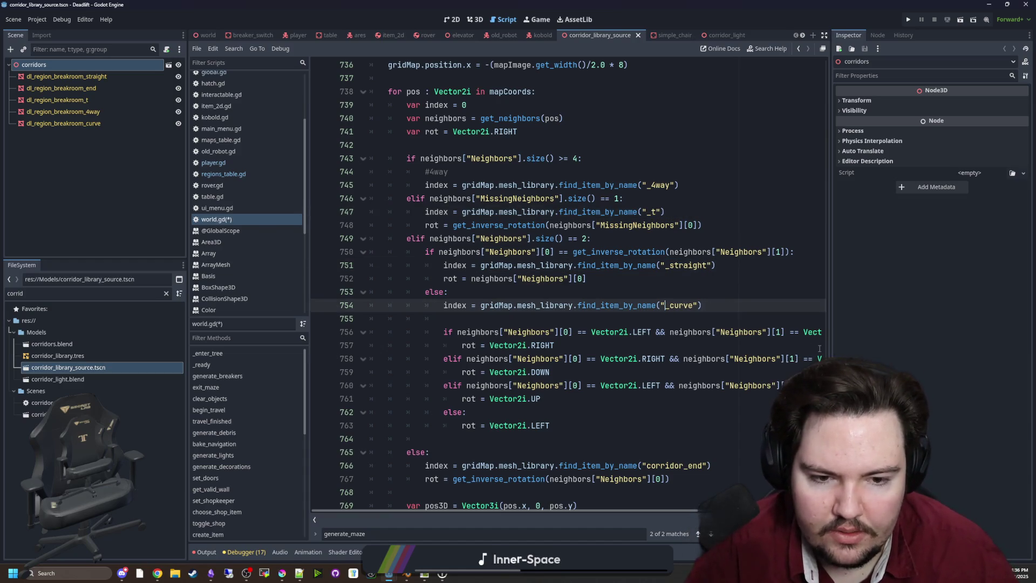
pyautogui.moveTo(831, 348); pyautogui.dragTo(944, 347)
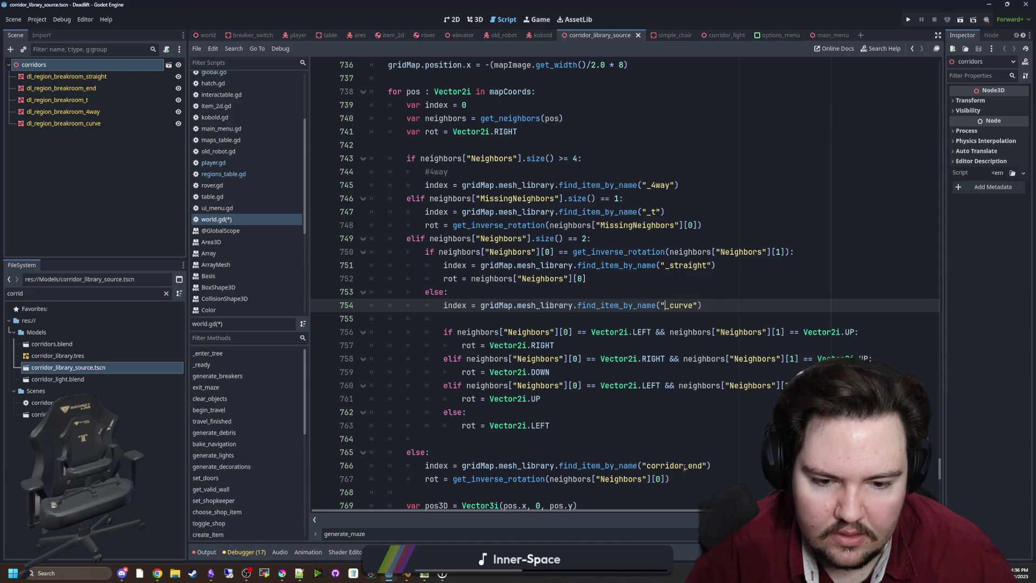
pyautogui.moveTo(684, 467); pyautogui.dragTo(647, 466)
pyautogui.press('BackSpace')
# Declare a new variable from mapCoords.get on the line after the rot declaration.
pyautogui.scroll(4, 542, 313)
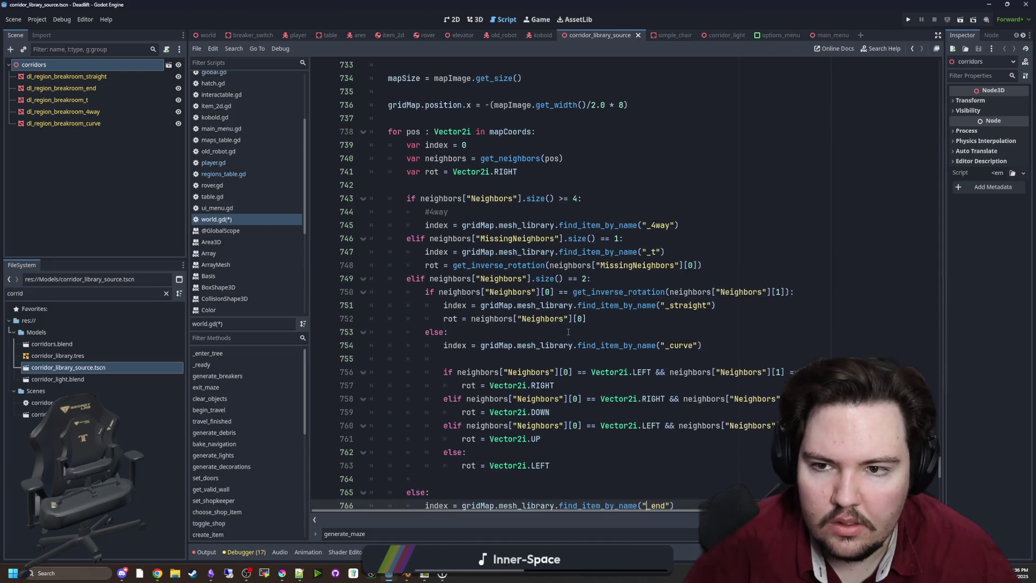
pyautogui.scroll(-2, 542, 313)
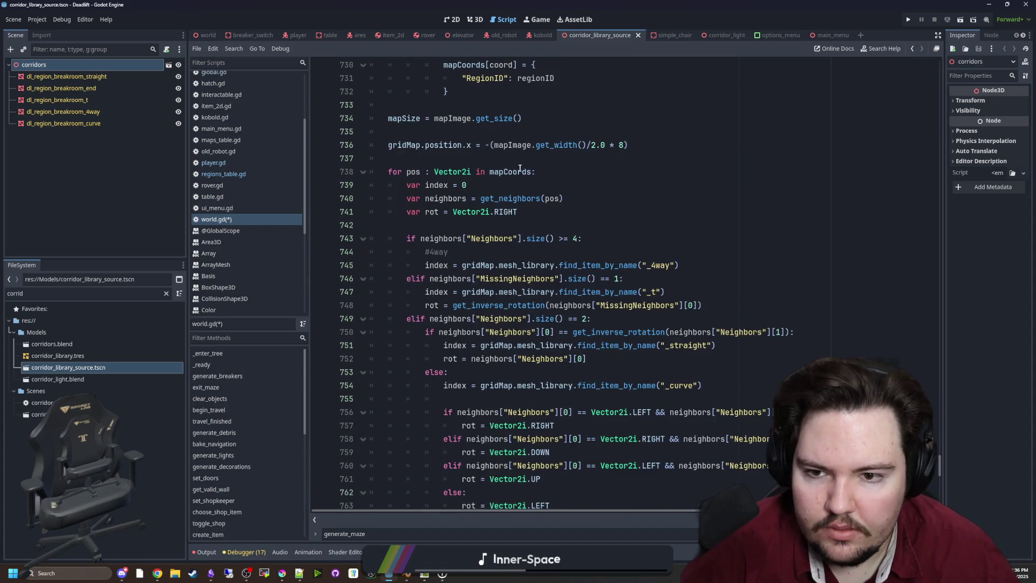
pyautogui.click(493, 171)
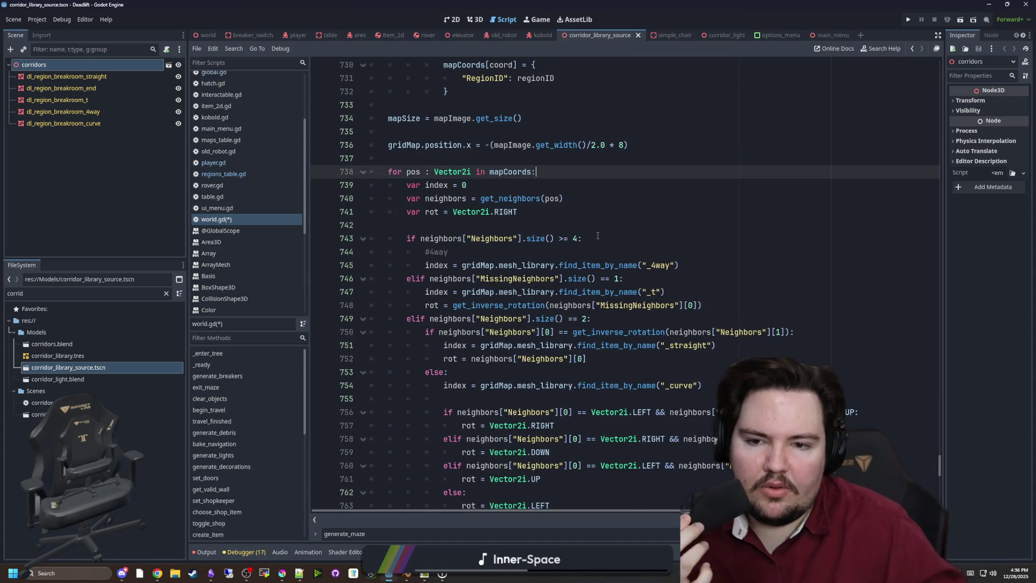
pyautogui.click(493, 221)
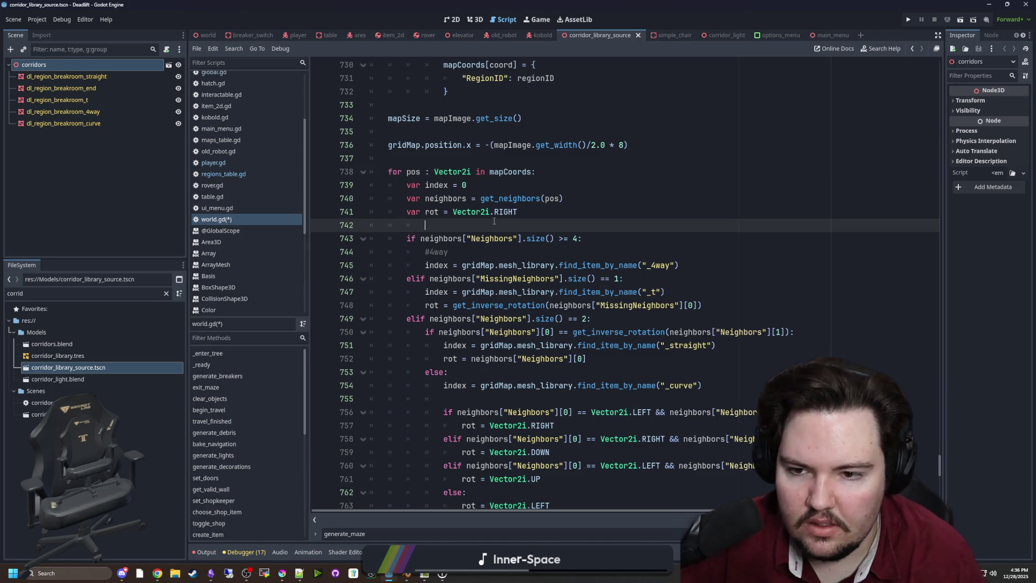
pyautogui.press('Return')
pyautogui.write('V')
pyautogui.write('OT')
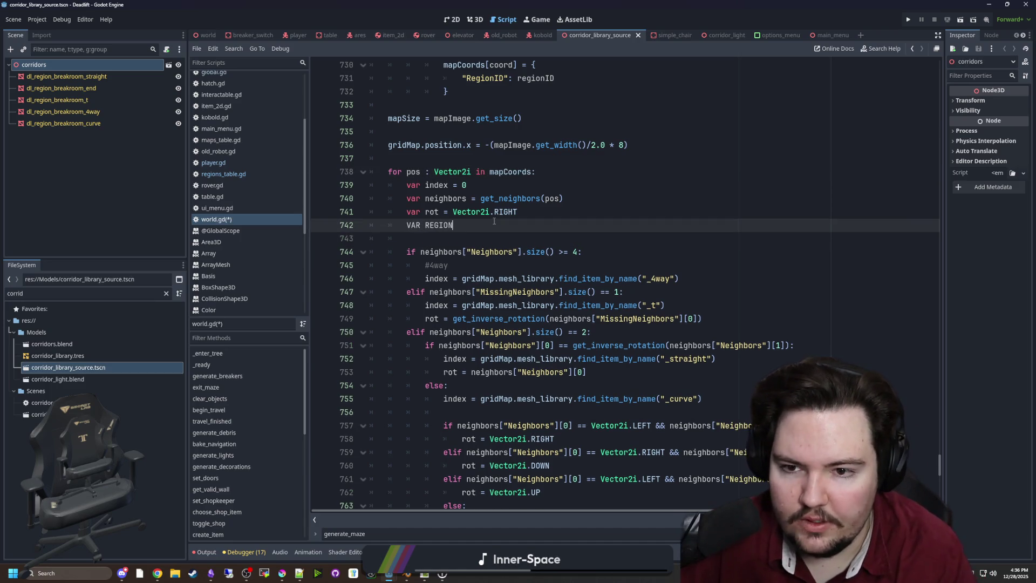
pyautogui.press('BackSpace')
pyautogui.press('BackSpace')
pyautogui.press('BackSpace')
pyautogui.press('BackSpace')
pyautogui.press('BackSpace')
pyautogui.press('BackSpace')
pyautogui.write('var regionID =')
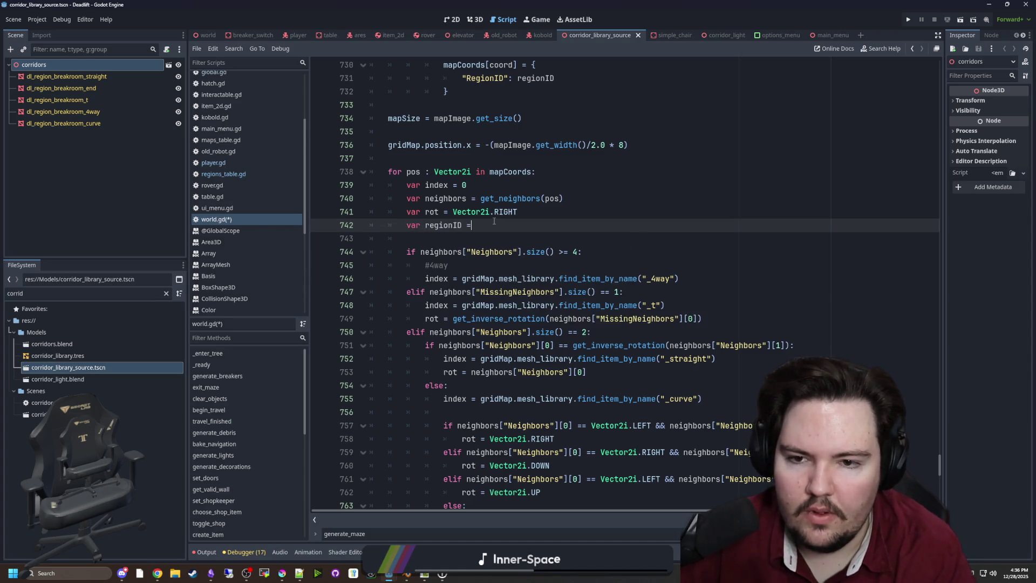
pyautogui.write(' mapCoords.')
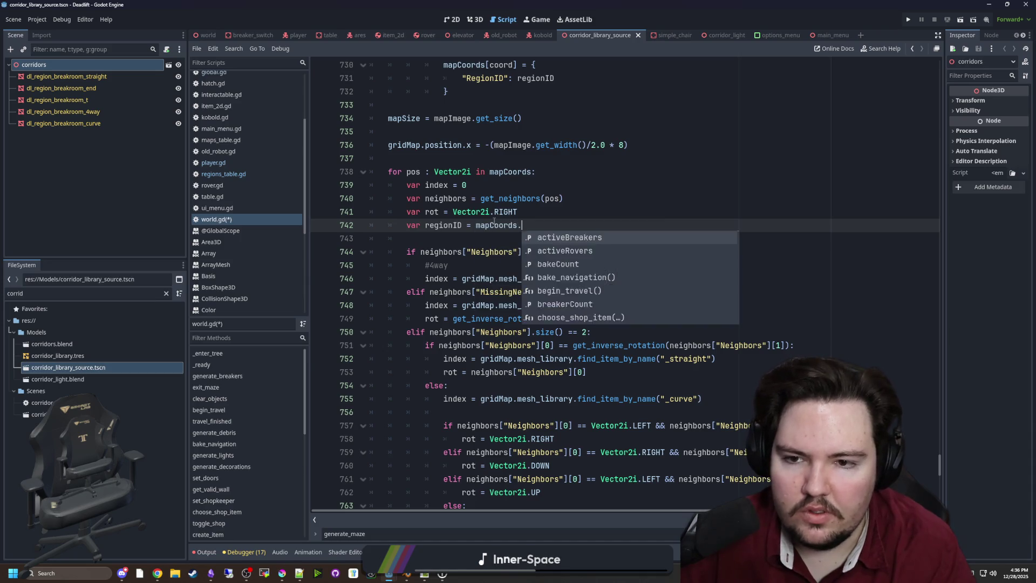
pyautogui.write('get(pos).R')
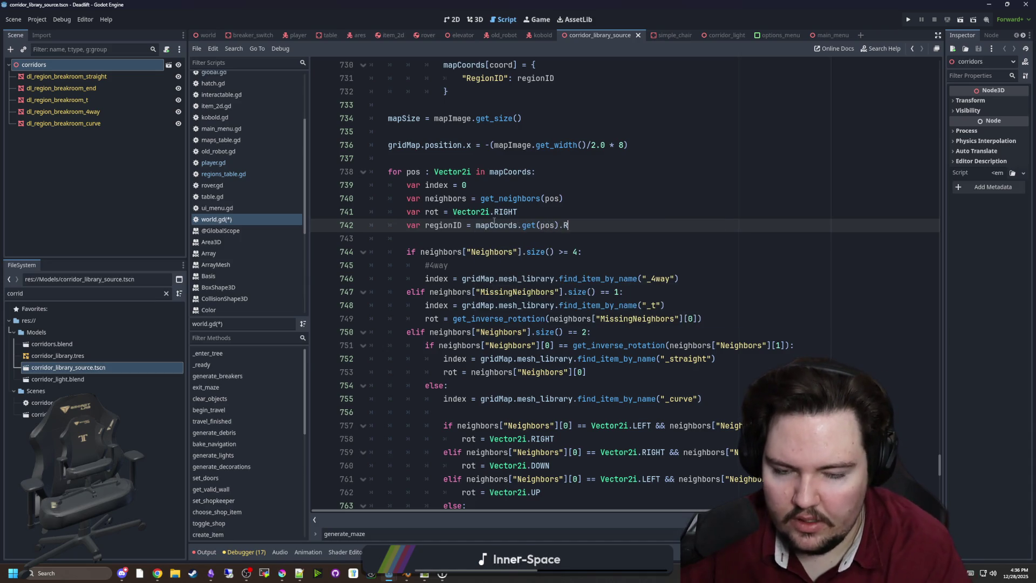
pyautogui.write('egionID')
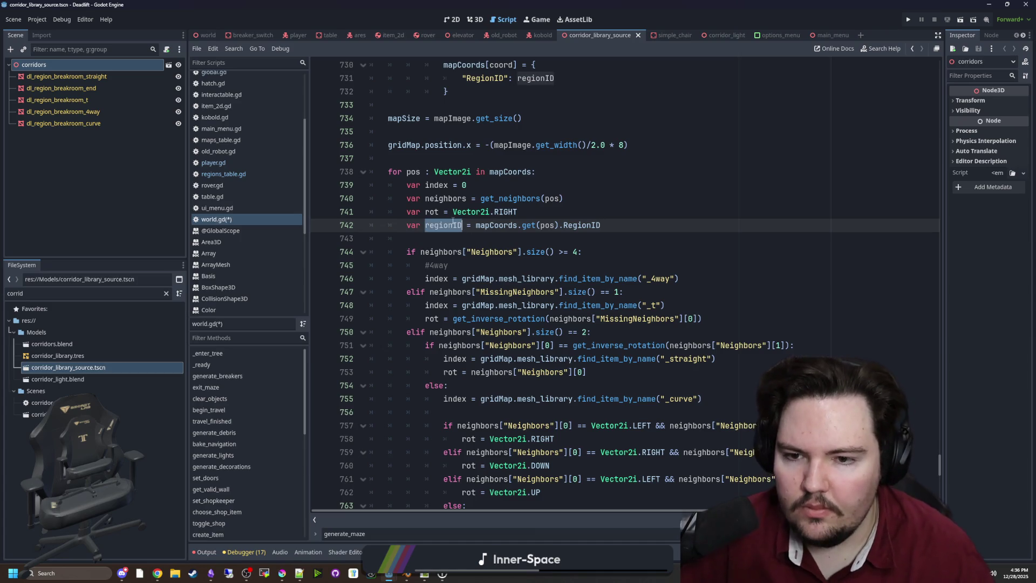
# Put 'regionID +' before each of the _4way, _t, _straight, _curve and _end names.
pyautogui.scroll(-1, 519, 226)
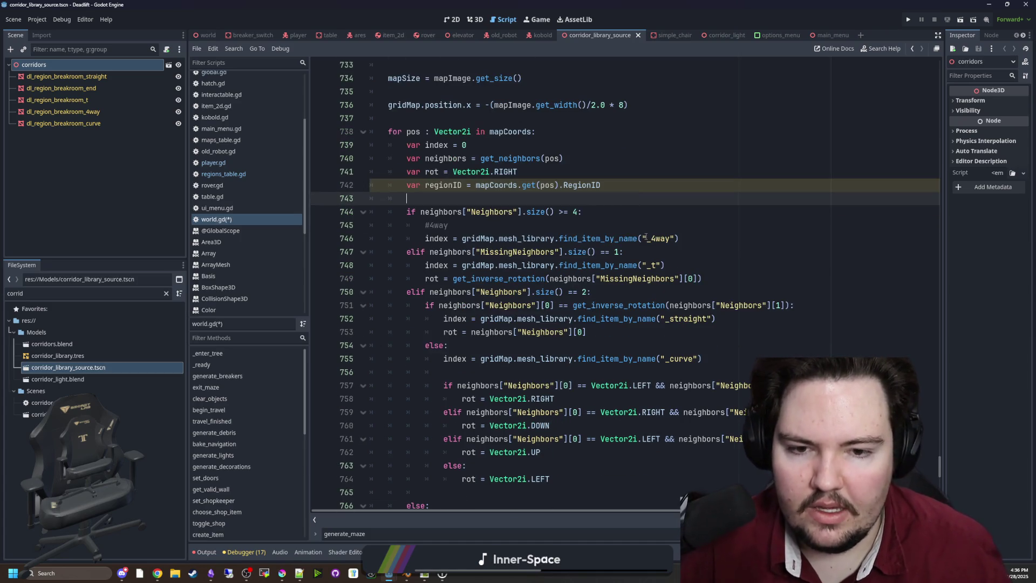
pyautogui.click(643, 238)
pyautogui.write('regionID +')
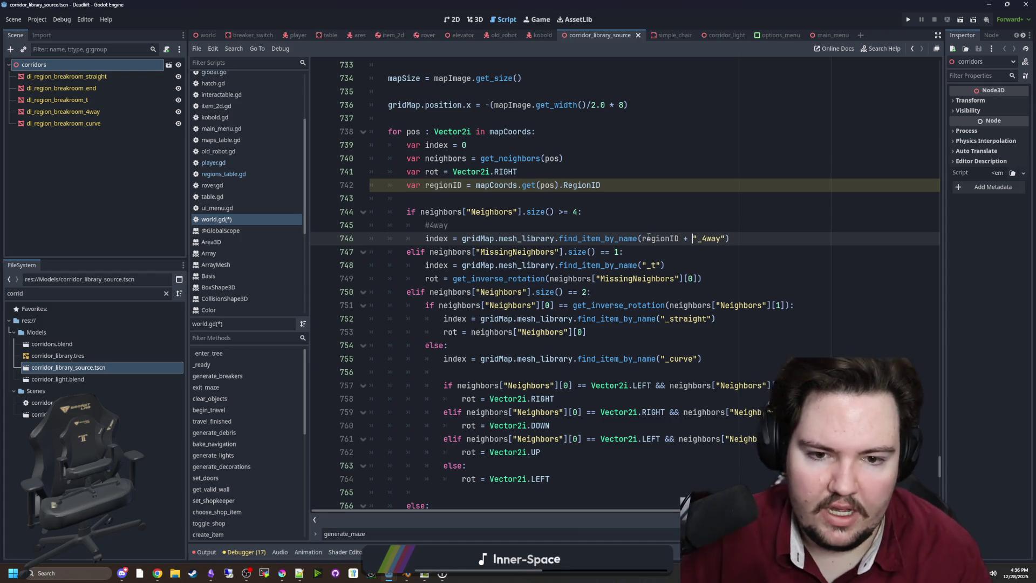
pyautogui.moveTo(692, 238); pyautogui.dragTo(642, 238)
pyautogui.hotkey('ctrl', 'c')
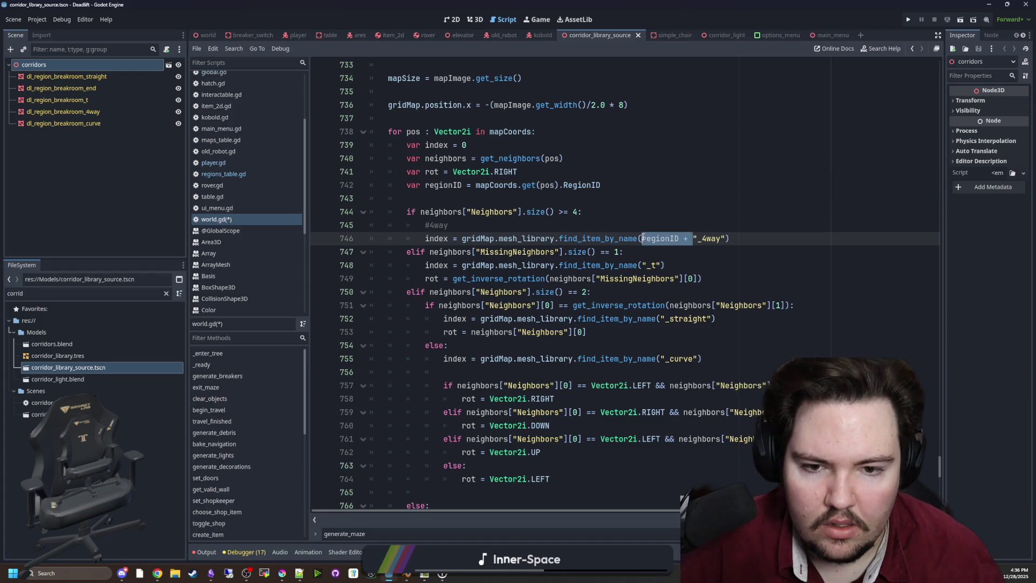
pyautogui.click(642, 265)
pyautogui.hotkey('ctrl', 'v')
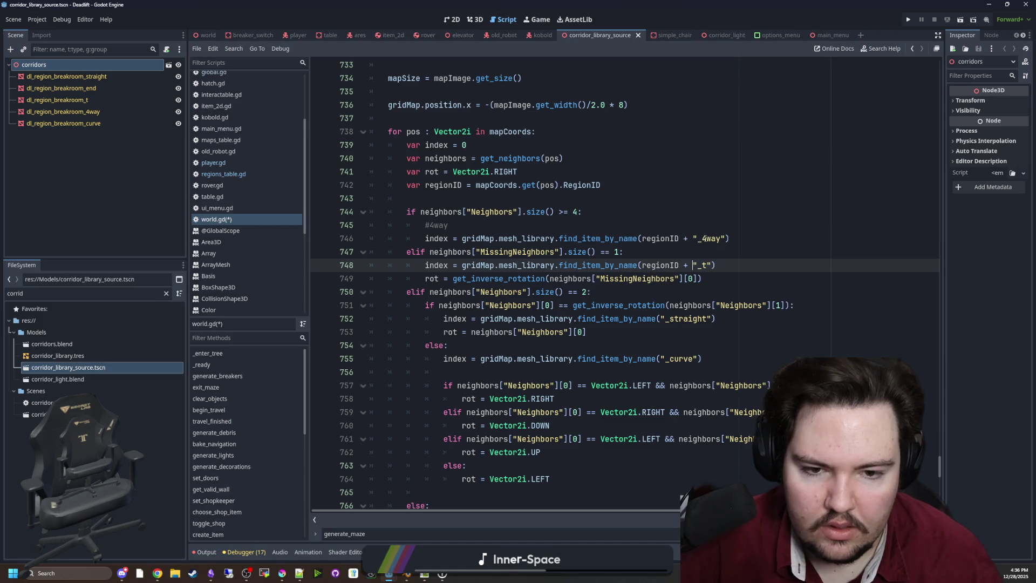
pyautogui.click(660, 319)
pyautogui.hotkey('ctrl', 'v')
pyautogui.click(660, 358)
pyautogui.hotkey('ctrl', 'v')
pyautogui.scroll(-2, 661, 361)
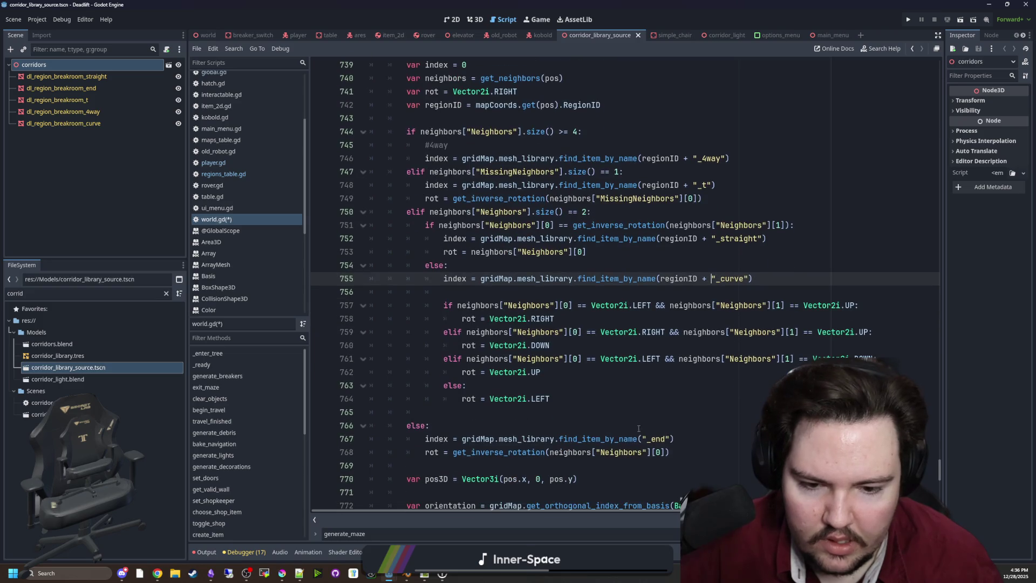
pyautogui.click(643, 439)
pyautogui.hotkey('ctrl', 'v')
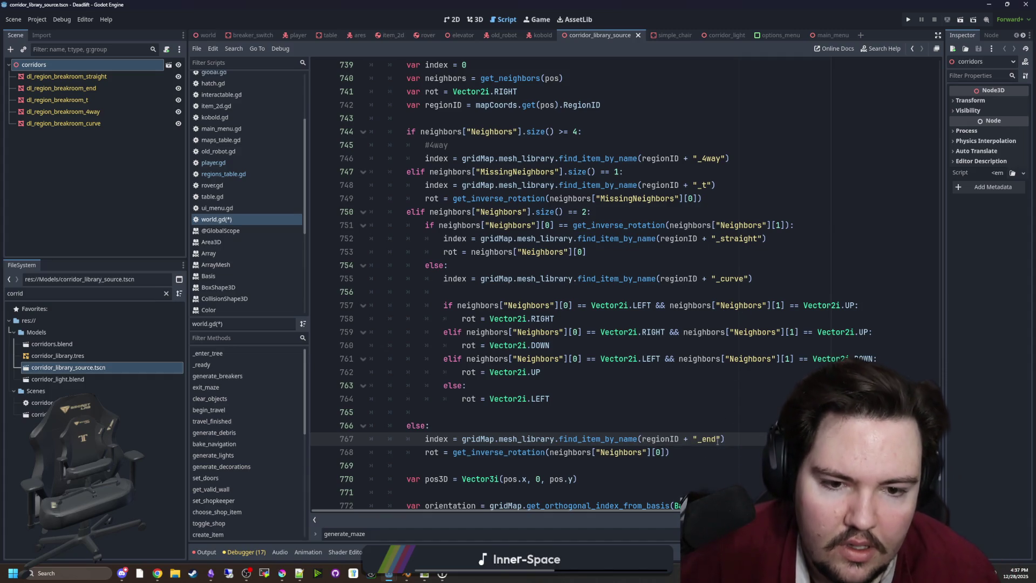
# Delete the stray blank lines in the gridMap.set_cell_item block.
pyautogui.click(723, 277)
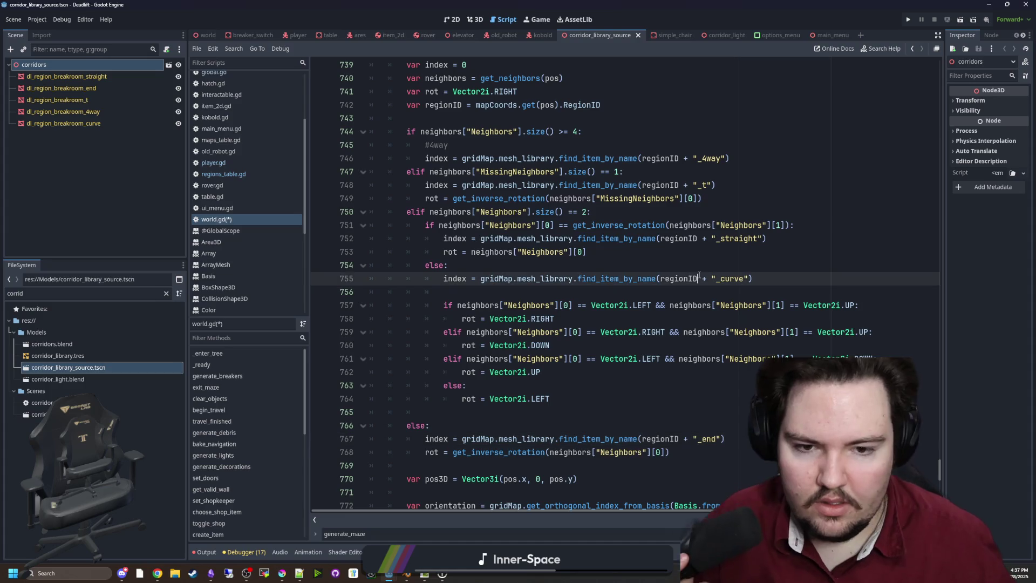
pyautogui.click(704, 265)
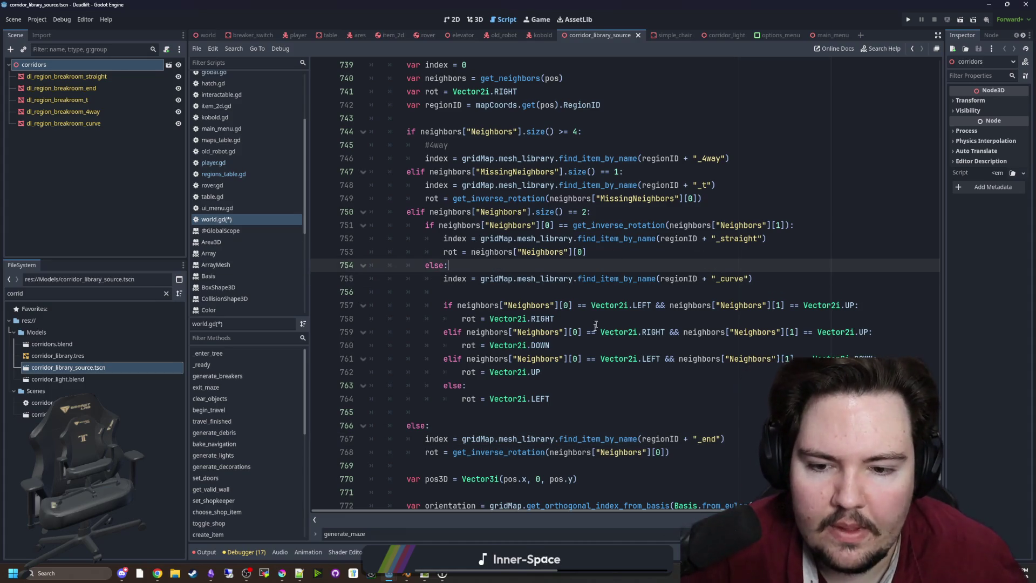
pyautogui.scroll(-4, 598, 317)
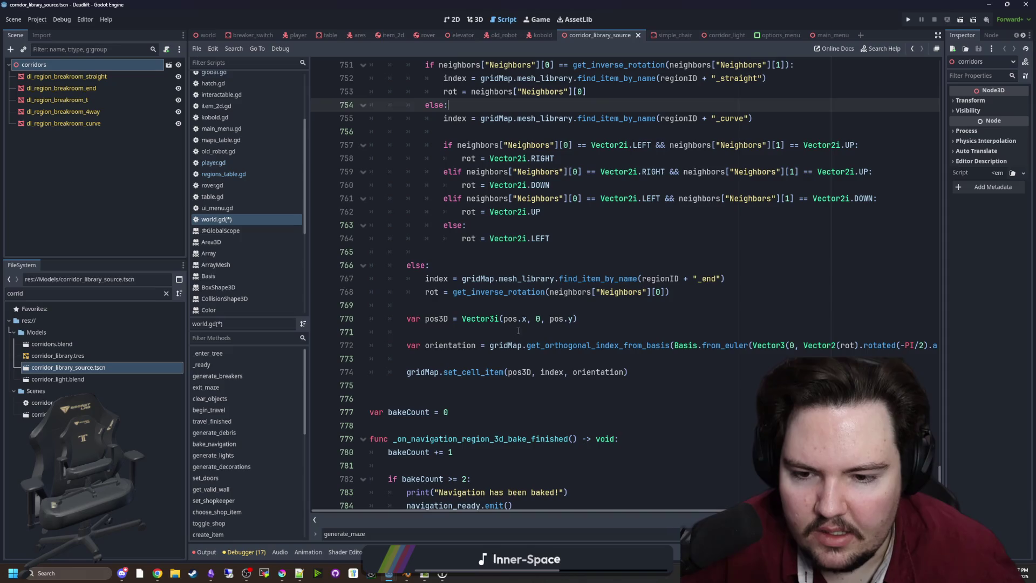
pyautogui.click(518, 330)
pyautogui.hotkey('ctrl', 'shift', 'k')
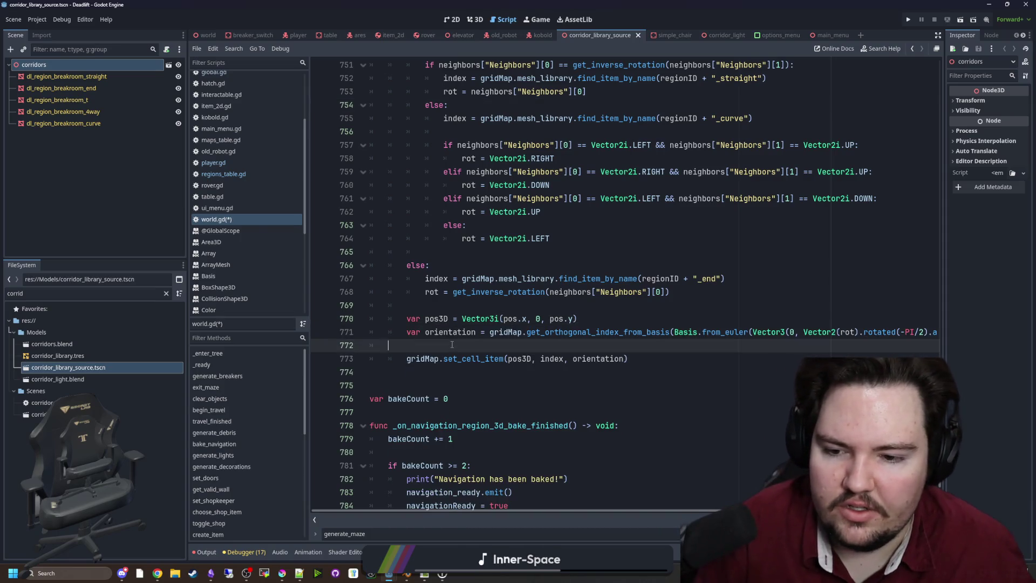
pyautogui.hotkey('ctrl', 'shift', 'k')
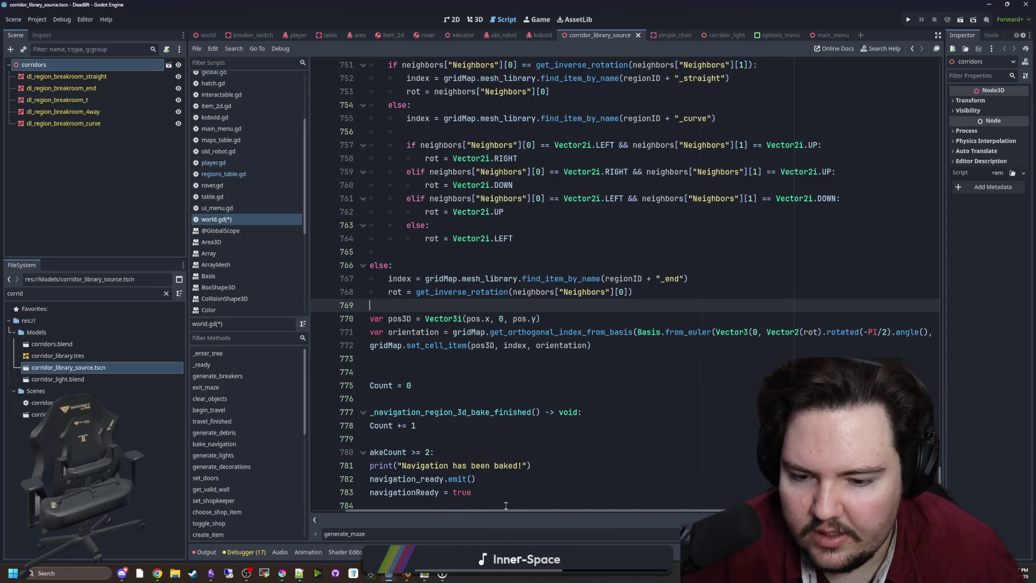
# Save the edited world.gd script.
pyautogui.hscroll(-2, 506, 508)
pyautogui.scroll(2, 561, 337)
pyautogui.click(560, 338)
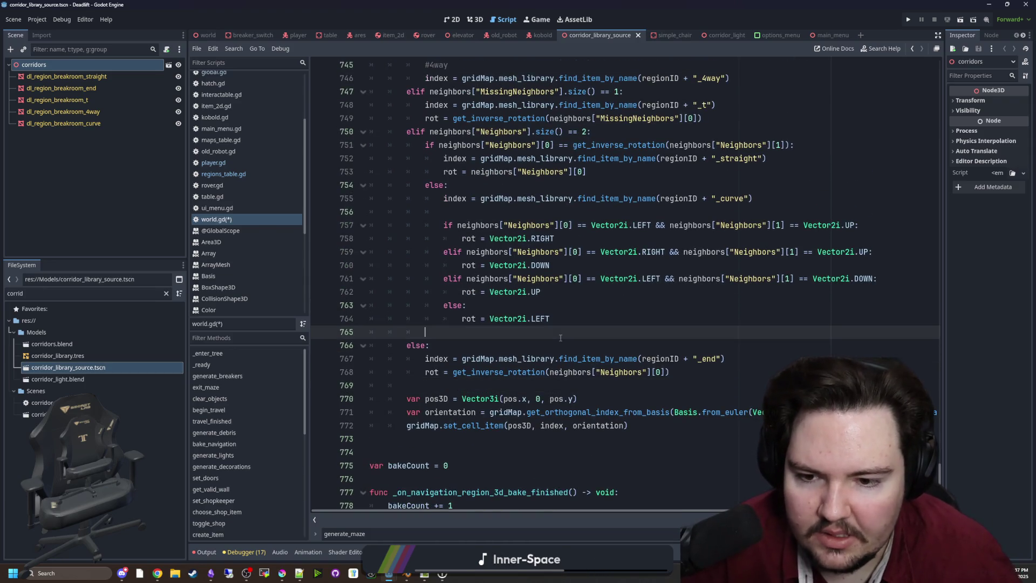
pyautogui.hotkey('ctrl', 's')
pyautogui.scroll(8, 597, 314)
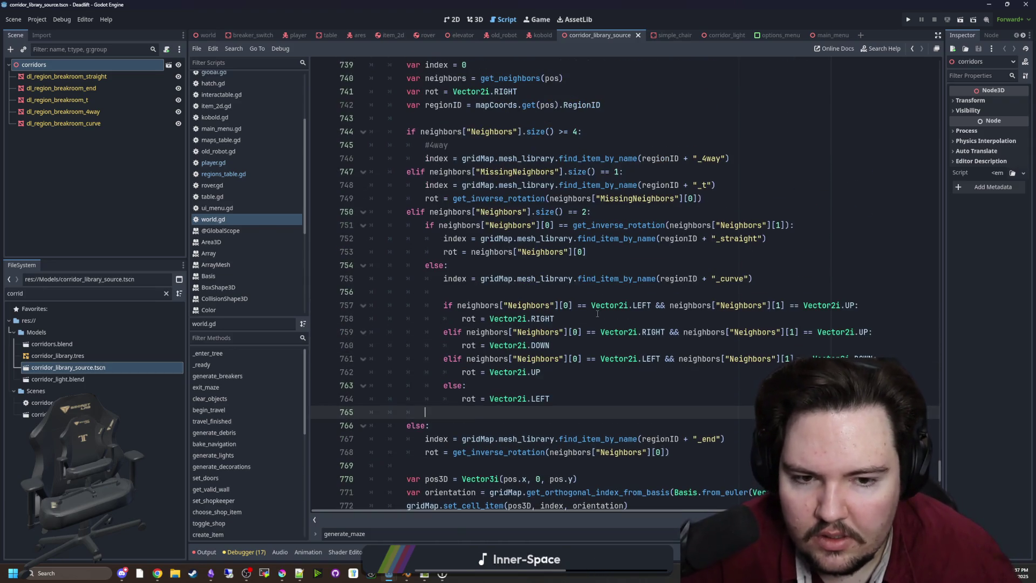
pyautogui.click(486, 265)
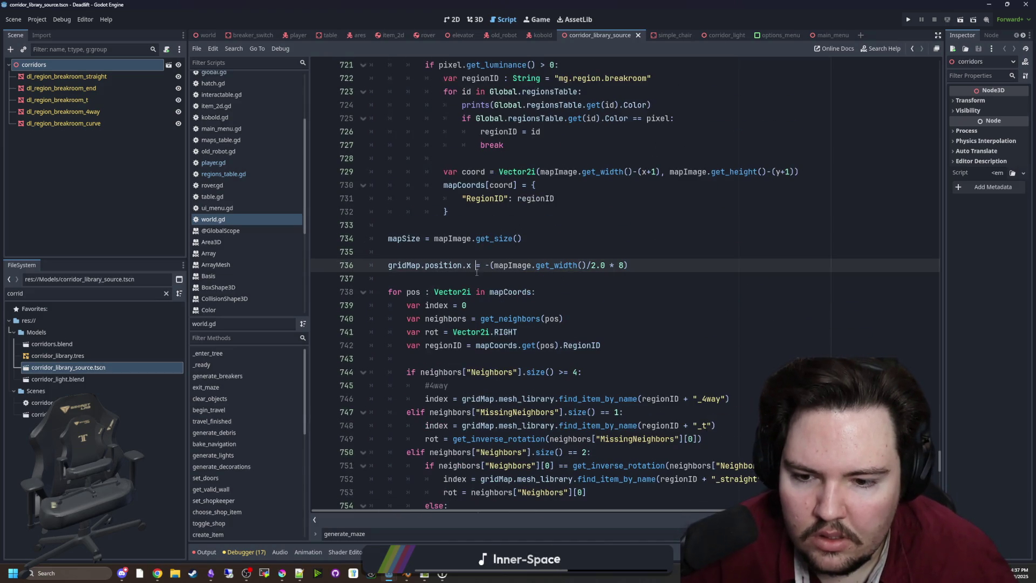
pyautogui.click(493, 278)
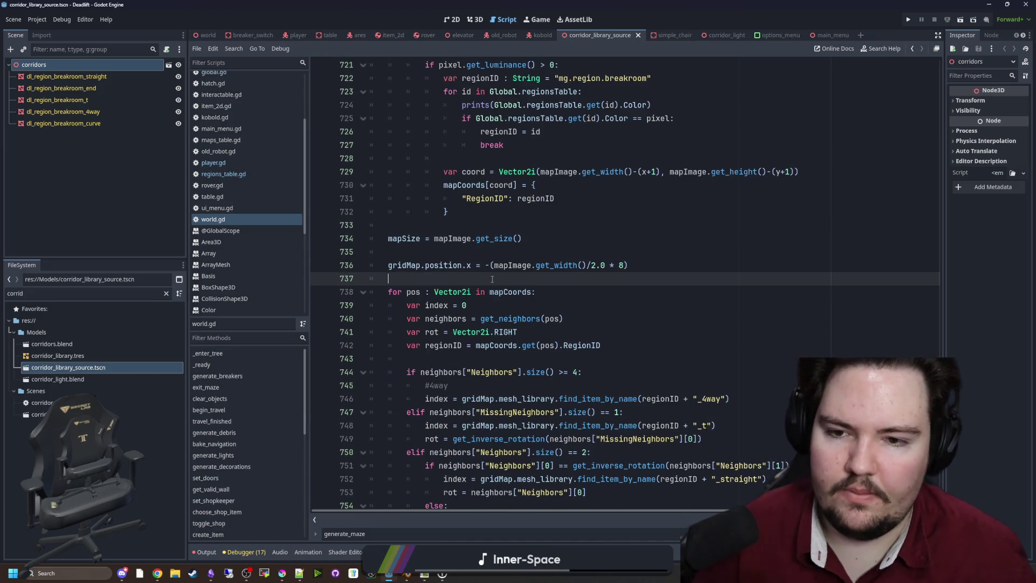
pyautogui.hotkey('ctrl', 's')
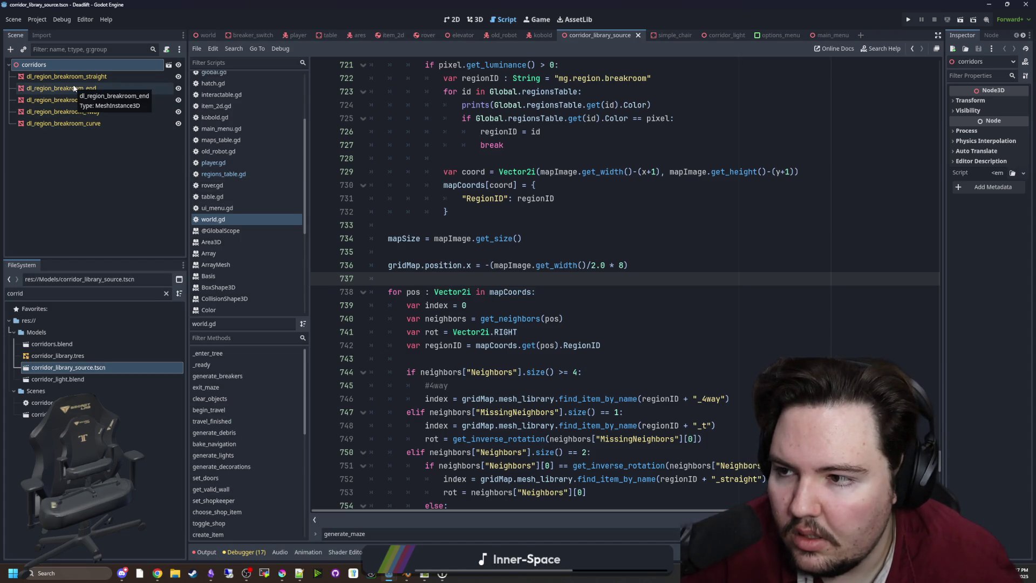
# Inspect dl_region_breakroom_curve in the corridor library 3D view, then return to the world scene.
pyautogui.click(475, 20)
pyautogui.click(53, 124)
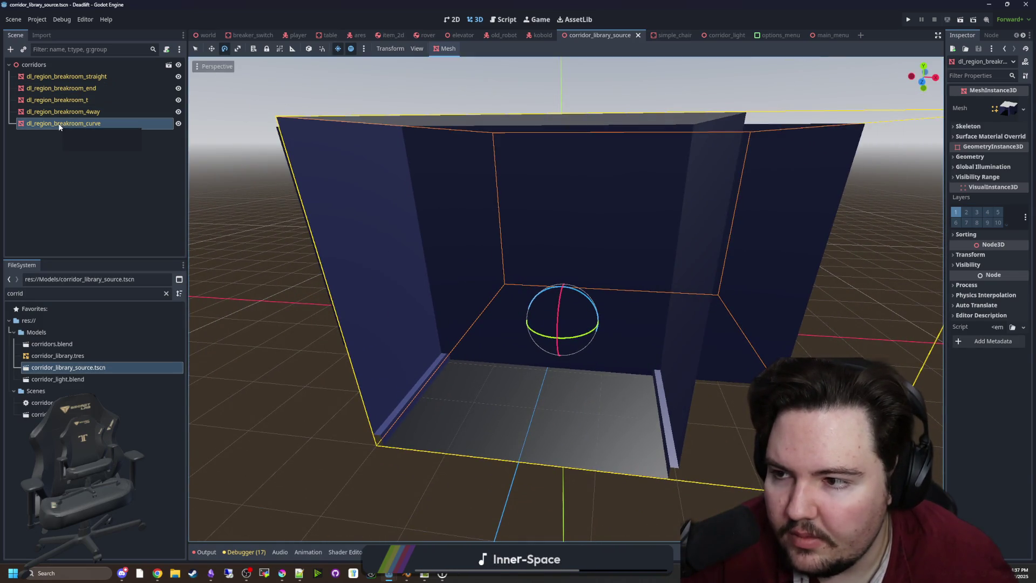
pyautogui.click(60, 126)
pyautogui.rightClick(51, 125)
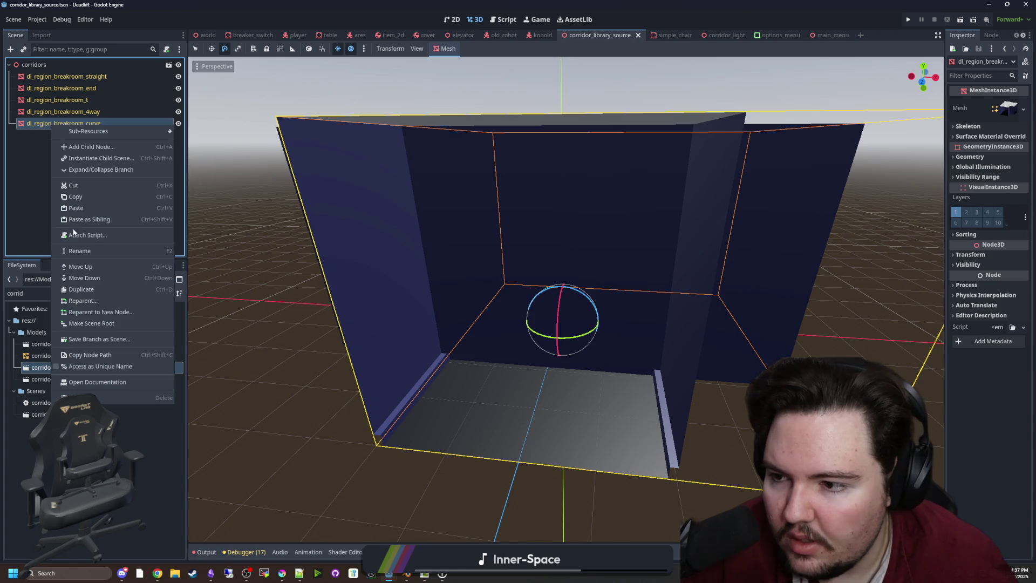
pyautogui.click(79, 251)
pyautogui.press('Return')
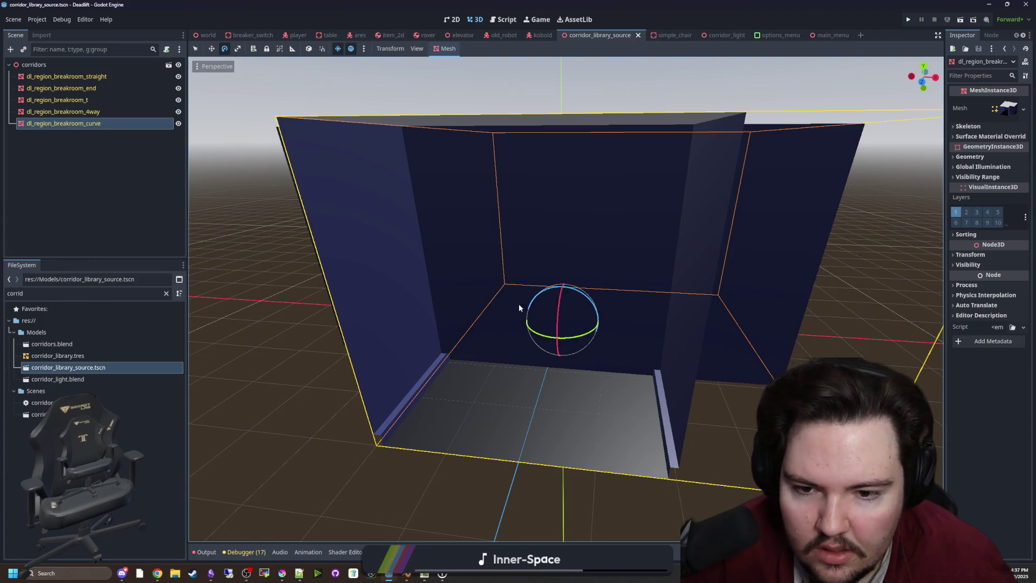
pyautogui.scroll(-10, 523, 304)
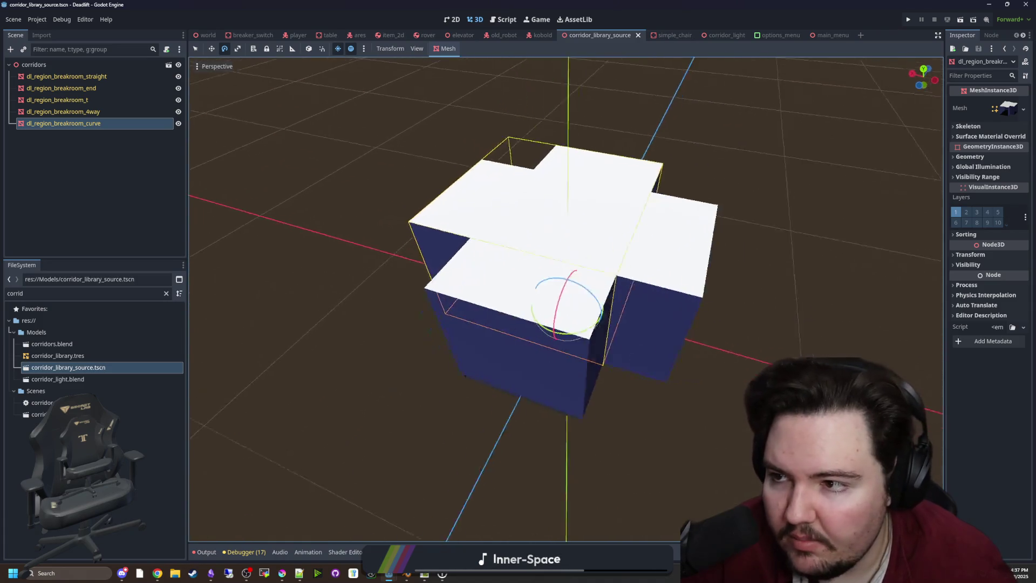
pyautogui.scroll(5, 567, 297)
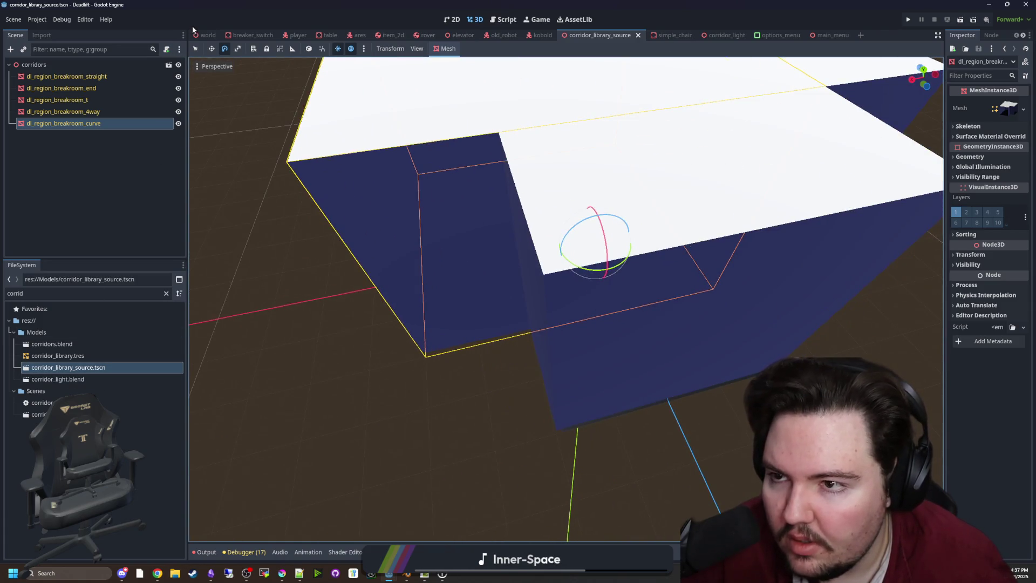
pyautogui.click(205, 36)
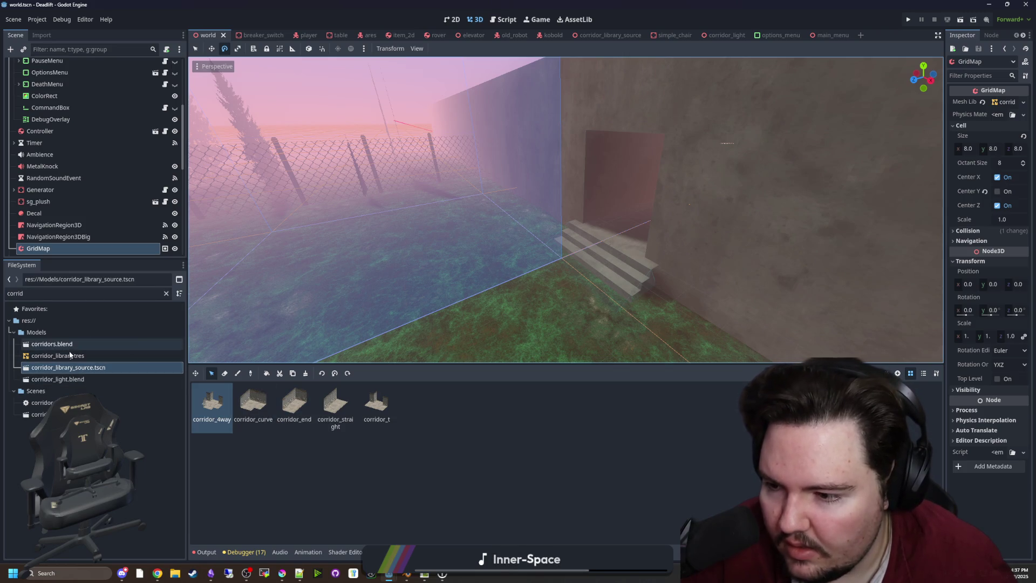
# Export the corridor library source as a MeshLibrary, overwriting Models/corridor_library.tres.
pyautogui.doubleClick(68, 367)
pyautogui.click(14, 20)
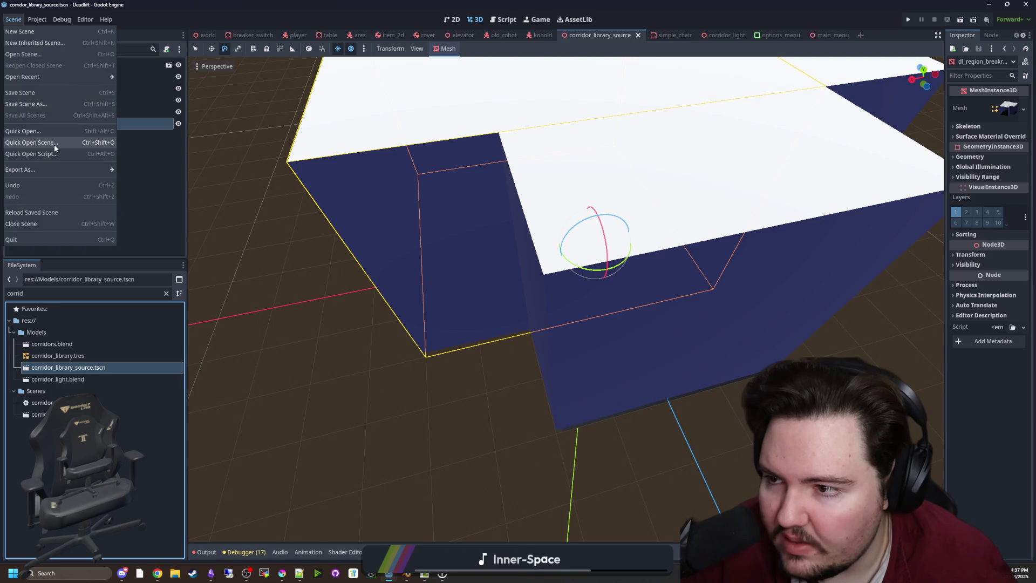
pyautogui.moveTo(40, 168)
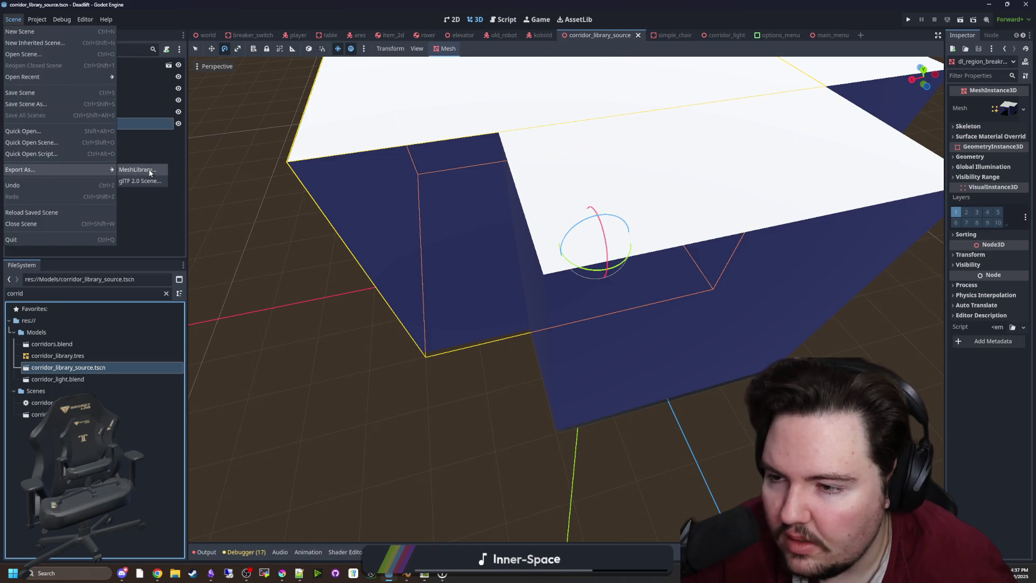
pyautogui.click(150, 172)
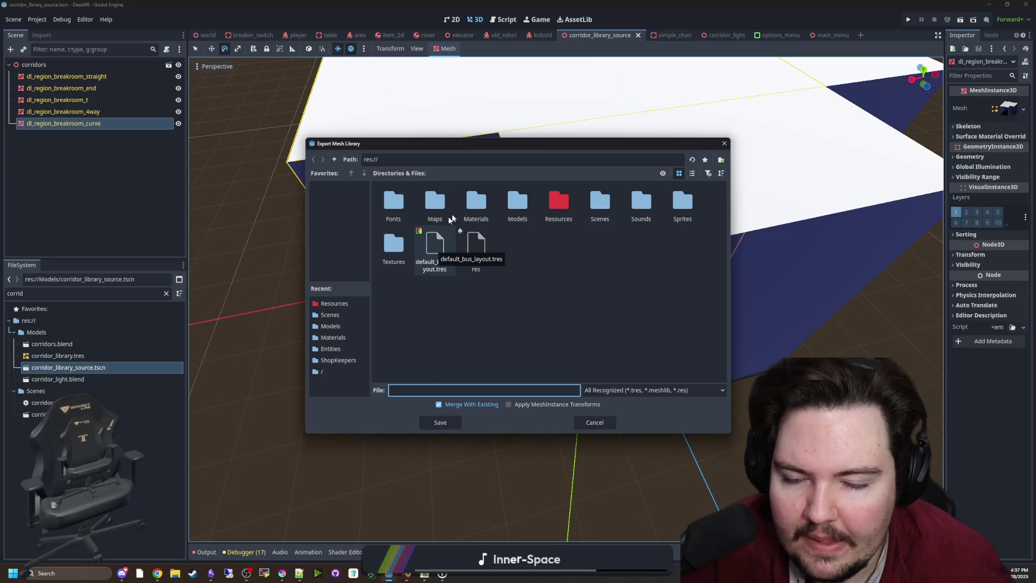
pyautogui.doubleClick(517, 203)
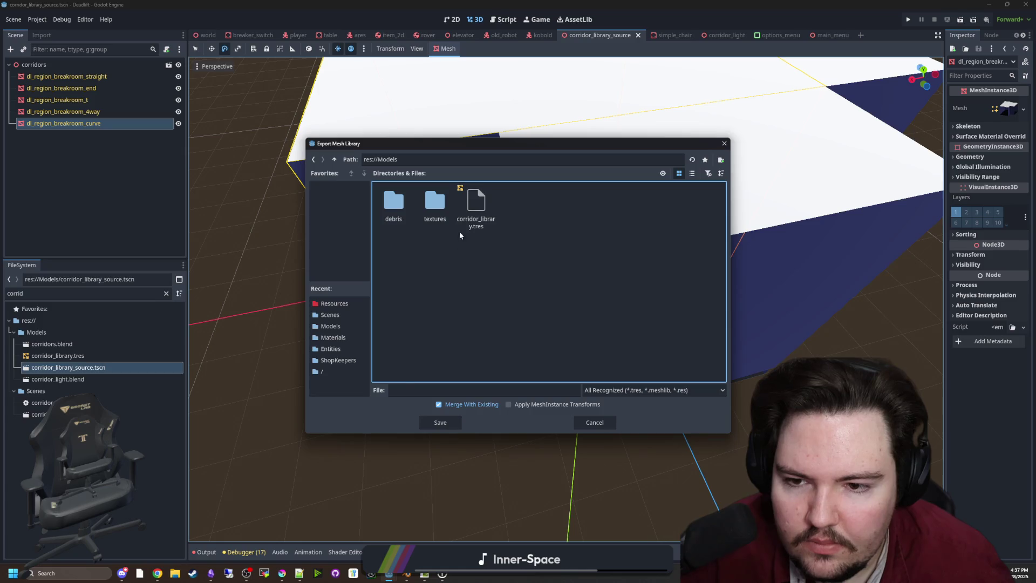
pyautogui.doubleClick(475, 208)
pyautogui.click(493, 304)
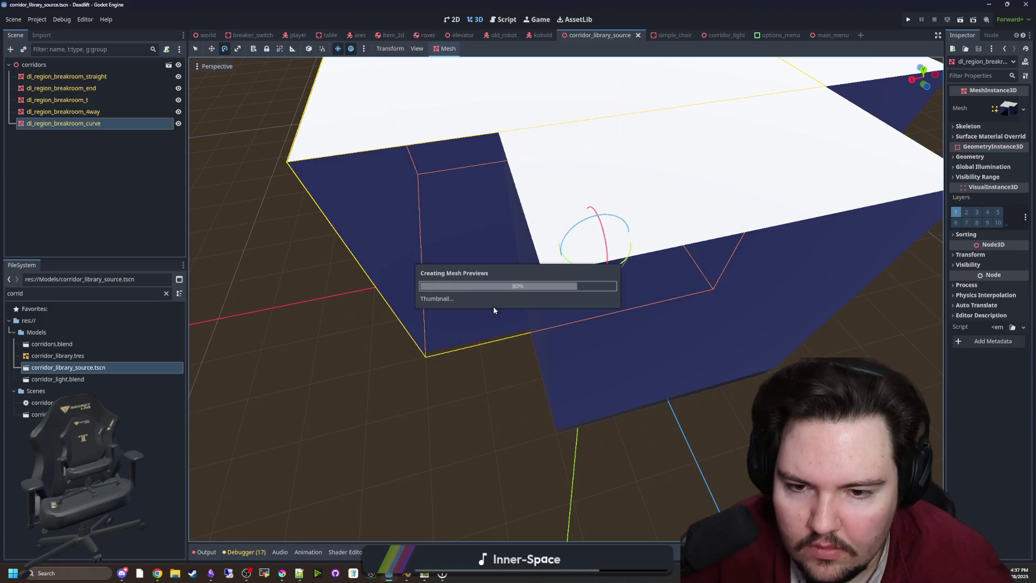
pyautogui.click(206, 36)
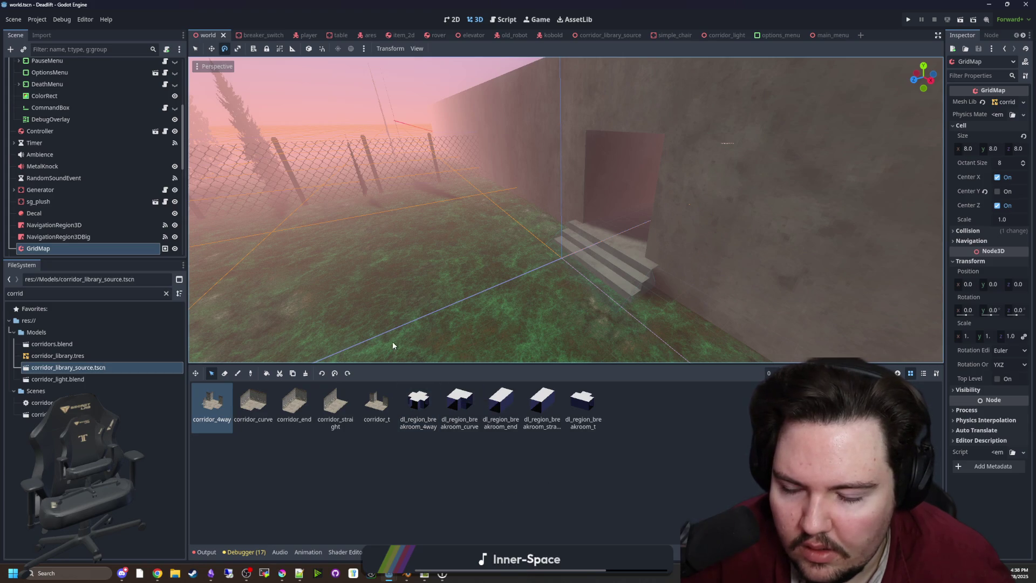
# Look around the world near the doorway and browse the GridMap tile list.
pyautogui.moveTo(403, 317)
pyautogui.mouseDown()
pyautogui.moveTo(453, 317)
pyautogui.moveTo(455, 330)
pyautogui.mouseUp()
pyautogui.click(652, 423)
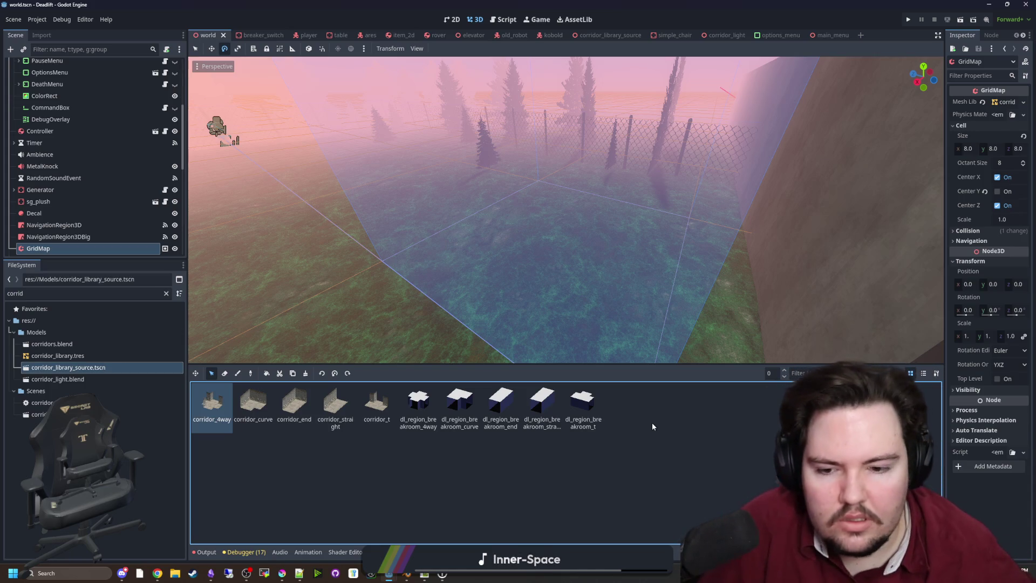
pyautogui.scroll(-3, 123, 233)
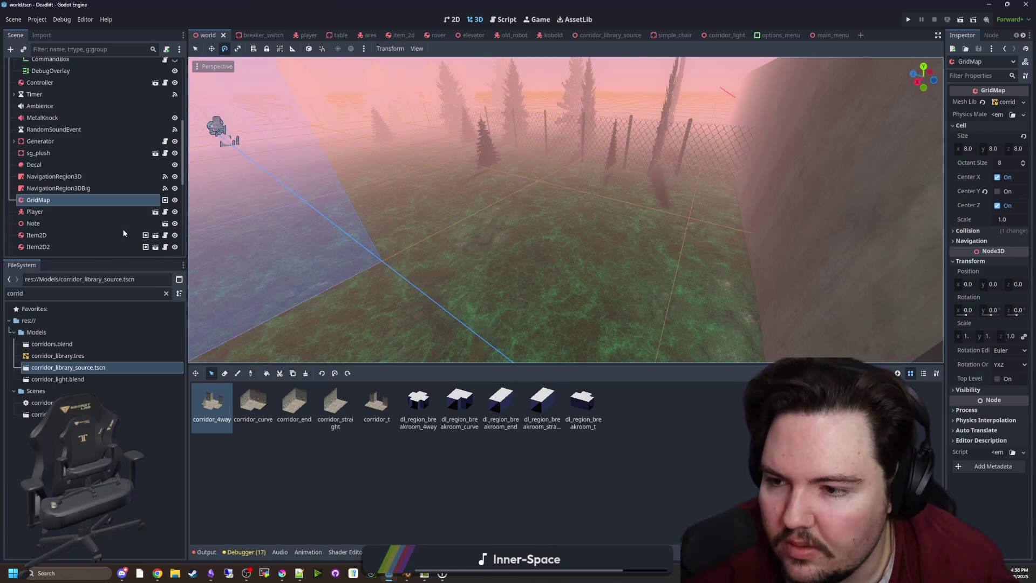
pyautogui.scroll(10, 146, 203)
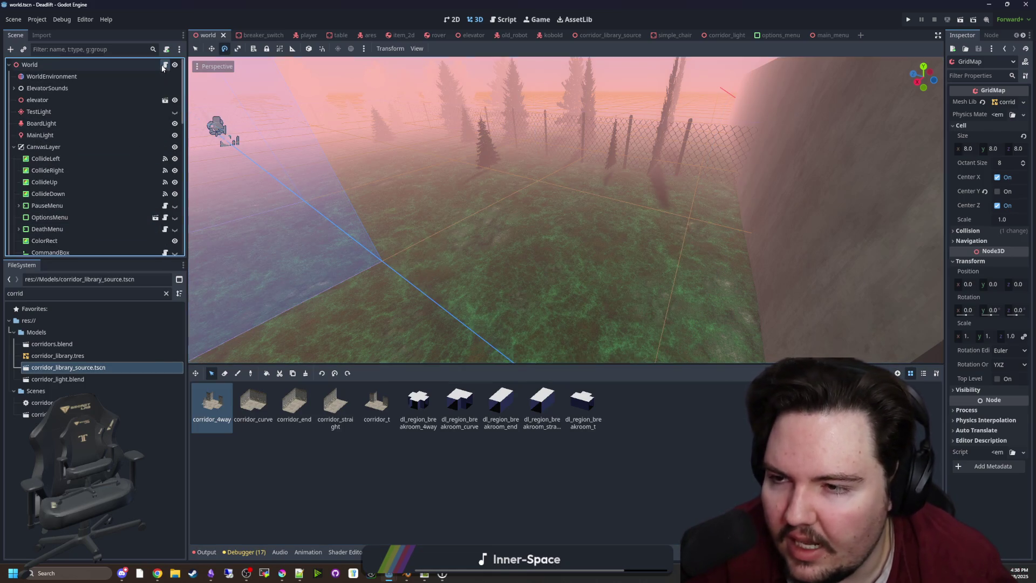
# Open world.gd from the World root and place the cursor at line 732 before switching to Blender.
pyautogui.click(165, 64)
pyautogui.click(530, 210)
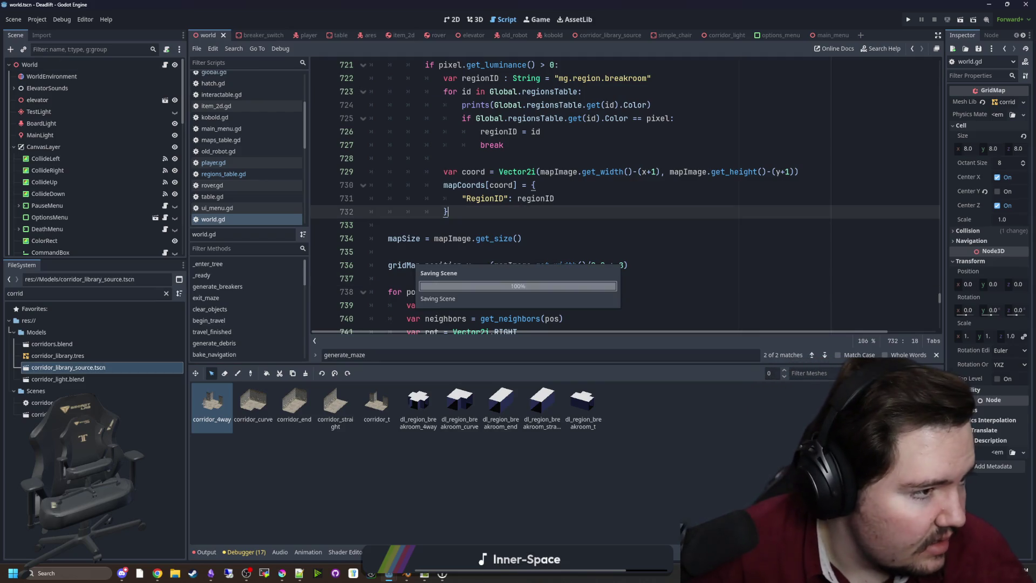
pyautogui.hotkey('alt', 'Tab')
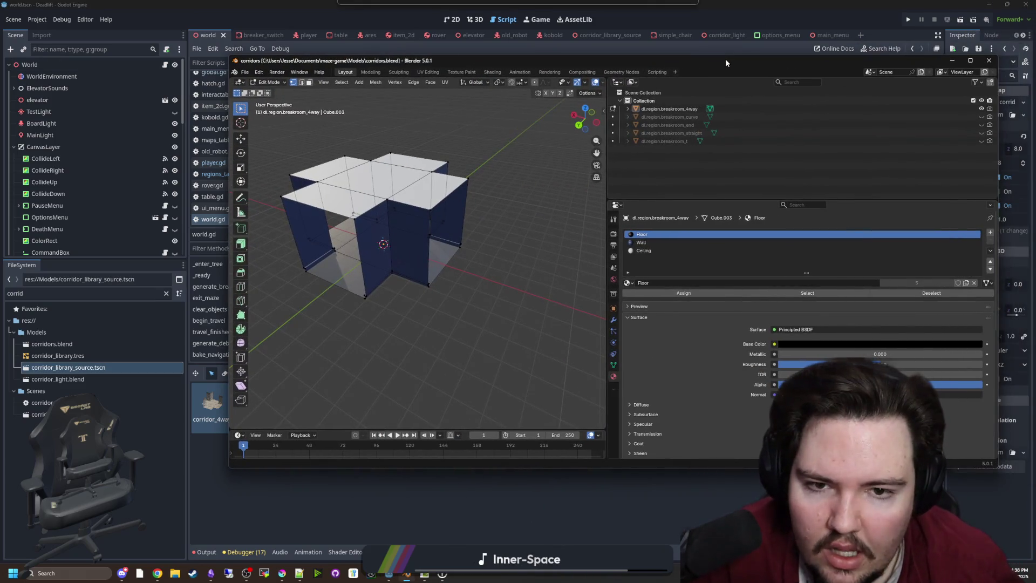
# Rename dl.region.breakroom_4way to dl_region_breakroom_4way in the Outliner.
pyautogui.moveTo(683, 34); pyautogui.dragTo(683, 126)
pyautogui.doubleClick(613, 170)
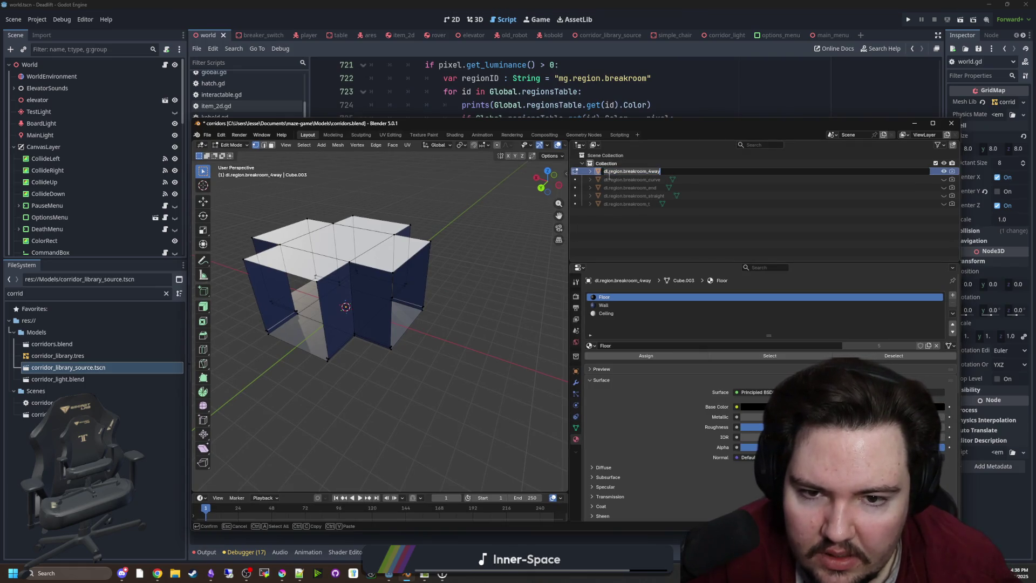
pyautogui.click(609, 171)
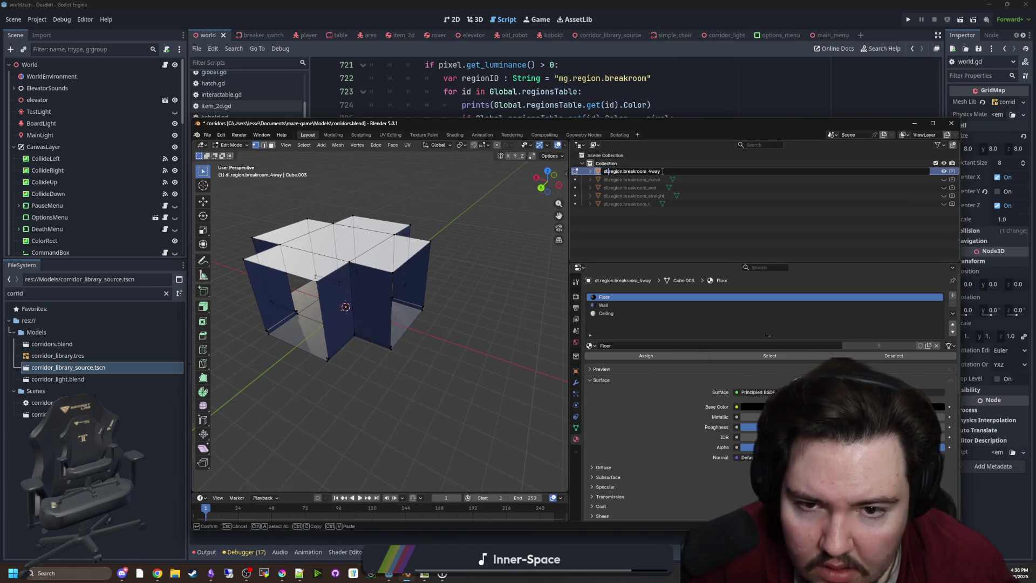
pyautogui.press('BackSpace')
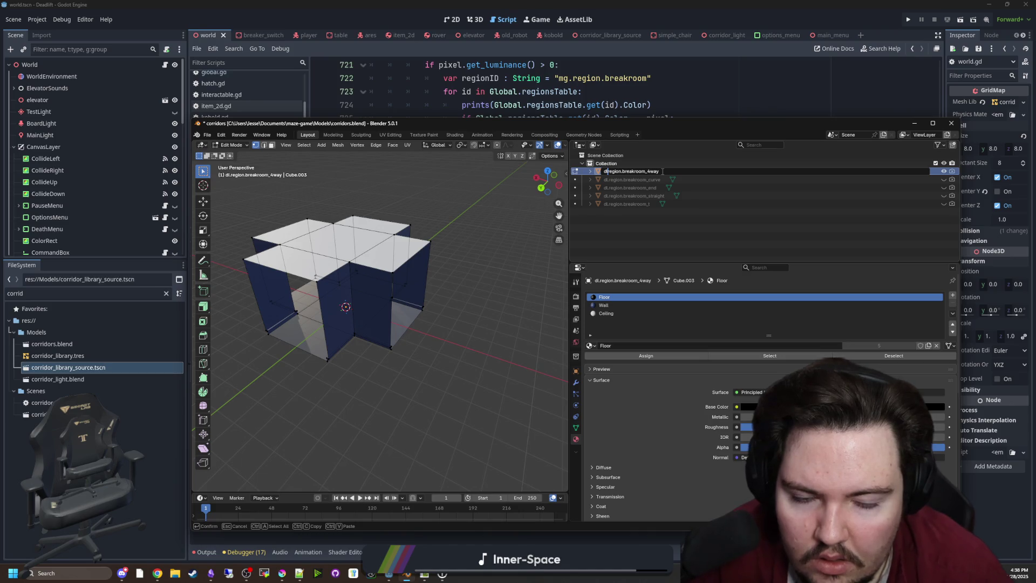
pyautogui.write('.')
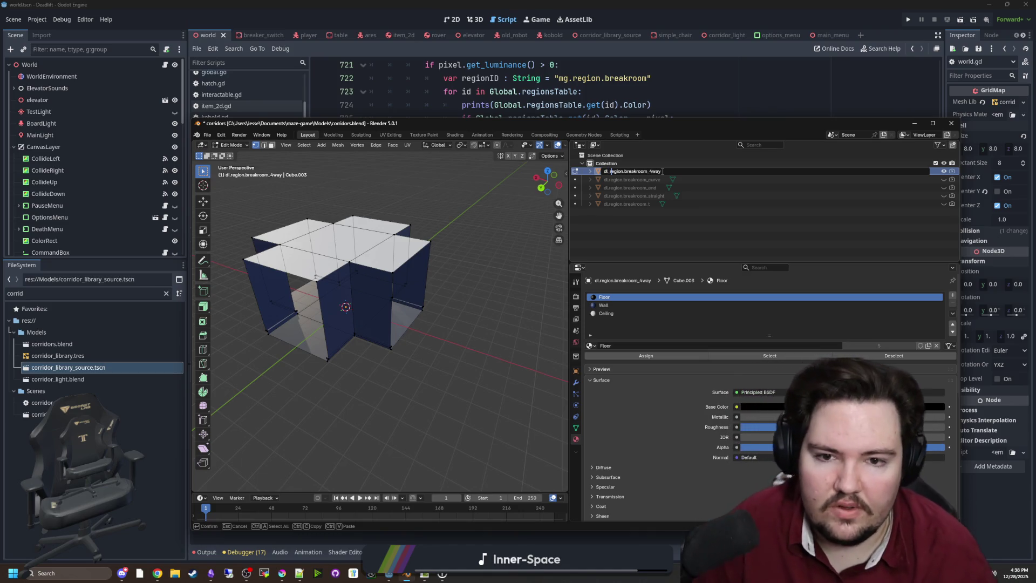
pyautogui.click(617, 171)
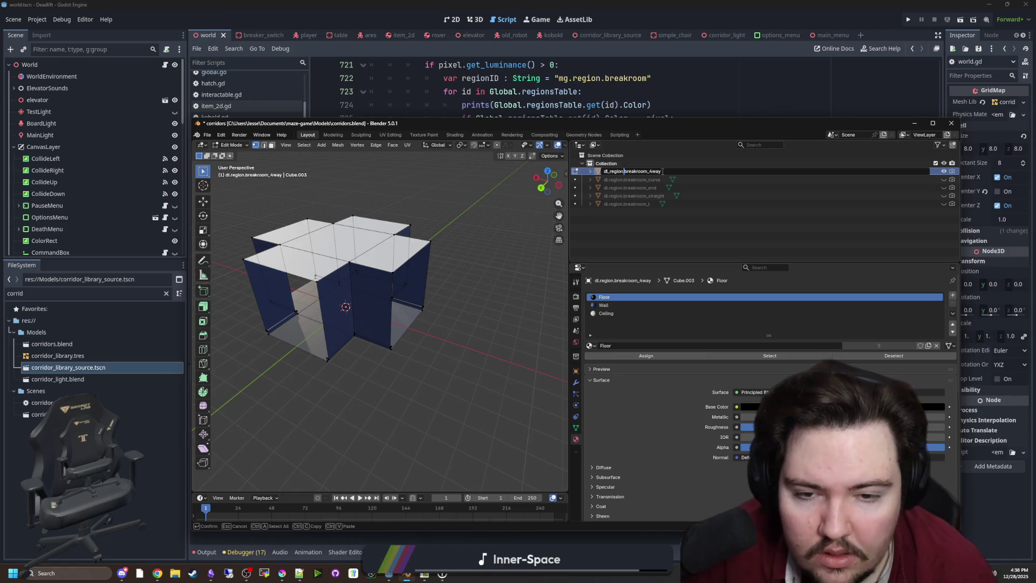
pyautogui.write('_')
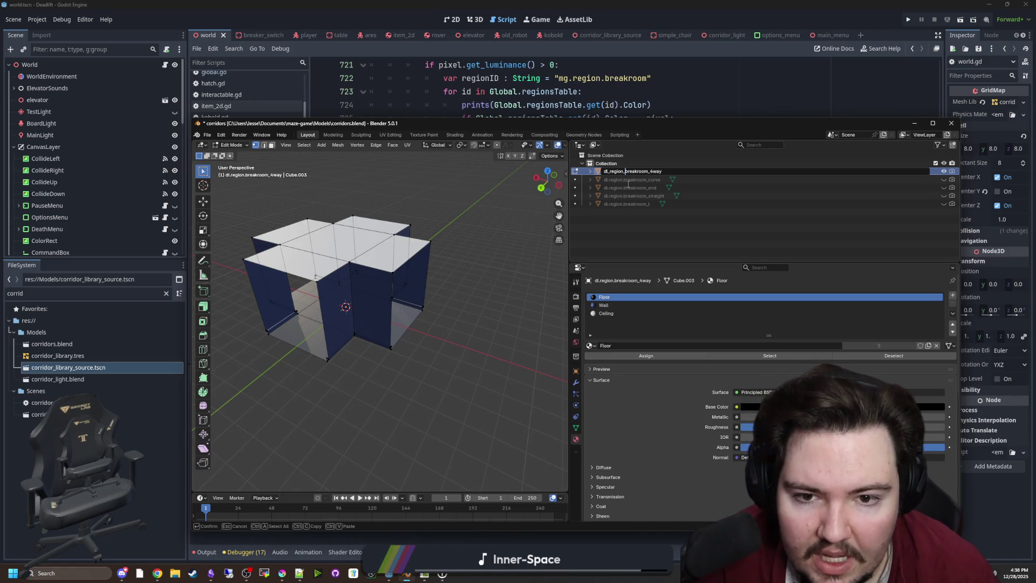
pyautogui.press('Return')
# Rename the breakroom end and T pieces to dl_region_breakroom_end and dl_region_breakroom_t.
pyautogui.doubleClick(628, 179)
pyautogui.press('BackSpace')
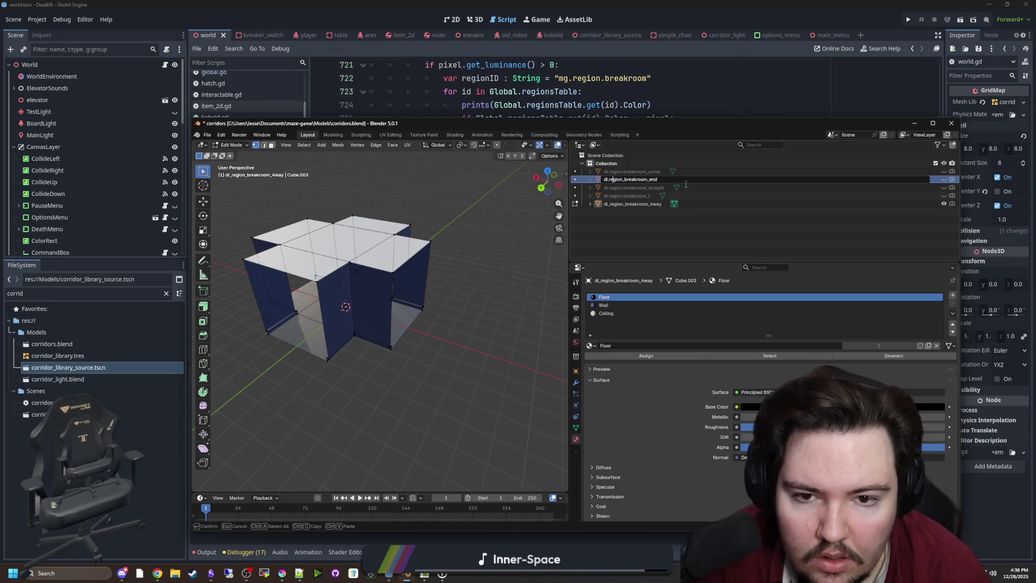
pyautogui.press('BackSpace')
pyautogui.write('_')
pyautogui.press('Return')
pyautogui.doubleClick(644, 188)
pyautogui.write('_')
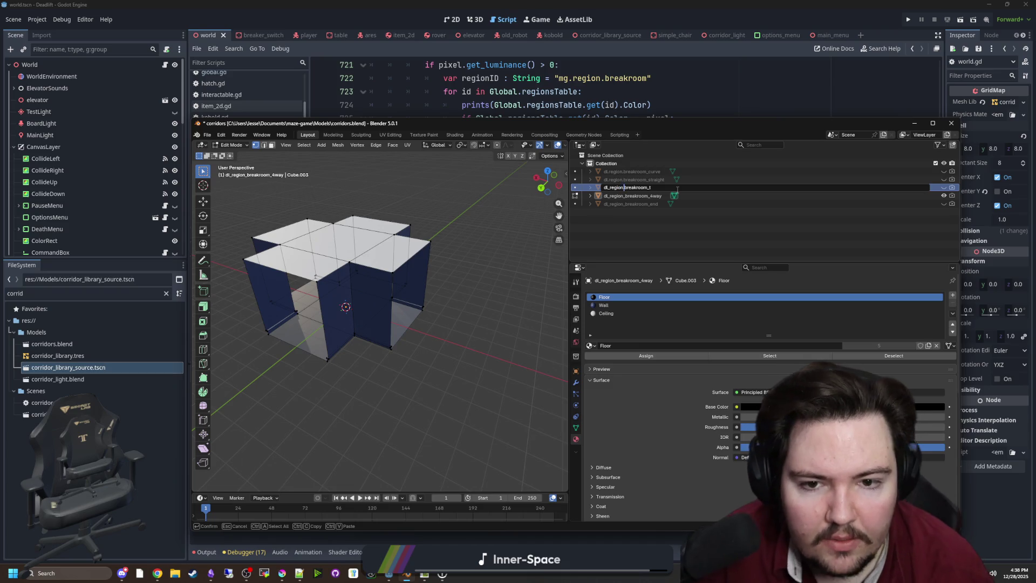
pyautogui.write('_')
pyautogui.press('Return')
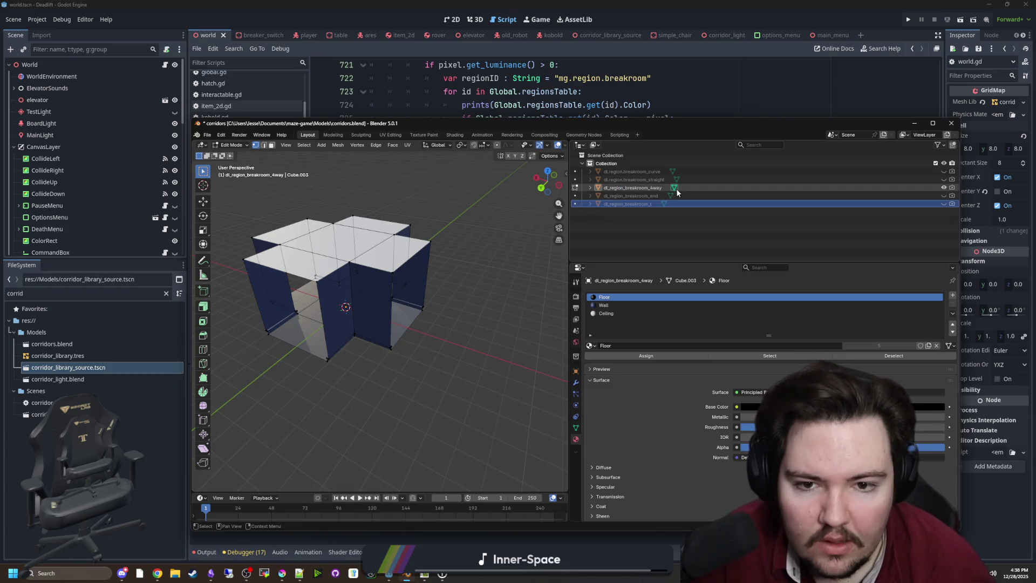
# Rename the breakroom straight piece to dl_region_breakroom_straight.
pyautogui.doubleClick(628, 180)
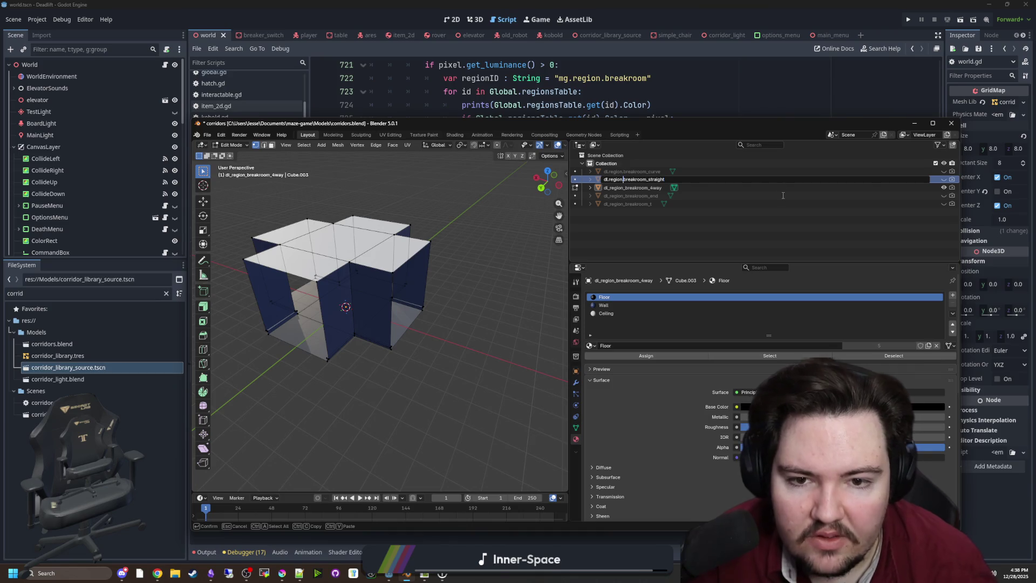
pyautogui.write('_')
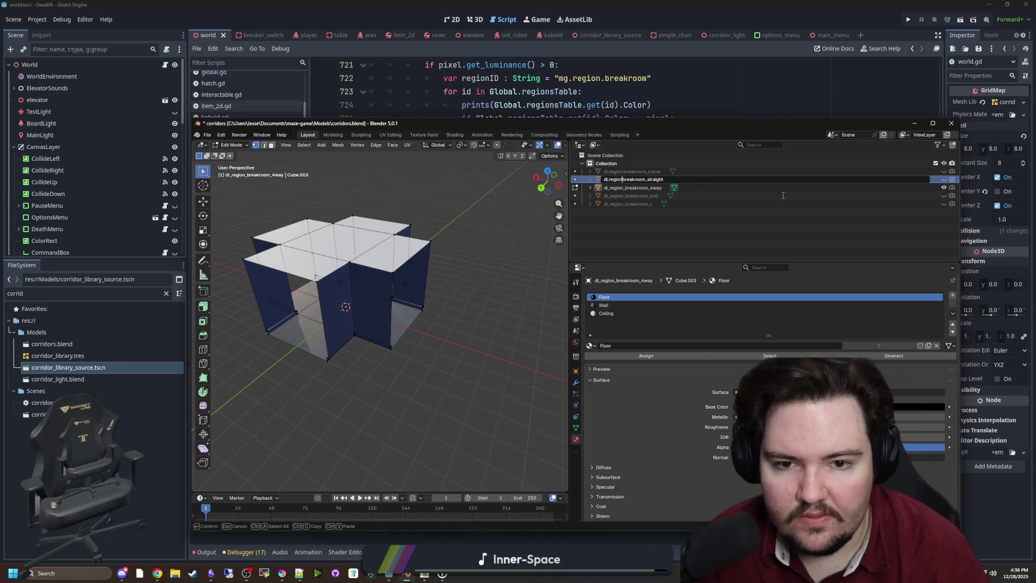
pyautogui.press('Delete')
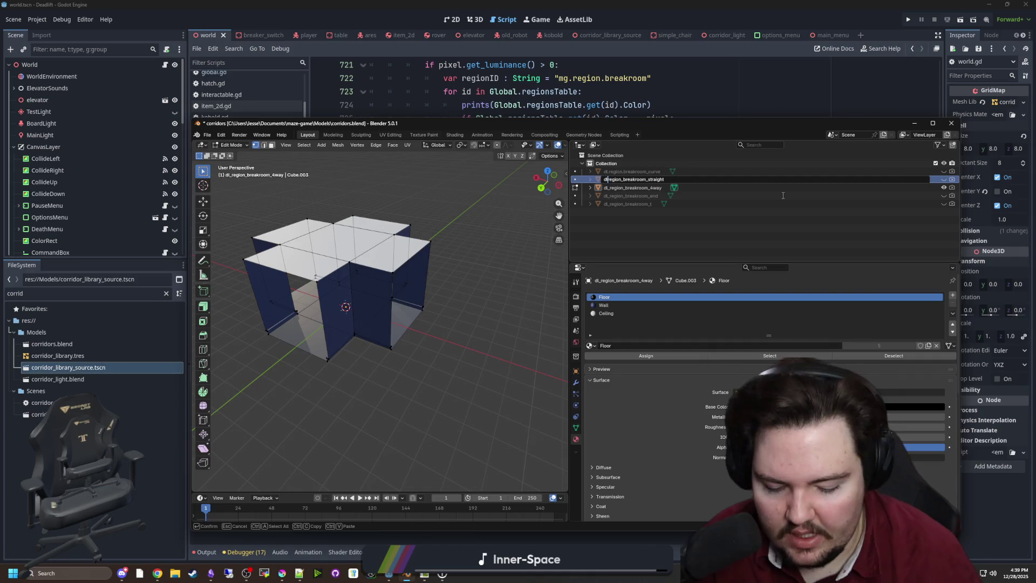
pyautogui.write('_')
pyautogui.press('Return')
# Rename the breakroom curve piece to dl_region_breakroom_curve, then deselect it.
pyautogui.doubleClick(631, 173)
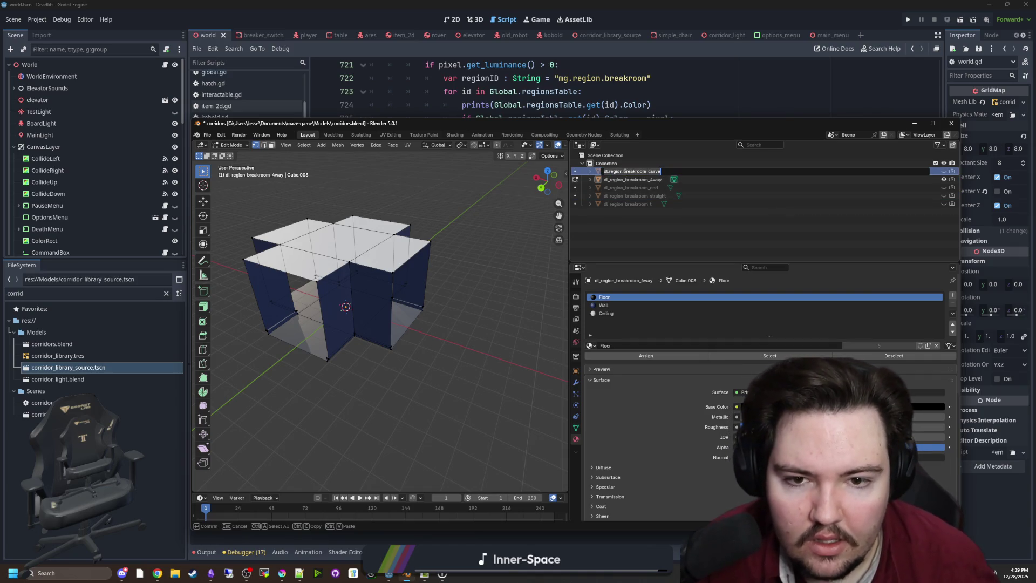
pyautogui.press('BackSpace')
pyautogui.write('_')
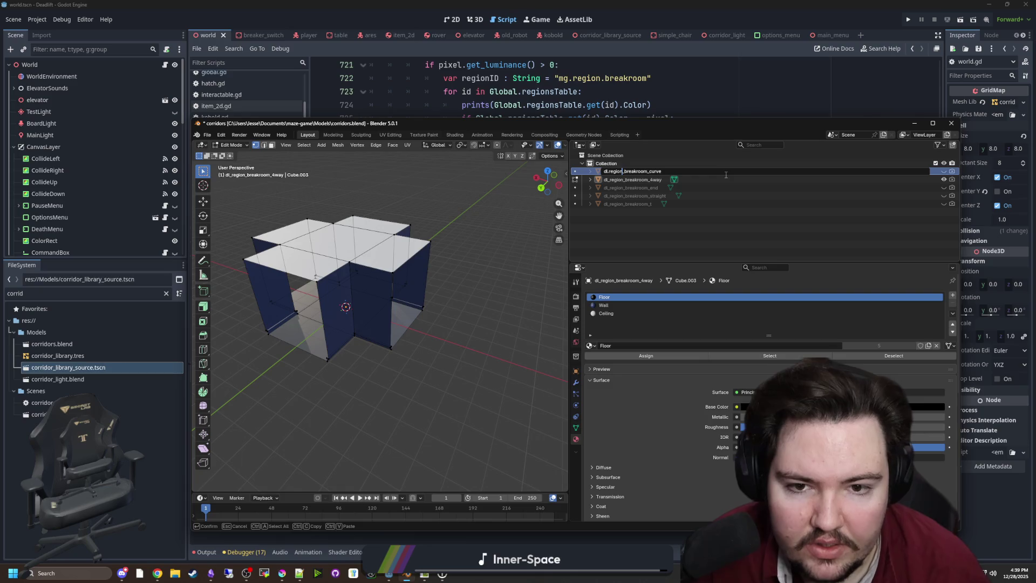
pyautogui.press('Delete')
pyautogui.write('_')
pyautogui.press('Return')
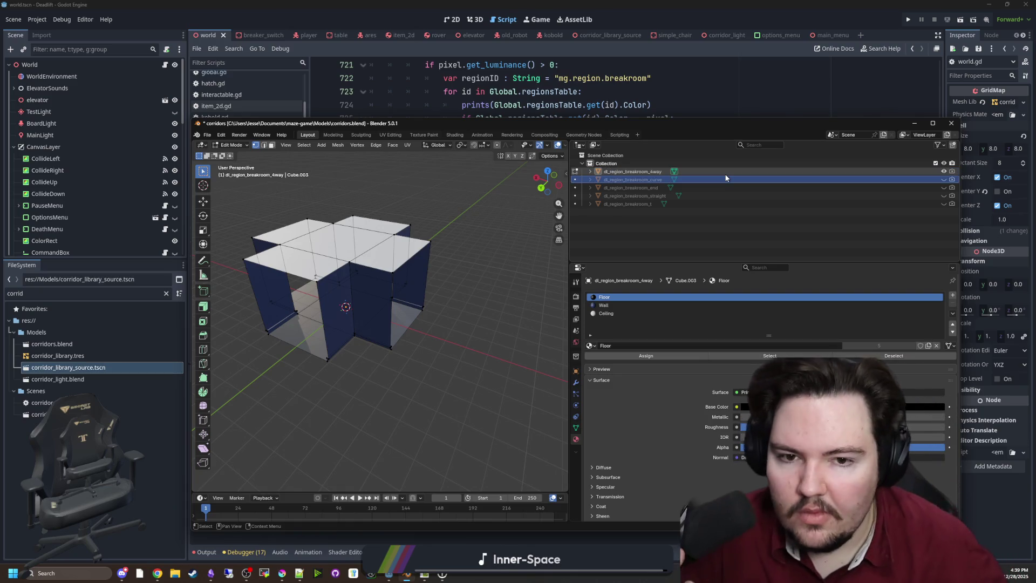
pyautogui.press('b')
pyautogui.moveTo(639, 231); pyautogui.dragTo(631, 228)
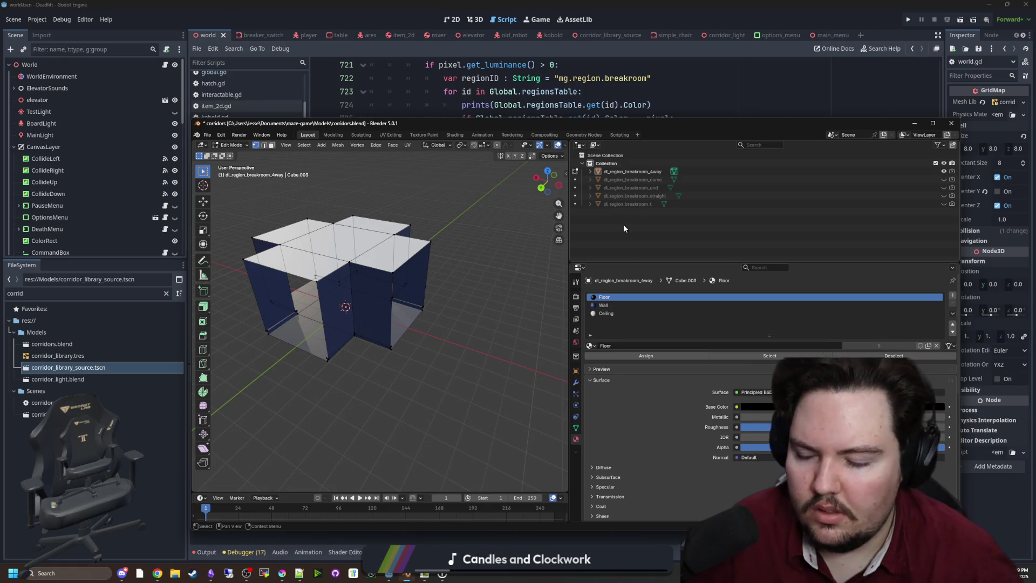
pyautogui.click(436, 117)
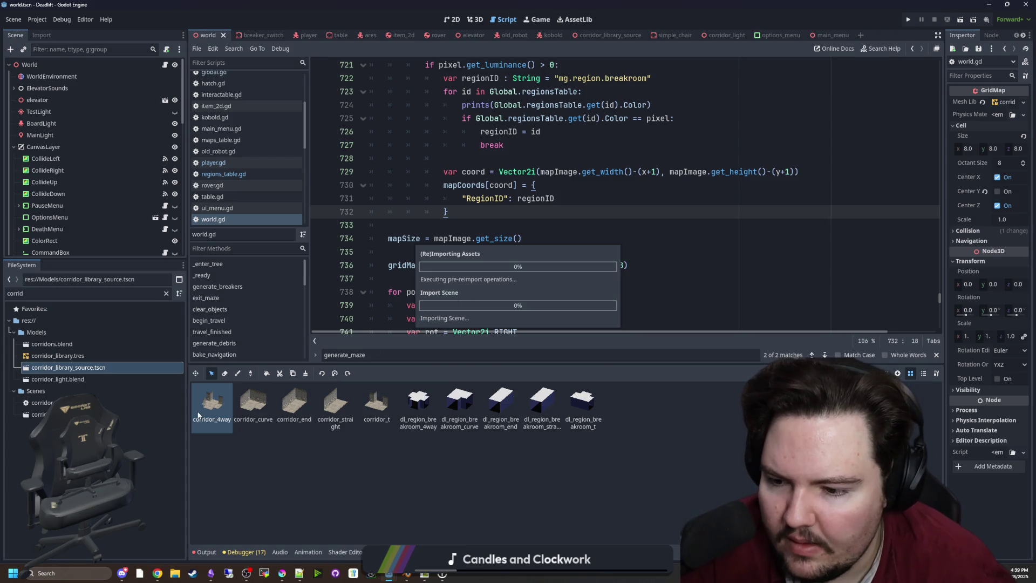
# Pick the corridor_t and corridor_straight tiles, then open corridor_library_source.tscn.
pyautogui.click(372, 406)
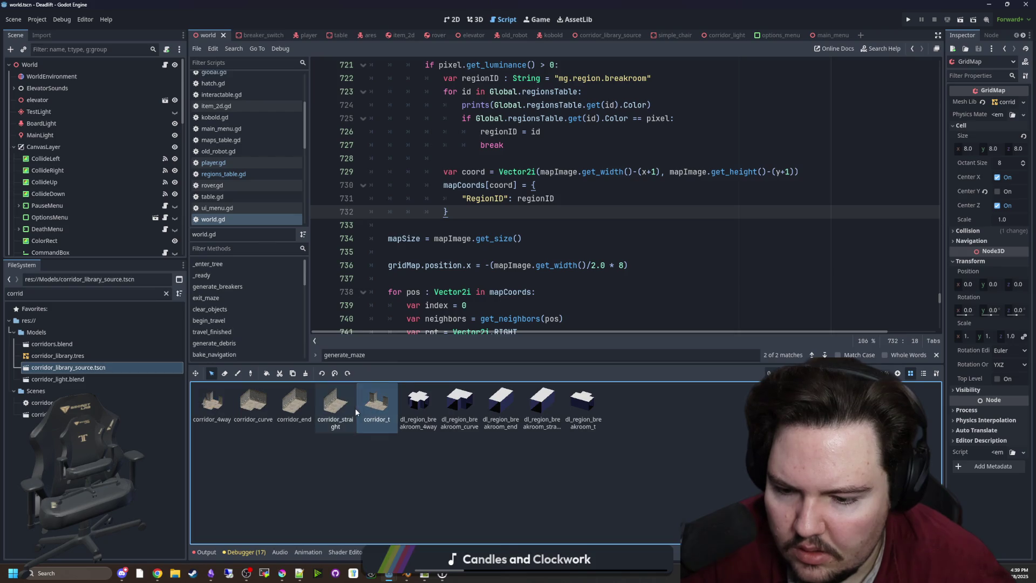
pyautogui.click(337, 412)
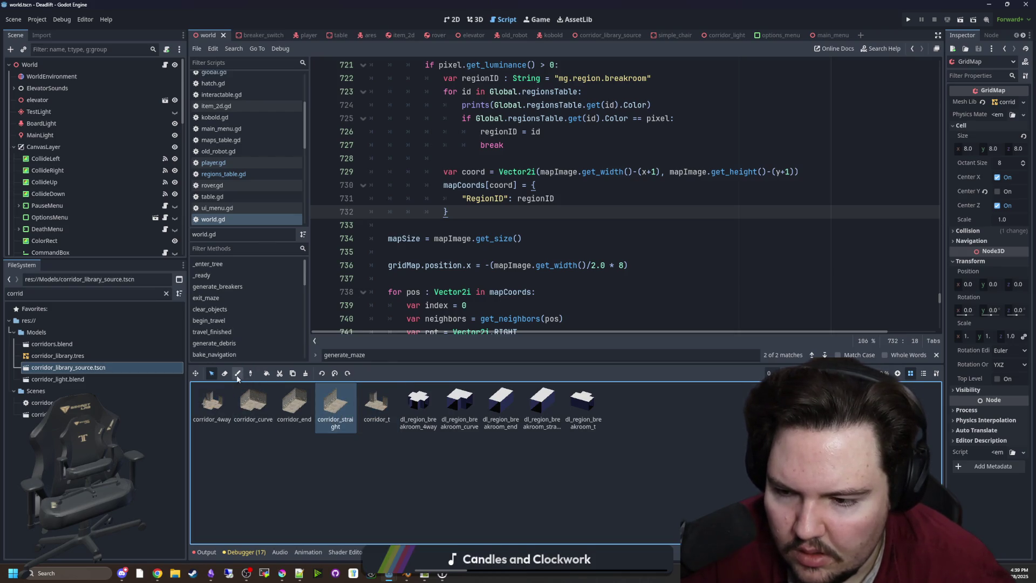
pyautogui.doubleClick(77, 367)
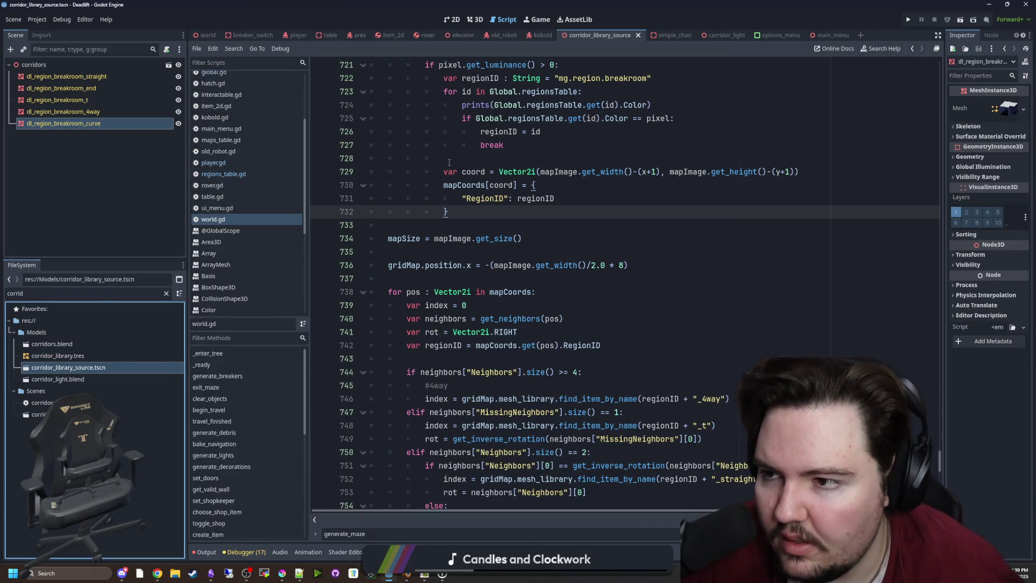
# Append .replace(".", "_") to the regionID line in world.gd's generate_maze loop.
pyautogui.click(529, 216)
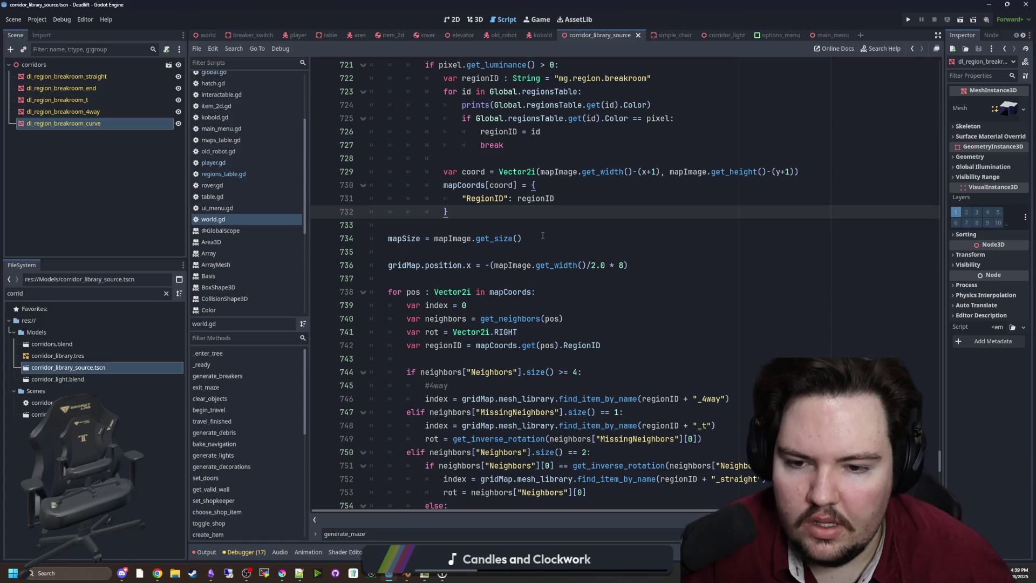
pyautogui.scroll(4, 533, 244)
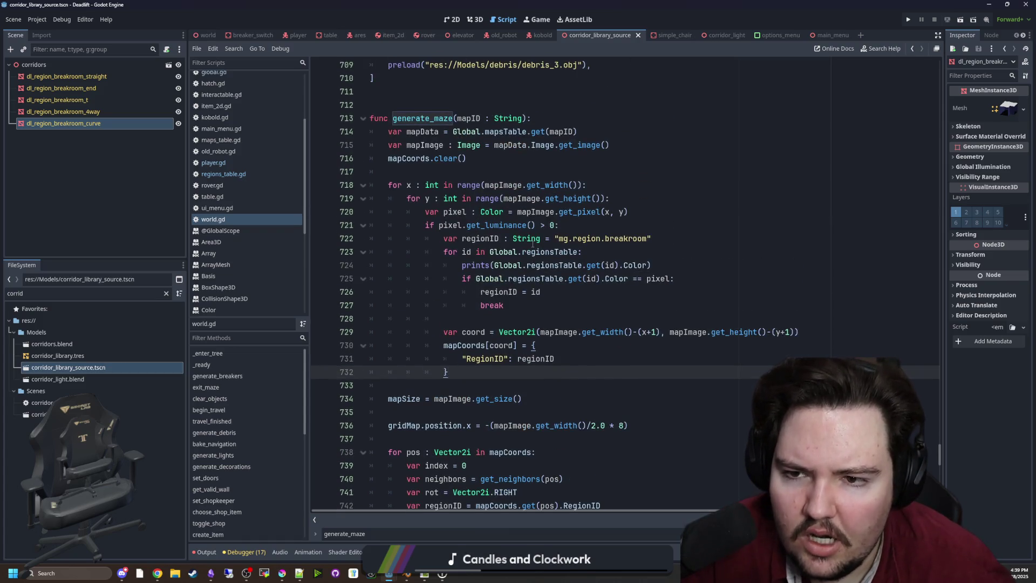
pyautogui.scroll(-1, 532, 243)
pyautogui.scroll(-3, 571, 182)
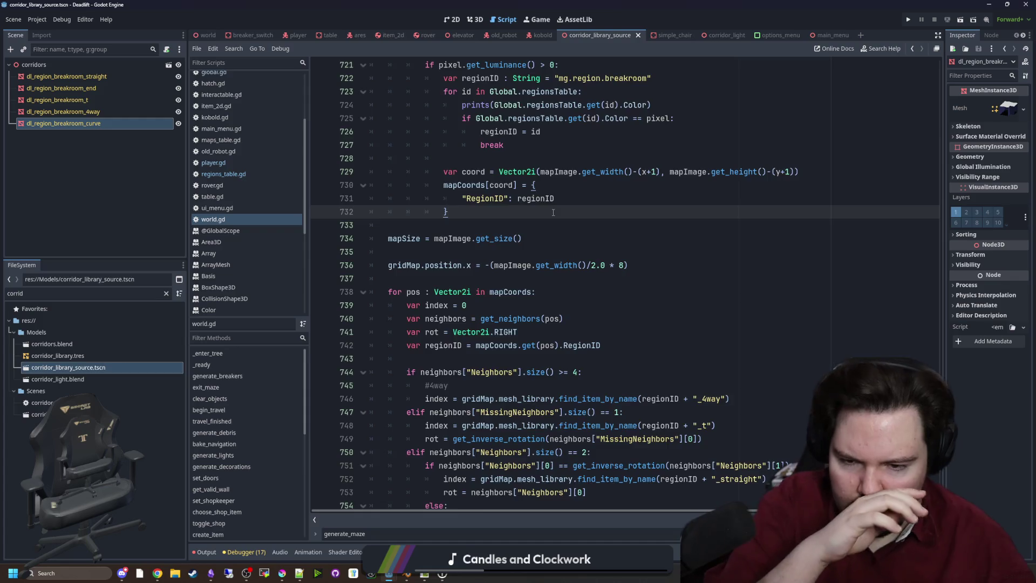
pyautogui.scroll(-9, 561, 226)
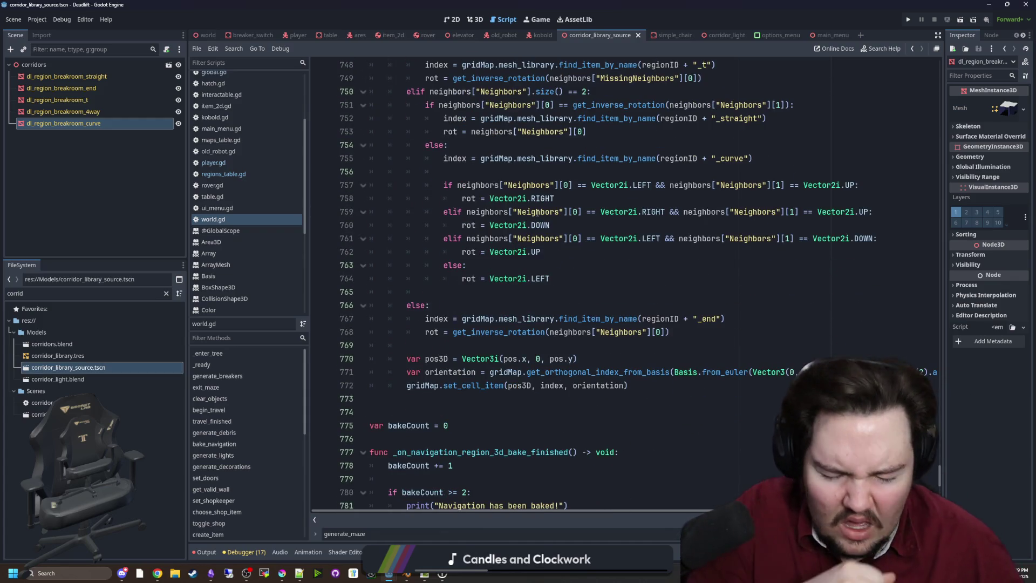
pyautogui.scroll(3, 536, 218)
pyautogui.scroll(5, 536, 218)
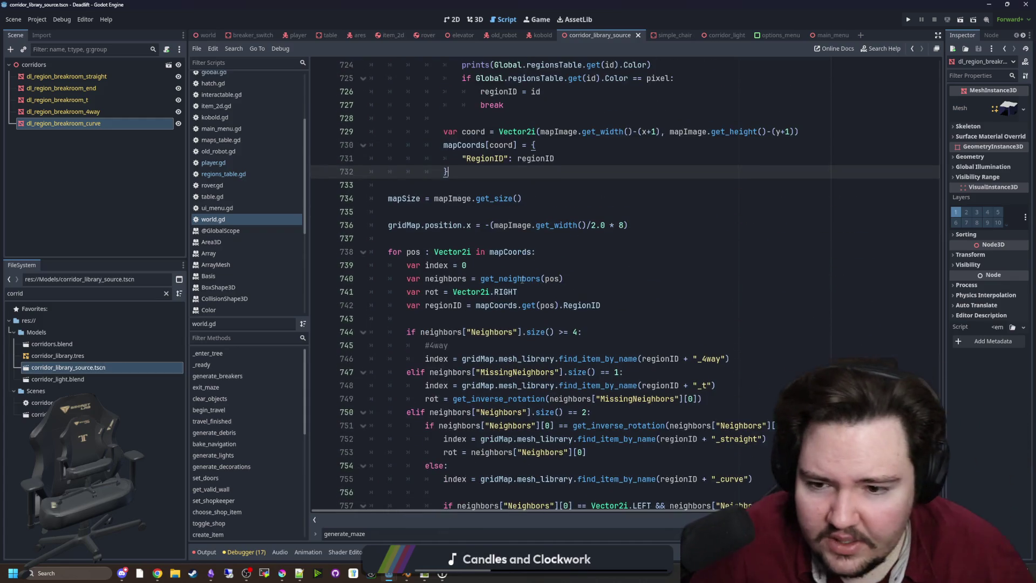
pyautogui.click(567, 294)
pyautogui.click(605, 305)
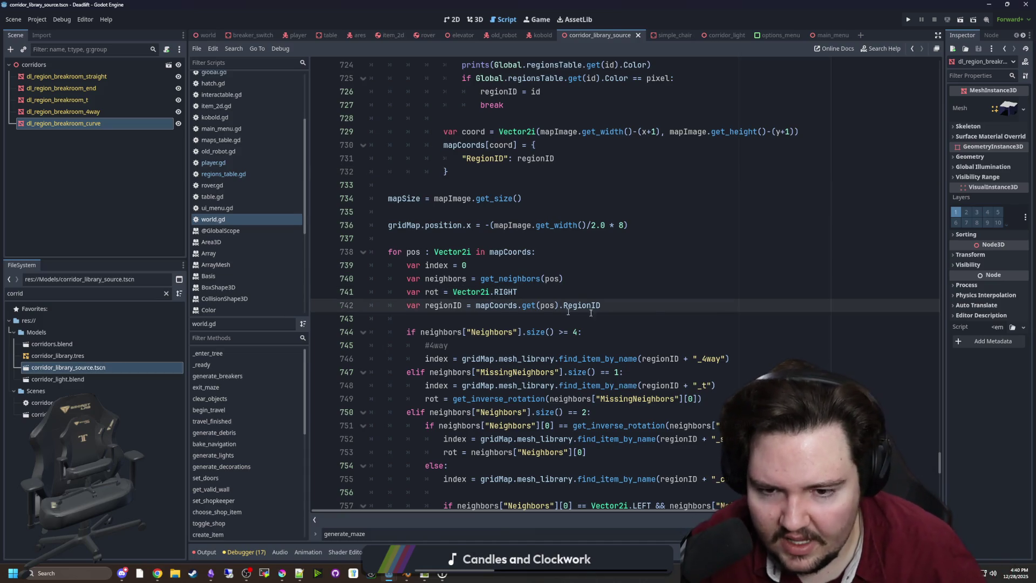
pyautogui.write('.replac')
pyautogui.press('Return')
pyautogui.press('Left')
pyautogui.press('Left')
pyautogui.press('Left')
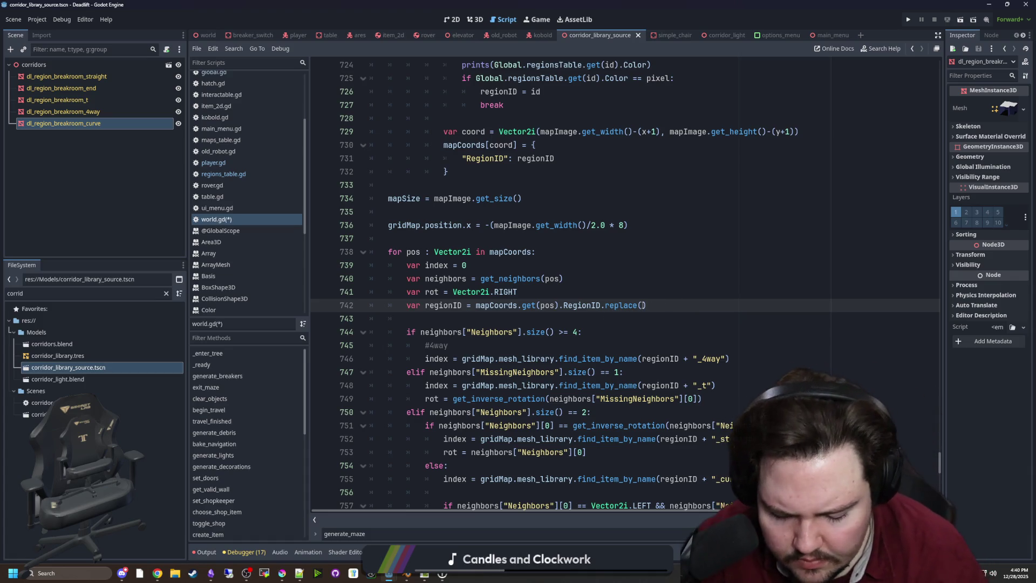
pyautogui.write('".", "_"')
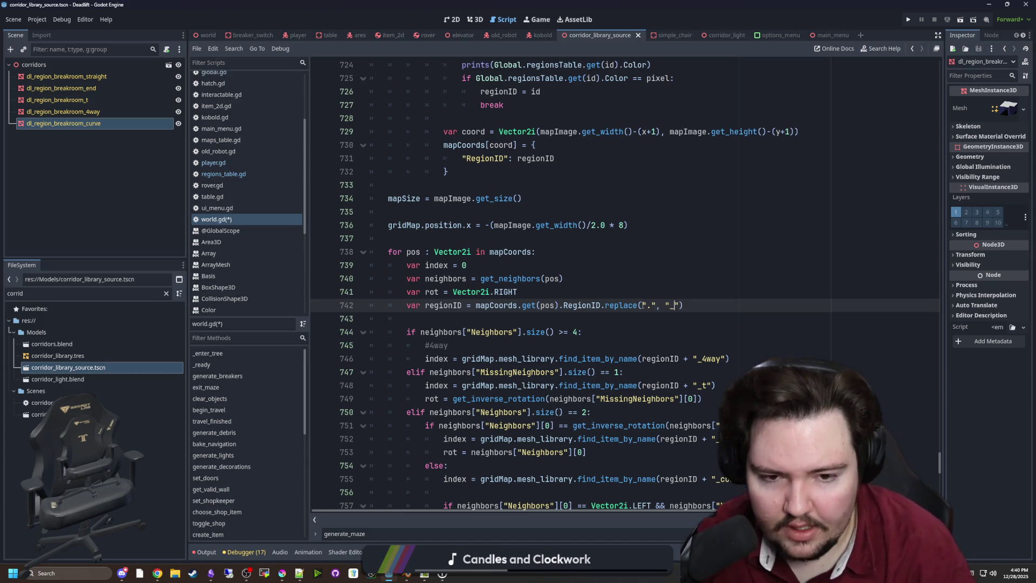
# Add print(regionID) below line 742 and save the script.
pyautogui.click(494, 279)
pyautogui.click(494, 306)
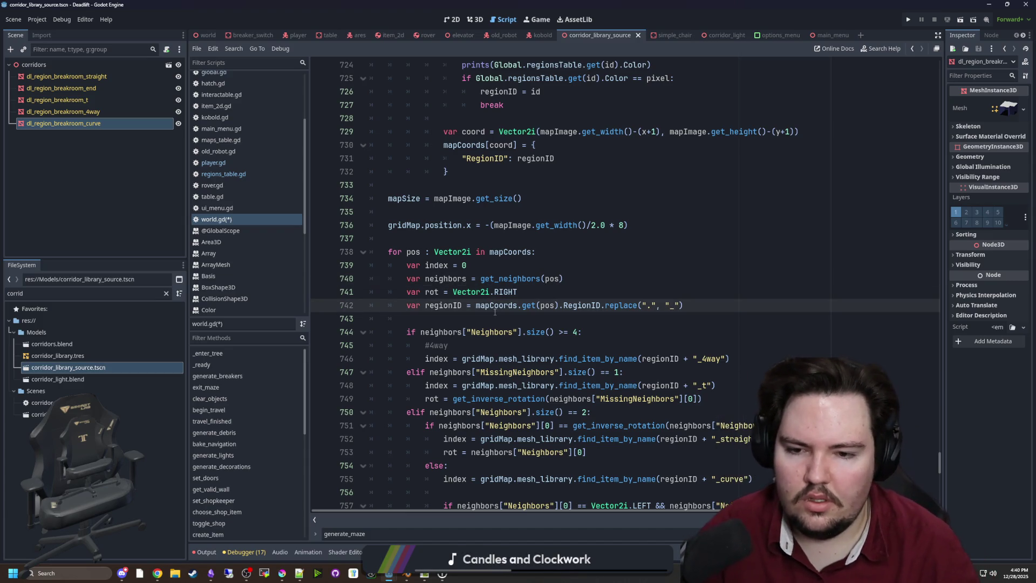
pyautogui.click(495, 313)
pyautogui.press('Return')
pyautogui.write('print(')
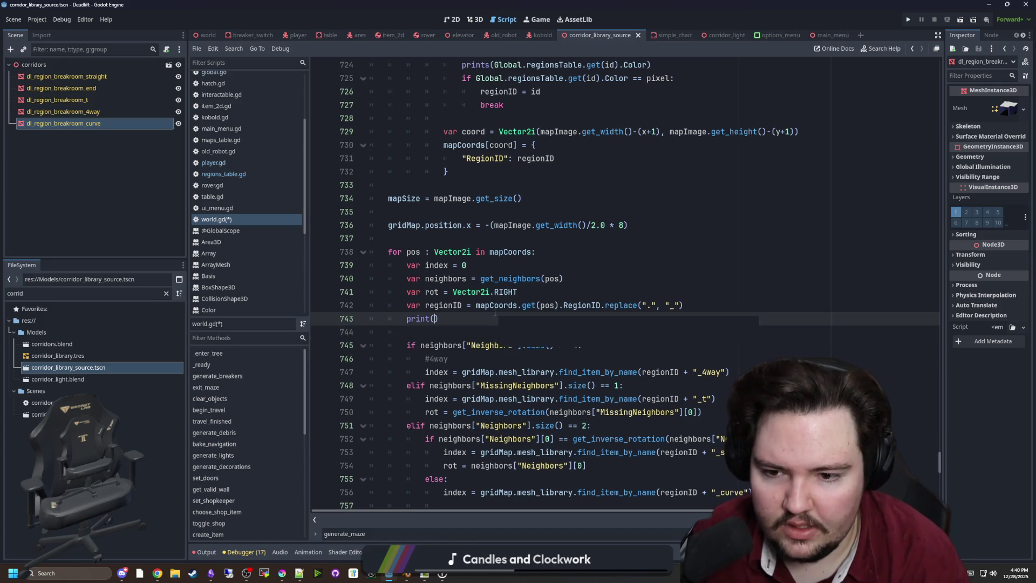
pyautogui.write('regionID')
pyautogui.click(521, 279)
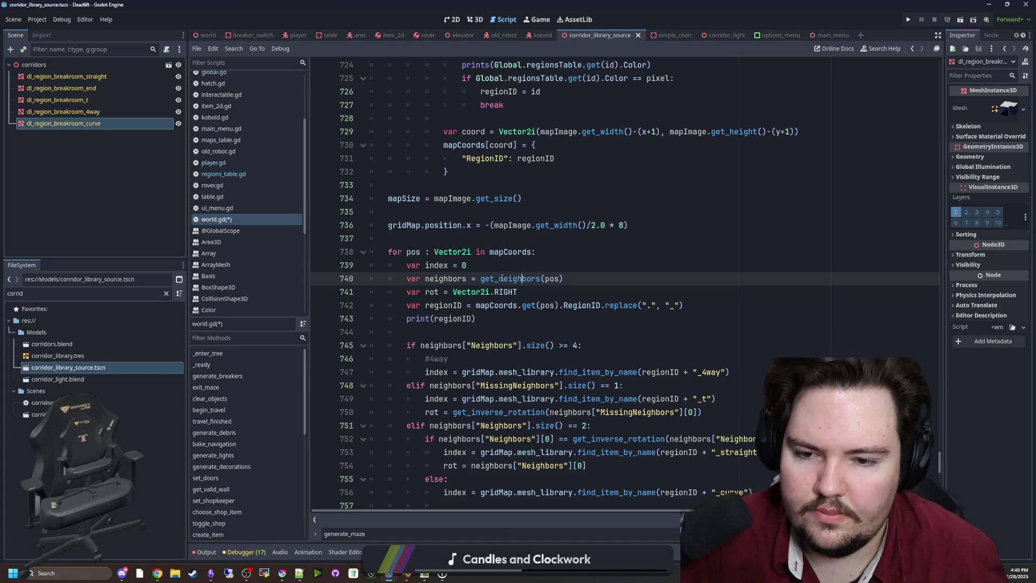
pyautogui.press('Up')
pyautogui.press('Up')
pyautogui.press('Up')
pyautogui.hotkey('ctrl', 's')
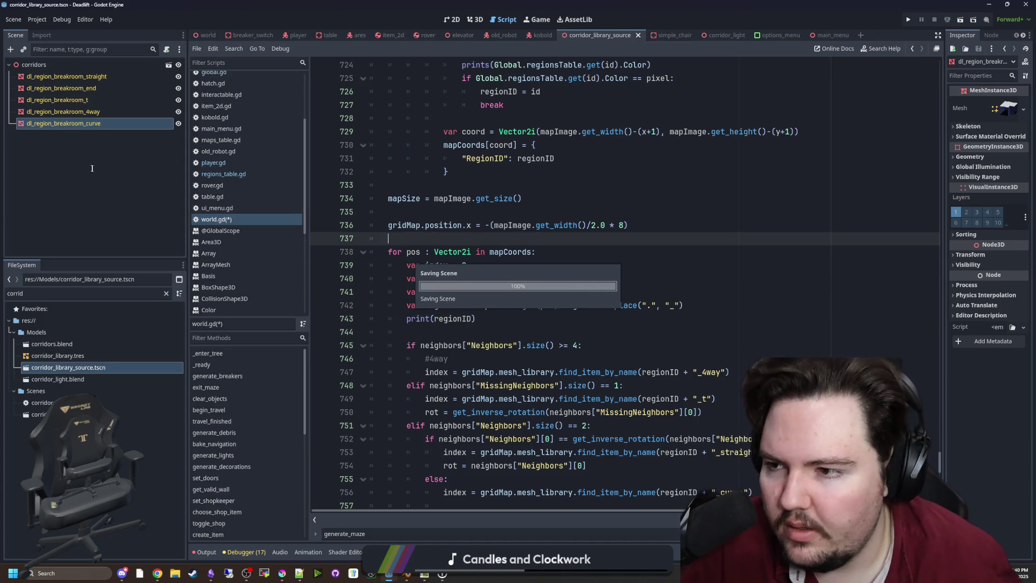
pyautogui.click(82, 372)
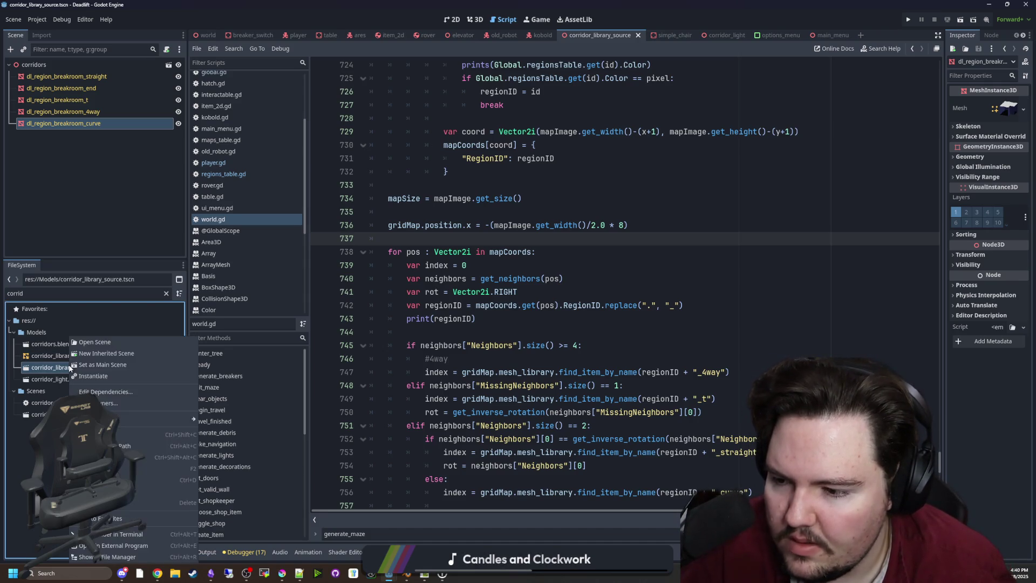
# Export the corridor library scene as a MeshLibrary and save it.
pyautogui.click(21, 18)
pyautogui.moveTo(38, 168)
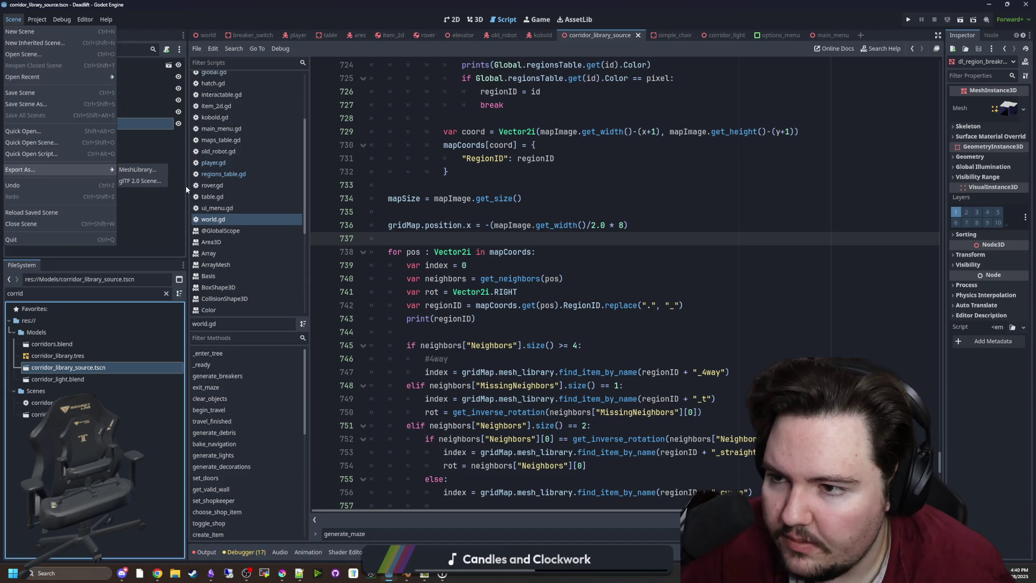
pyautogui.click(546, 173)
pyautogui.click(475, 19)
pyautogui.scroll(-4, 493, 207)
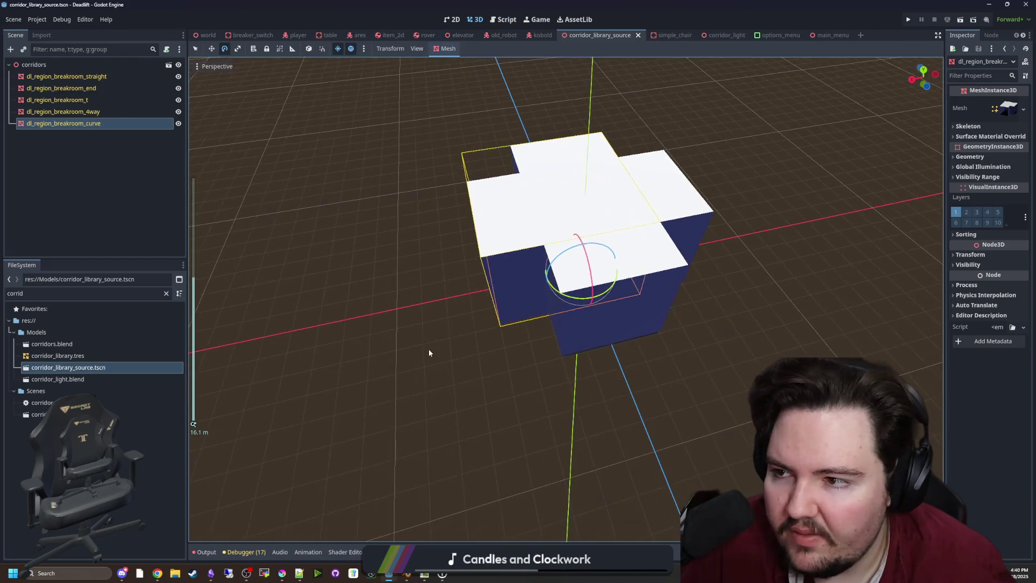
pyautogui.hotkey('ctrl', 's')
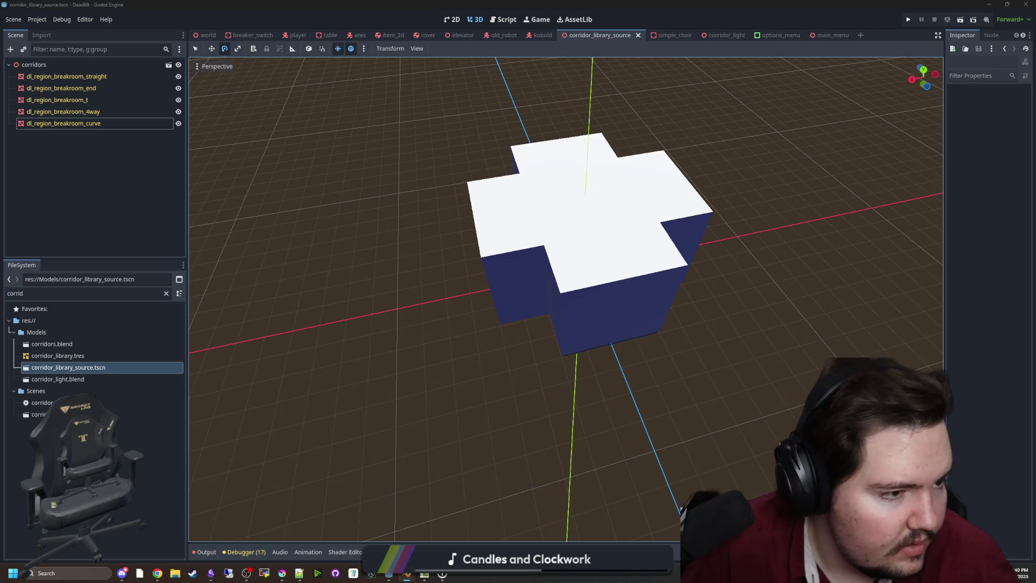
# Hide the curve, 4way, T and end pieces and show dl_region_breakroom_straight's material override slots.
pyautogui.moveTo(522, 376); pyautogui.dragTo(640, 319)
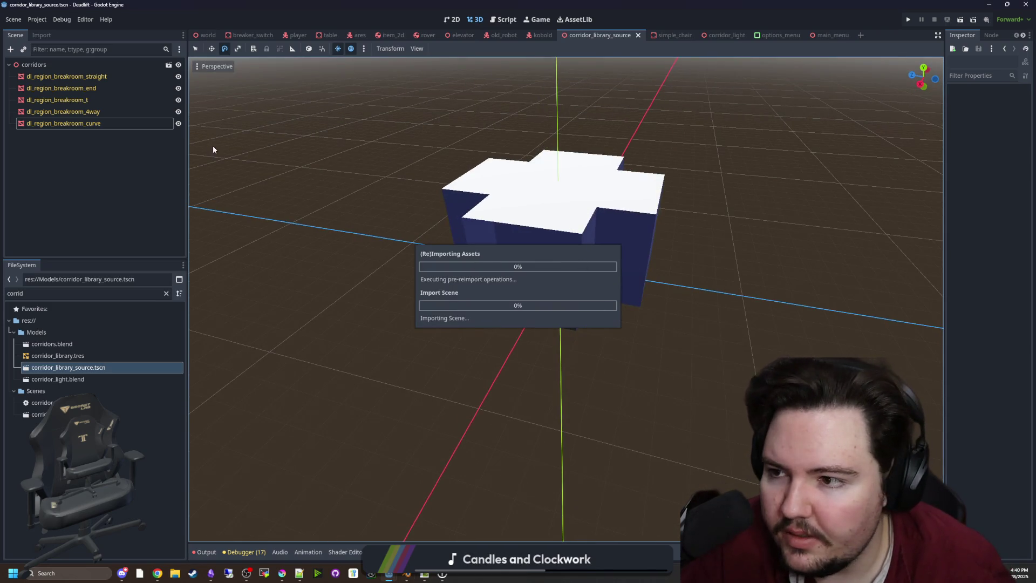
pyautogui.click(178, 124)
pyautogui.click(178, 112)
pyautogui.click(178, 100)
pyautogui.click(178, 88)
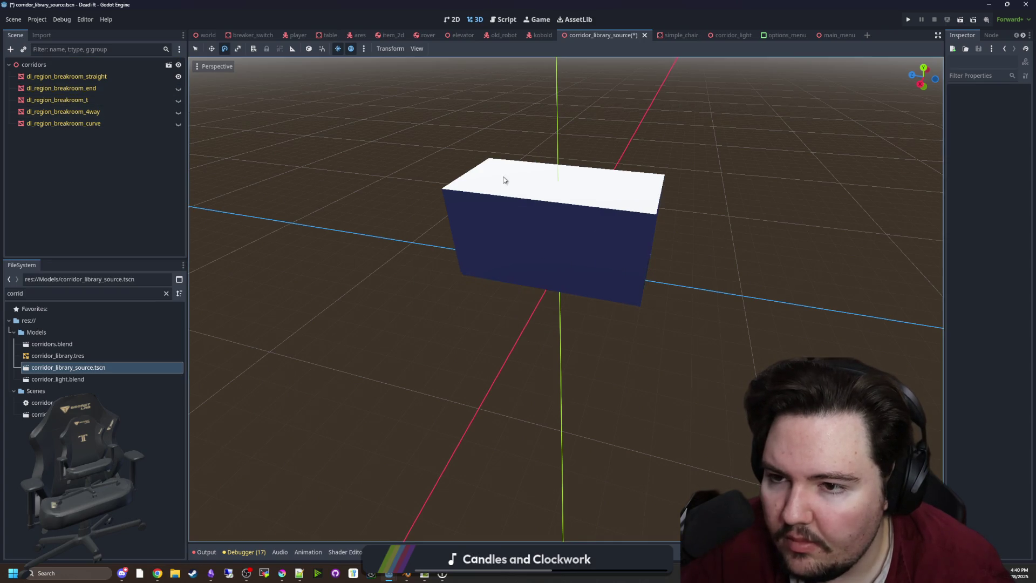
pyautogui.click(499, 178)
pyautogui.scroll(3, 594, 265)
pyautogui.click(953, 136)
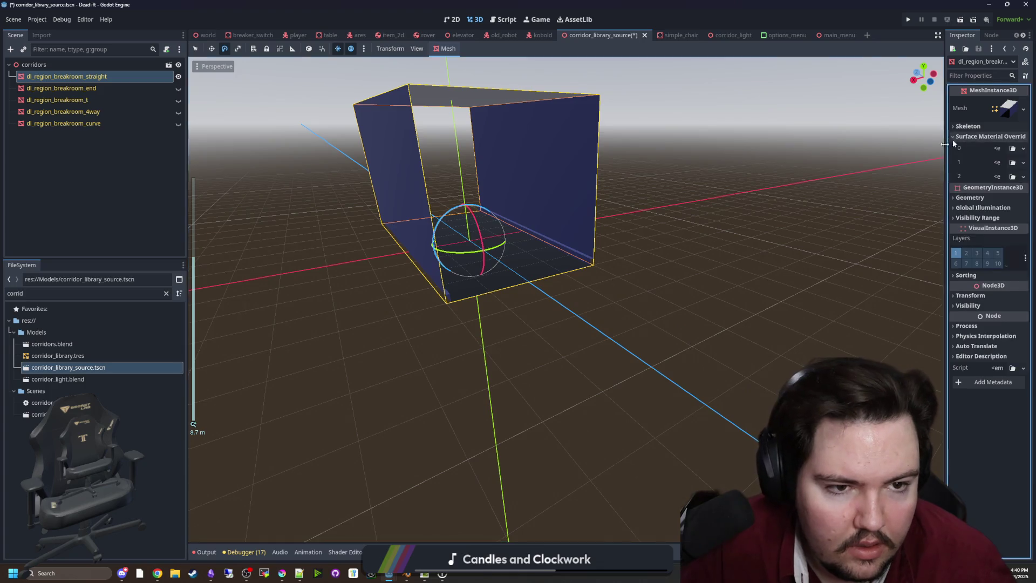
pyautogui.scroll(3, 820, 152)
pyautogui.click(166, 293)
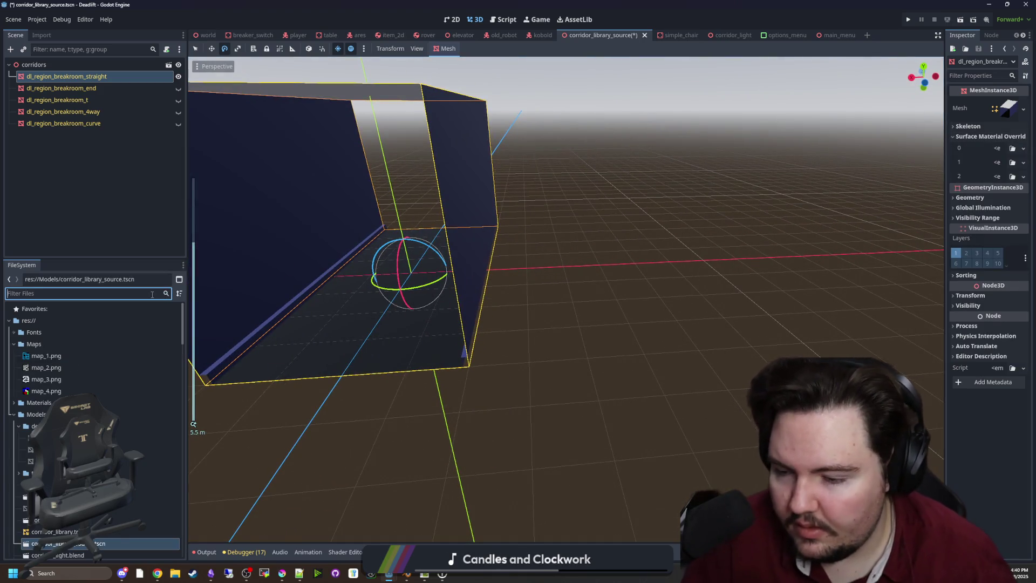
# Apply breakroom floor, wall and ceiling materials to the straight piece.
pyautogui.write('breakroom')
pyautogui.moveTo(59, 355)
pyautogui.mouseDown()
pyautogui.moveTo(80, 357)
pyautogui.moveTo(199, 451)
pyautogui.moveTo(432, 277)
pyautogui.mouseUp()
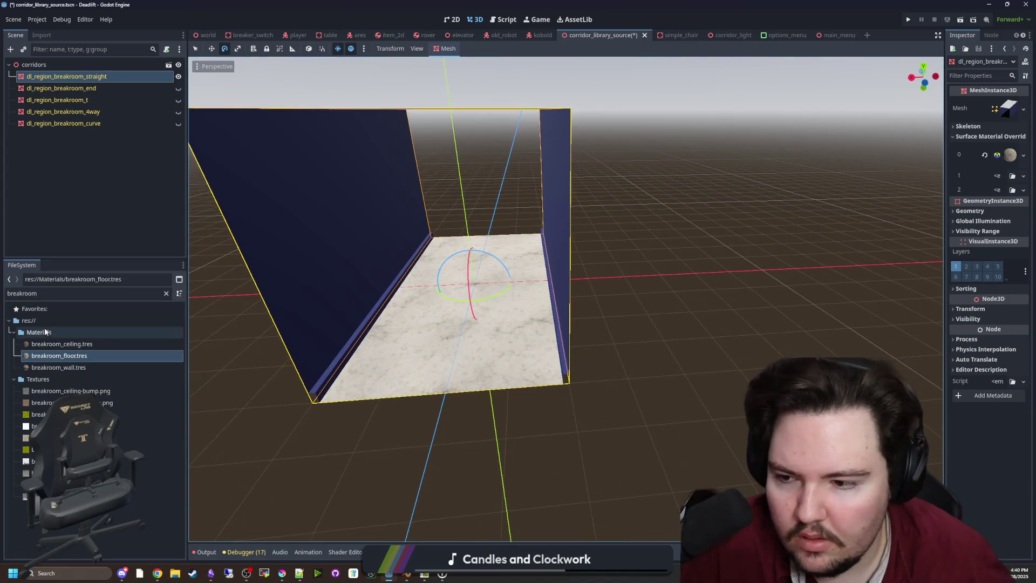
pyautogui.moveTo(59, 368)
pyautogui.mouseDown()
pyautogui.moveTo(982, 193)
pyautogui.moveTo(999, 177)
pyautogui.mouseUp()
pyautogui.moveTo(61, 344)
pyautogui.mouseDown()
pyautogui.moveTo(190, 338)
pyautogui.moveTo(999, 190)
pyautogui.mouseUp()
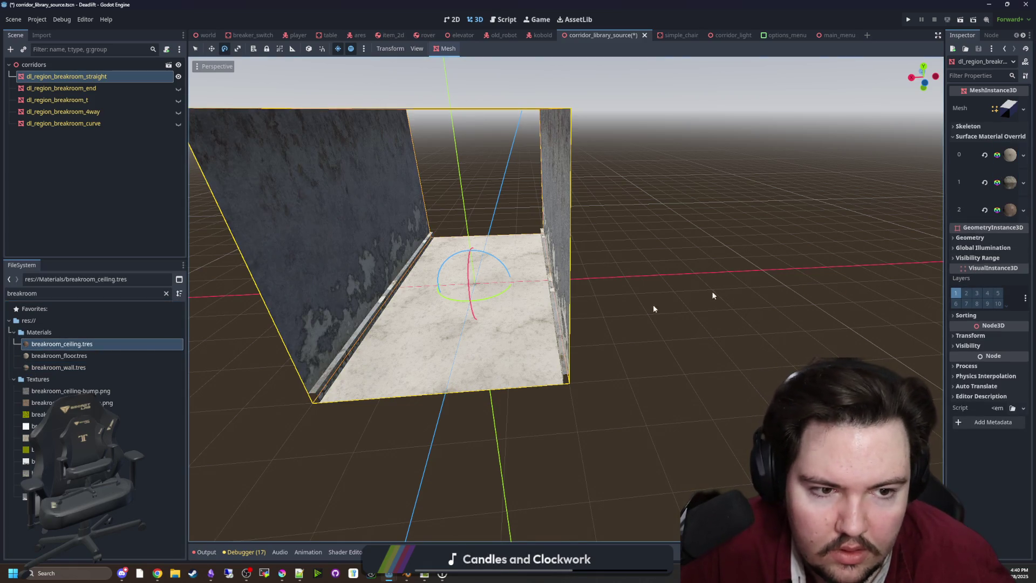
pyautogui.moveTo(755, 284); pyautogui.dragTo(390, 281)
# Isolate the end piece and give it the breakroom floor, wall and ceiling materials.
pyautogui.click(178, 76)
pyautogui.click(178, 88)
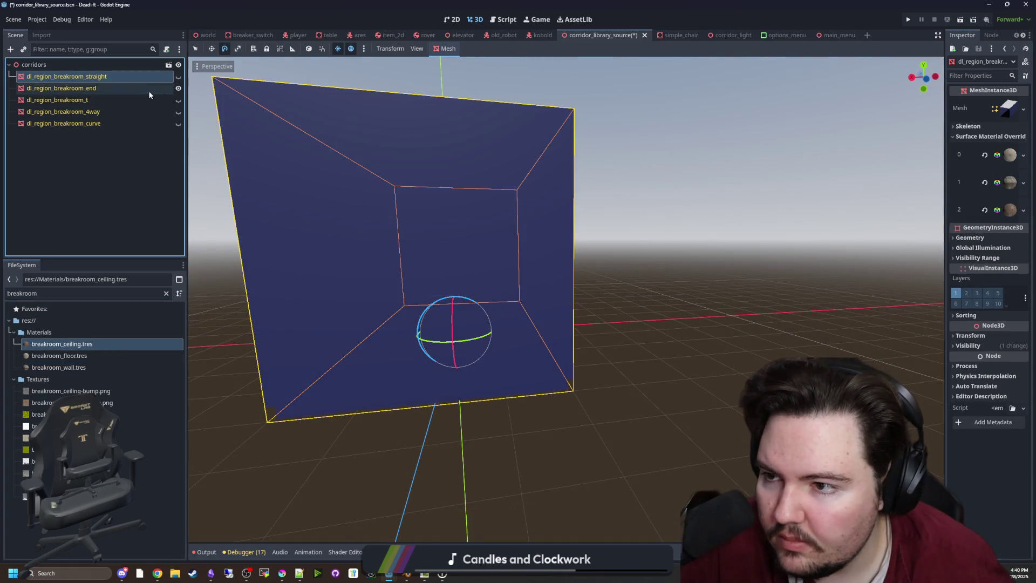
pyautogui.click(61, 88)
pyautogui.scroll(5, 509, 309)
pyautogui.scroll(-5, 559, 301)
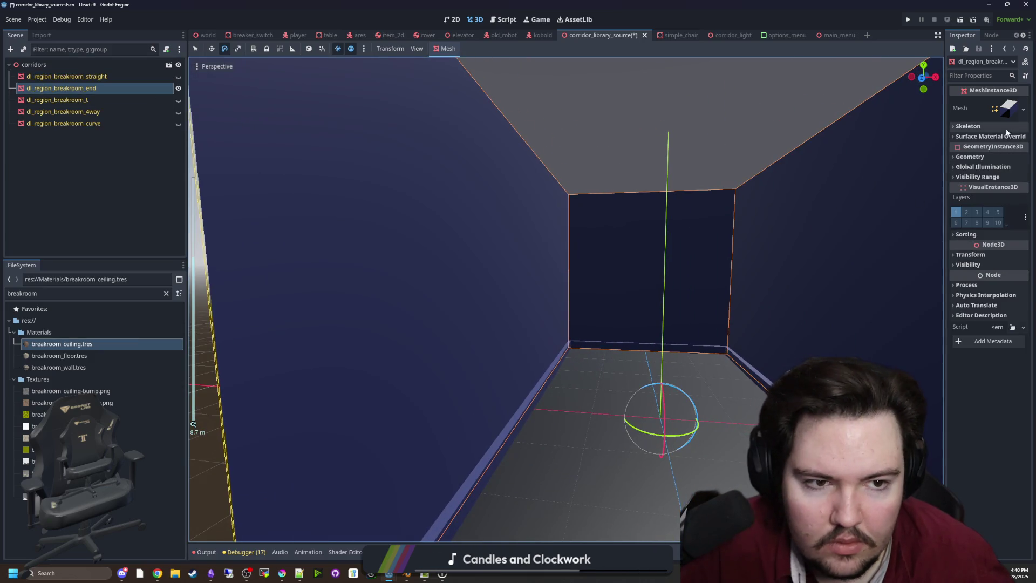
pyautogui.scroll(-5, 629, 273)
pyautogui.moveTo(60, 355)
pyautogui.mouseDown()
pyautogui.moveTo(75, 362)
pyautogui.moveTo(997, 148)
pyautogui.mouseUp()
pyautogui.click(60, 367)
pyautogui.moveTo(59, 367)
pyautogui.mouseDown()
pyautogui.moveTo(1023, 156)
pyautogui.moveTo(998, 177)
pyautogui.mouseUp()
pyautogui.moveTo(58, 346)
pyautogui.mouseDown()
pyautogui.moveTo(999, 189)
pyautogui.moveTo(997, 205)
pyautogui.mouseUp()
# Isolate the T piece and put the breakroom floor material on it.
pyautogui.click(178, 87)
pyautogui.click(178, 100)
pyautogui.click(108, 100)
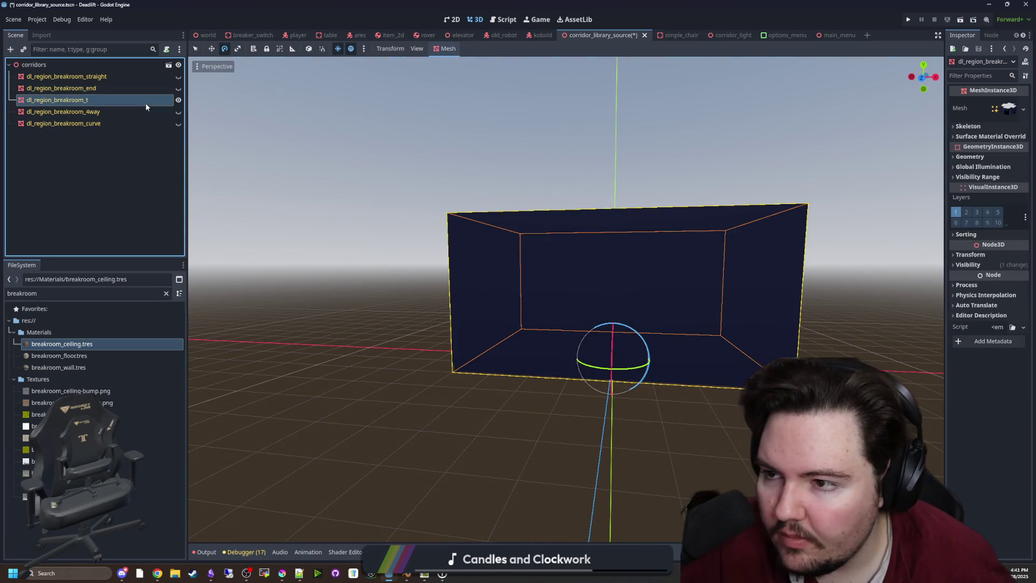
pyautogui.click(990, 136)
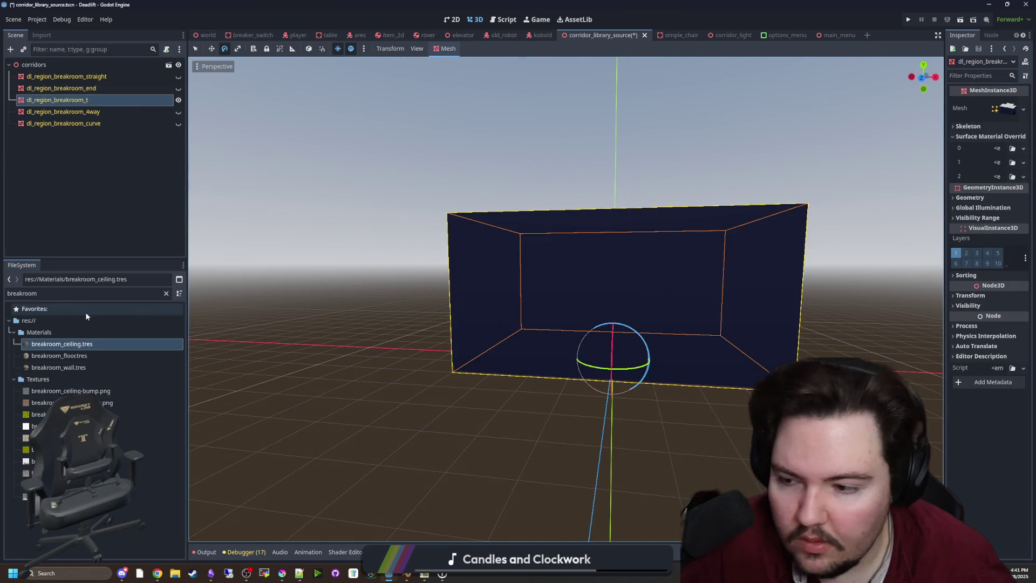
pyautogui.moveTo(59, 356)
pyautogui.mouseDown()
pyautogui.moveTo(135, 353)
pyautogui.moveTo(1006, 149)
pyautogui.moveTo(95, 367)
pyautogui.moveTo(464, 258)
pyautogui.moveTo(107, 345)
pyautogui.moveTo(795, 278)
pyautogui.moveTo(1006, 195)
pyautogui.moveTo(1003, 206)
pyautogui.mouseUp()
pyautogui.moveTo(755, 302); pyautogui.dragTo(662, 324)
pyautogui.click(281, 238)
# Isolate the 4way piece, apply breakroom ceiling, wall and floor materials, and save.
pyautogui.click(178, 100)
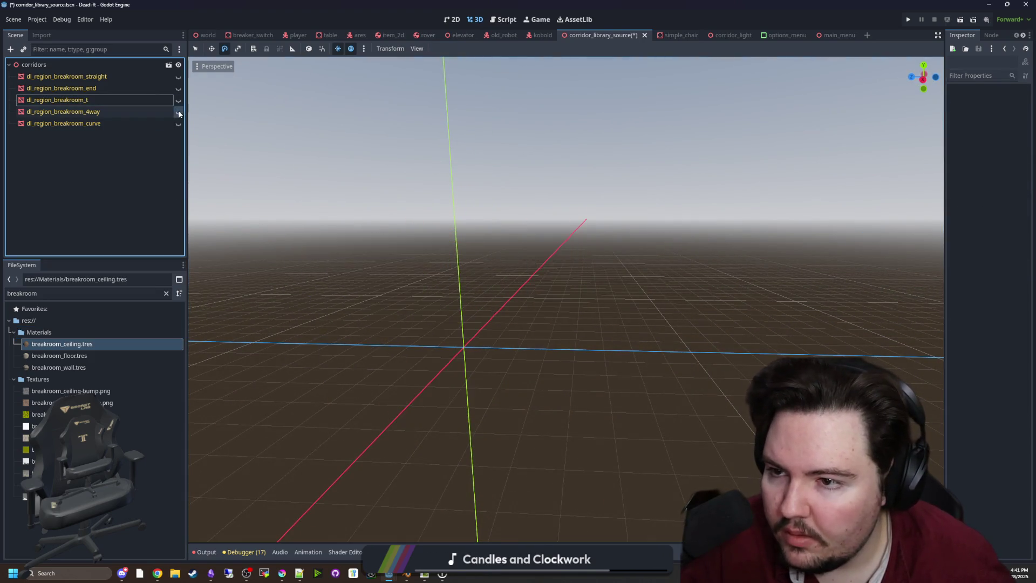
pyautogui.click(178, 112)
pyautogui.click(157, 111)
pyautogui.click(990, 136)
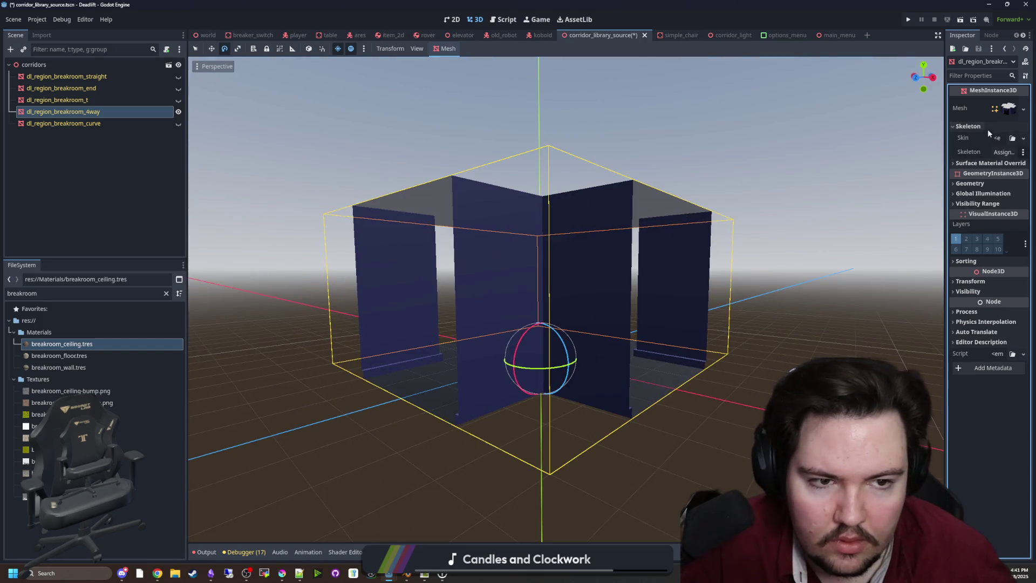
pyautogui.moveTo(76, 351)
pyautogui.mouseDown()
pyautogui.moveTo(981, 163)
pyautogui.moveTo(999, 178)
pyautogui.mouseUp()
pyautogui.moveTo(58, 368); pyautogui.dragTo(998, 162)
pyautogui.moveTo(59, 356)
pyautogui.mouseDown()
pyautogui.moveTo(178, 323)
pyautogui.moveTo(890, 206)
pyautogui.moveTo(997, 149)
pyautogui.mouseUp()
pyautogui.click(176, 134)
pyautogui.hotkey('ctrl', 's')
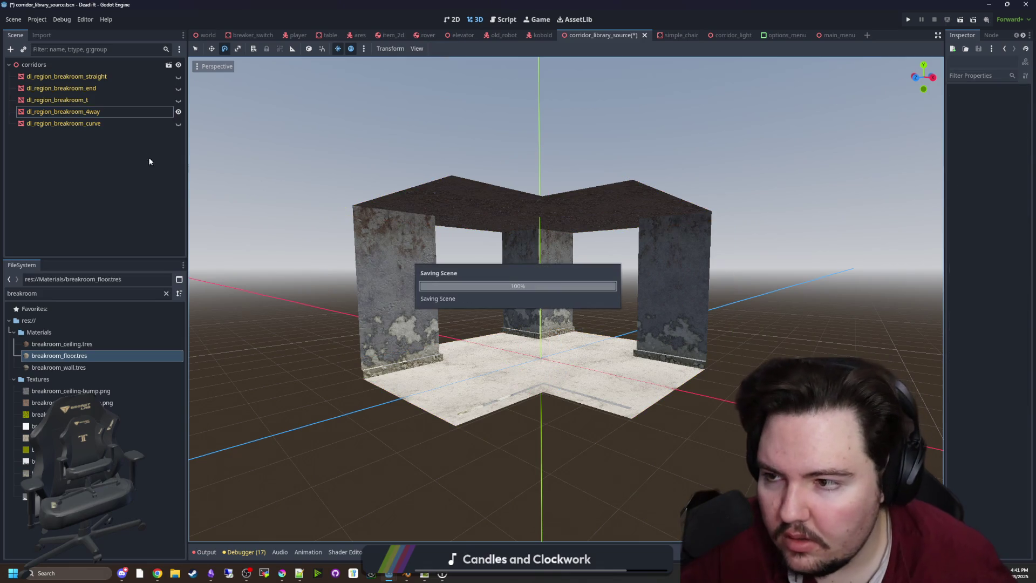
pyautogui.hotkey('ctrl', 'z')
# Give the curve piece the breakroom wall and floor materials and save.
pyautogui.click(176, 123)
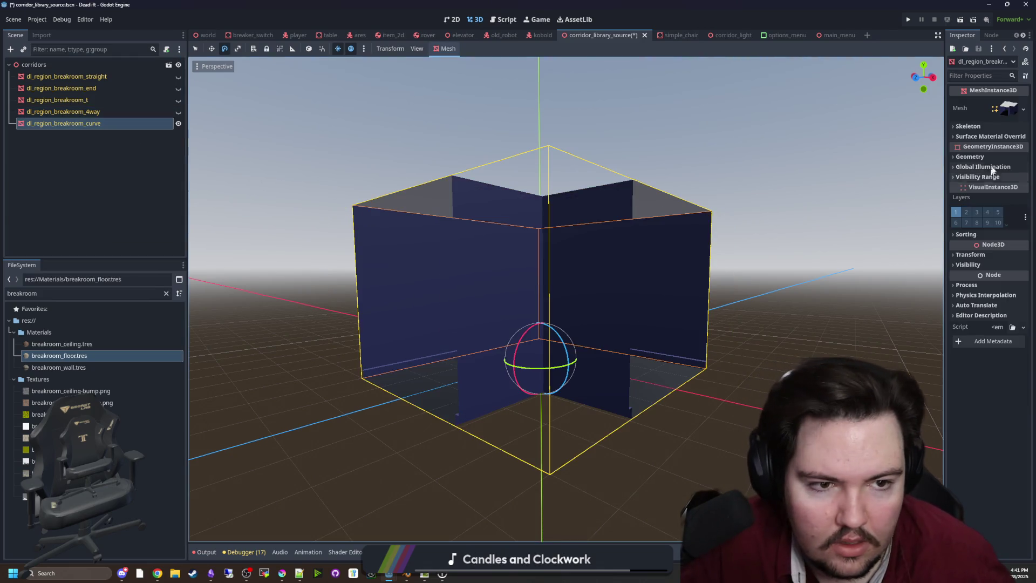
pyautogui.click(989, 137)
pyautogui.moveTo(810, 188); pyautogui.dragTo(241, 315)
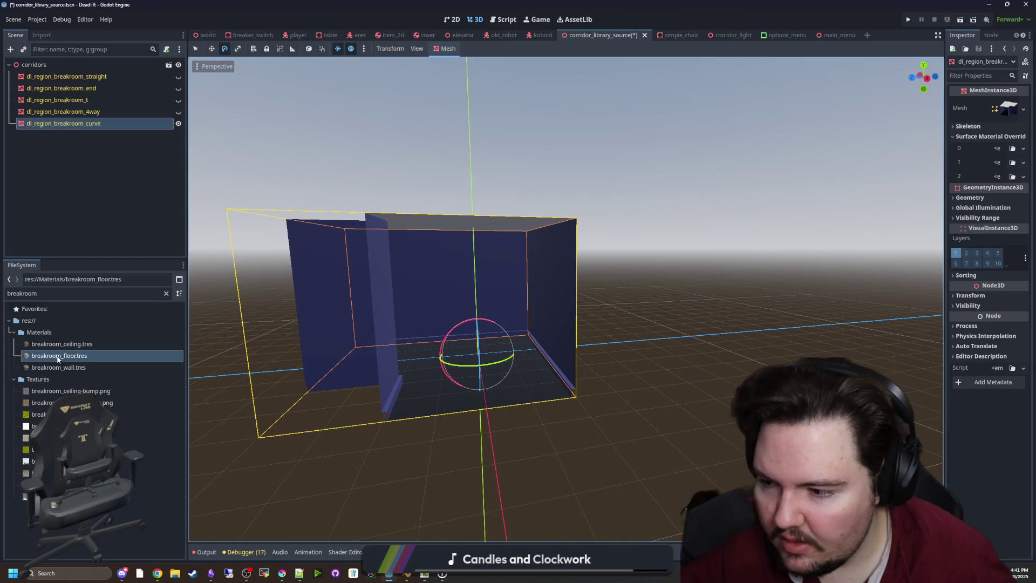
pyautogui.moveTo(60, 367); pyautogui.dragTo(997, 162)
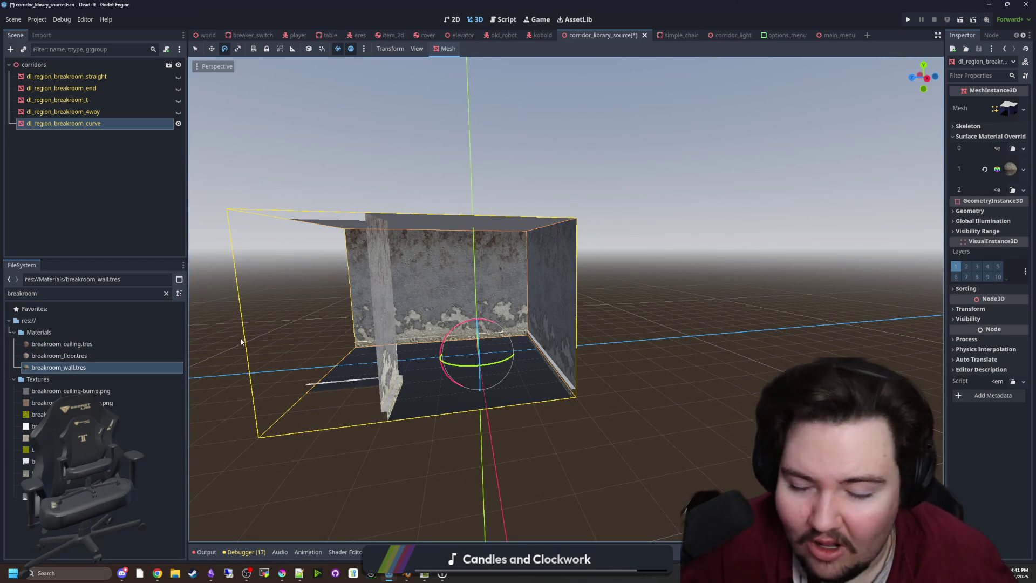
pyautogui.moveTo(59, 356)
pyautogui.mouseDown()
pyautogui.moveTo(794, 281)
pyautogui.moveTo(1010, 190)
pyautogui.mouseUp()
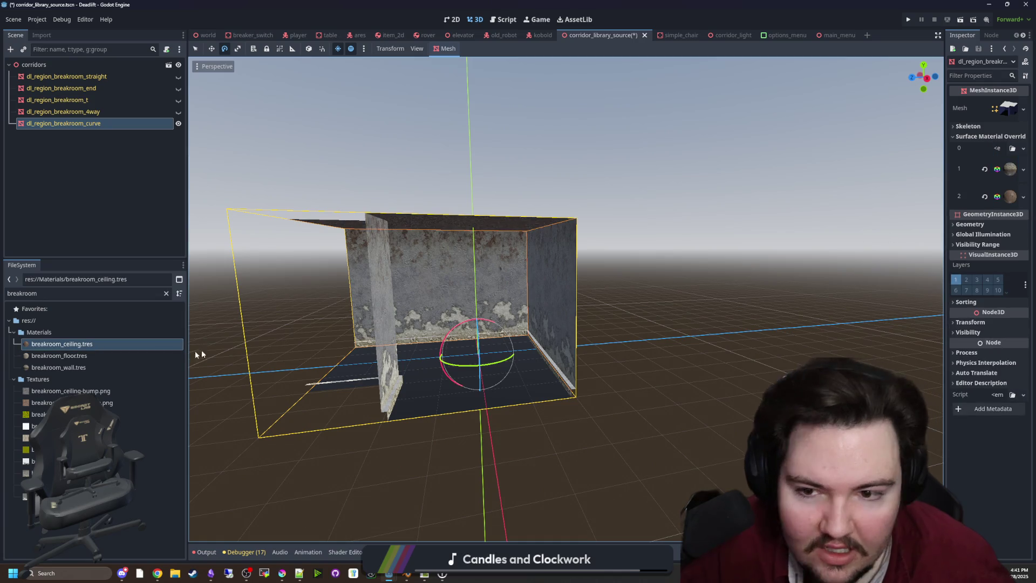
pyautogui.click(428, 308)
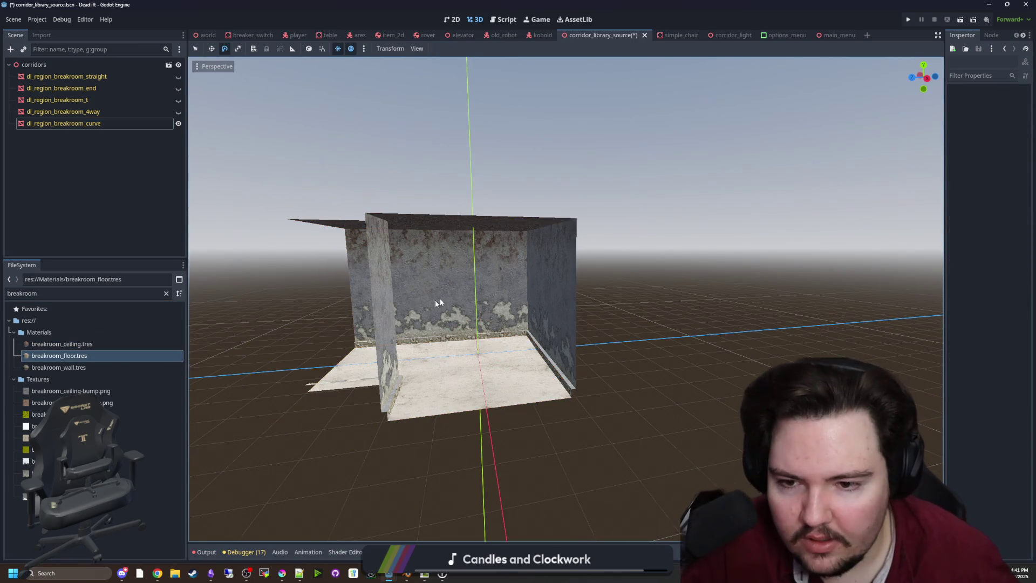
pyautogui.moveTo(428, 307); pyautogui.dragTo(227, 209)
pyautogui.hotkey('ctrl', 's')
# Make the 4way, T and straight pieces visible again and save the scene.
pyautogui.click(178, 112)
pyautogui.click(178, 100)
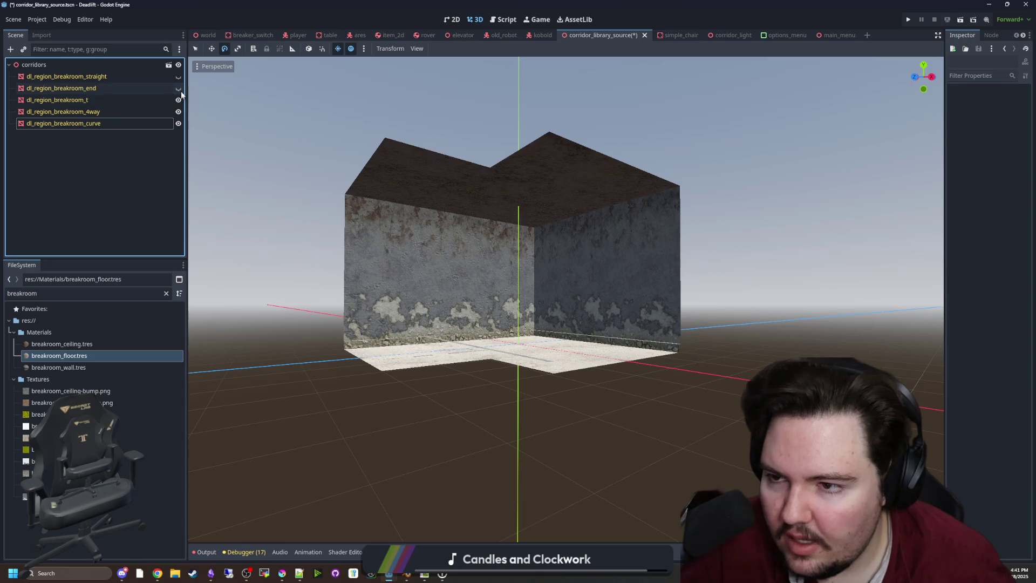
pyautogui.click(178, 76)
pyautogui.scroll(-5, 436, 276)
pyautogui.hotkey('ctrl', 's')
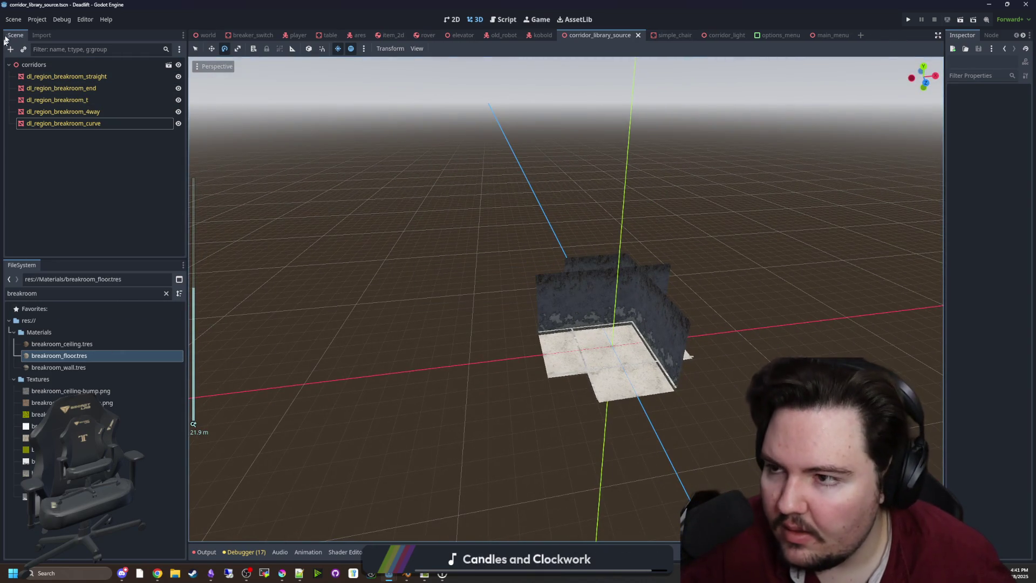
pyautogui.click(13, 20)
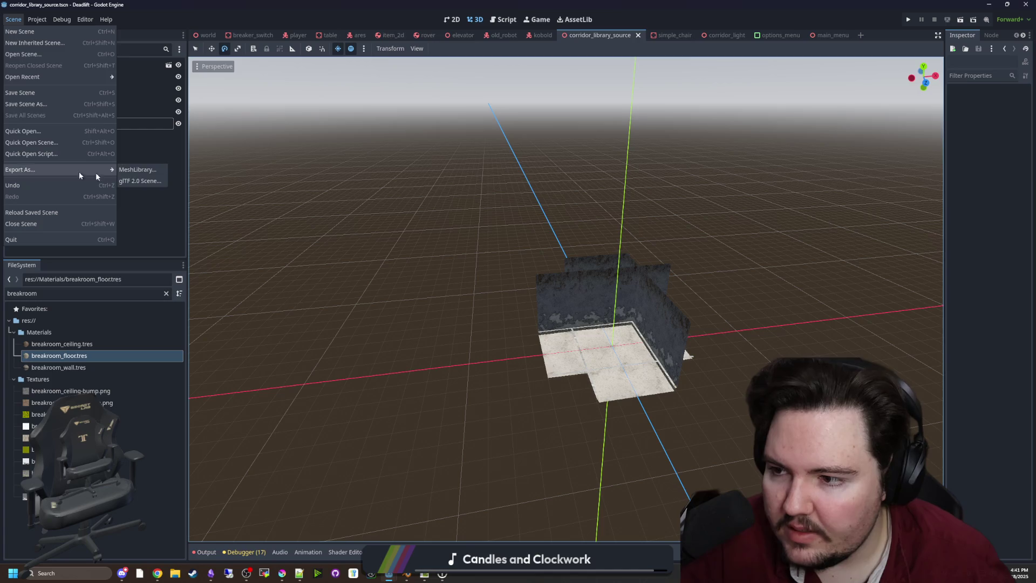
# Export the pieces as a MeshLibrary overwriting corridor_library.tres, with Merge With Existing off.
pyautogui.click(135, 170)
pyautogui.click(476, 221)
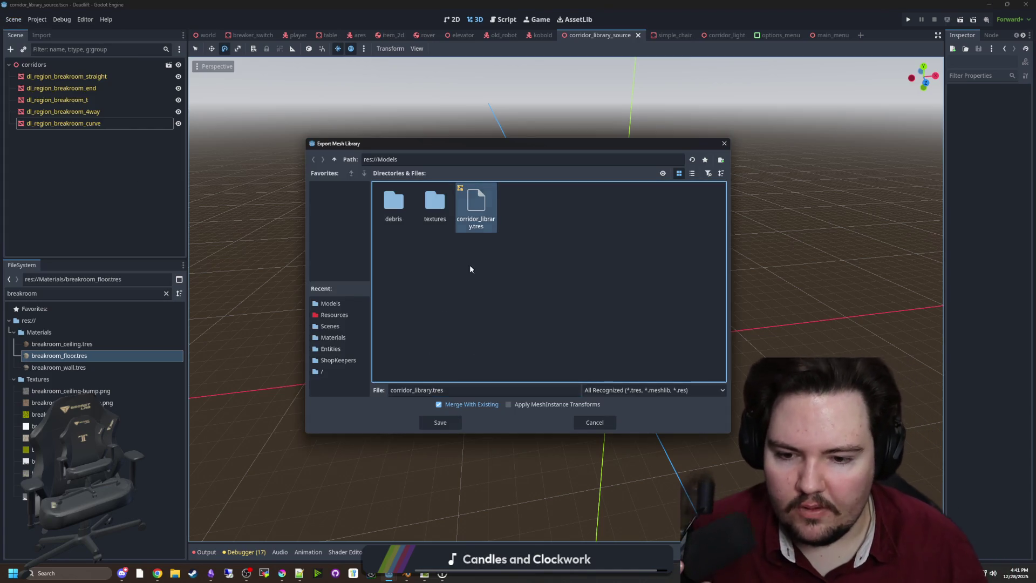
pyautogui.click(440, 405)
pyautogui.click(440, 422)
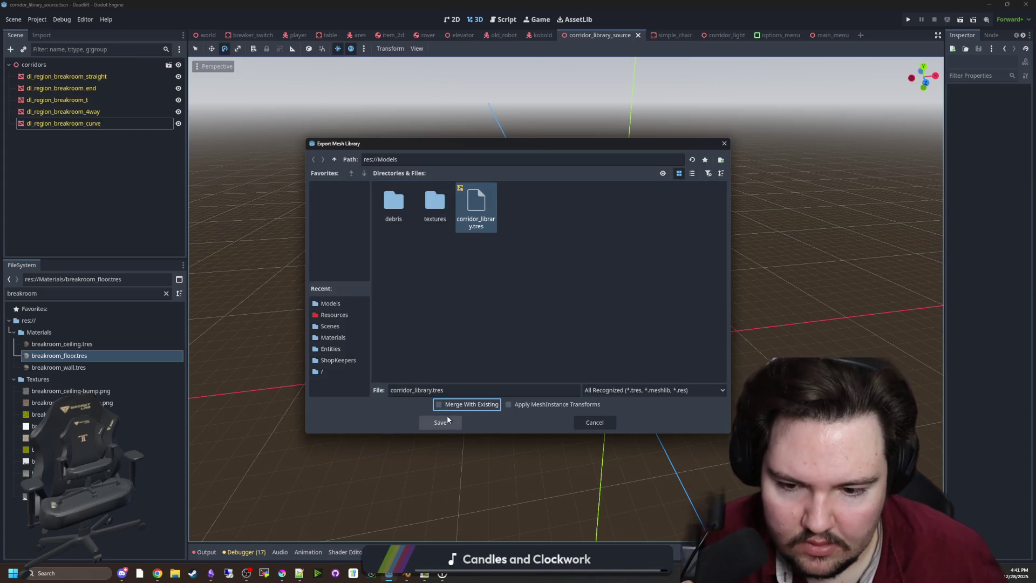
pyautogui.click(486, 303)
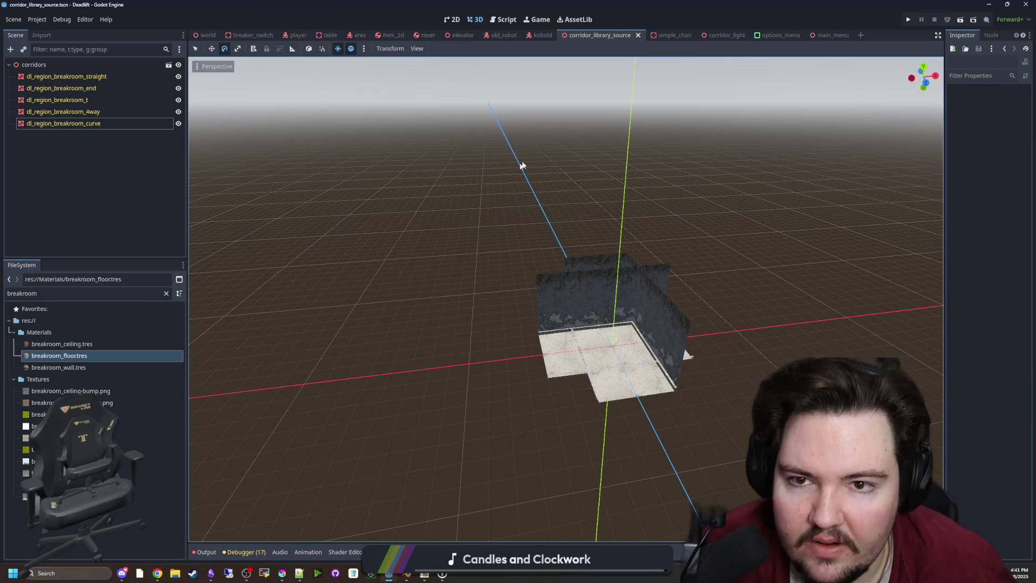
# Return to the world scene, look over it, and open its script.
pyautogui.click(200, 37)
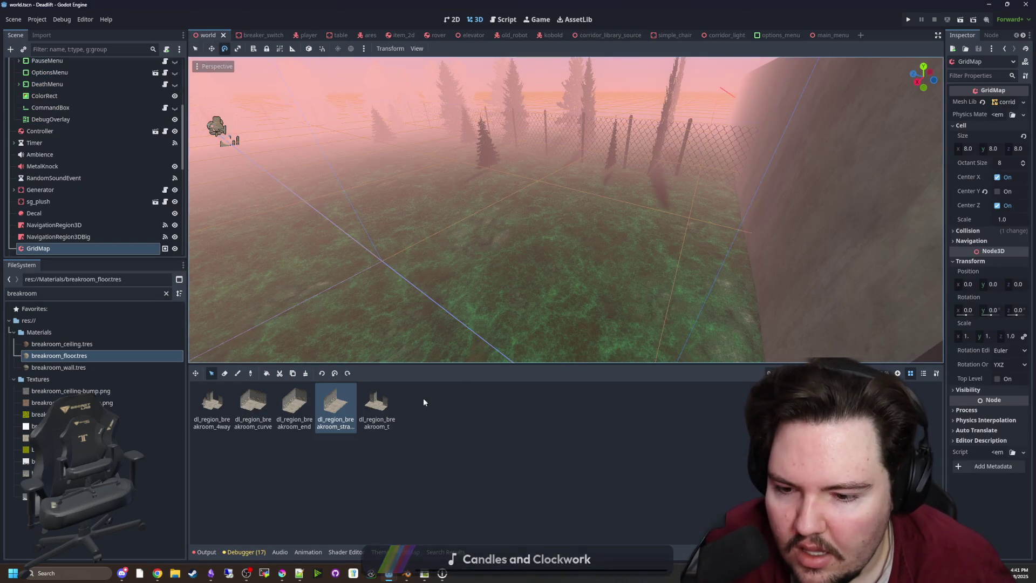
pyautogui.scroll(-3, 269, 308)
pyautogui.scroll(-2, 269, 308)
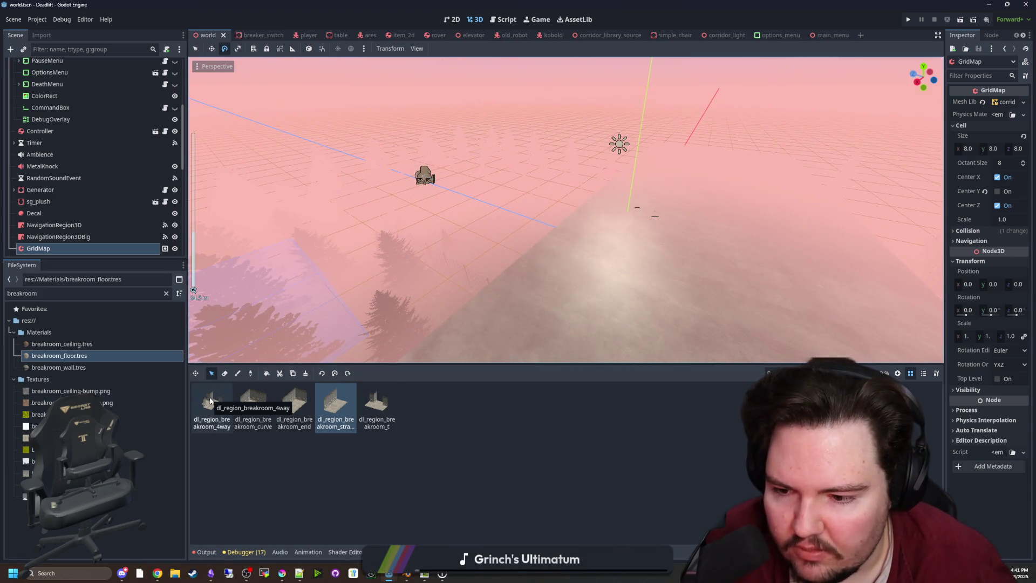
pyautogui.scroll(5, 245, 345)
pyautogui.moveTo(361, 291)
pyautogui.mouseDown()
pyautogui.moveTo(475, 272)
pyautogui.moveTo(428, 278)
pyautogui.mouseUp()
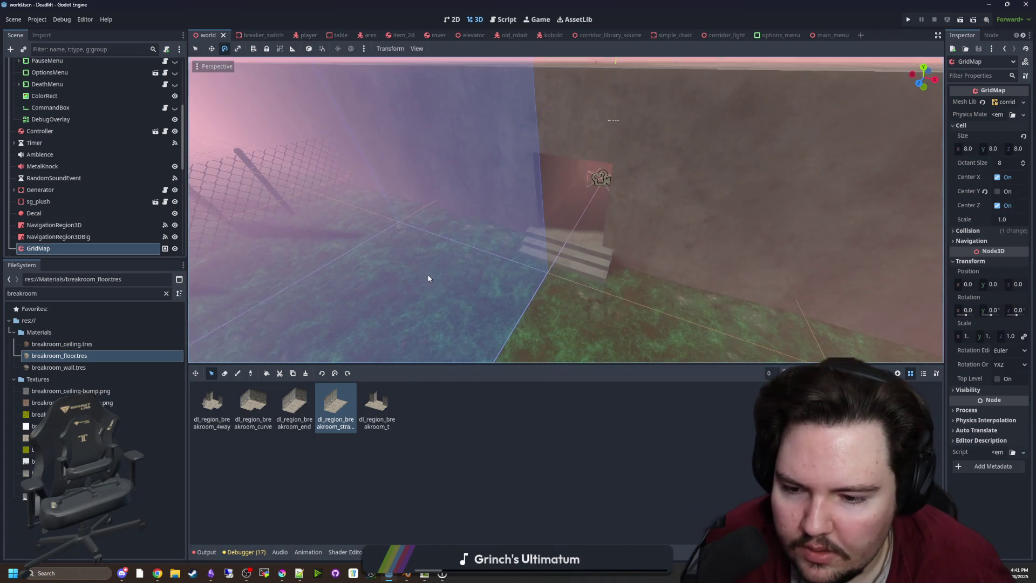
pyautogui.scroll(5, 164, 65)
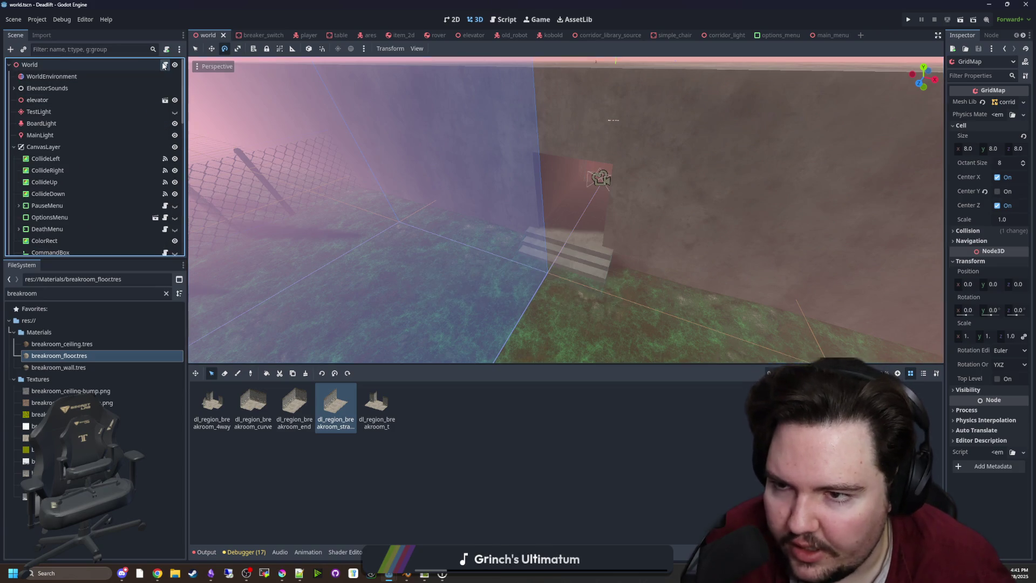
pyautogui.click(165, 64)
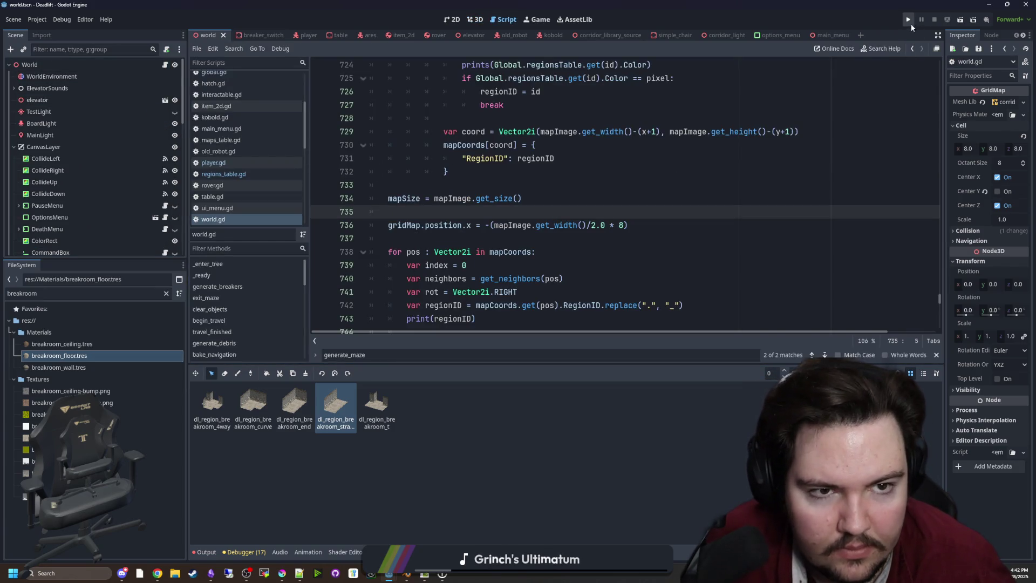
# Run the game, start from the main menu, and stop the frozen run once region IDs log.
pyautogui.click(909, 21)
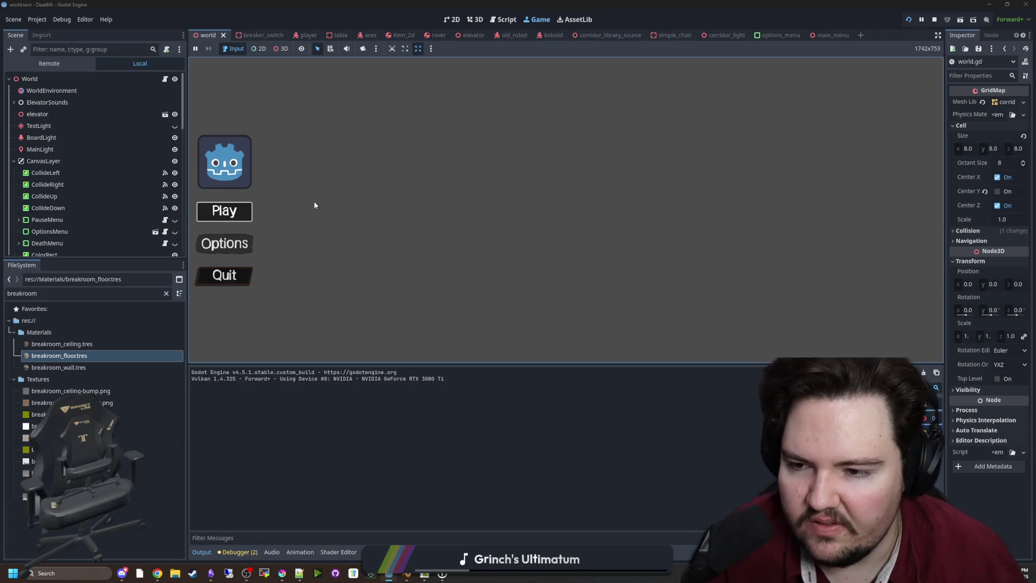
pyautogui.click(224, 211)
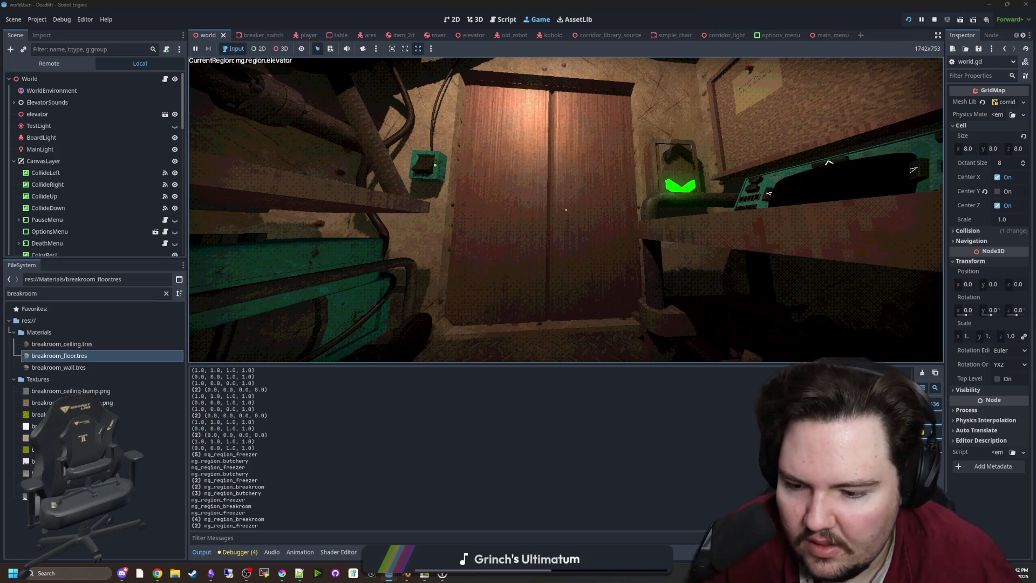
pyautogui.press('super')
pyautogui.press('super')
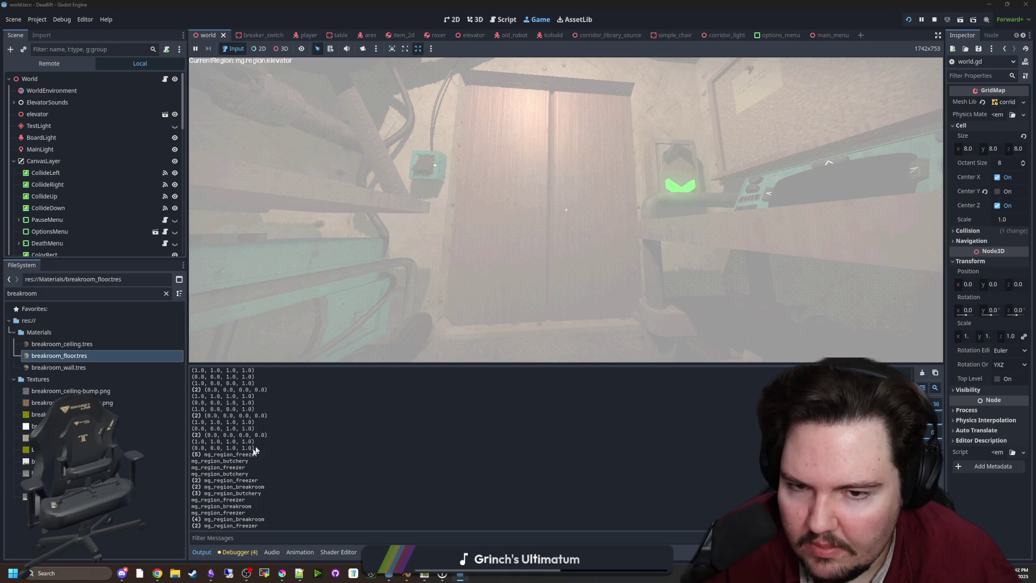
pyautogui.click(555, 218)
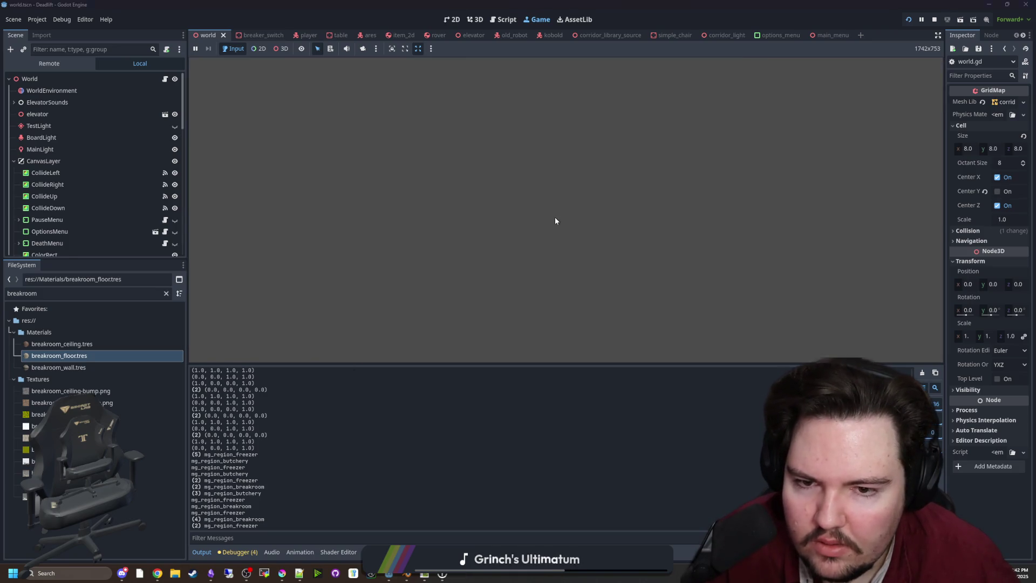
# In regions_table.gd, change the breakroom, freezer and butchery key prefixes from mg.region. to dl_region_.
pyautogui.click(166, 293)
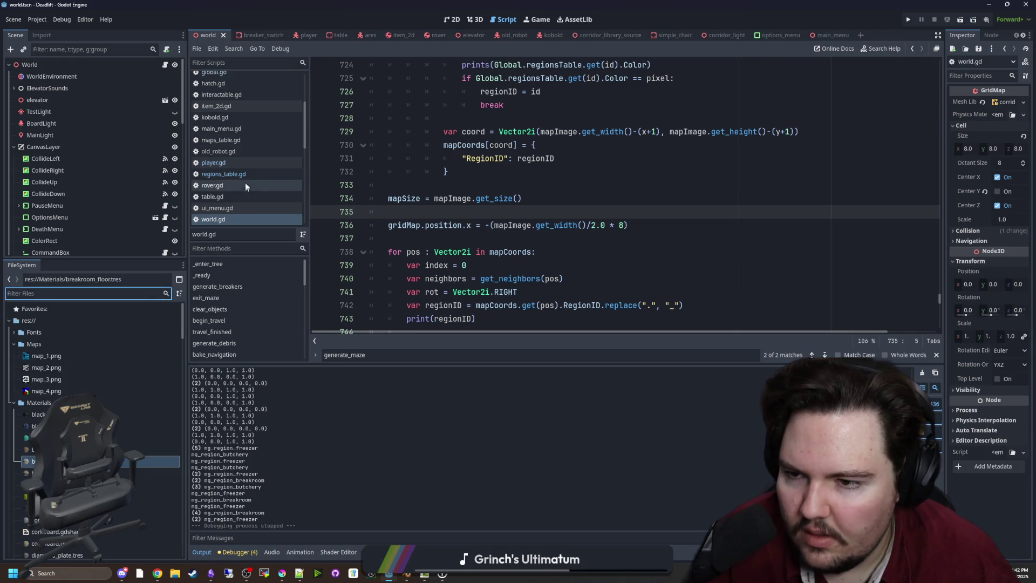
pyautogui.click(224, 174)
pyautogui.click(400, 157)
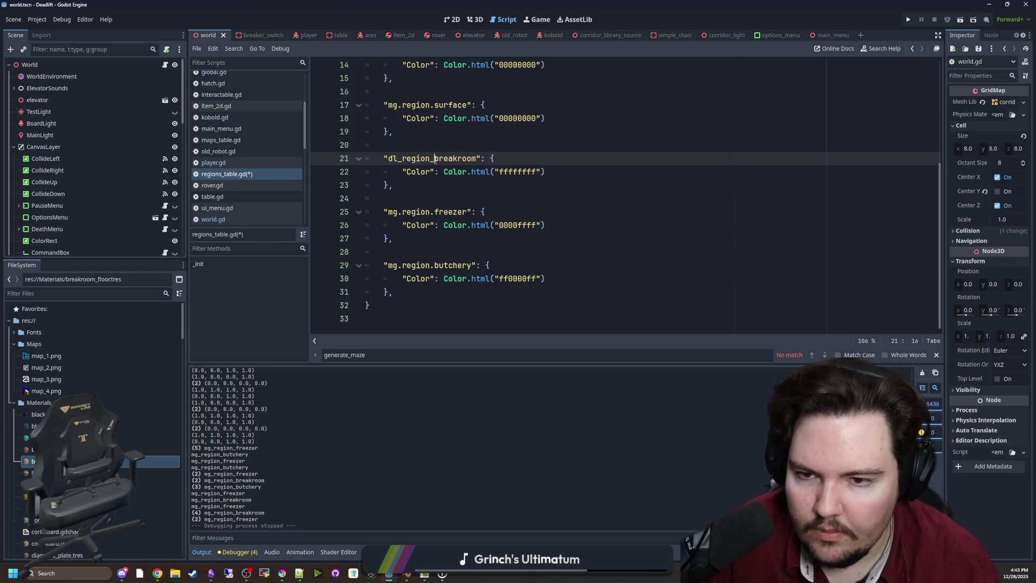
pyautogui.moveTo(436, 211); pyautogui.dragTo(388, 212)
pyautogui.write('dl_region_')
pyautogui.click(434, 265)
pyautogui.hotkey('ctrl', 'v')
# Change the surface and elevator key prefixes to dl_region_ as well.
pyautogui.scroll(2, 440, 184)
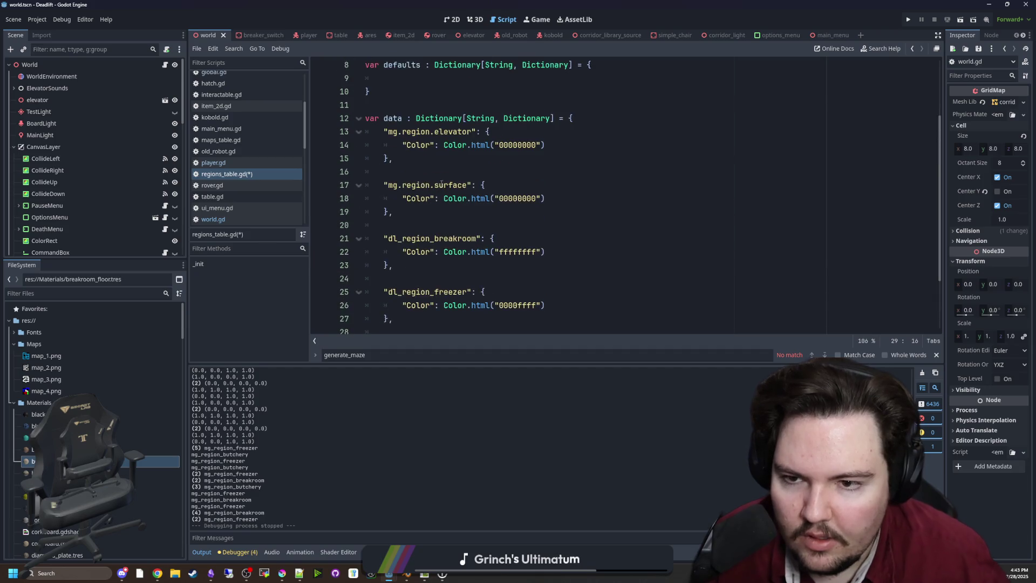
pyautogui.moveTo(435, 187); pyautogui.dragTo(401, 186)
pyautogui.write('dl_region_')
pyautogui.click(434, 132)
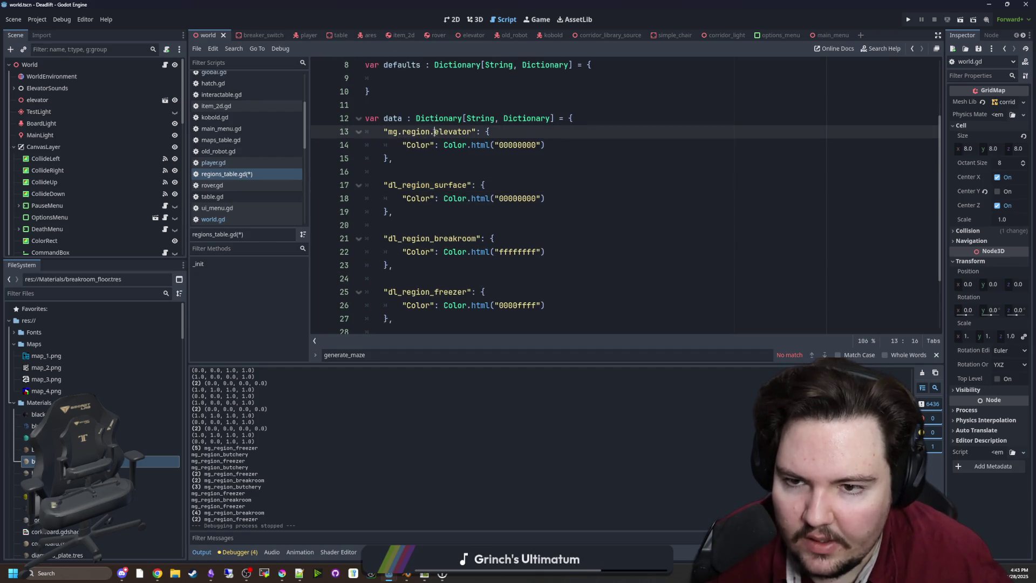
pyautogui.write('dl_region_')
pyautogui.scroll(-2, 435, 132)
pyautogui.click(392, 238)
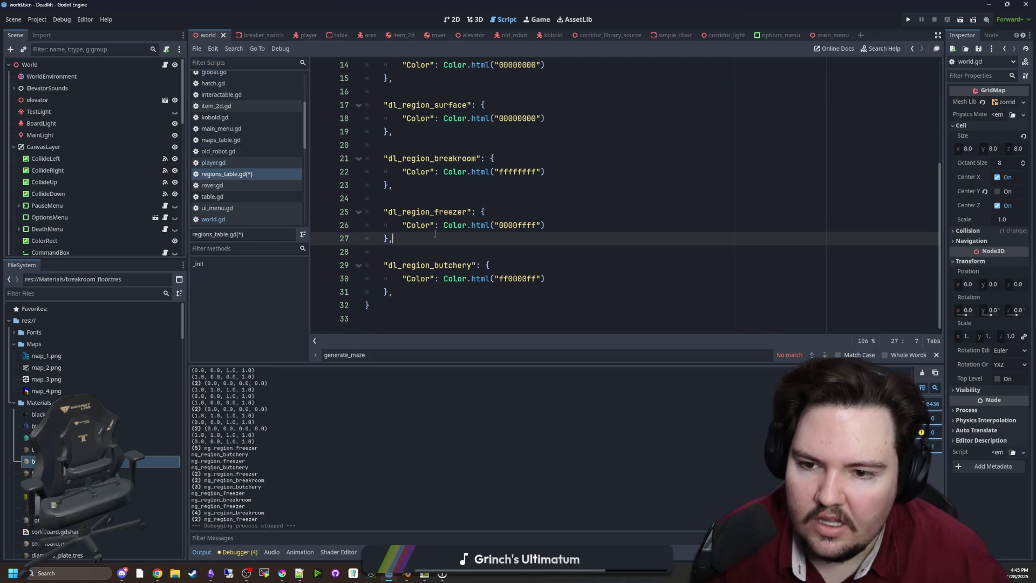
# Save the script, run the game, start playing from the menu, then pause it.
pyautogui.hotkey('ctrl', 's')
pyautogui.click(908, 19)
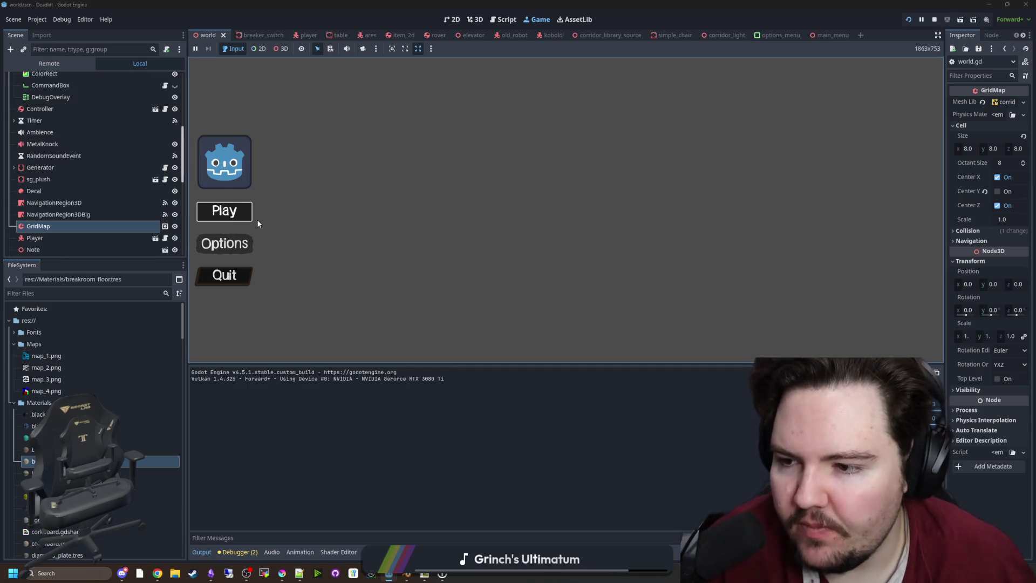
pyautogui.press('Return')
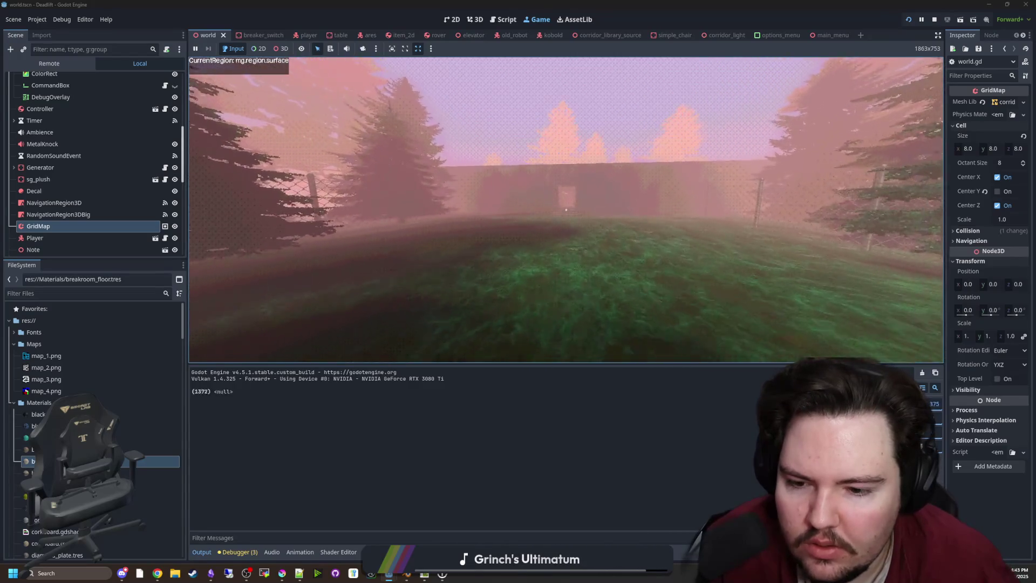
pyautogui.press('super')
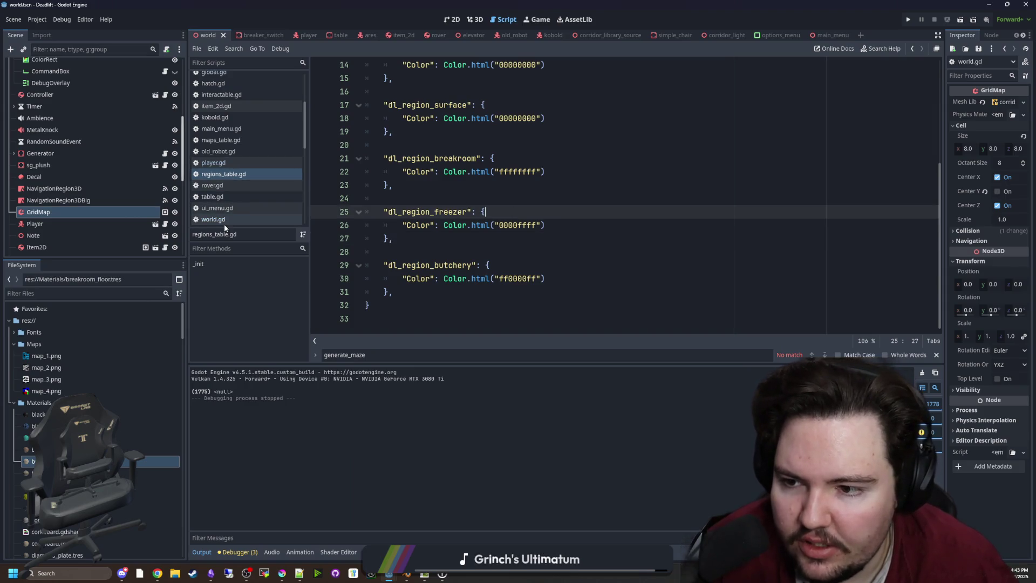
# Search the project for mg.region and fix the breakroom default and player.gd line 15.
pyautogui.click(224, 220)
pyautogui.click(548, 186)
pyautogui.hotkey('ctrl', 'shift', 'f')
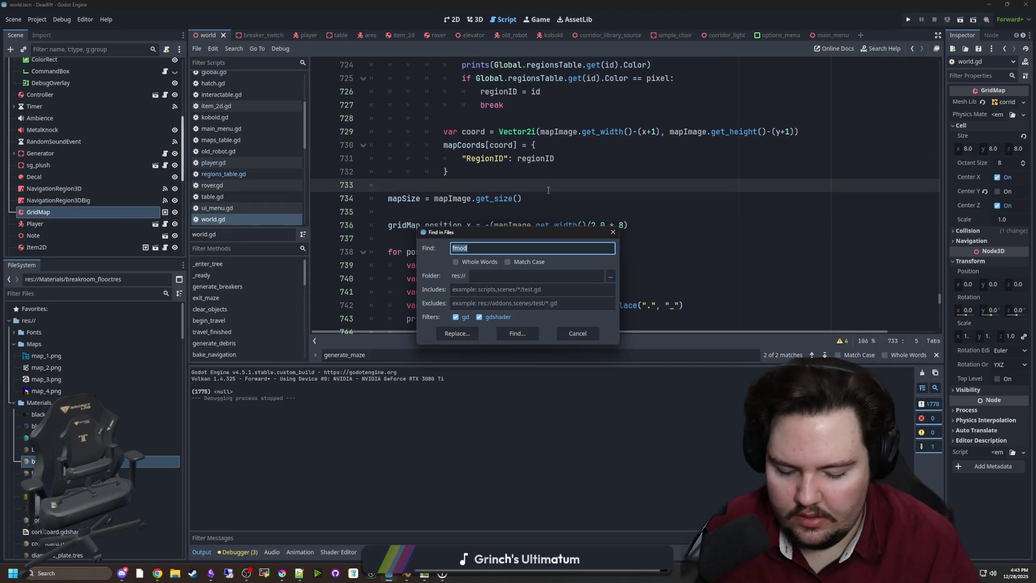
pyautogui.write('g.region')
pyautogui.press('Return')
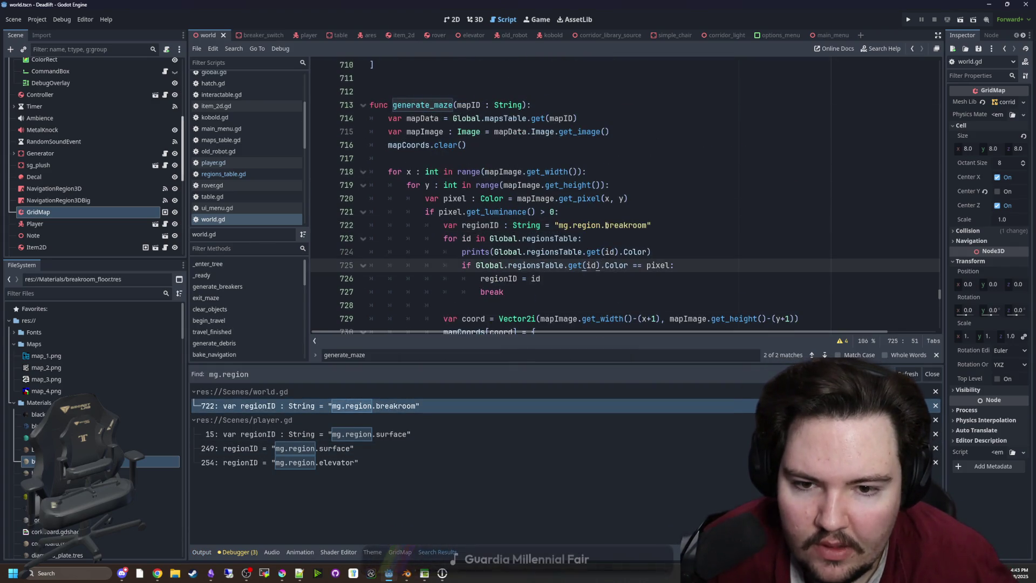
pyautogui.moveTo(606, 225); pyautogui.dragTo(567, 225)
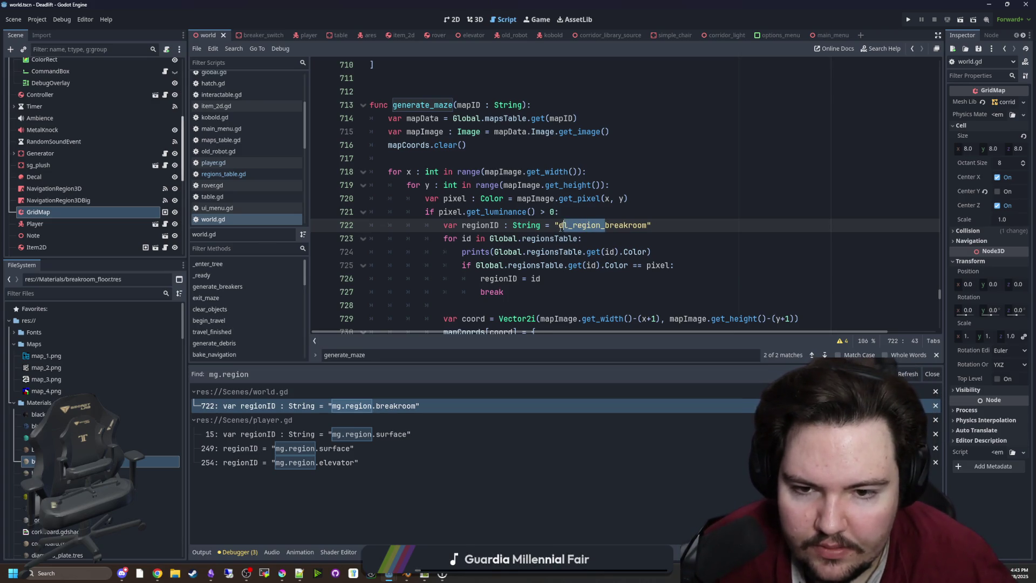
pyautogui.click(378, 434)
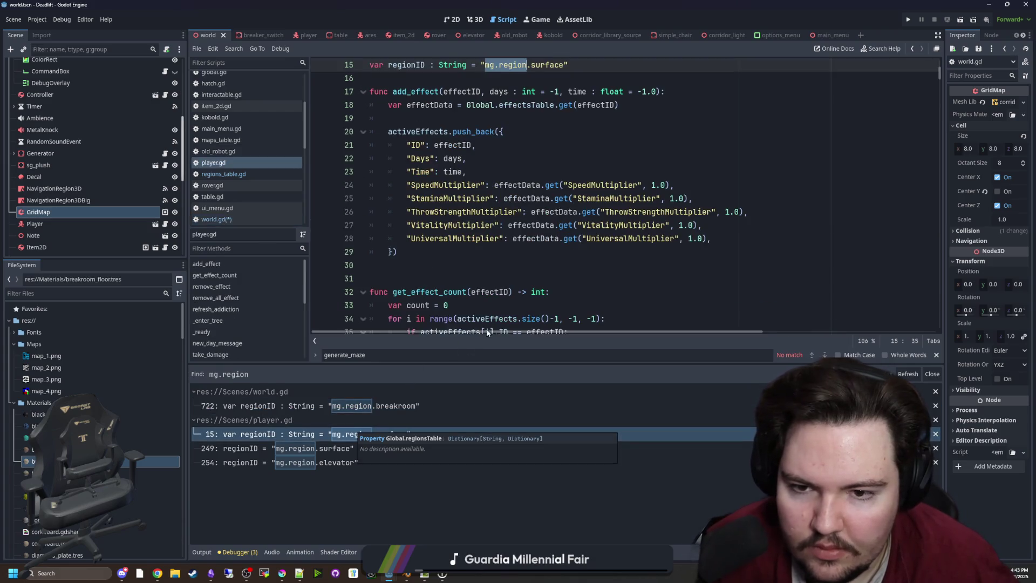
pyautogui.moveTo(531, 145); pyautogui.dragTo(508, 145)
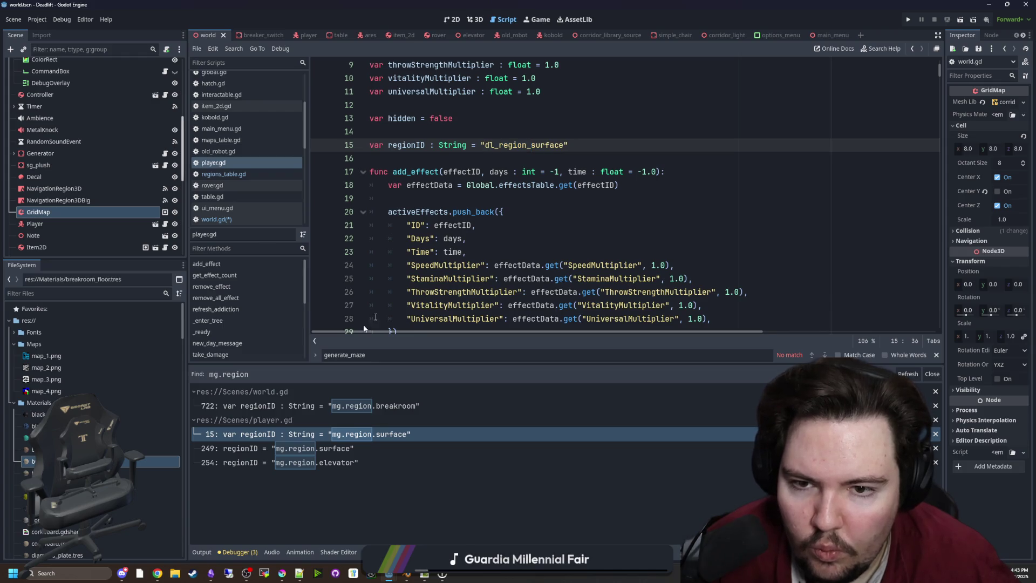
# Change the surface region string near player.gd line 249 to dl_region_.
pyautogui.click(312, 446)
pyautogui.scroll(-1, 500, 291)
pyautogui.click(499, 292)
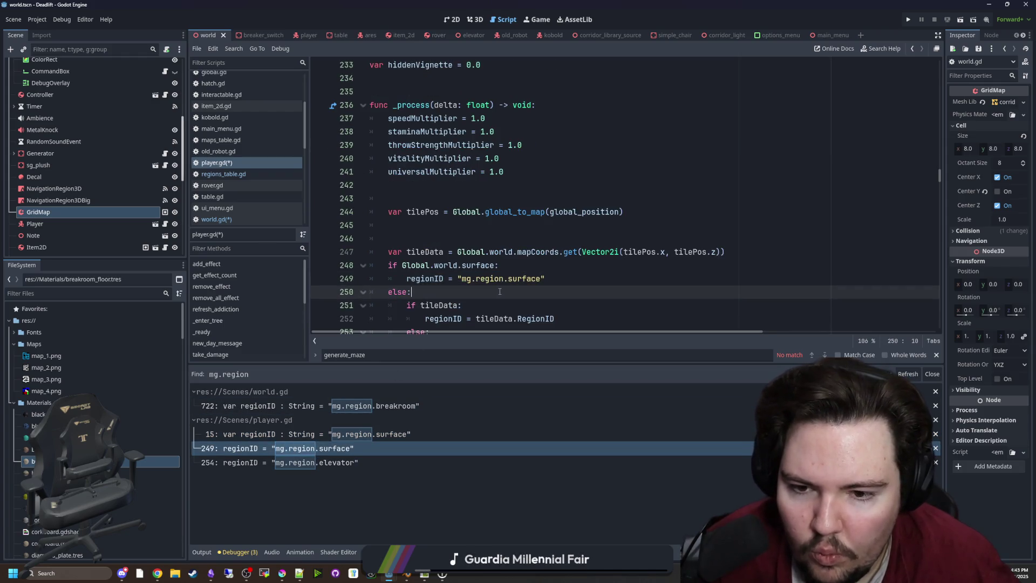
pyautogui.click(508, 278)
pyautogui.write('dl_region_')
# Change the elevator region string to dl_region_ and save to relaunch the game.
pyautogui.scroll(-2, 524, 276)
pyautogui.click(524, 276)
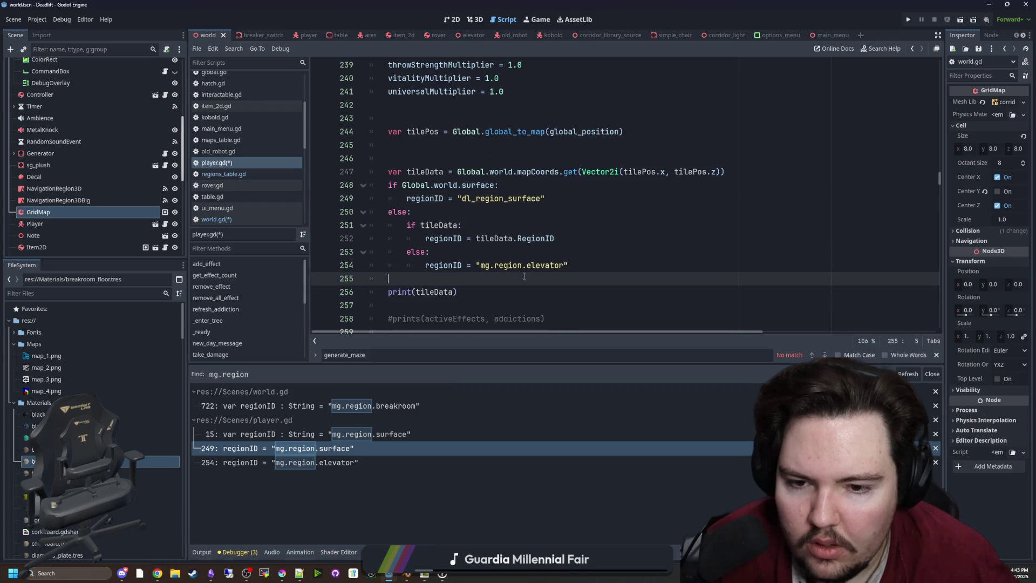
pyautogui.click(478, 265)
pyautogui.moveTo(478, 265); pyautogui.dragTo(524, 265)
pyautogui.write('dl_region_')
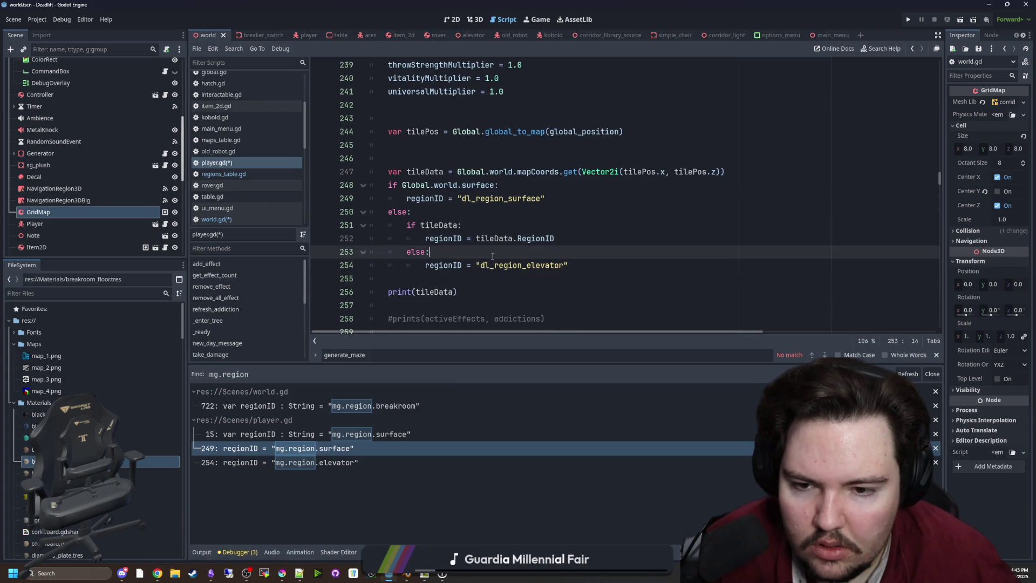
pyautogui.click(510, 238)
pyautogui.hotkey('ctrl', 's')
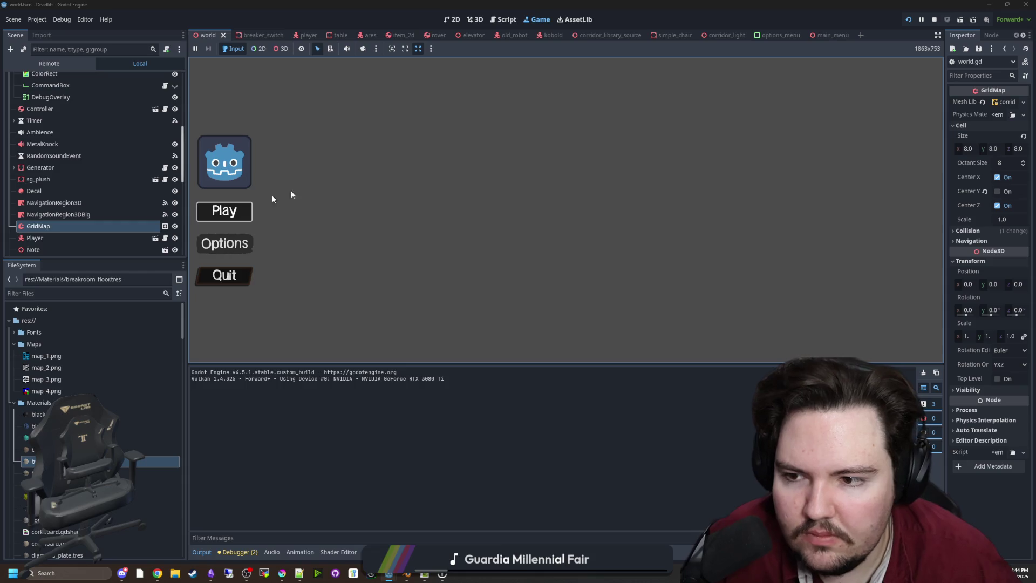
# Play from the menu, walk through the building and breakroom to the elevator, and open the rover camera.
pyautogui.press('Return')
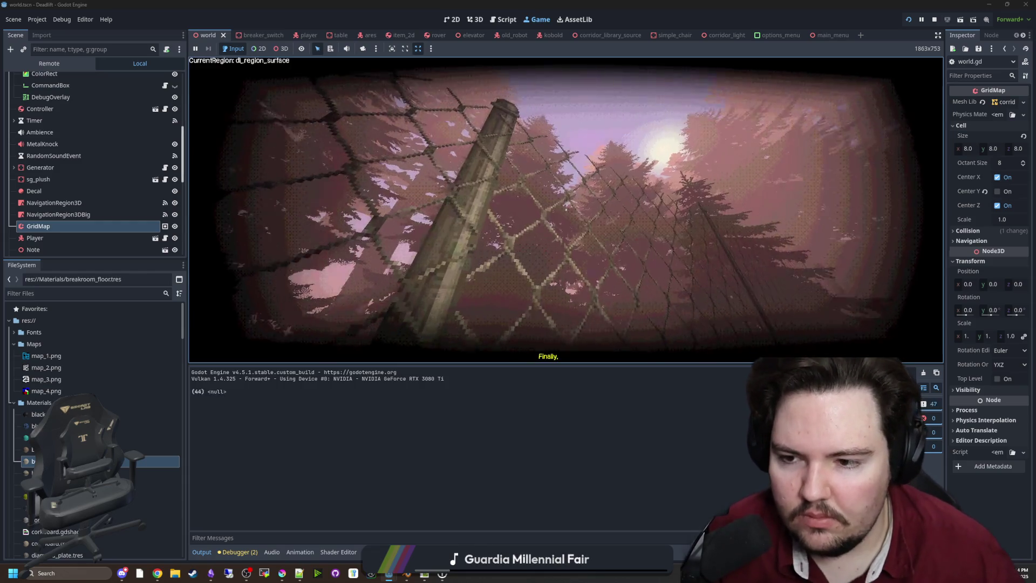
pyautogui.press('w')
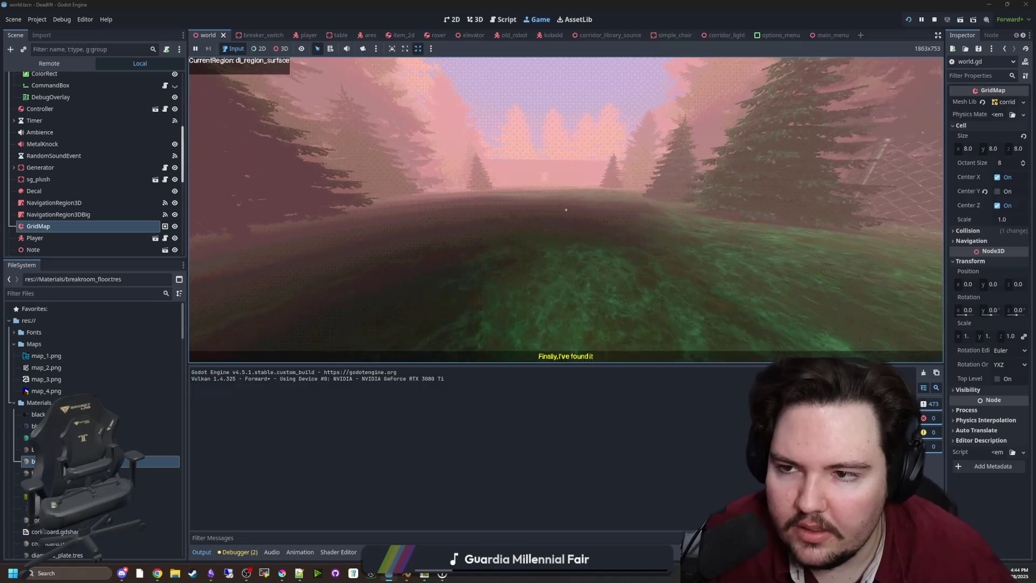
pyautogui.press('w')
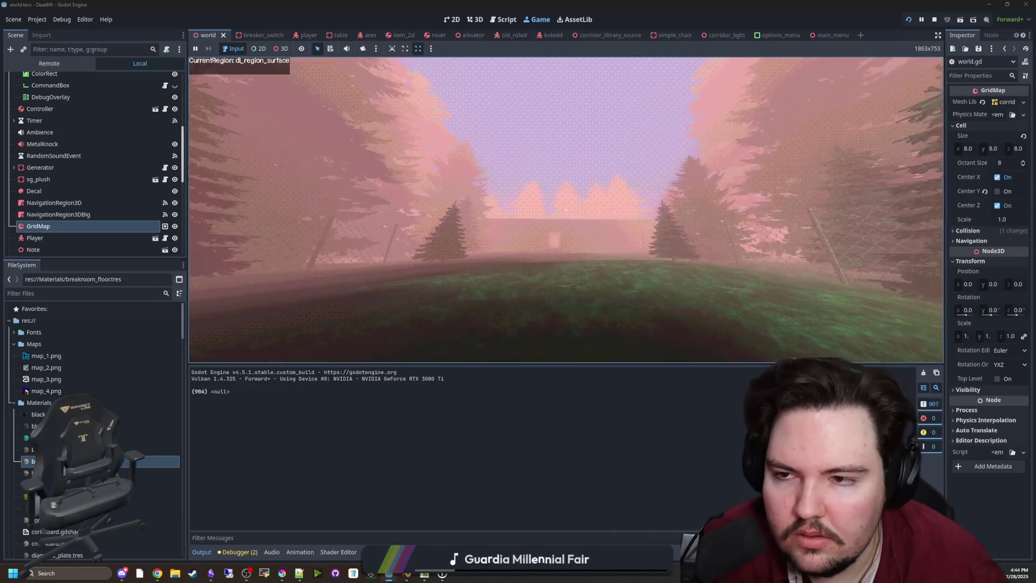
pyautogui.press('w')
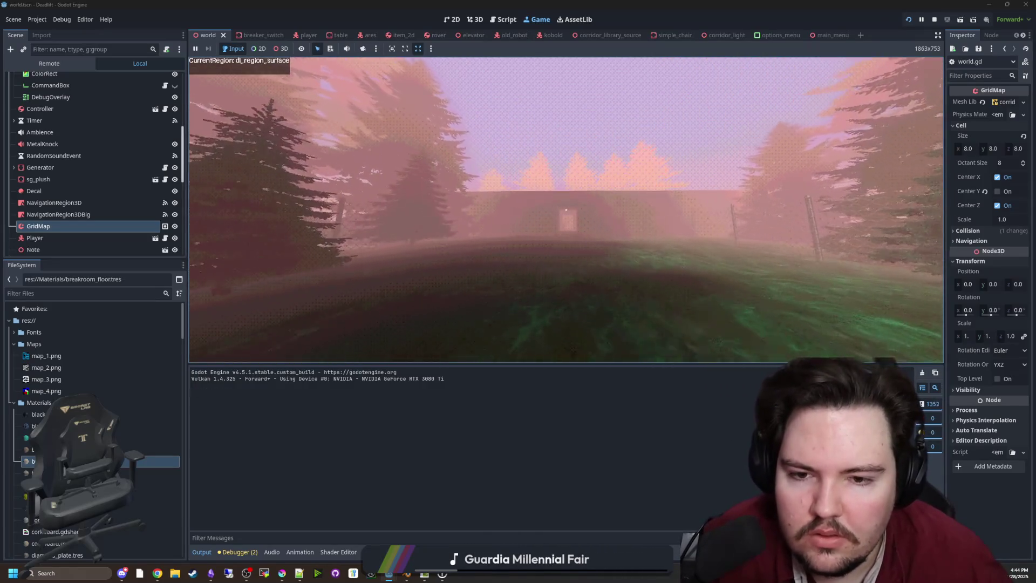
pyautogui.press('w')
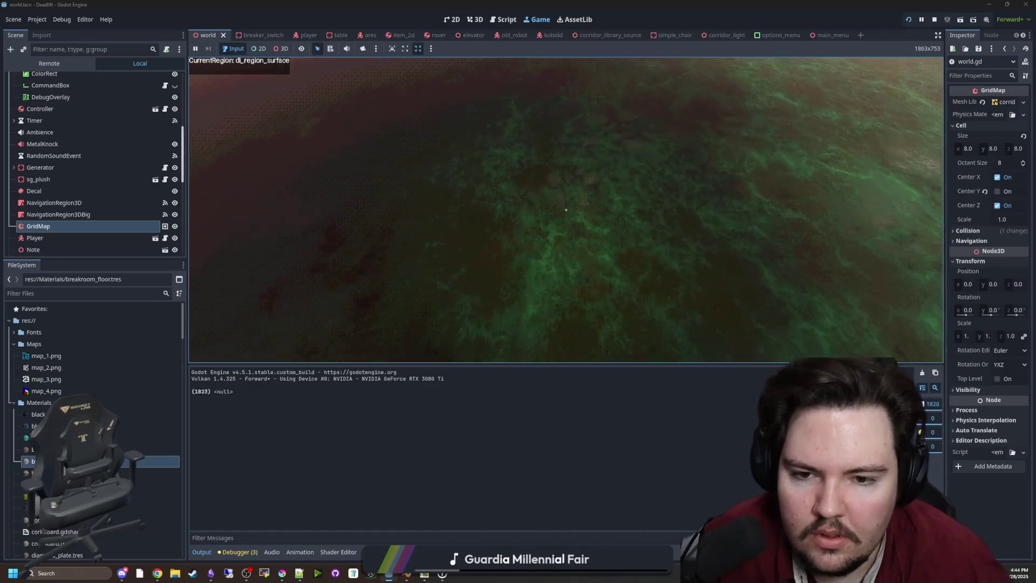
pyautogui.press('w')
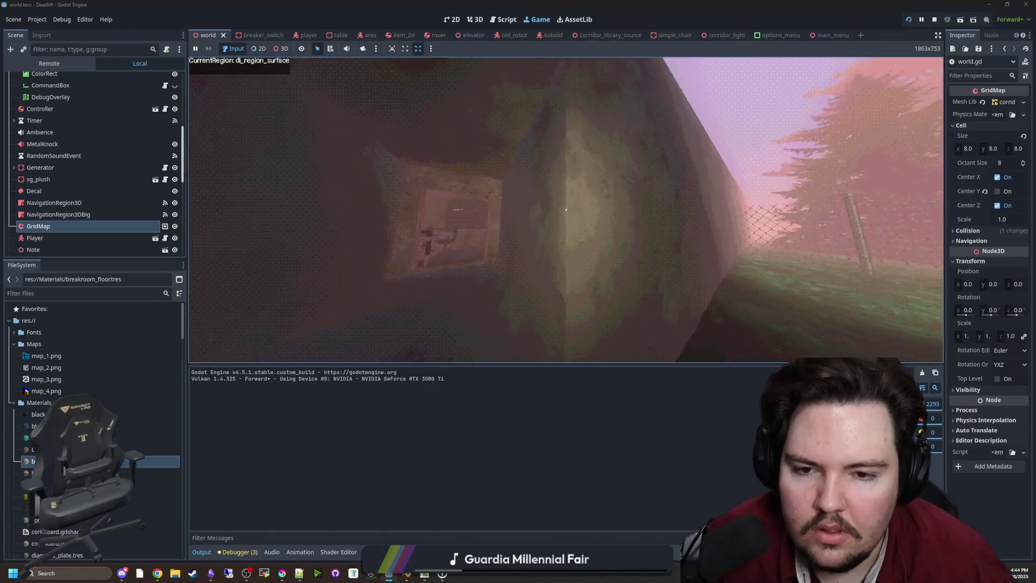
pyautogui.press('w')
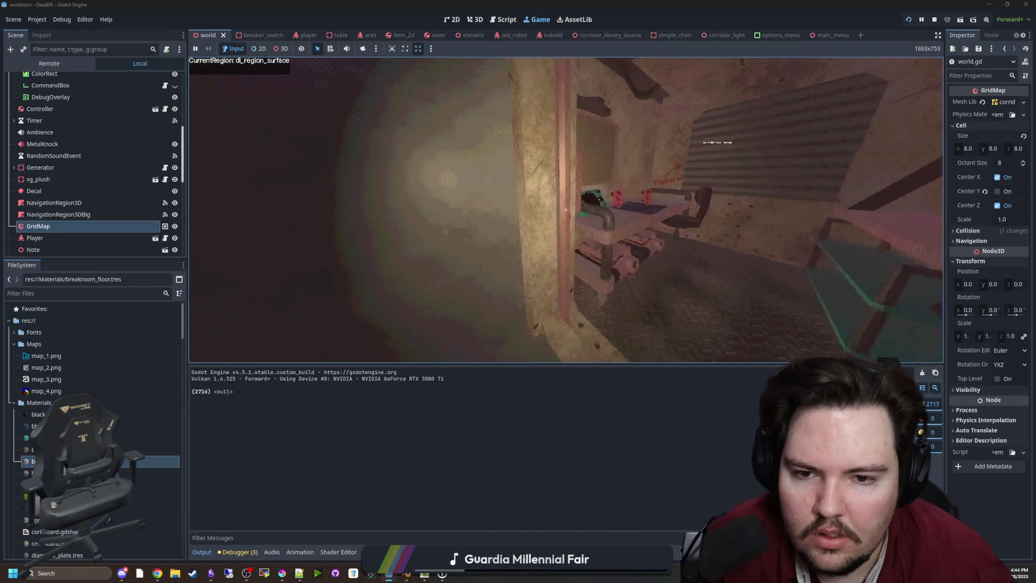
pyautogui.press('w')
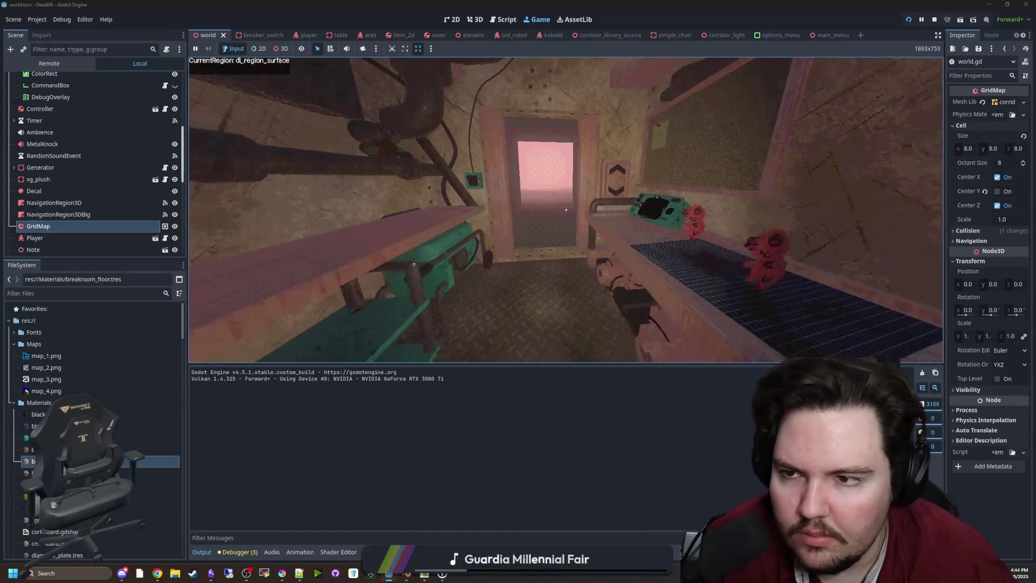
pyautogui.press('w')
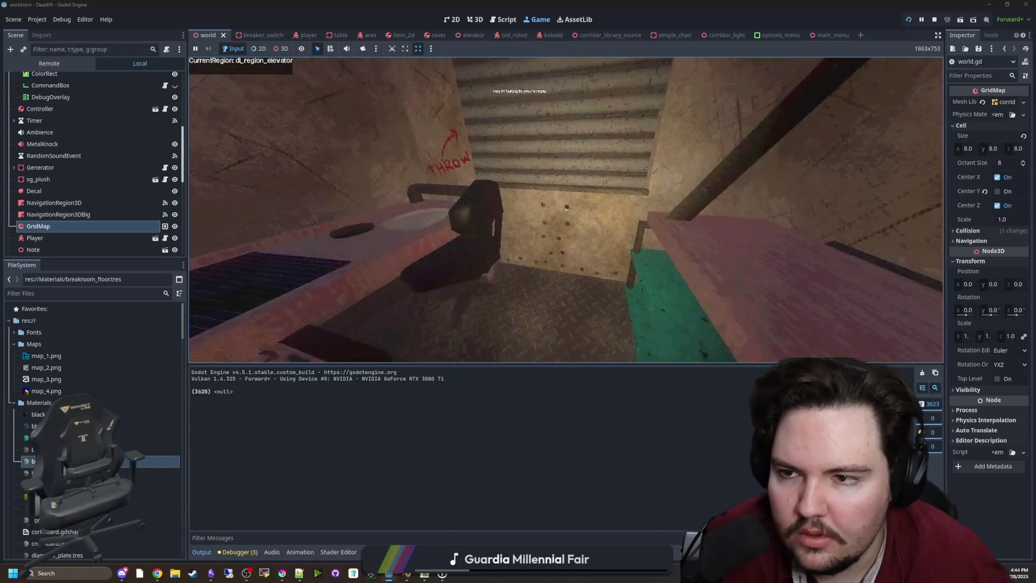
pyautogui.press('w')
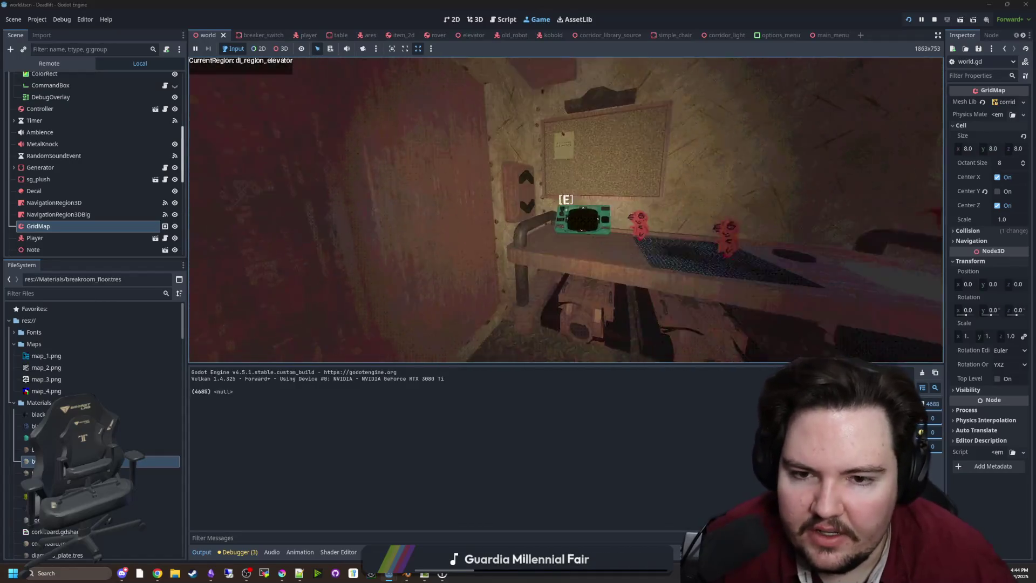
pyautogui.press('e')
pyautogui.press('e')
pyautogui.press('e')
pyautogui.press('e')
pyautogui.moveTo(565, 210)
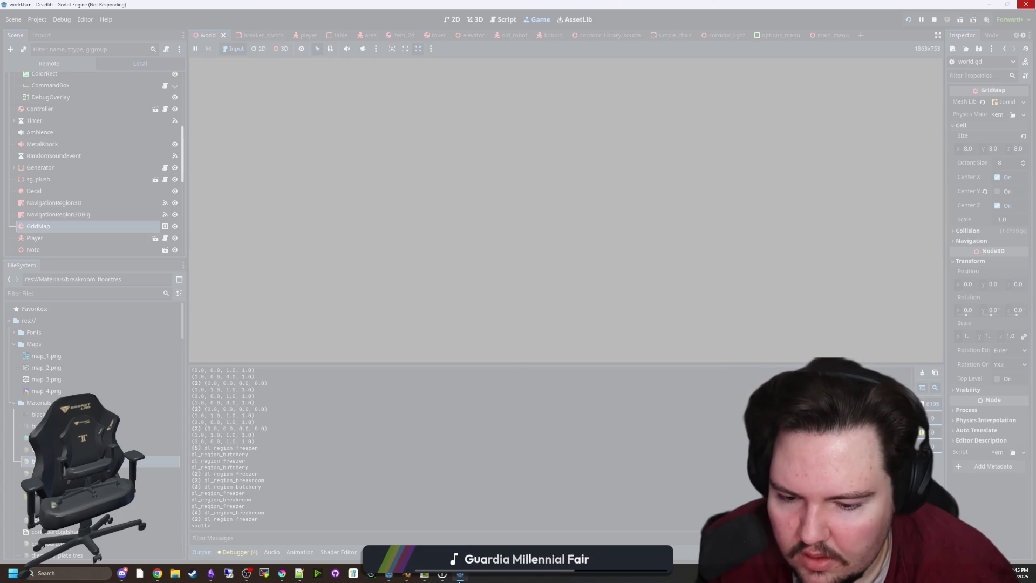
# Close the frozen game and return to the script editor.
pyautogui.click(469, 534)
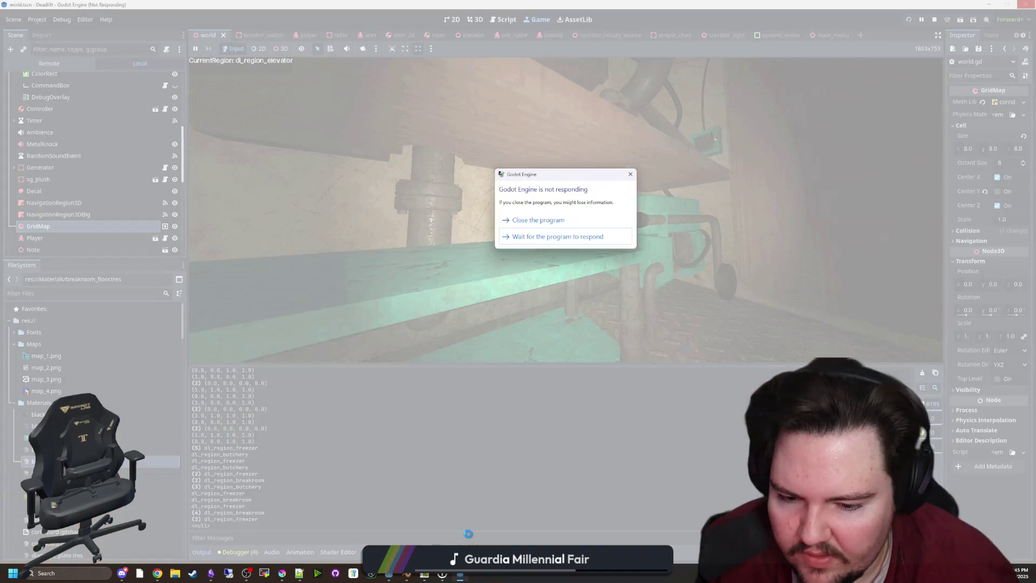
pyautogui.click(561, 219)
pyautogui.click(426, 265)
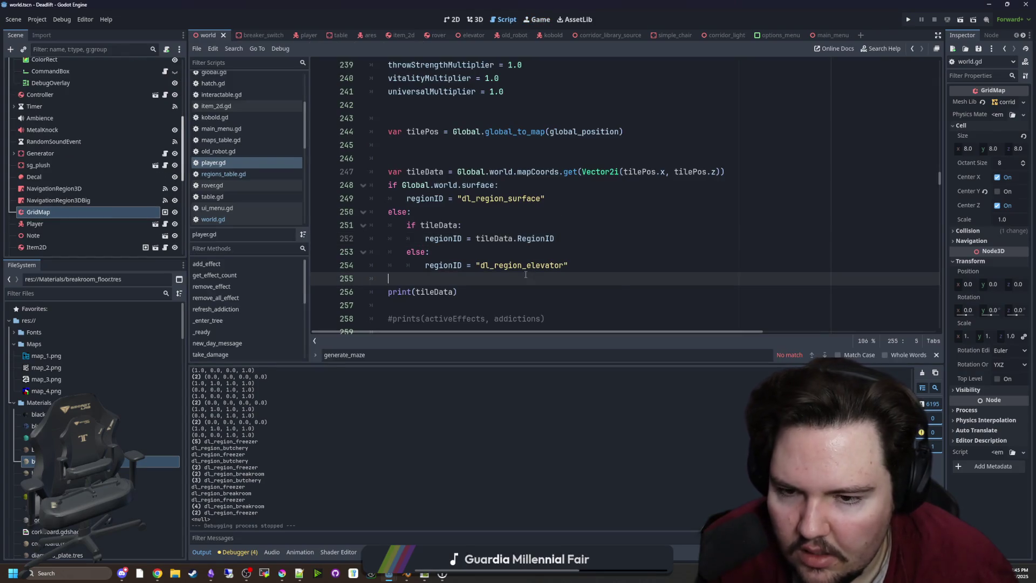
# Open world.gd and enlarge the code view over the output panel.
pyautogui.click(462, 225)
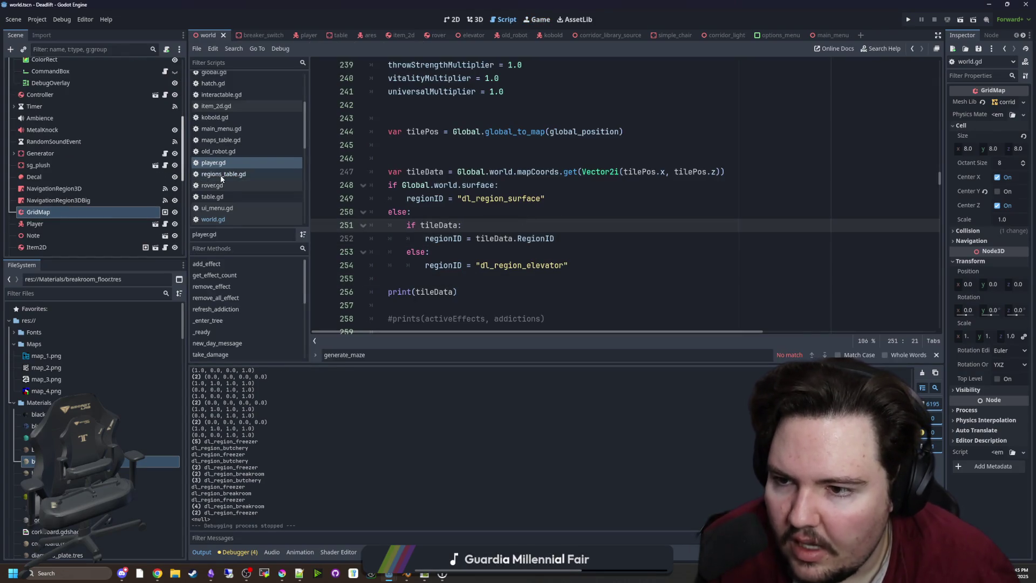
pyautogui.click(227, 219)
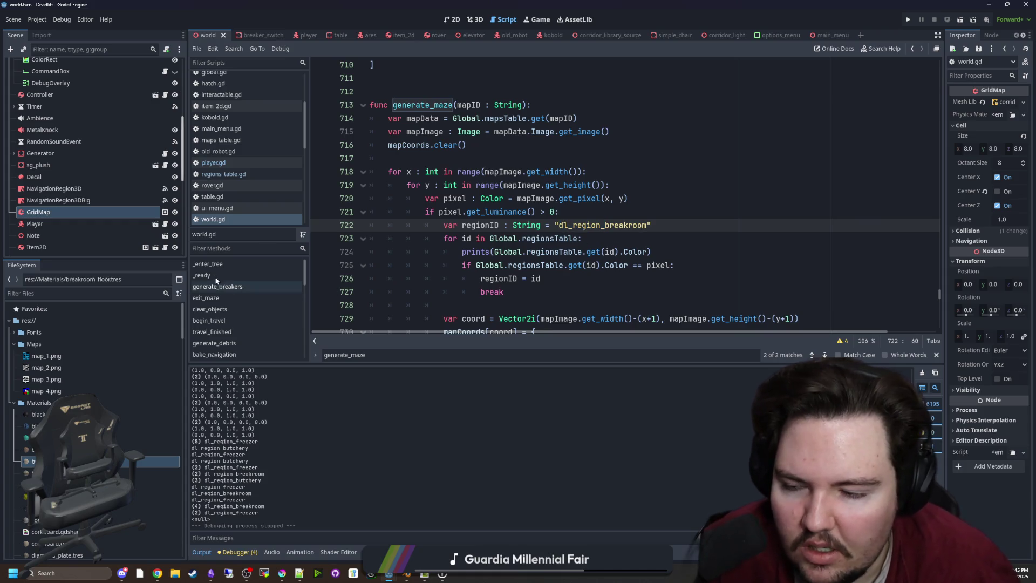
pyautogui.moveTo(187, 270); pyautogui.dragTo(124, 270)
pyautogui.scroll(-2, 542, 280)
pyautogui.scroll(-4, 542, 280)
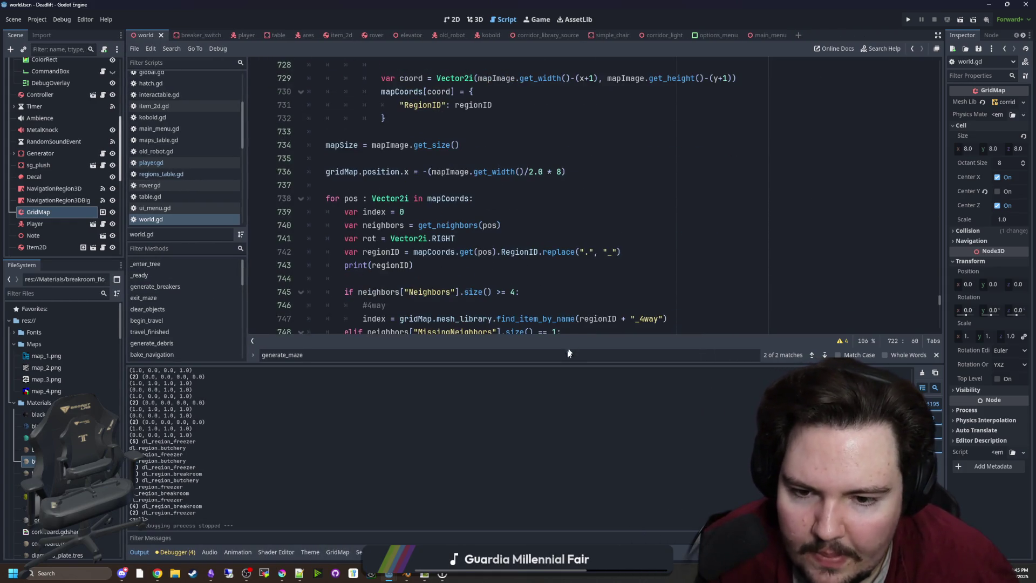
pyautogui.moveTo(561, 364); pyautogui.dragTo(543, 456)
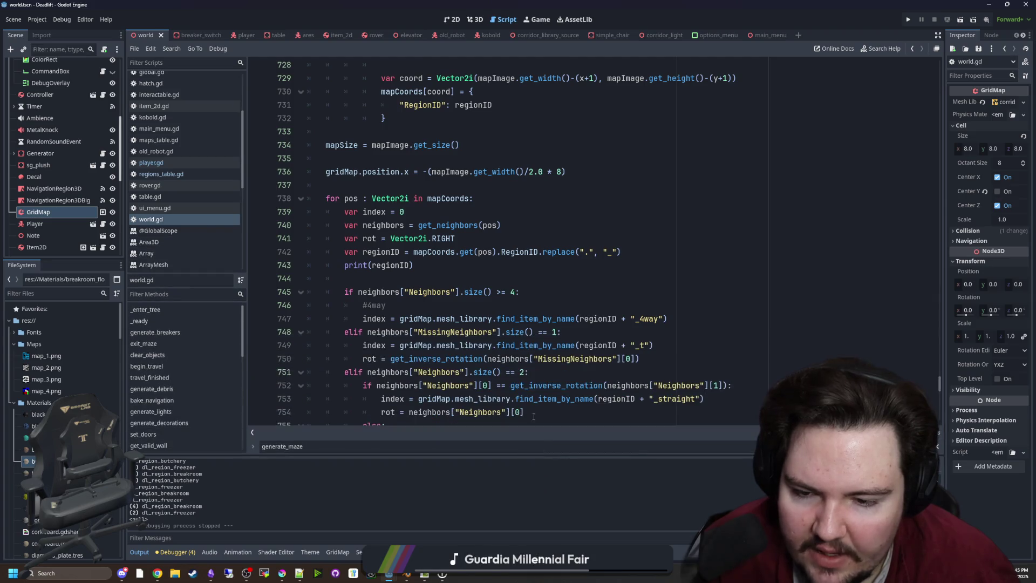
pyautogui.scroll(-1, 547, 279)
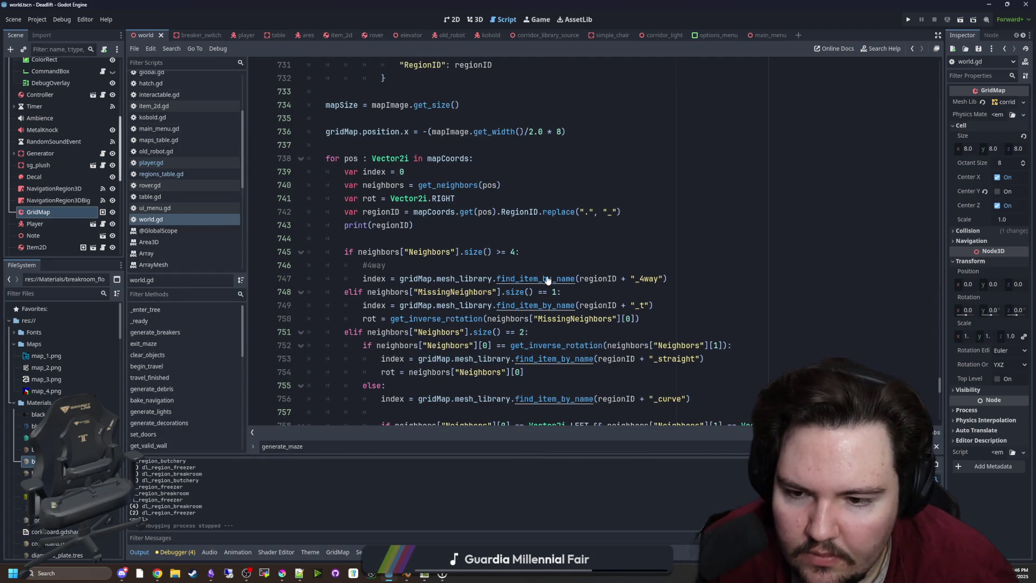
# Read the find_item_by_name documentation, then return to the code at line 770.
pyautogui.keyDown('ctrl'); pyautogui.click(547, 279); pyautogui.keyUp('ctrl')
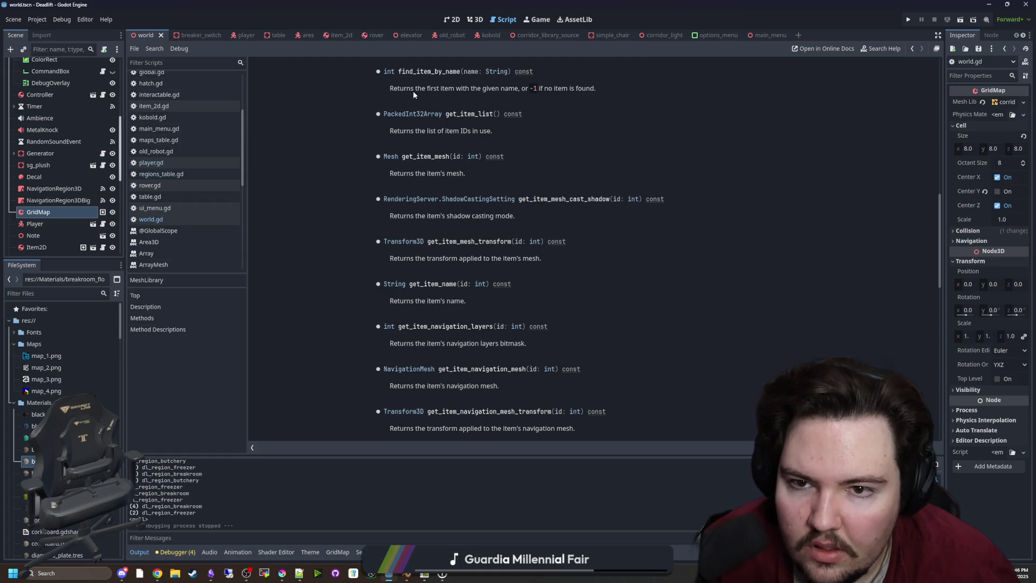
pyautogui.hotkey('alt', 'Left')
pyautogui.scroll(-5, 443, 300)
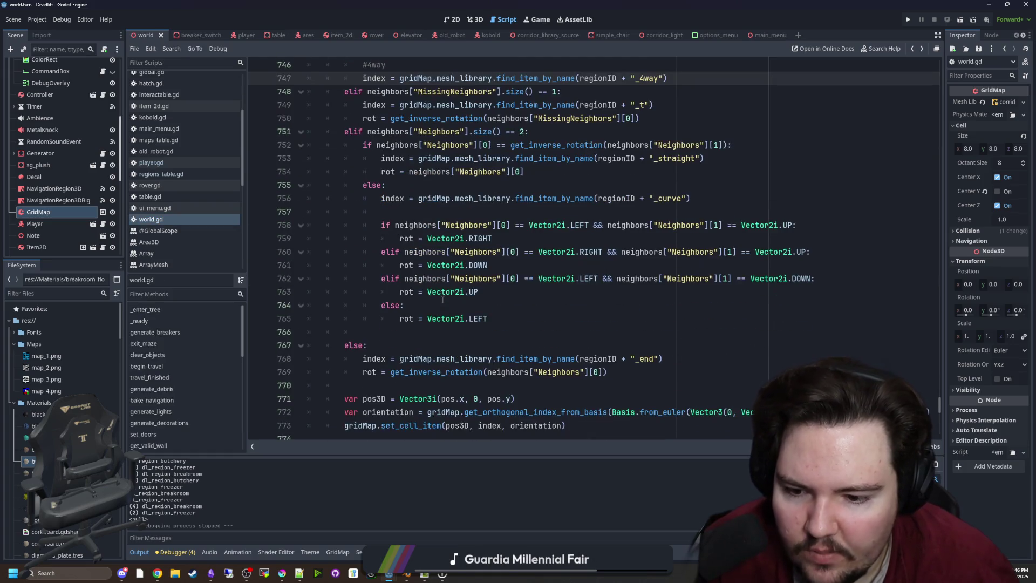
pyautogui.click(363, 318)
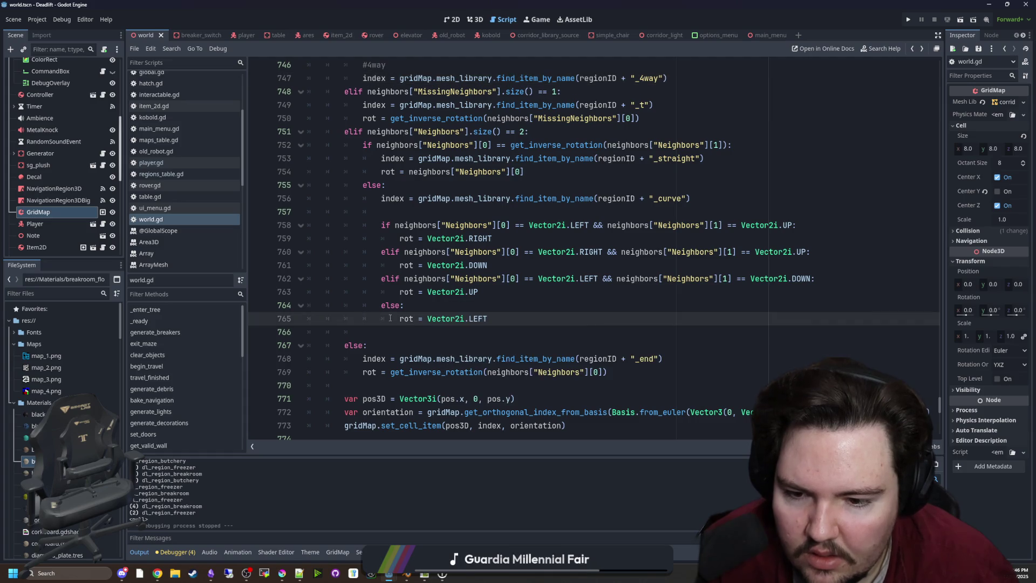
pyautogui.scroll(-1, 390, 318)
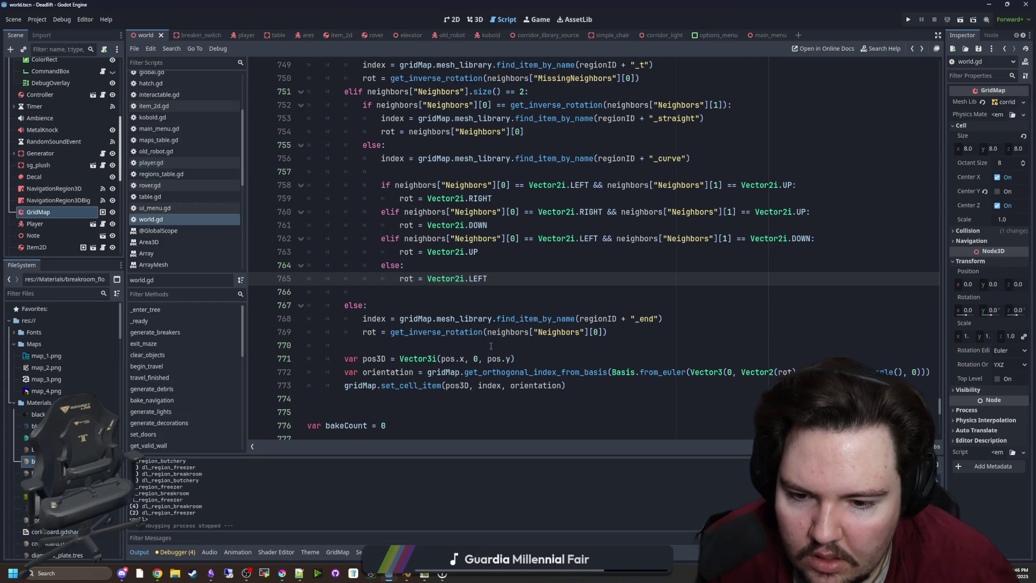
pyautogui.click(347, 388)
# Insert 'if index != -1:' above the tile placement lines in generate_maze.
pyautogui.click(360, 349)
pyautogui.press('Return')
pyautogui.write('if index !=')
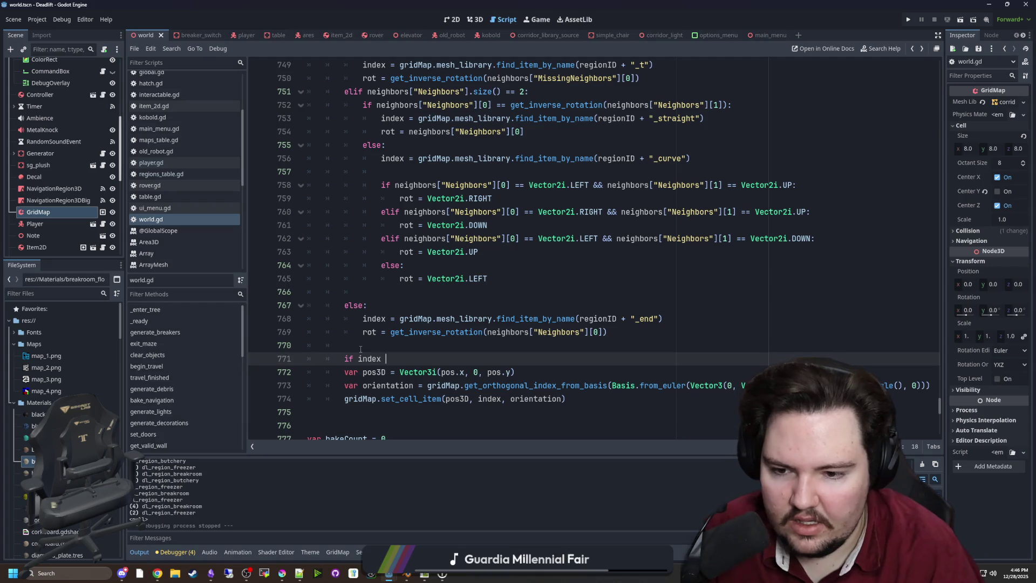
pyautogui.write(' -1:')
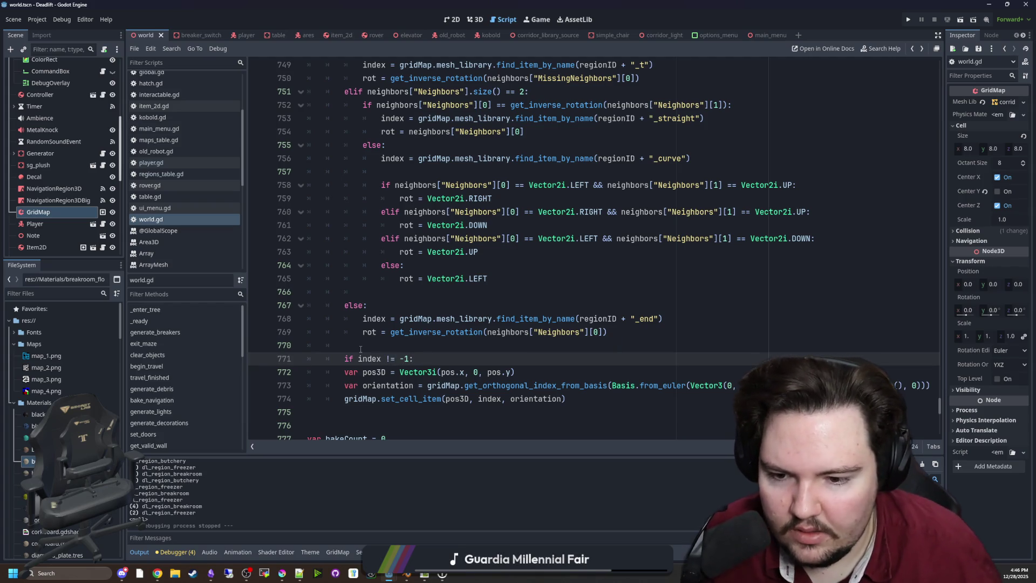
pyautogui.moveTo(592, 398); pyautogui.dragTo(307, 358)
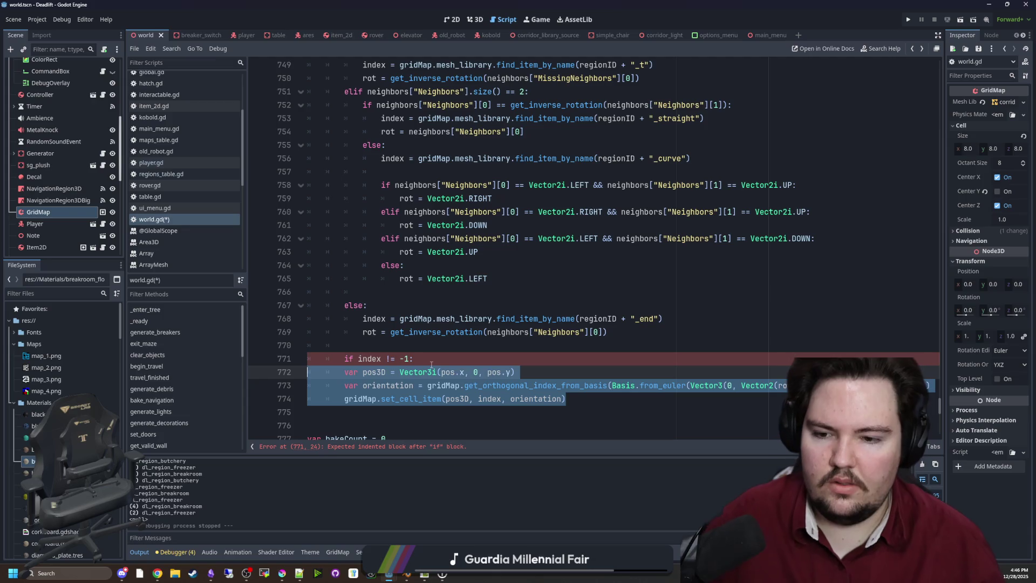
pyautogui.click(426, 358)
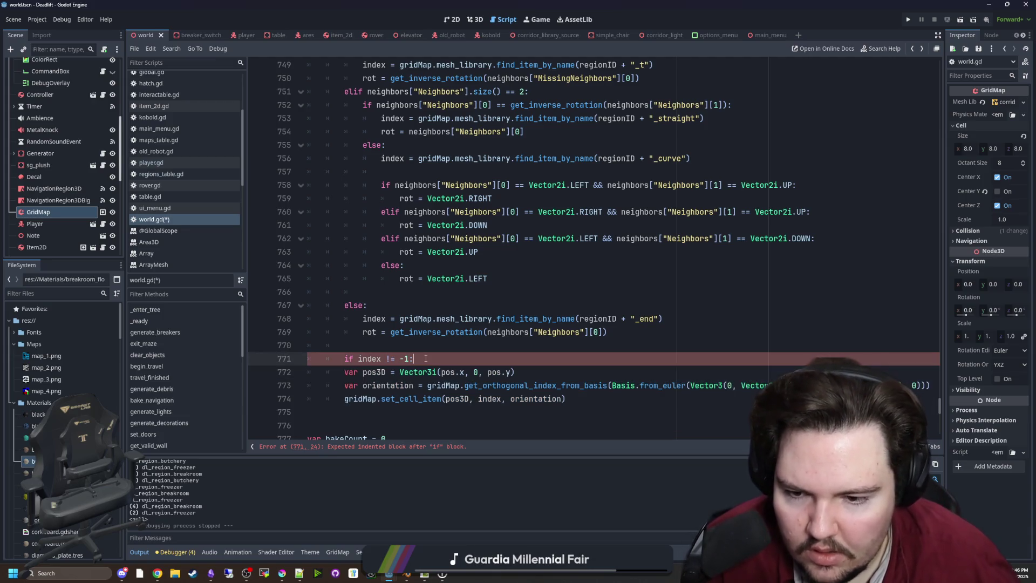
pyautogui.press('Return')
pyautogui.press('Return')
pyautogui.press('Up')
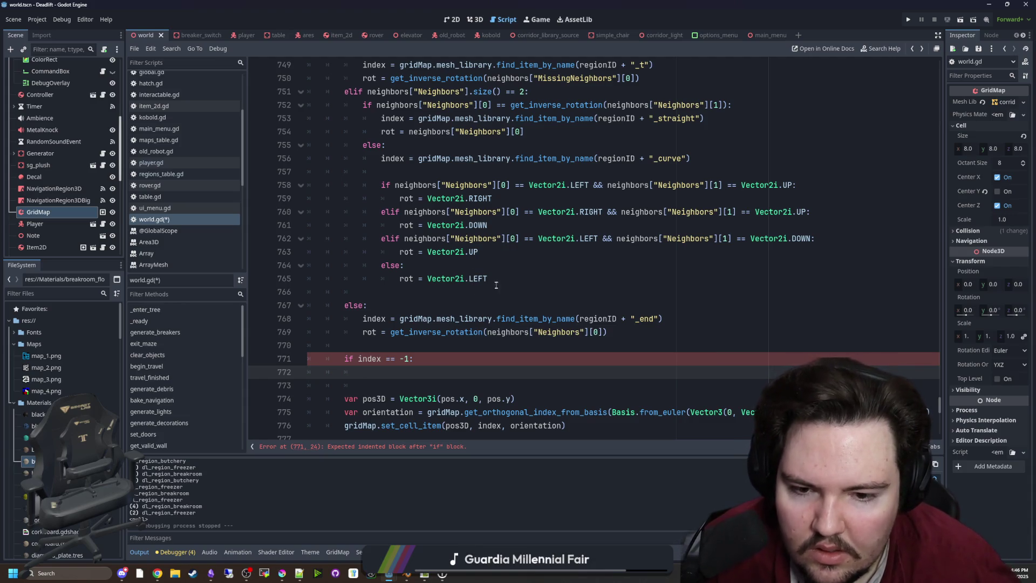
# Indent the pos3D, orientation and set_cell_item lines under the check and remove leftover blank lines.
pyautogui.scroll(-3, 496, 282)
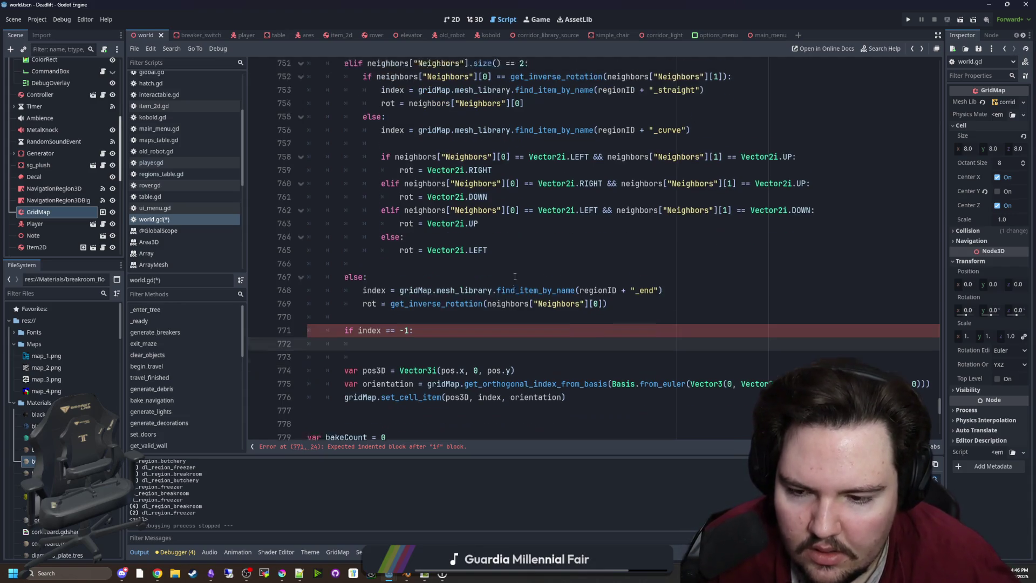
pyautogui.moveTo(567, 385)
pyautogui.mouseDown()
pyautogui.moveTo(346, 371)
pyautogui.moveTo(308, 359)
pyautogui.mouseUp()
pyautogui.hotkey('shift', 'Tab')
pyautogui.press('Tab')
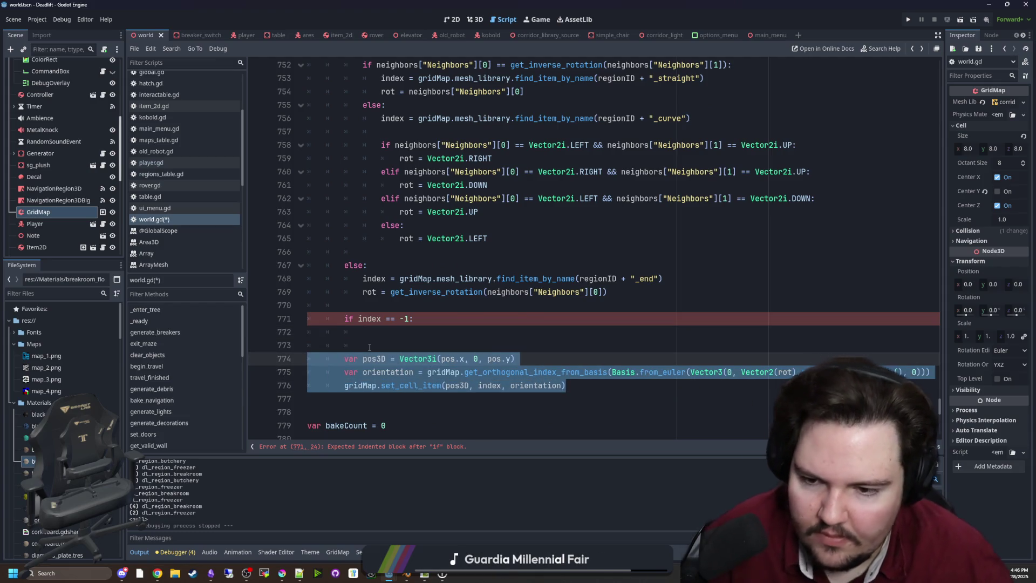
pyautogui.click(345, 346)
pyautogui.press('BackSpace')
pyautogui.press('BackSpace')
# Check the condition, save the script and run the project.
pyautogui.click(398, 305)
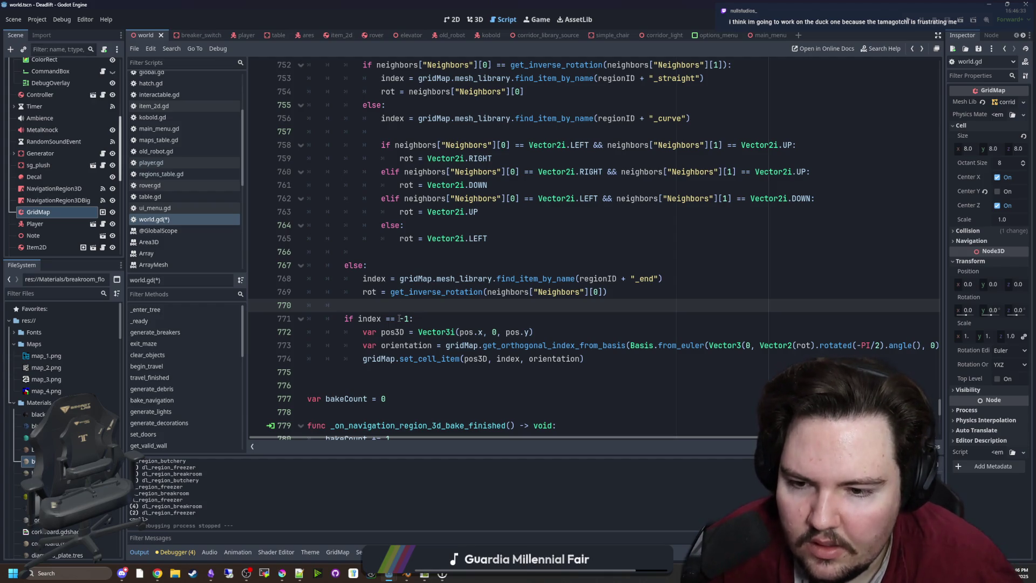
pyautogui.click(397, 318)
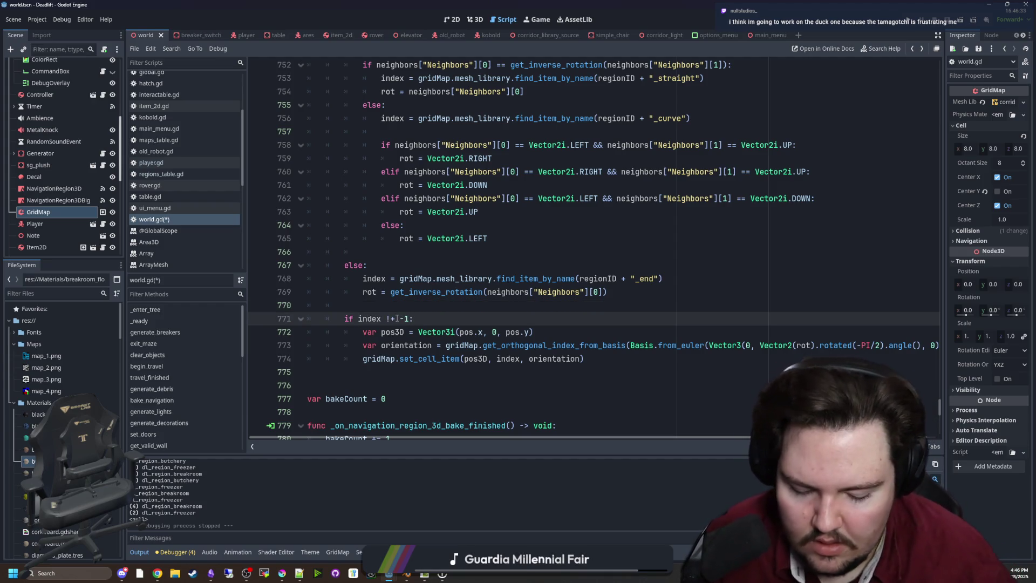
pyautogui.click(411, 305)
pyautogui.hotkey('ctrl', 's')
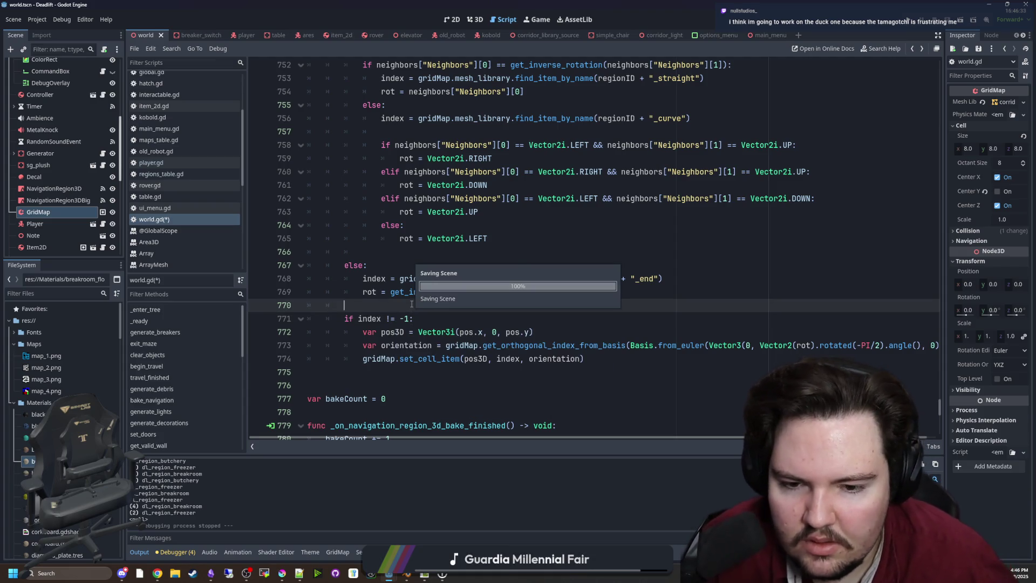
pyautogui.click(910, 19)
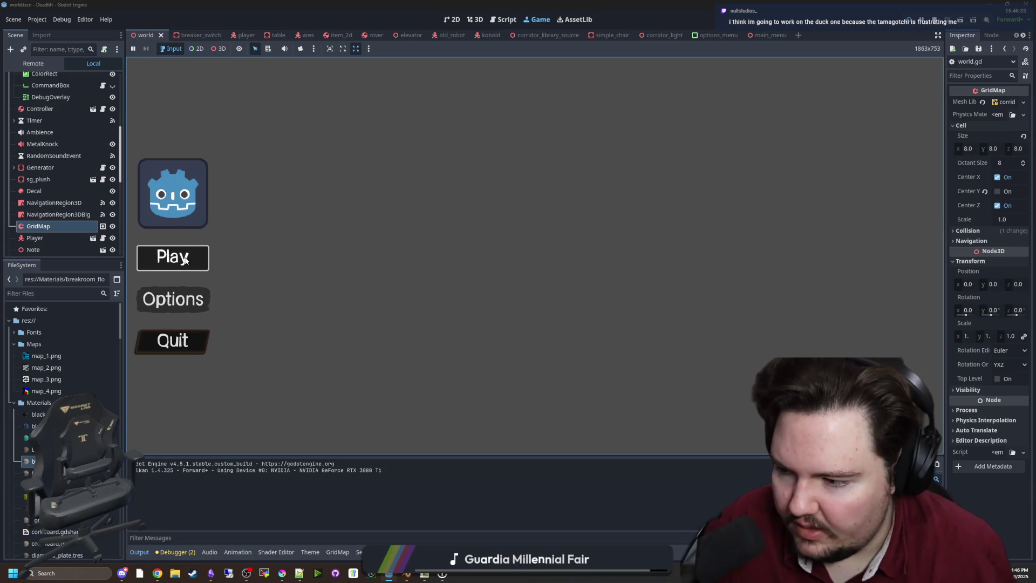
# Choose Play on the game's main menu to enter the level.
pyautogui.click(185, 260)
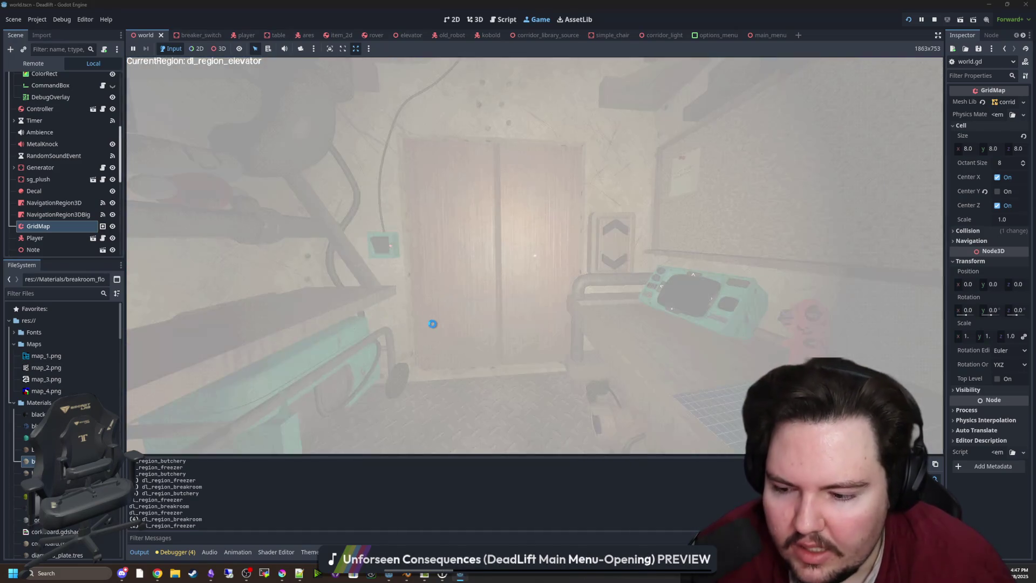
# Close the unresponsive game, inspect the GridMap node, and return to the world script.
pyautogui.click(489, 270)
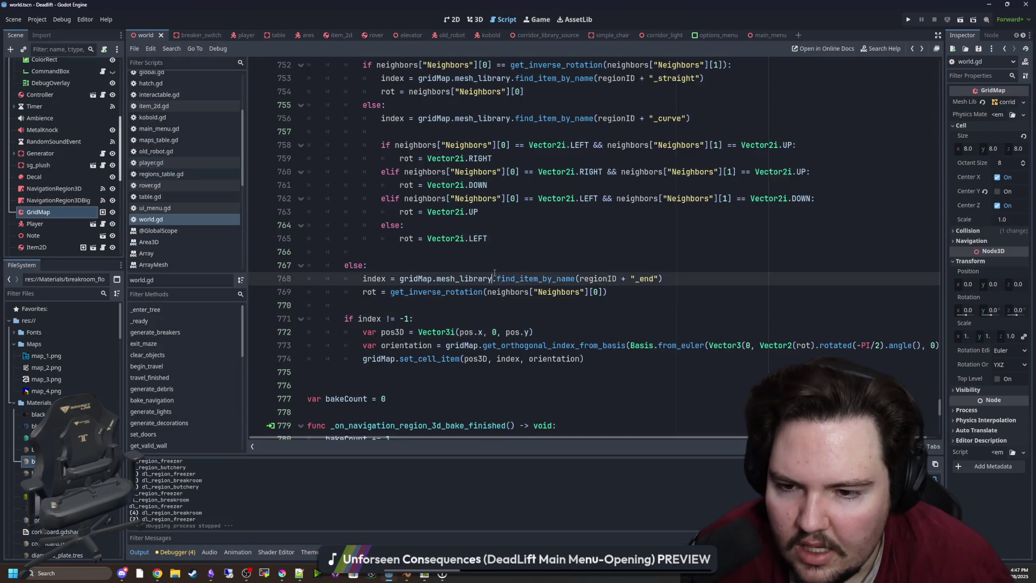
pyautogui.click(53, 212)
pyautogui.scroll(5, 86, 125)
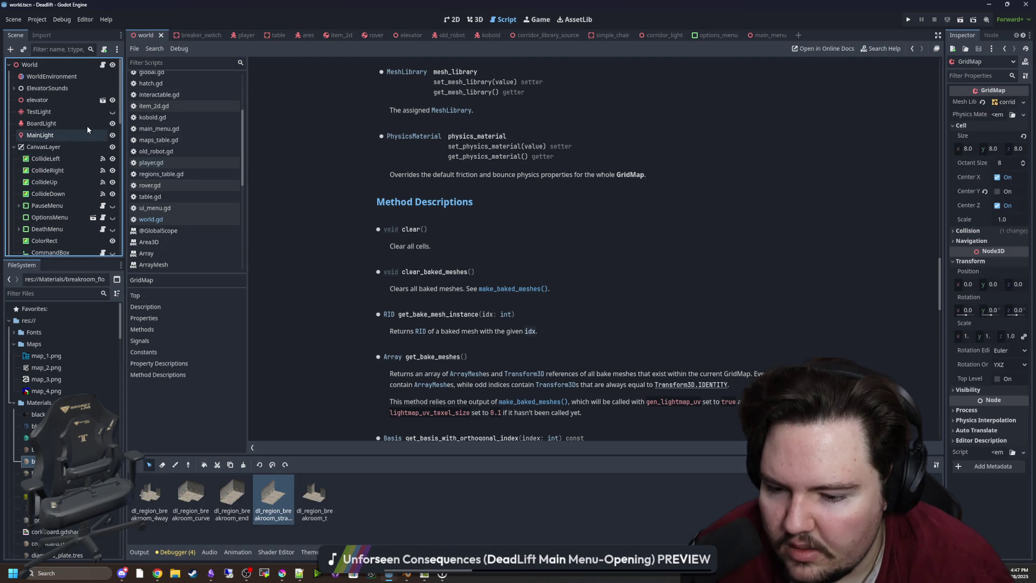
pyautogui.click(103, 64)
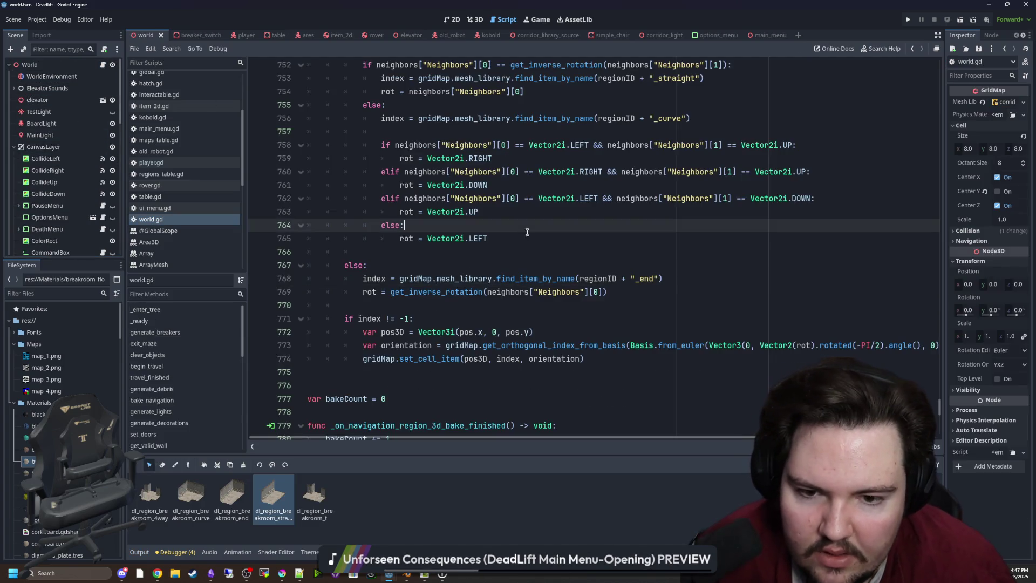
# Review the tile rotation code around lines 754–767, then bring up File Explorer.
pyautogui.scroll(4, 614, 306)
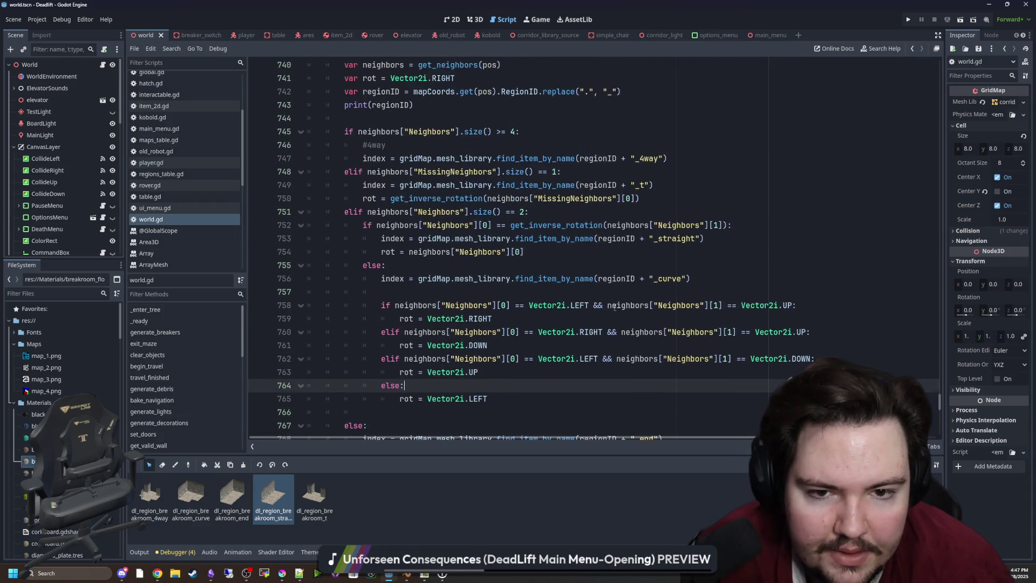
pyautogui.click(621, 247)
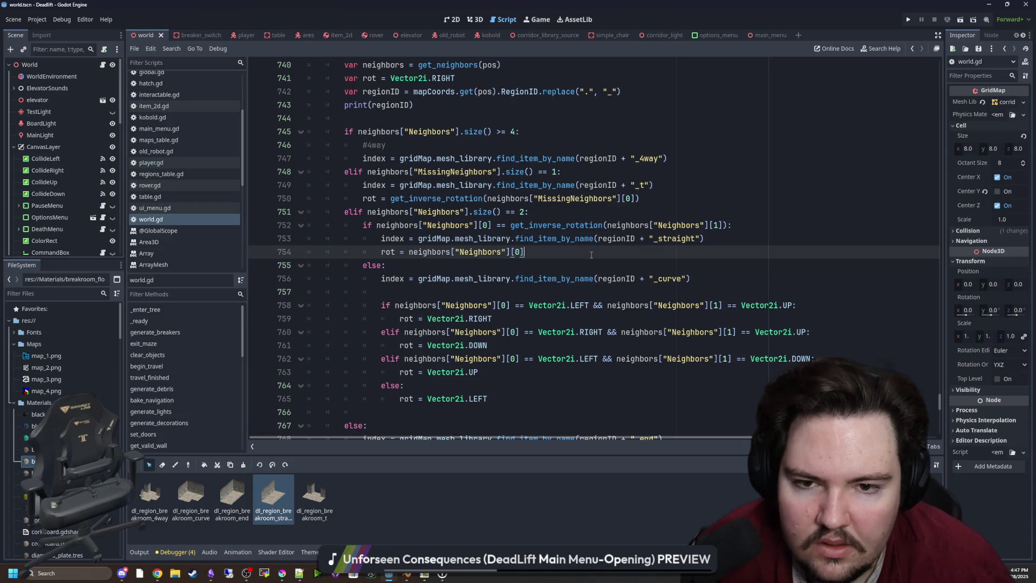
pyautogui.scroll(2, 493, 231)
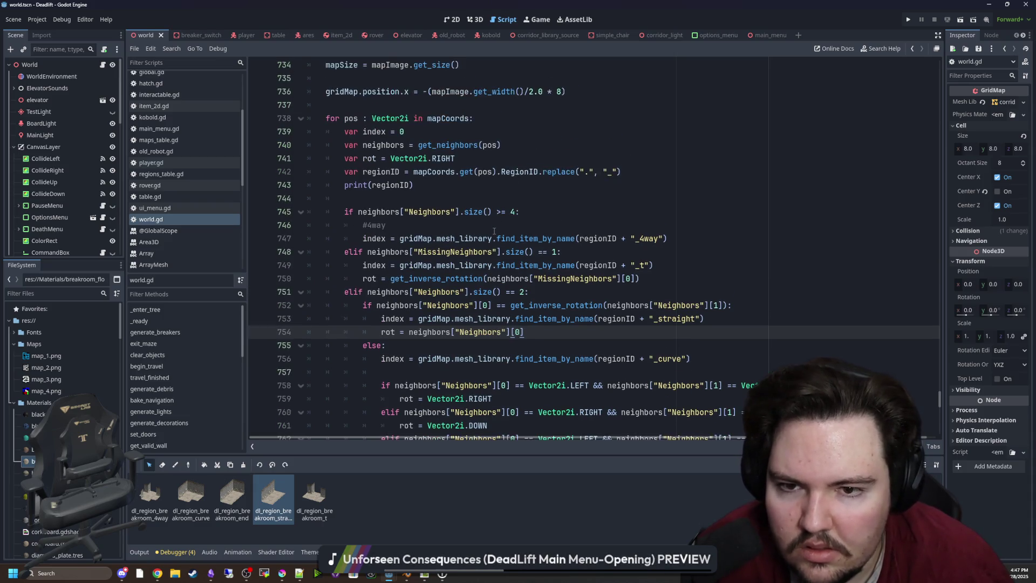
pyautogui.scroll(2, 494, 231)
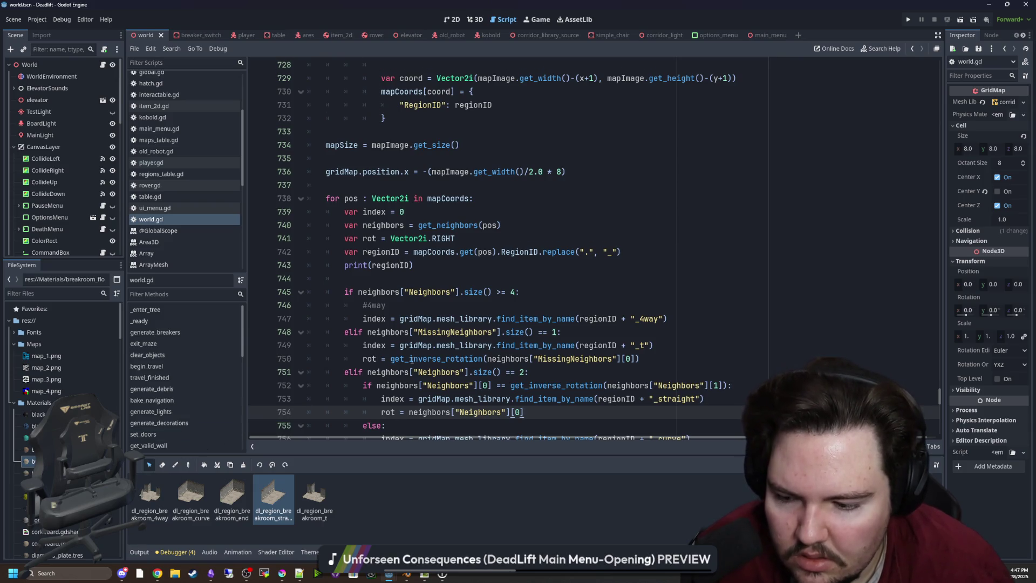
pyautogui.scroll(-8, 411, 358)
pyautogui.click(423, 265)
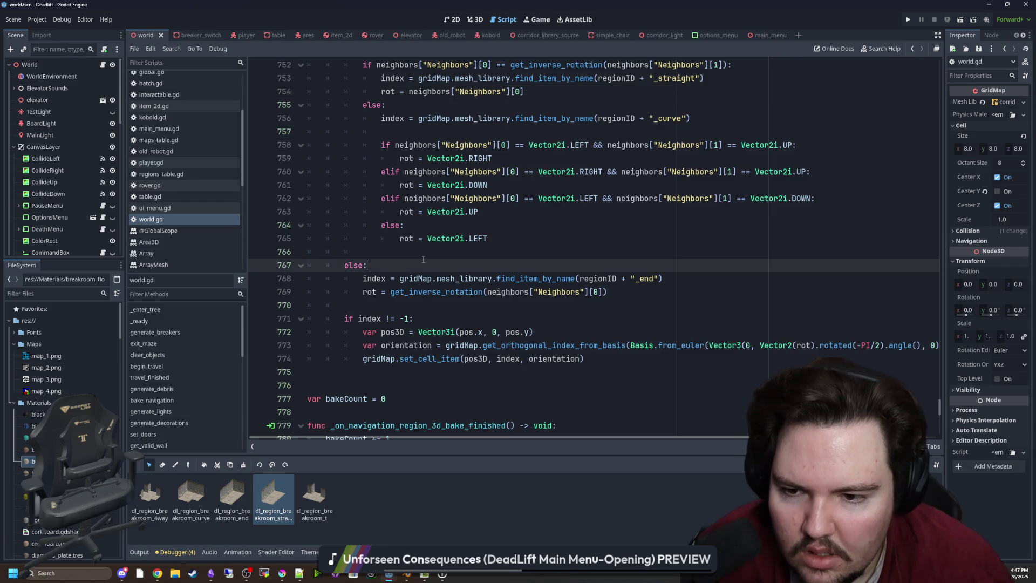
pyautogui.click(425, 256)
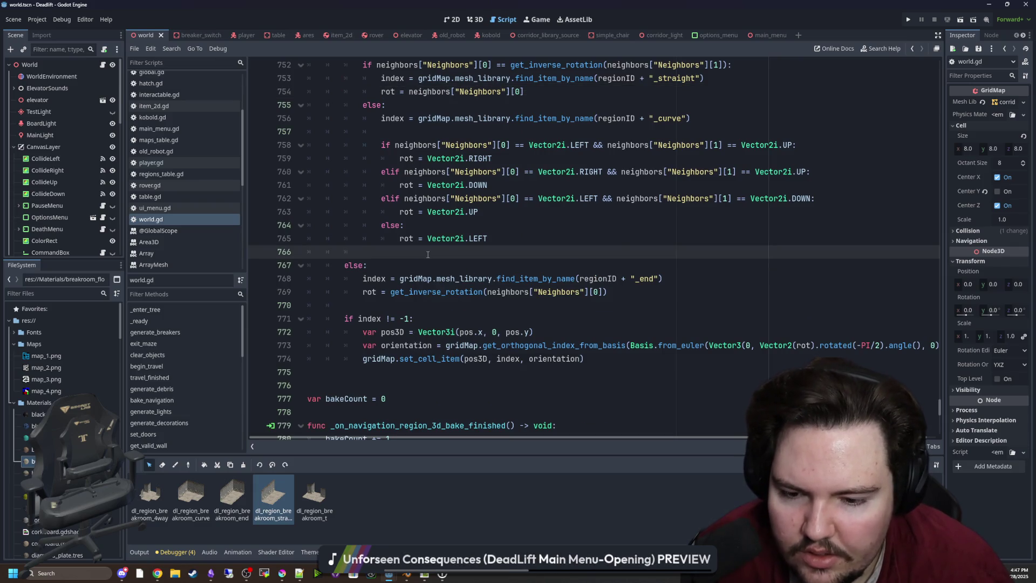
pyautogui.scroll(-5, 426, 257)
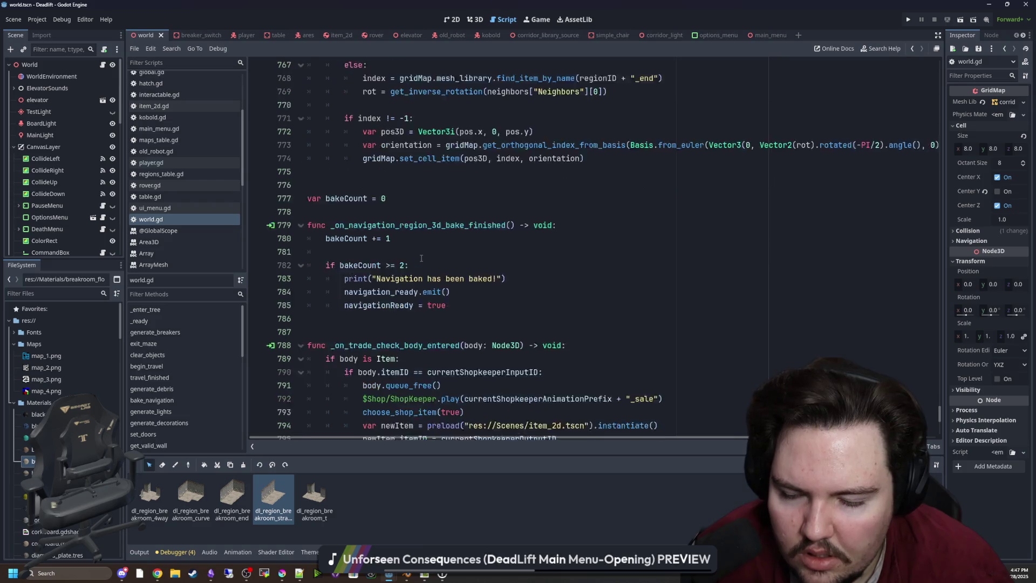
pyautogui.scroll(5, 424, 286)
pyautogui.scroll(1, 413, 317)
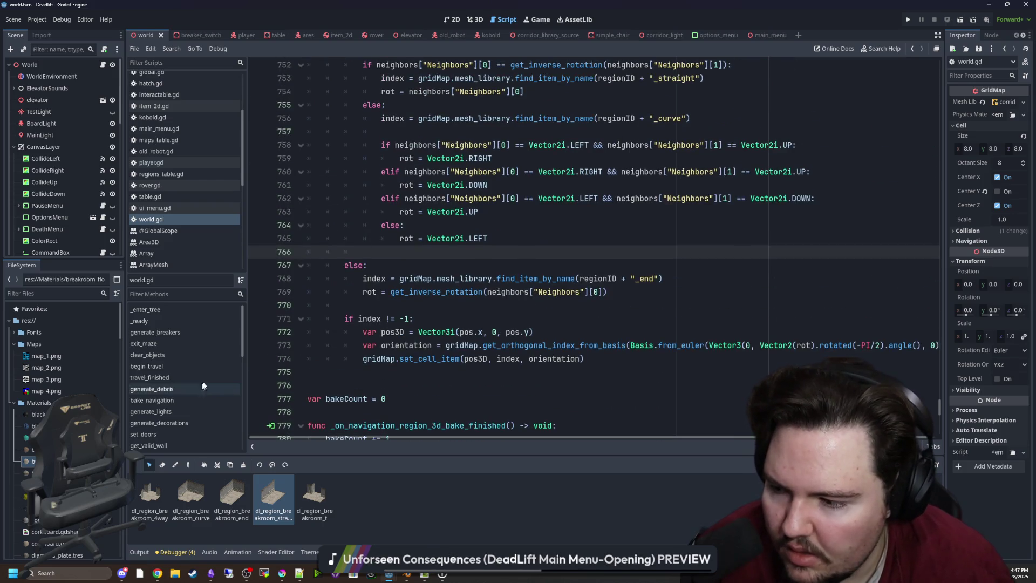
pyautogui.click(171, 572)
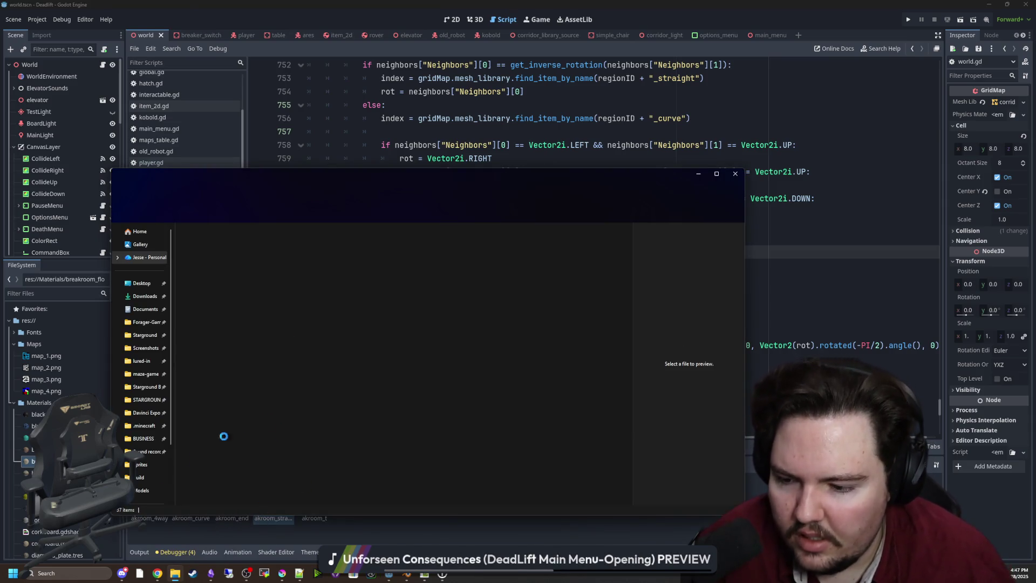
# Go to the %appdata% Roaming folder and open its Godot folder.
pyautogui.click(80, 575)
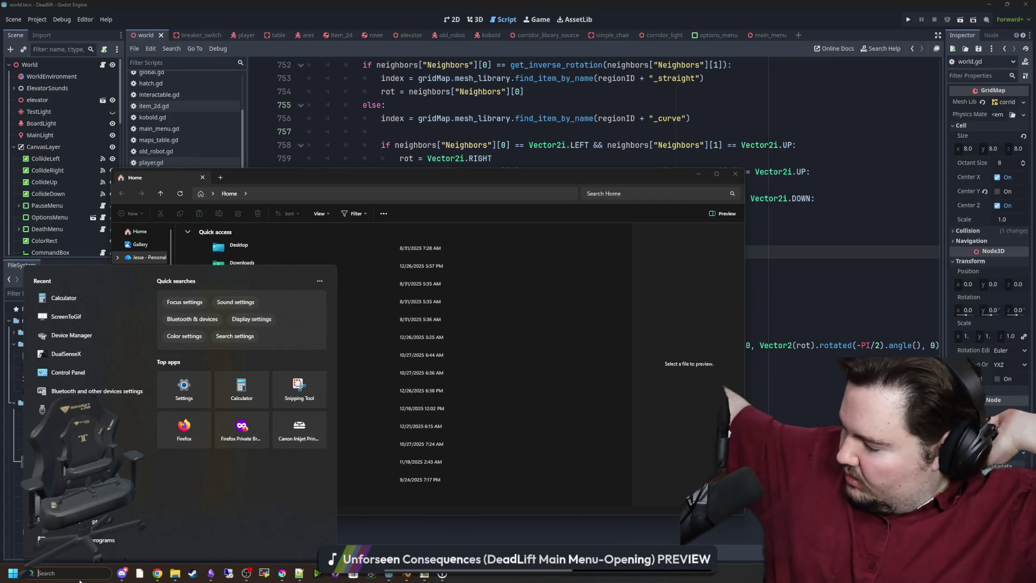
pyautogui.write('%appdata%')
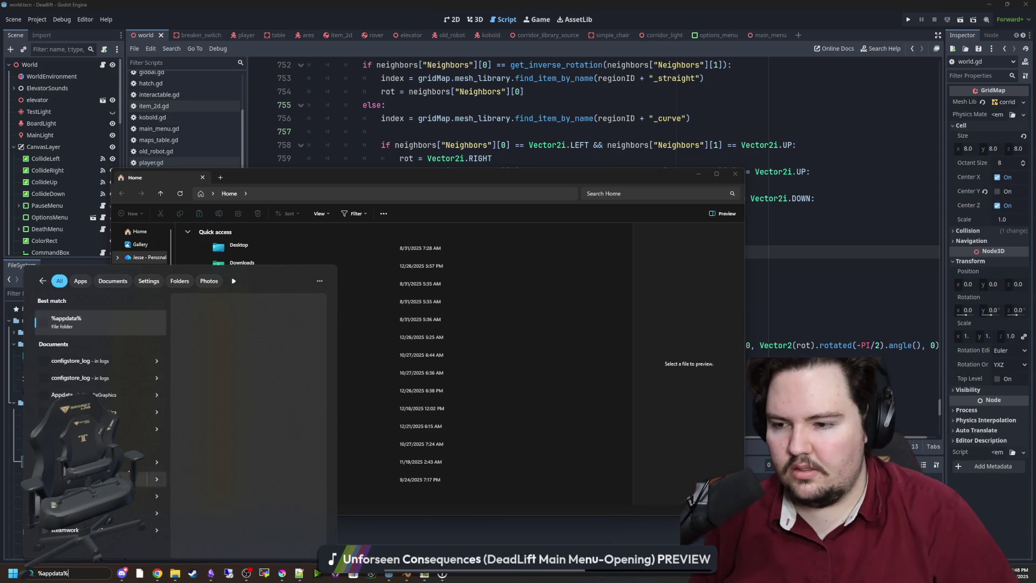
pyautogui.press('Return')
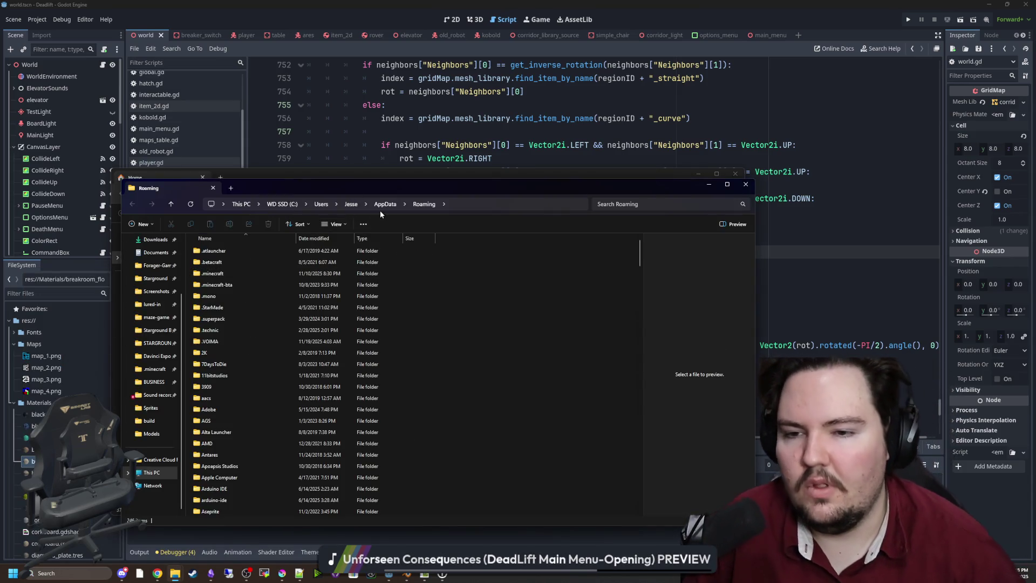
pyautogui.press('g')
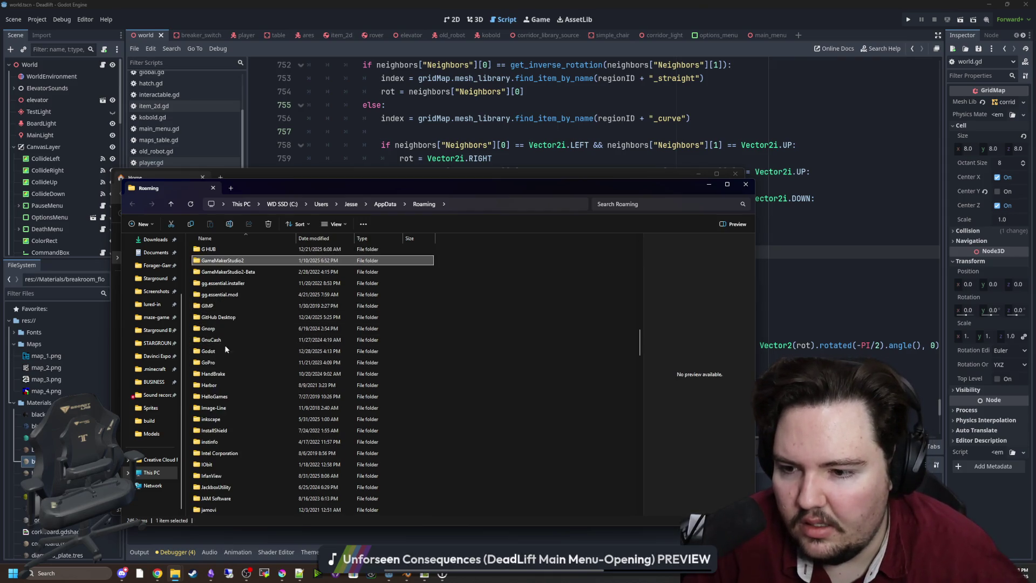
pyautogui.doubleClick(221, 351)
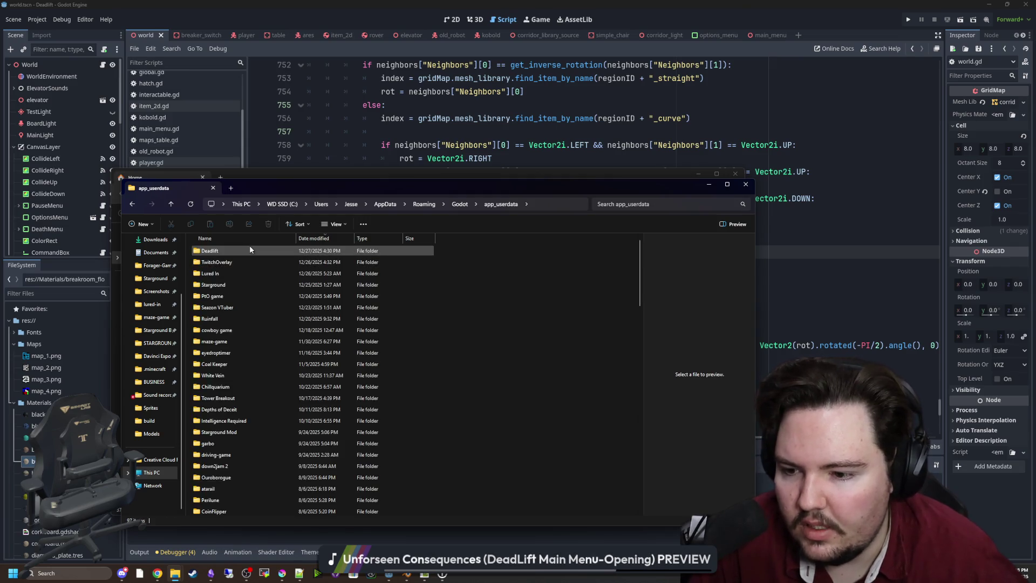
# Browse into app_userdata > Deadlift > logs and open godot.log.
pyautogui.scroll(-10, 248, 254)
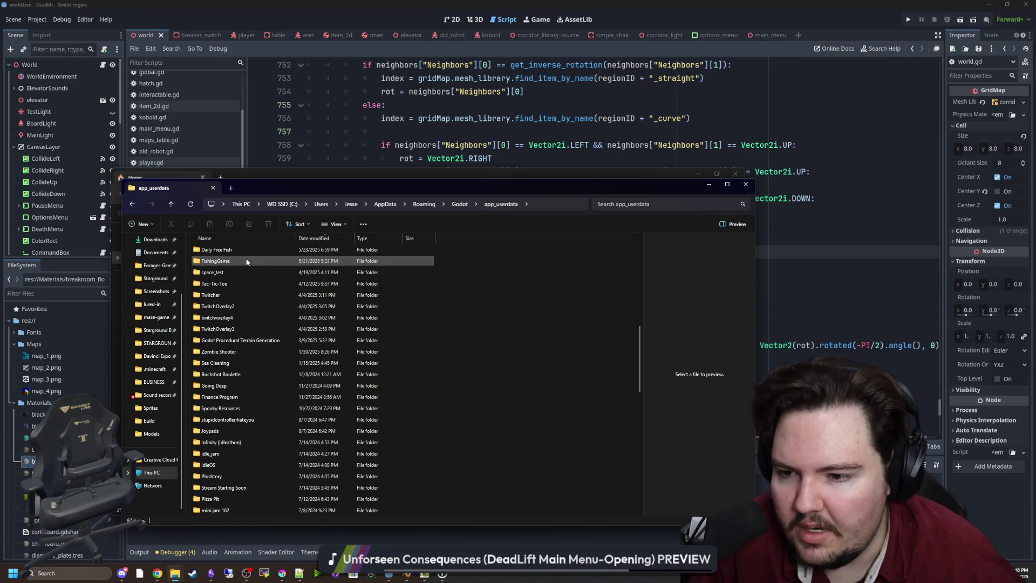
pyautogui.scroll(-4, 232, 327)
pyautogui.scroll(-3, 227, 324)
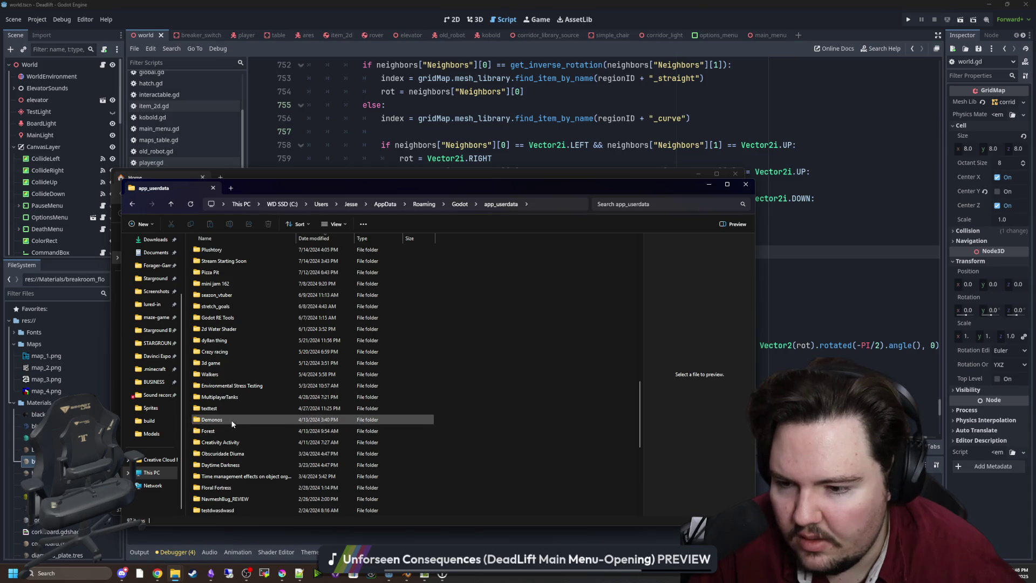
pyautogui.scroll(-4, 228, 432)
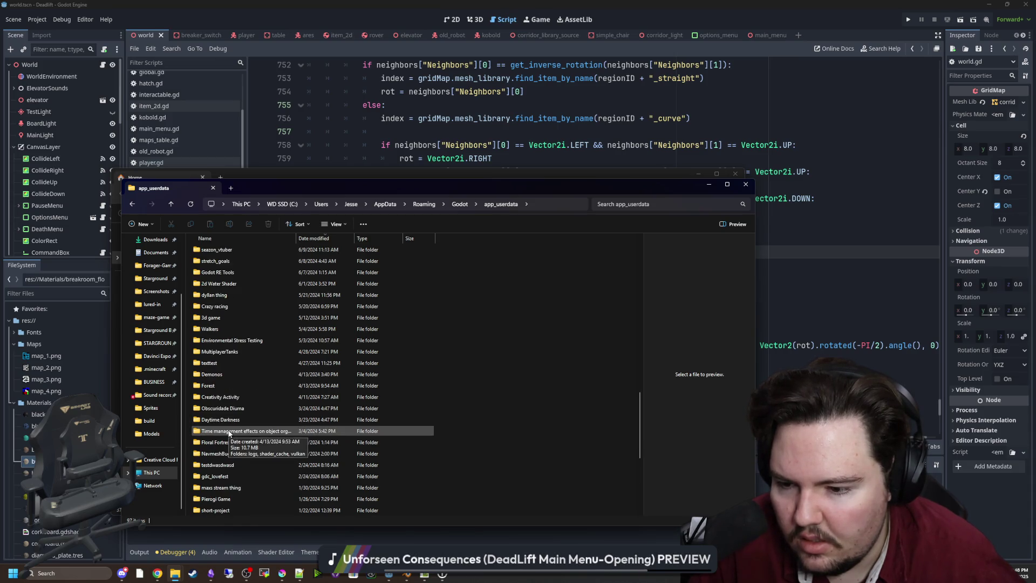
pyautogui.scroll(-3, 254, 435)
pyautogui.scroll(7, 254, 435)
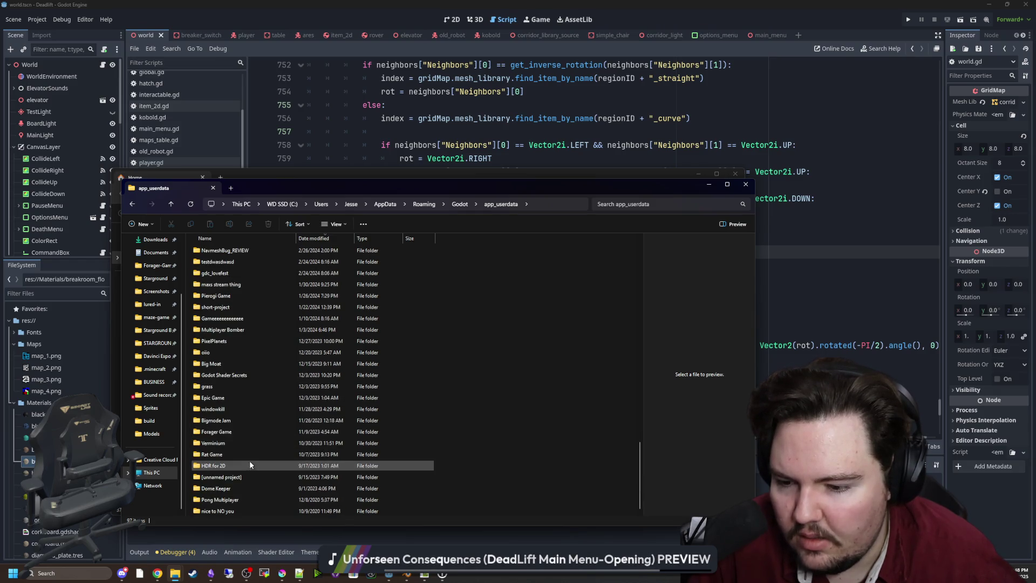
pyautogui.scroll(10, 255, 496)
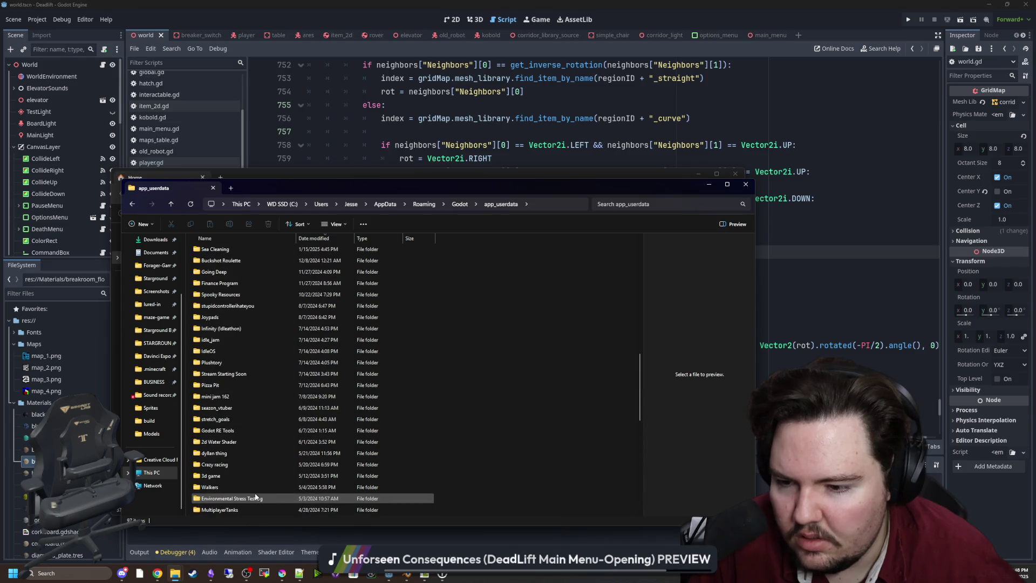
pyautogui.scroll(3, 237, 430)
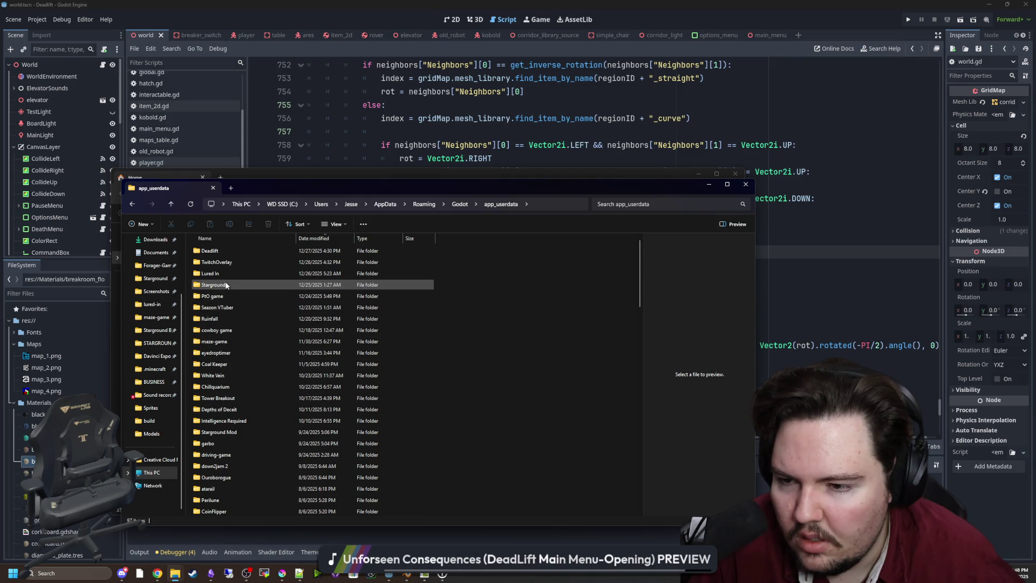
pyautogui.doubleClick(224, 249)
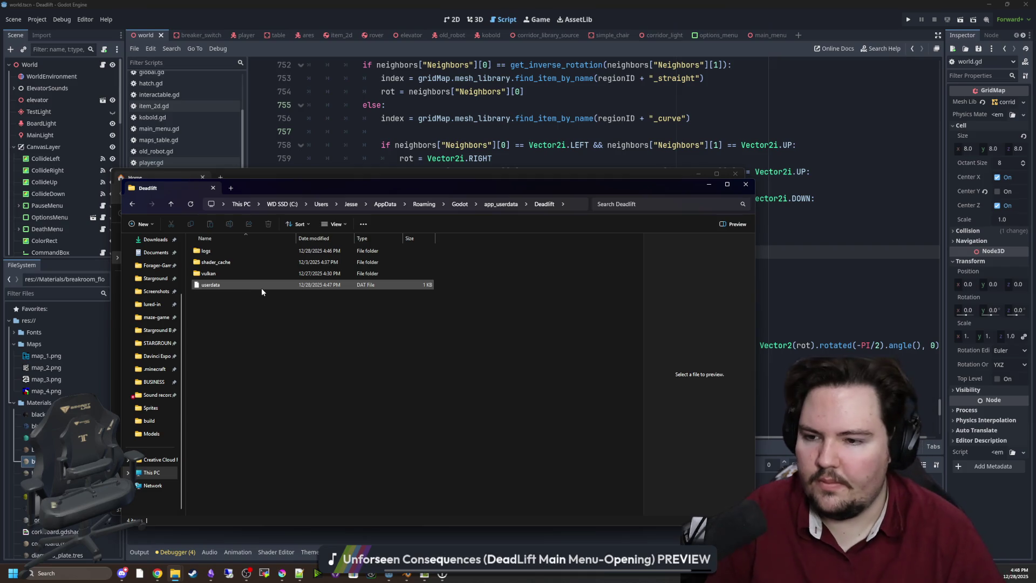
pyautogui.doubleClick(213, 250)
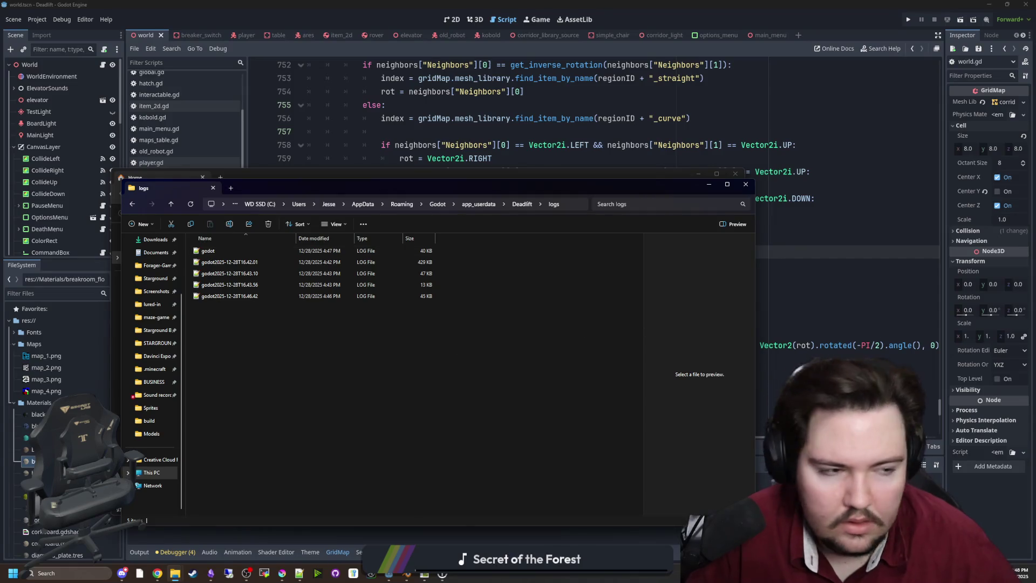
pyautogui.scroll(-8, 395, 239)
pyautogui.scroll(-20, 395, 239)
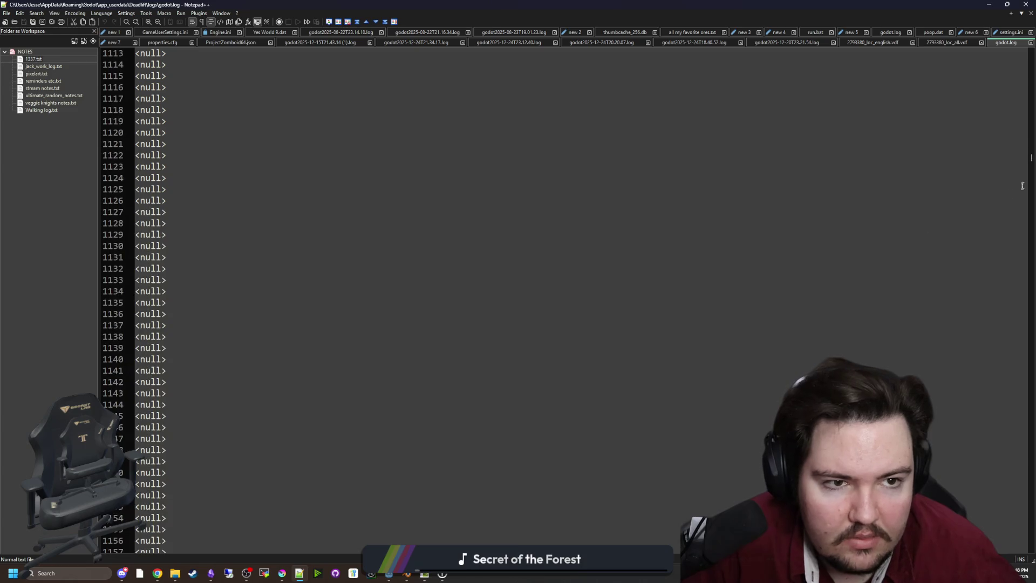
# Scroll to the end of godot.log to read the region names, then minimize Notepad++.
pyautogui.moveTo(1032, 158)
pyautogui.mouseDown()
pyautogui.moveTo(1018, 289)
pyautogui.moveTo(992, 156)
pyautogui.moveTo(987, 173)
pyautogui.moveTo(973, 407)
pyautogui.moveTo(987, 545)
pyautogui.mouseUp()
pyautogui.scroll(15, 193, 412)
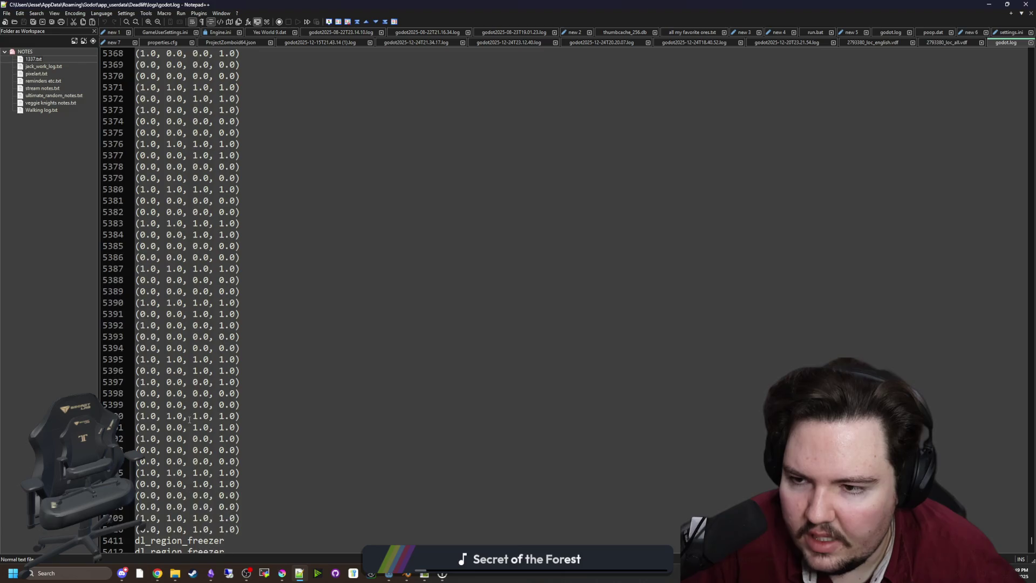
pyautogui.scroll(-15, 192, 412)
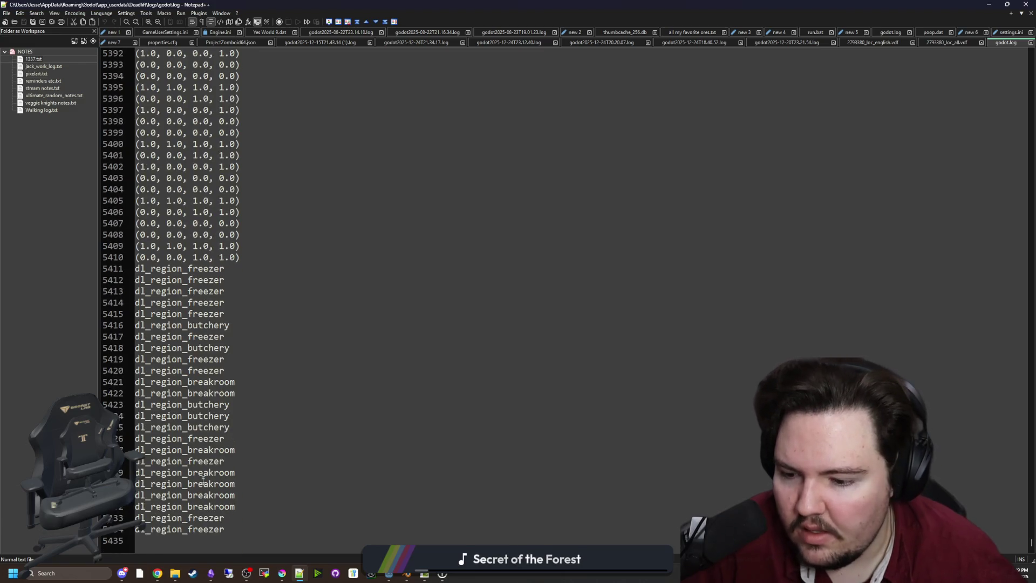
pyautogui.click(988, 4)
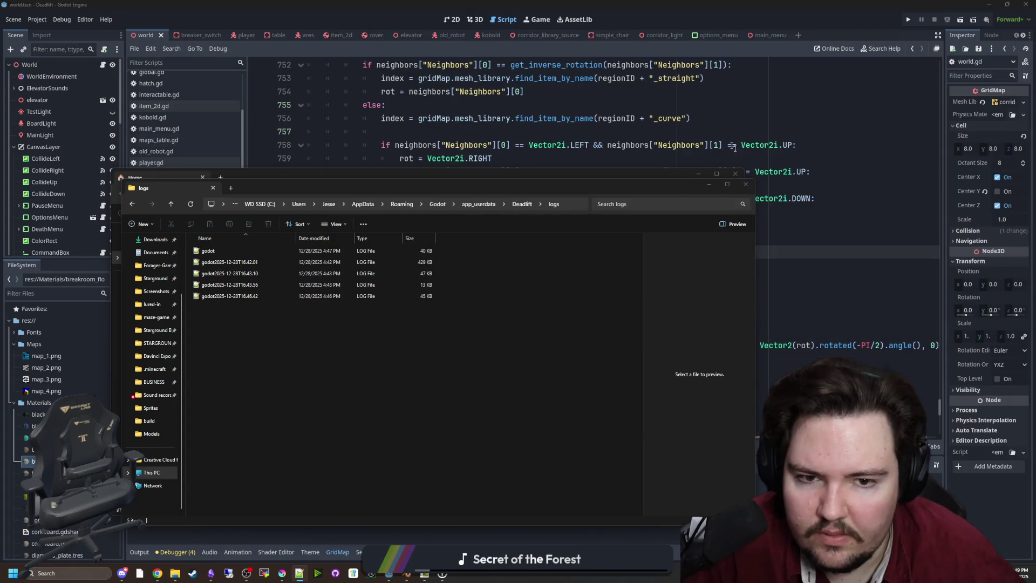
# Close File Explorer and save the scene and world script.
pyautogui.click(752, 189)
pyautogui.click(485, 225)
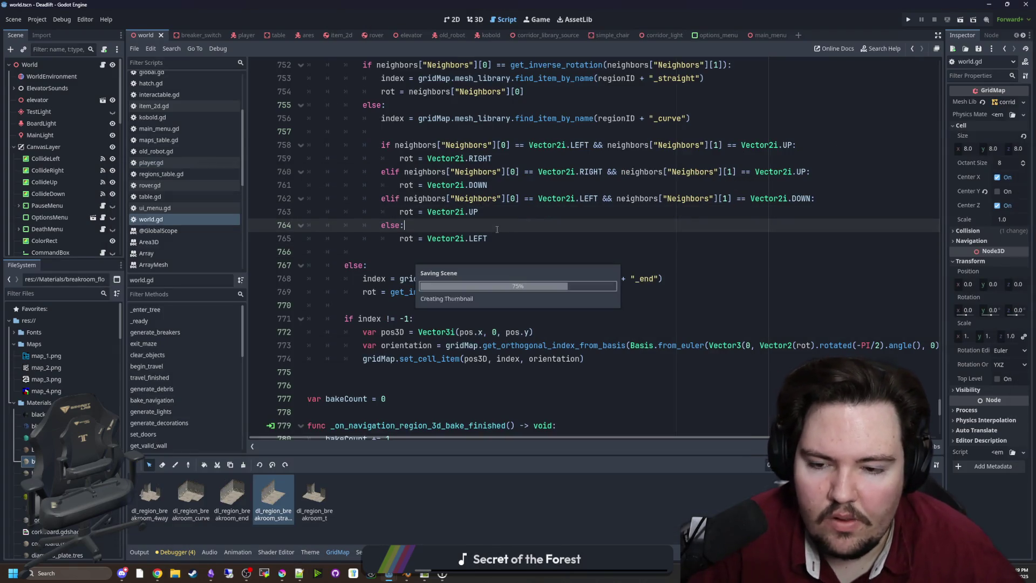
pyautogui.click(433, 252)
pyautogui.hotkey('ctrl', 's')
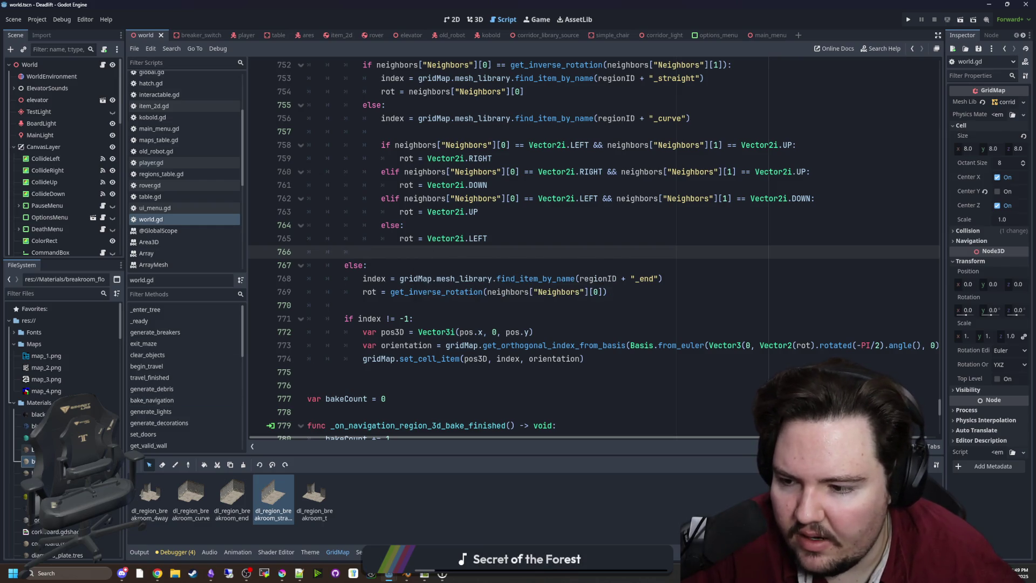
pyautogui.click(92, 294)
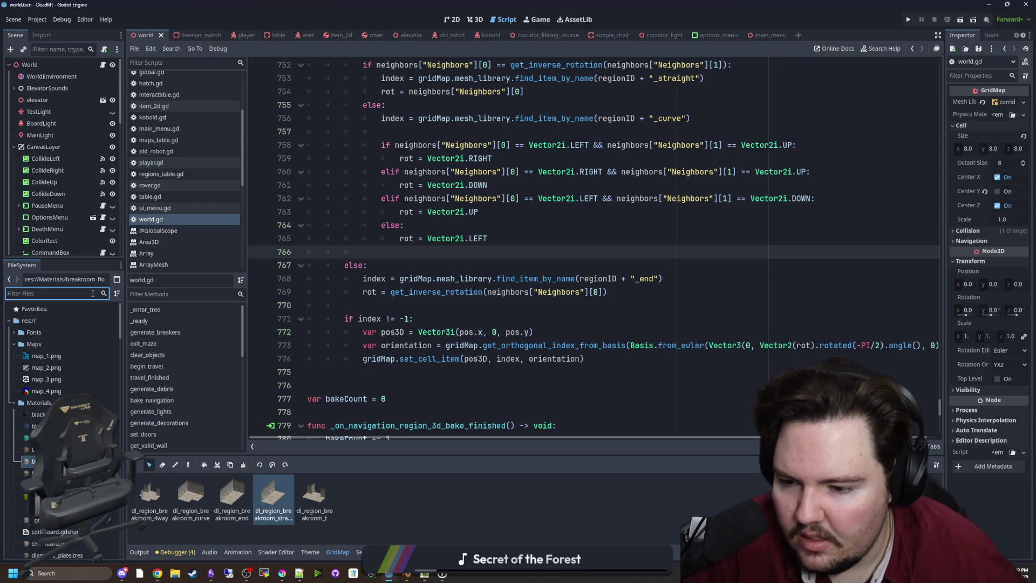
pyautogui.hotkey('ctrl', 's')
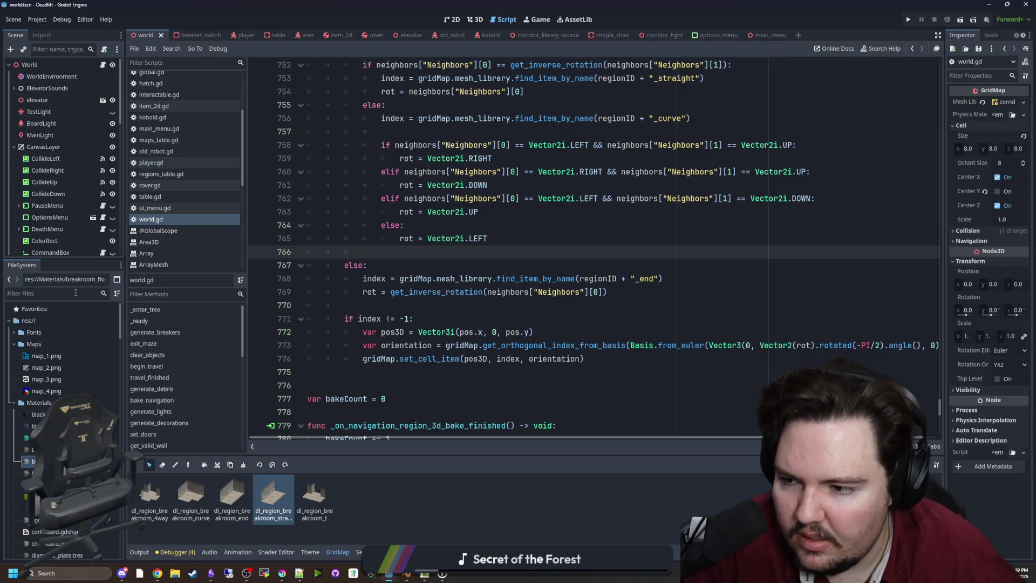
# Search world.gd for generate_breakers and go to the end of its while condition.
pyautogui.hotkey('ctrl', 'f')
pyautogui.write('s')
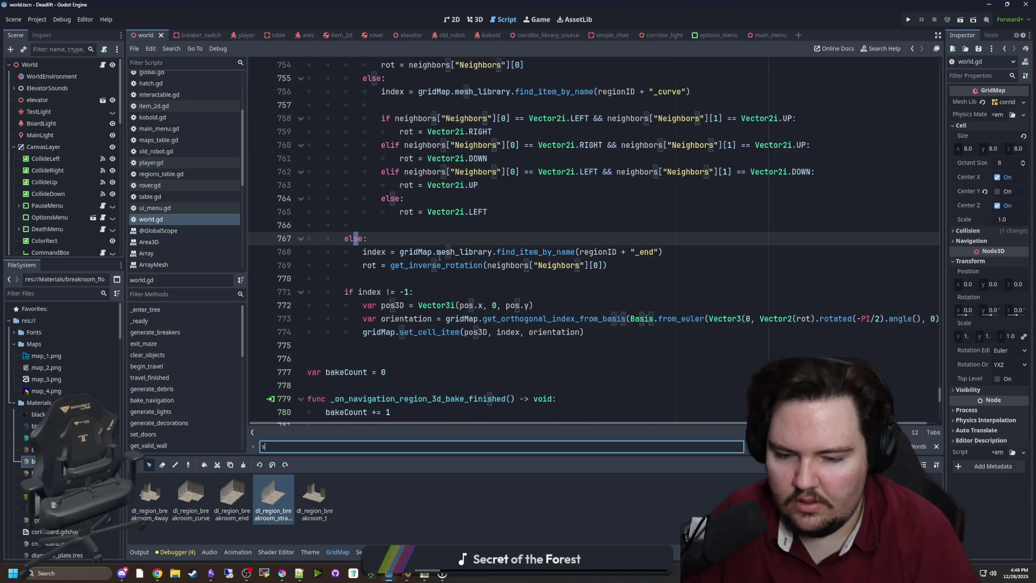
pyautogui.write('paw')
pyautogui.press('BackSpace')
pyautogui.press('BackSpace')
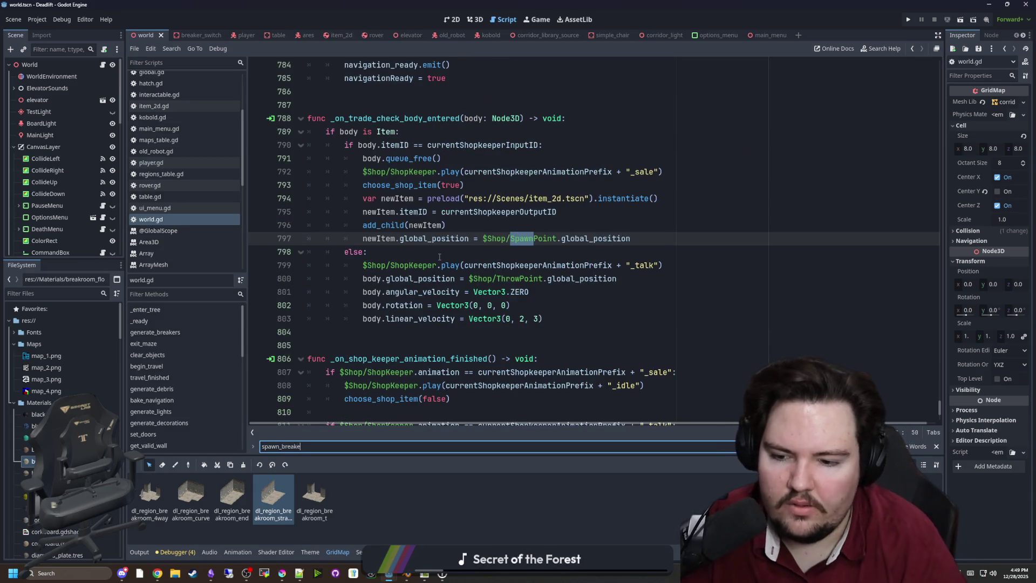
pyautogui.press('BackSpace')
pyautogui.press('BackSpace')
pyautogui.press('BackSpace')
pyautogui.write('generat')
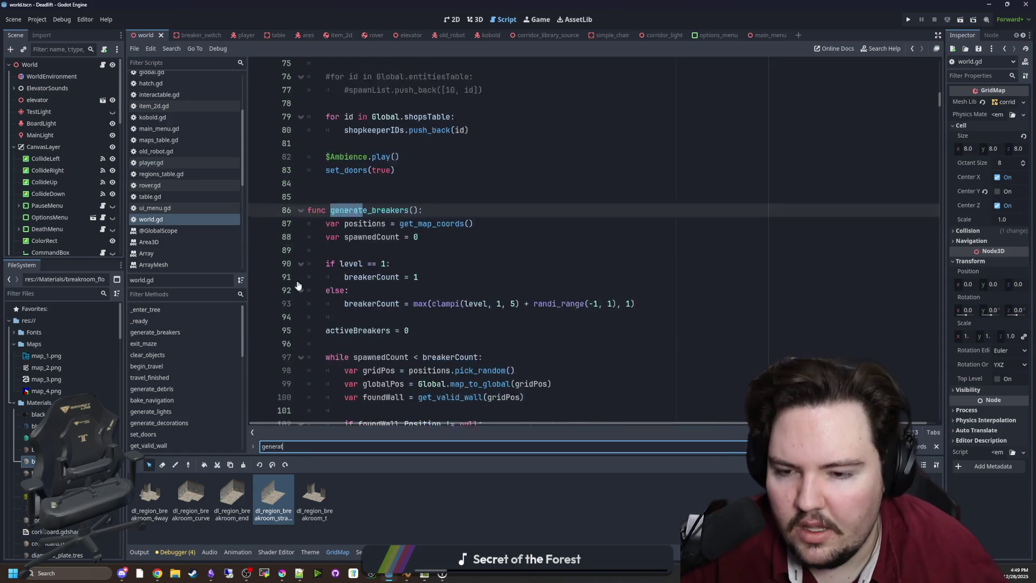
pyautogui.scroll(-3, 438, 237)
pyautogui.scroll(3, 438, 227)
pyautogui.click(438, 222)
pyautogui.scroll(4, 438, 223)
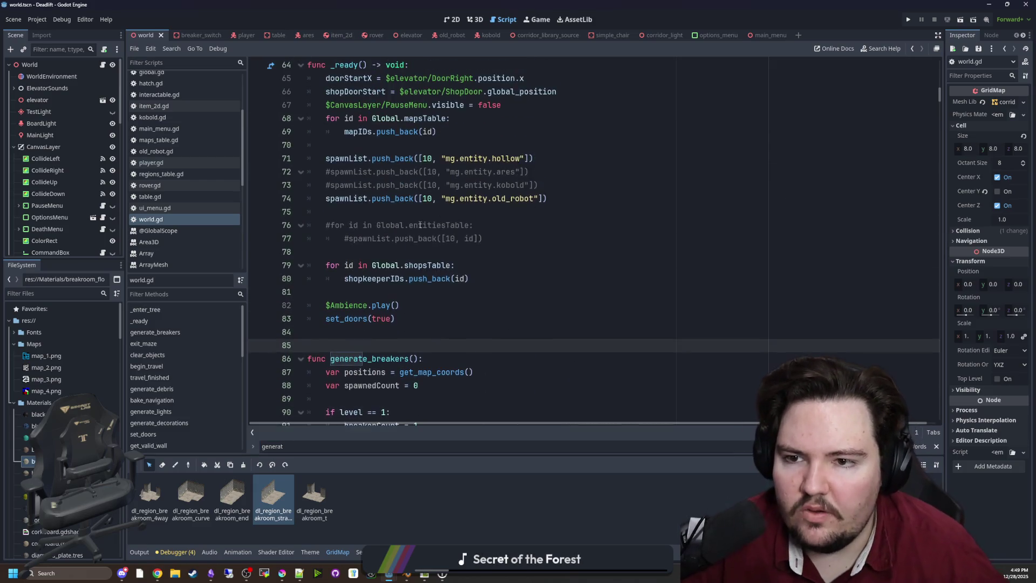
pyautogui.hotkey('ctrl', 'f')
pyautogui.write('gene')
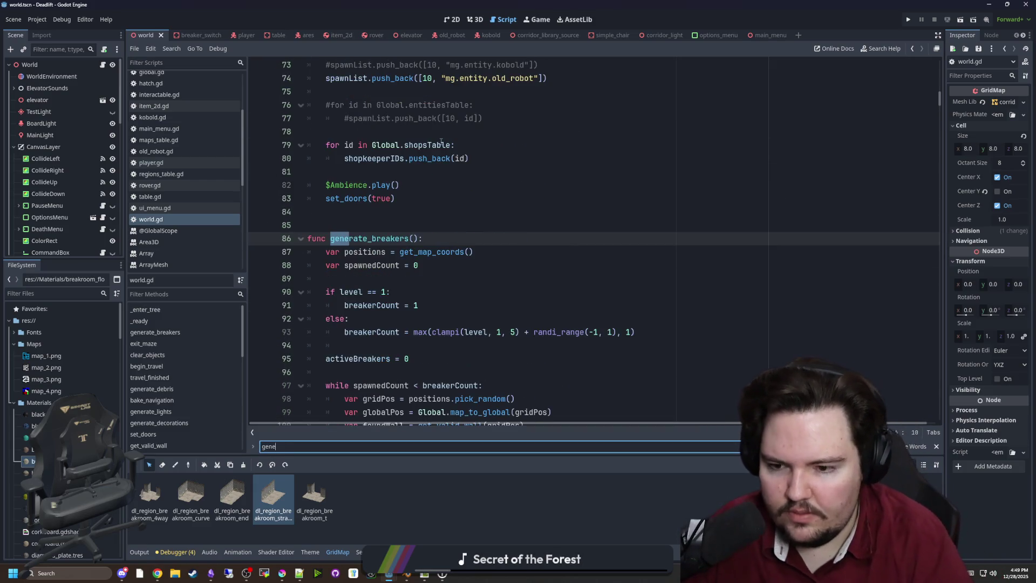
pyautogui.write('ers')
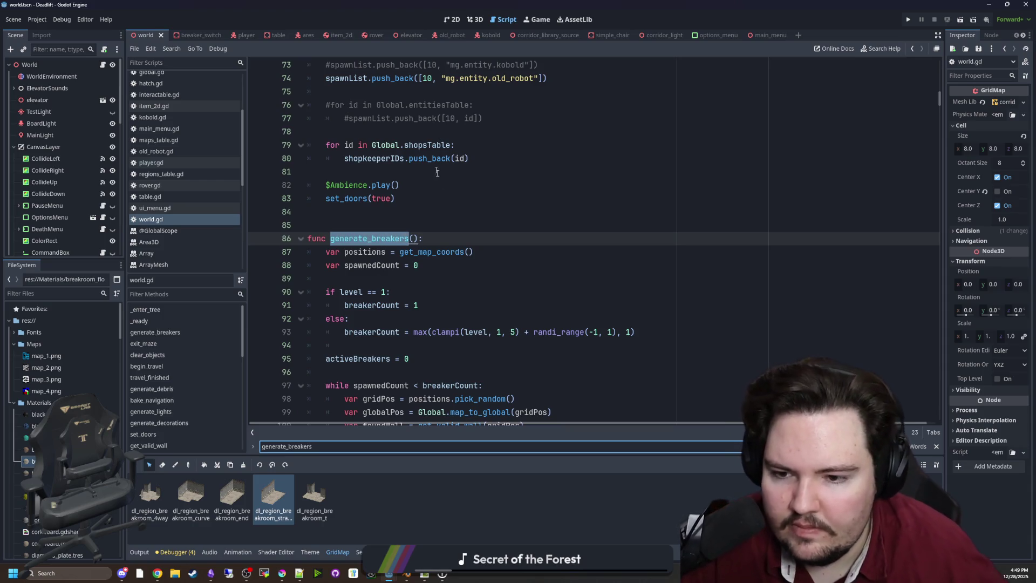
pyautogui.scroll(-3, 437, 167)
pyautogui.click(459, 265)
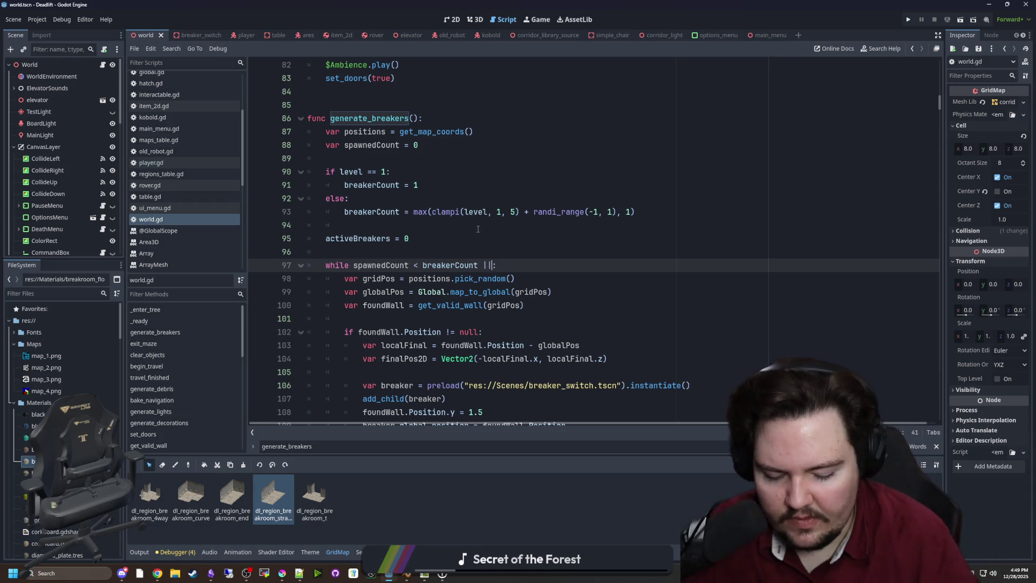
# Declare 'var tries = 0' on a new line above the generate_breakers while loop.
pyautogui.write(' tries > 10000')
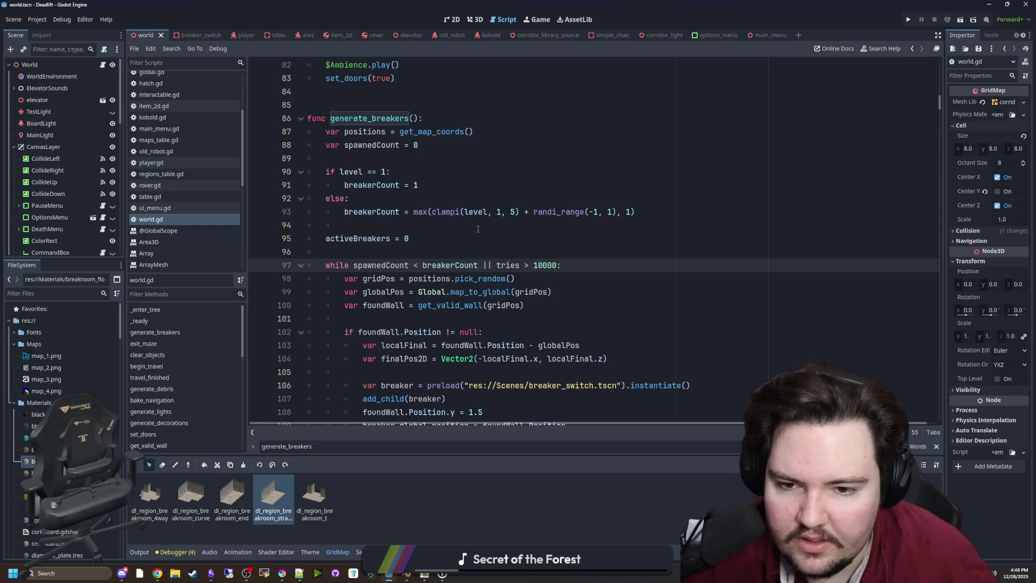
pyautogui.click(448, 258)
pyautogui.press('Return')
pyautogui.press('Up')
pyautogui.write('v')
pyautogui.press('BackSpace')
pyautogui.press('BackSpace')
pyautogui.press('BackSpace')
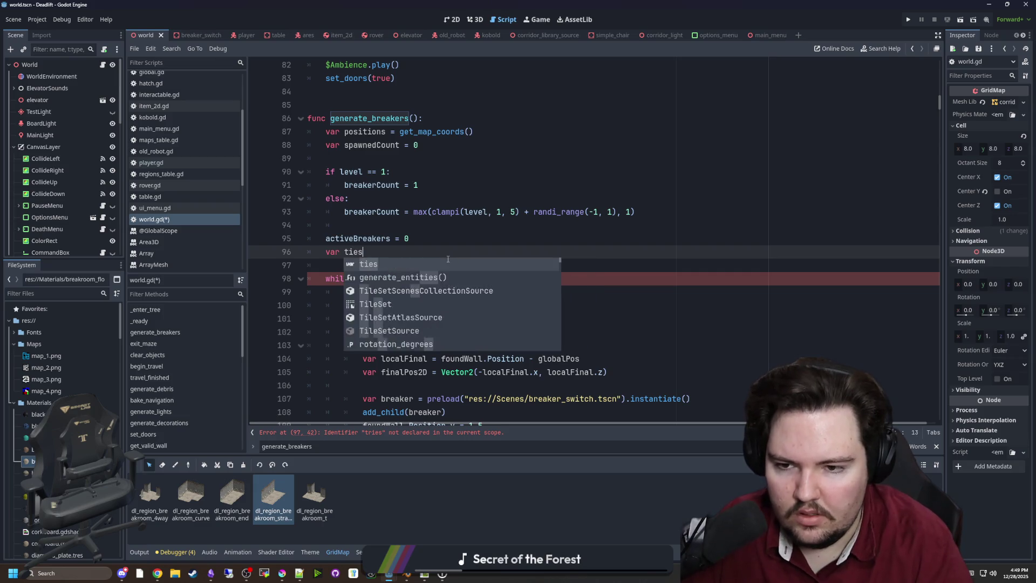
pyautogui.write('ries = 0')
# Add 'tries += 1' inside the loop and '|| tries < 10000' to its while condition, then save.
pyautogui.doubleClick(355, 252)
pyautogui.scroll(-4, 433, 352)
pyautogui.click(465, 305)
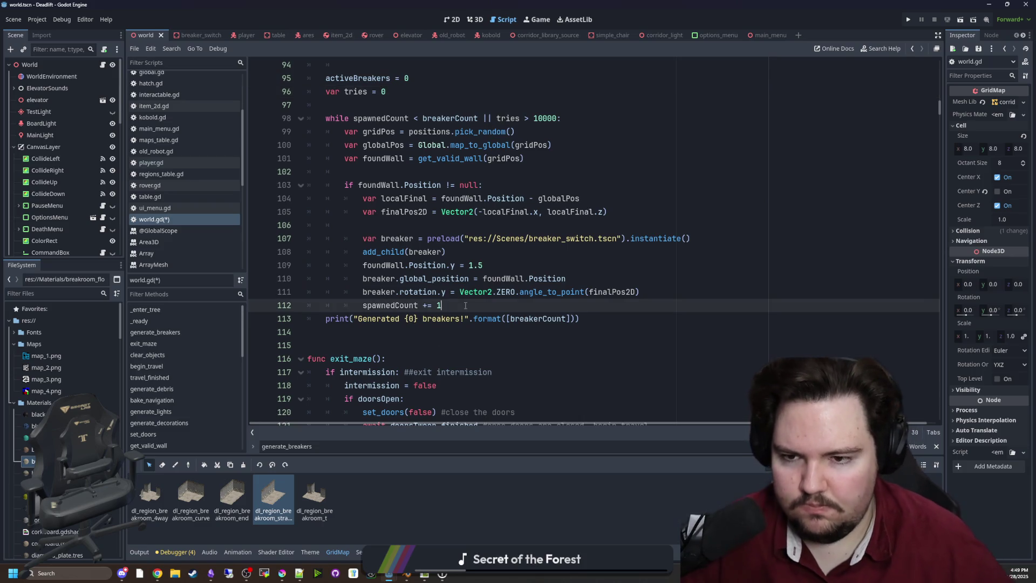
pyautogui.scroll(1, 465, 306)
pyautogui.click(577, 153)
pyautogui.press('Return')
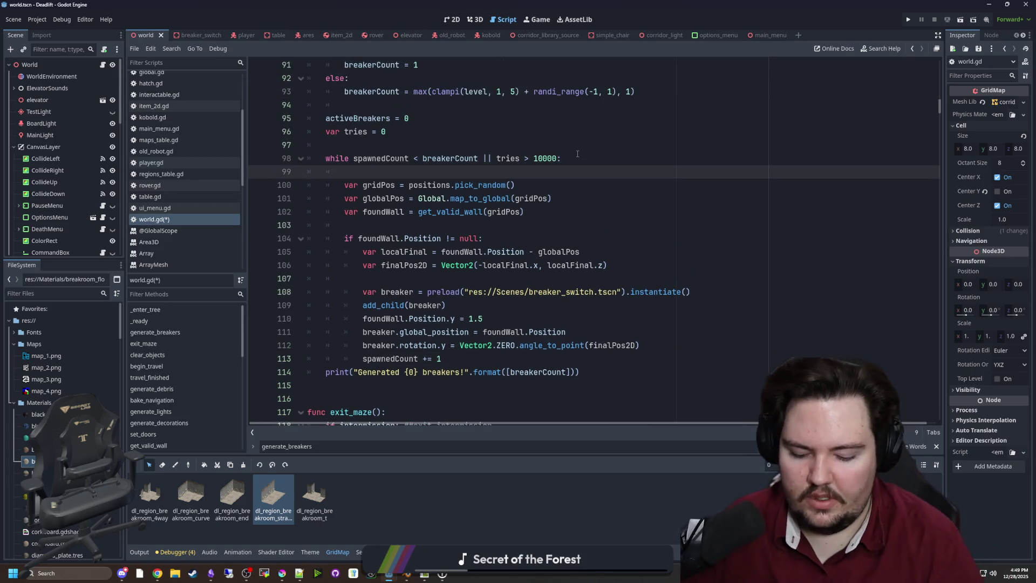
pyautogui.write('tries += 1')
pyautogui.click(578, 154)
pyautogui.hotkey('ctrl', 's')
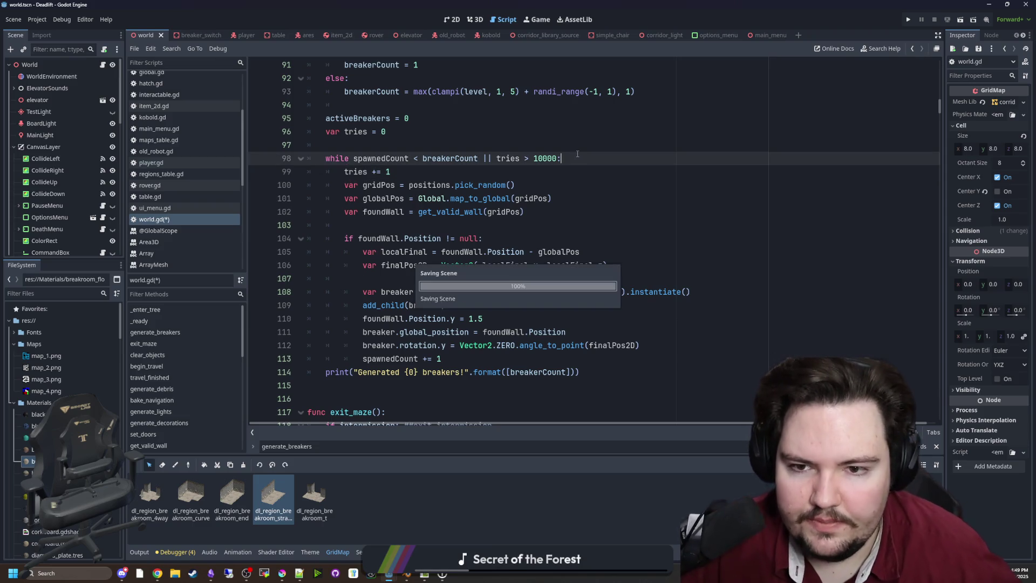
# Correct the comparison in the loop condition and save world.gd again.
pyautogui.scroll(1, 539, 196)
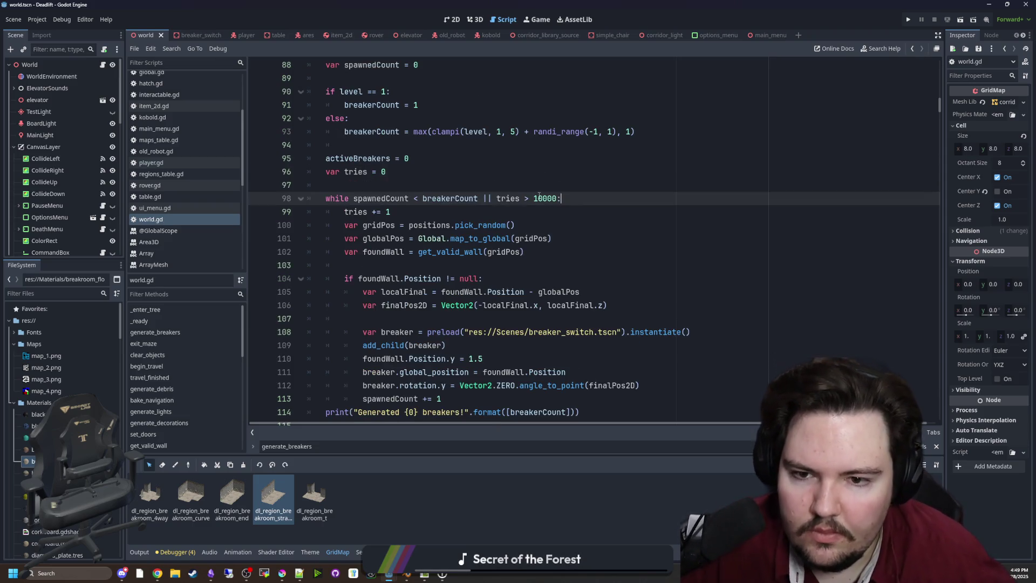
pyautogui.click(531, 182)
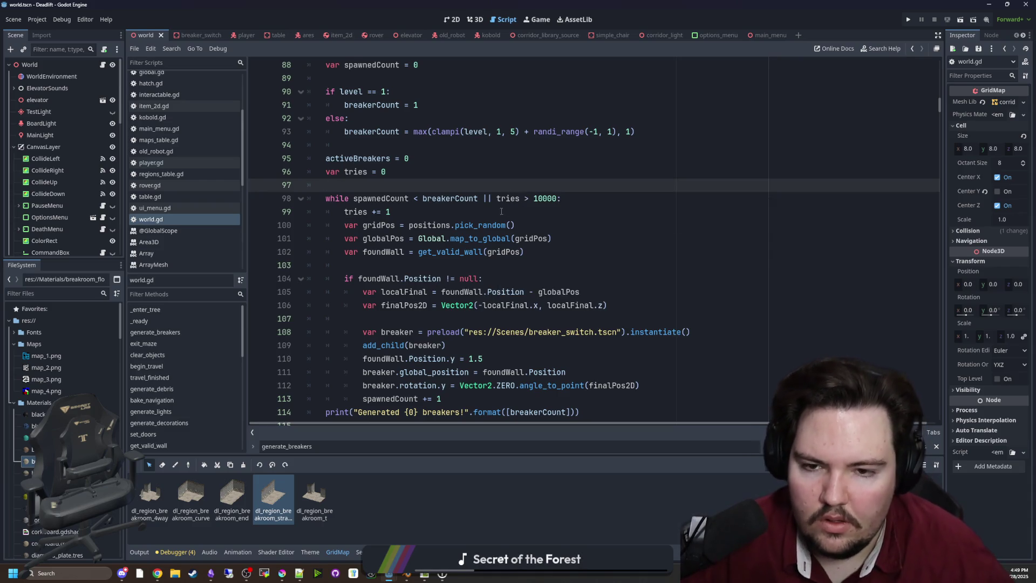
pyautogui.scroll(1, 501, 211)
pyautogui.click(528, 236)
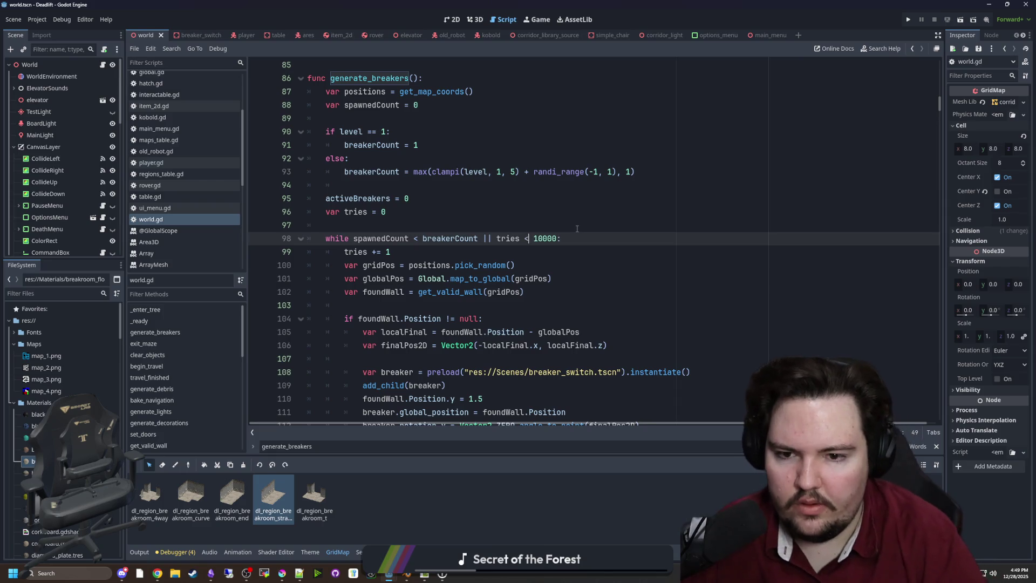
pyautogui.click(577, 229)
pyautogui.hotkey('ctrl', 's')
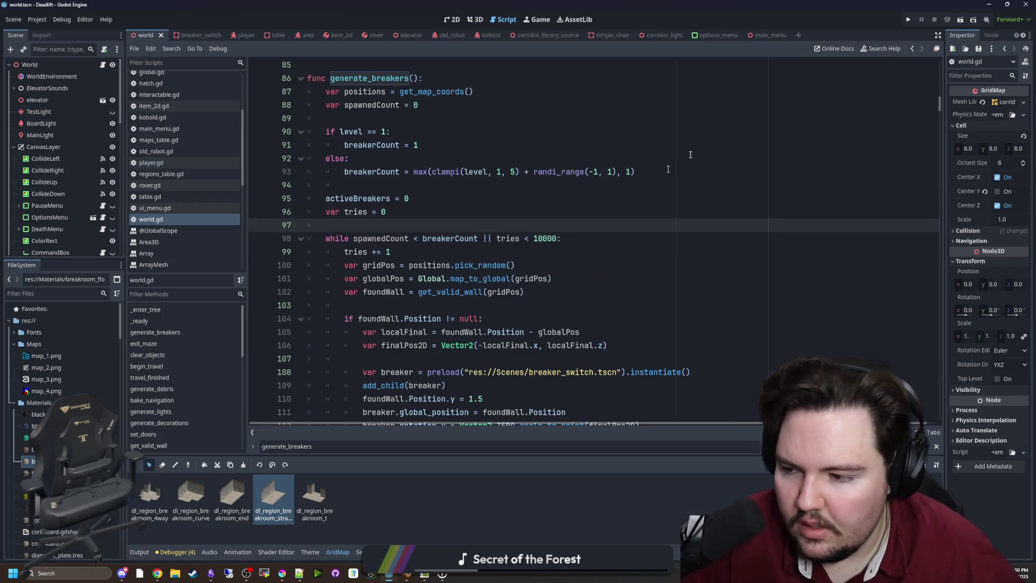
# Run the project, start Play from the game menu, and stop it once it freezes at the elevator.
pyautogui.click(909, 23)
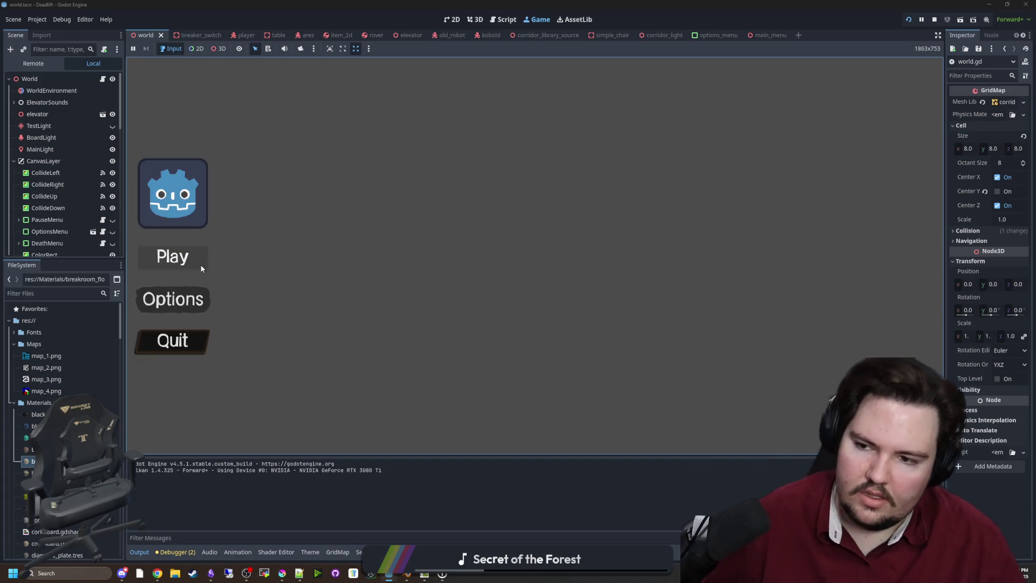
pyautogui.click(201, 268)
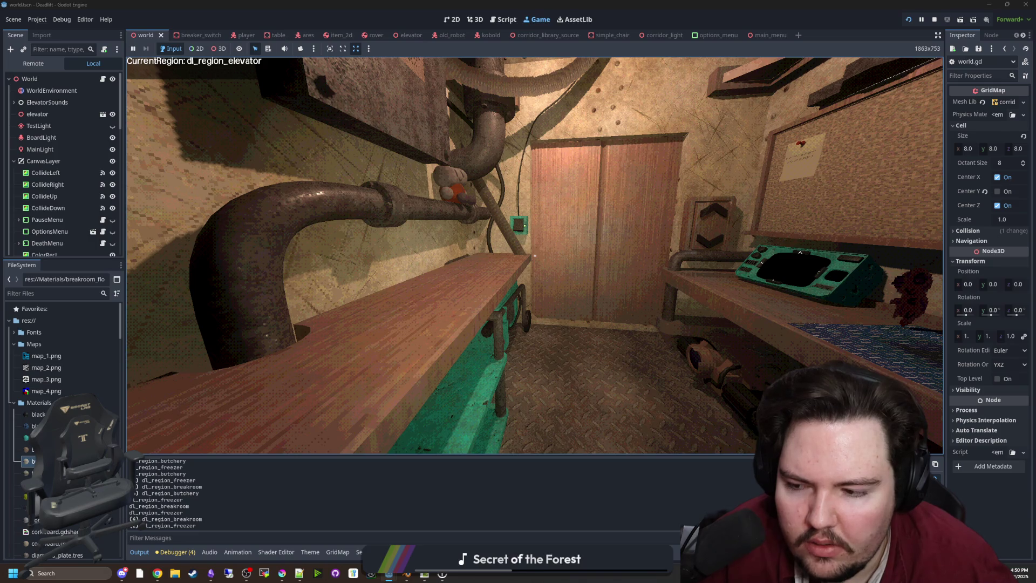
pyautogui.press('super')
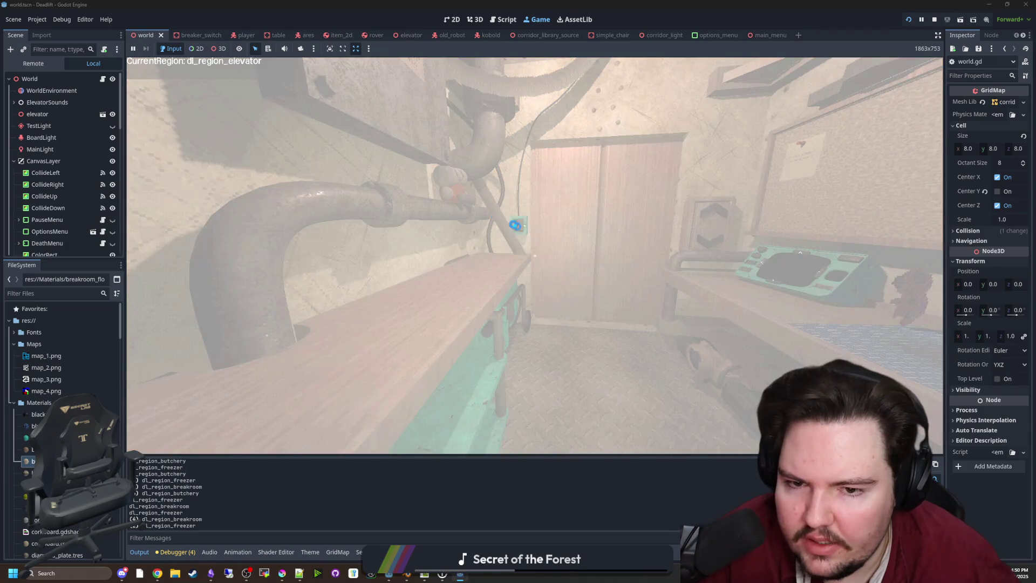
pyautogui.click(523, 266)
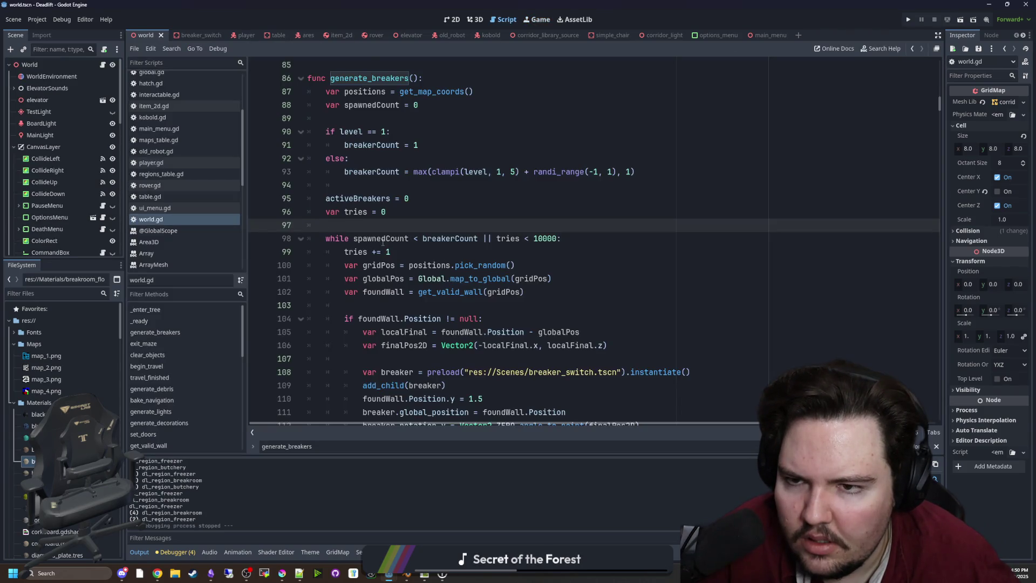
# Lower the loop's tries cap from 10000 to 1000 and save world.gd.
pyautogui.scroll(3, 383, 242)
pyautogui.click(488, 171)
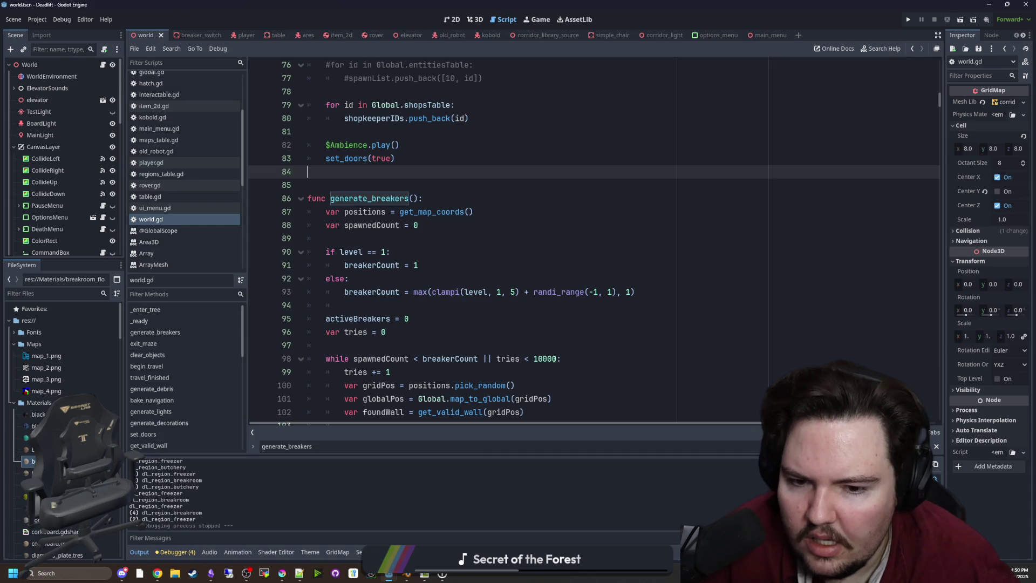
pyautogui.click(556, 358)
pyautogui.press('BackSpace')
pyautogui.press('Up')
pyautogui.press('Up')
pyautogui.hotkey('ctrl', 's')
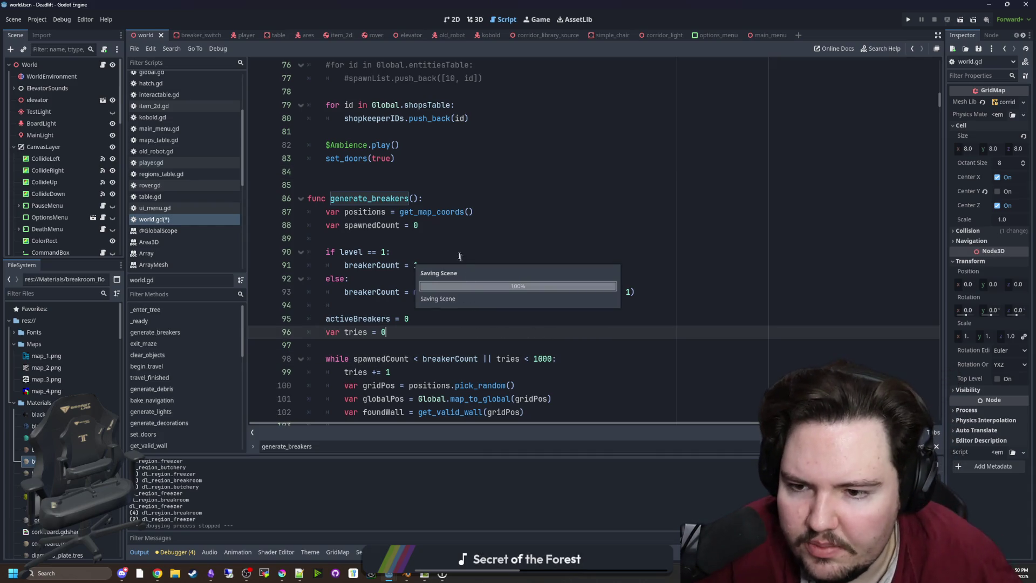
pyautogui.scroll(3, 410, 243)
pyautogui.click(428, 292)
pyautogui.hotkey('ctrl', 's')
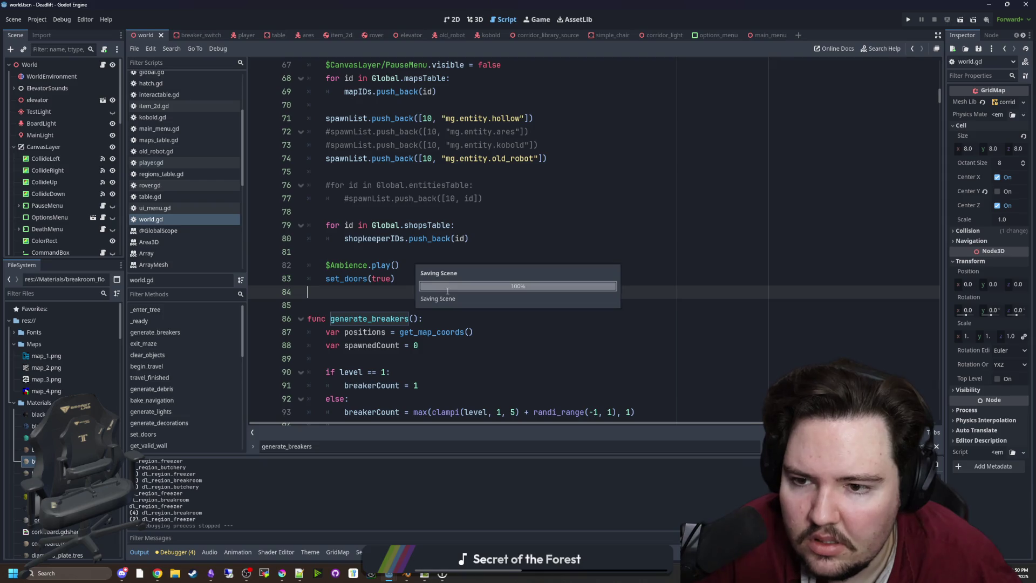
pyautogui.scroll(3, 421, 269)
pyautogui.scroll(-4, 412, 259)
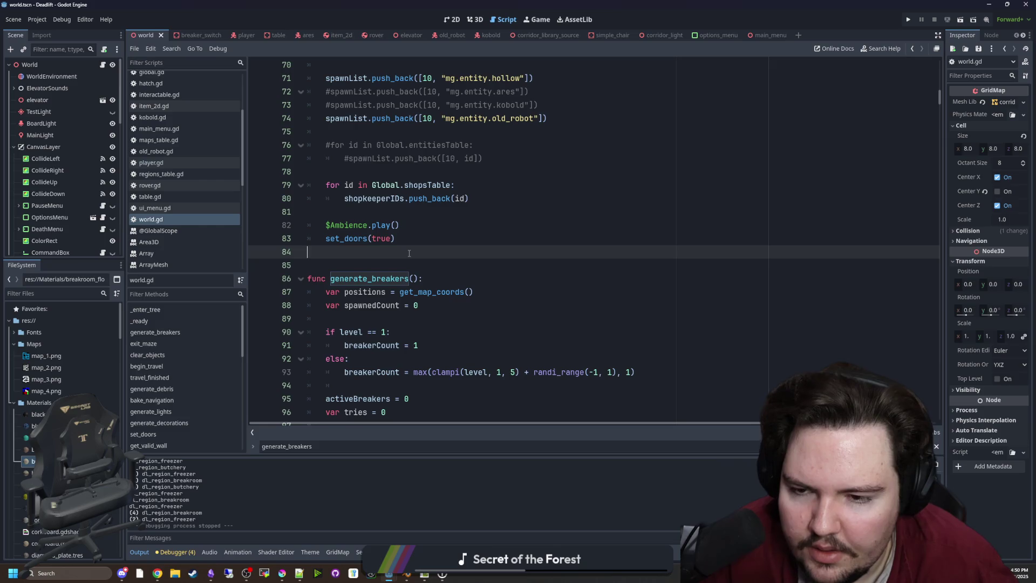
# Search all project files for 'while' loops, then relaunch the game with F5.
pyautogui.hotkey('ctrl', 'f')
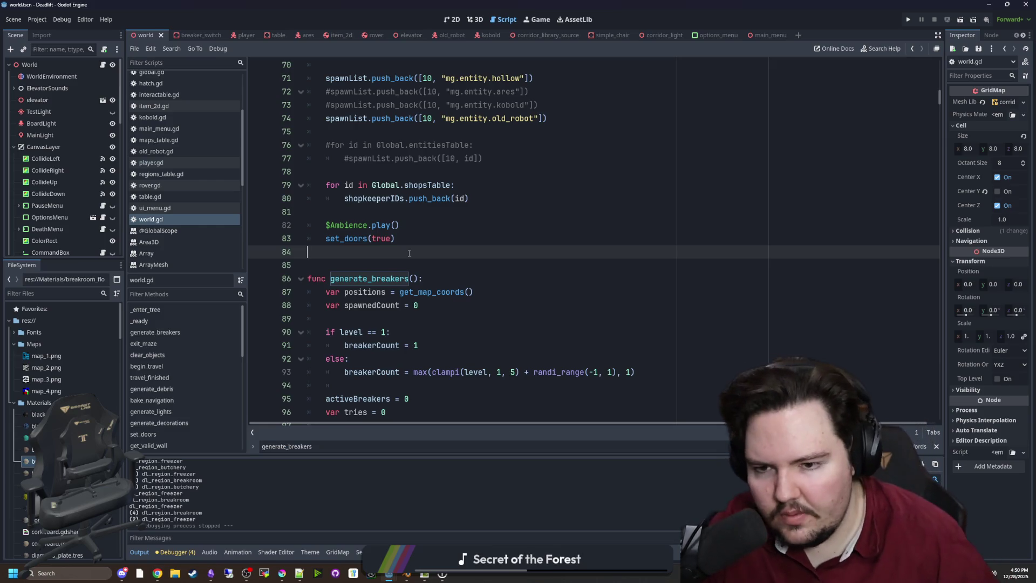
pyautogui.hotkey('ctrl', 'shift', 'f')
pyautogui.write('while')
pyautogui.press('Return')
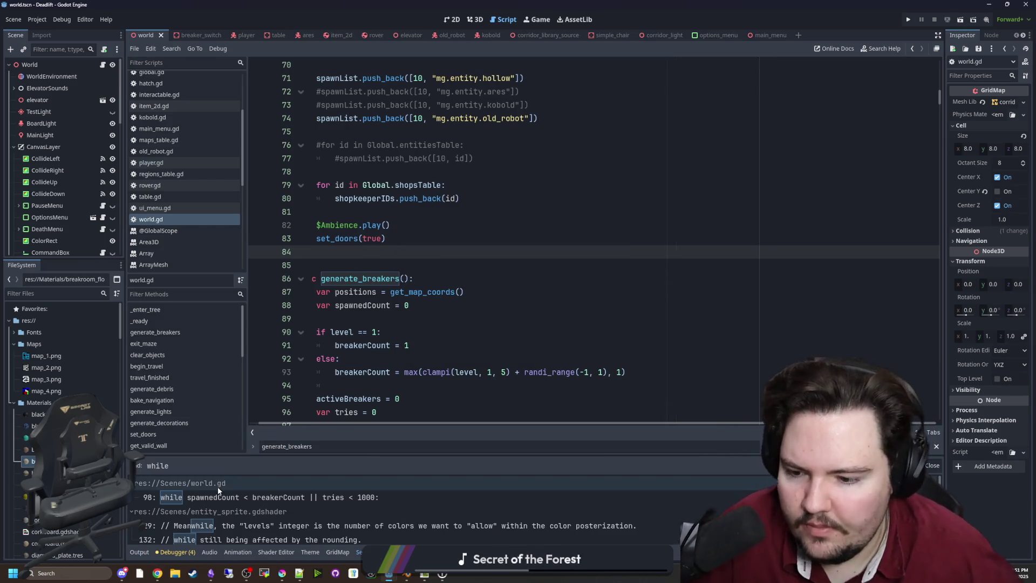
pyautogui.scroll(-2, 273, 496)
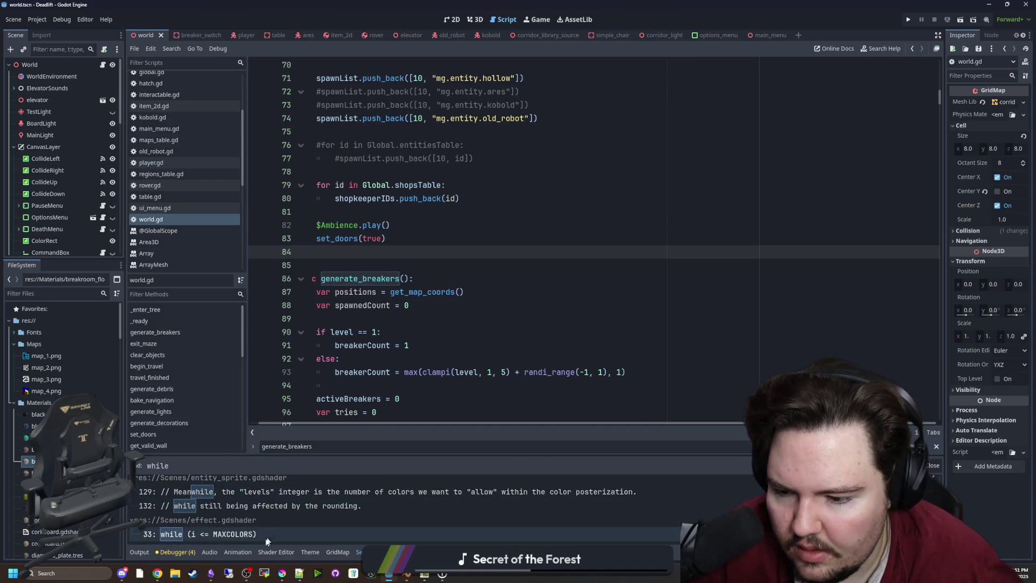
pyautogui.scroll(2, 260, 513)
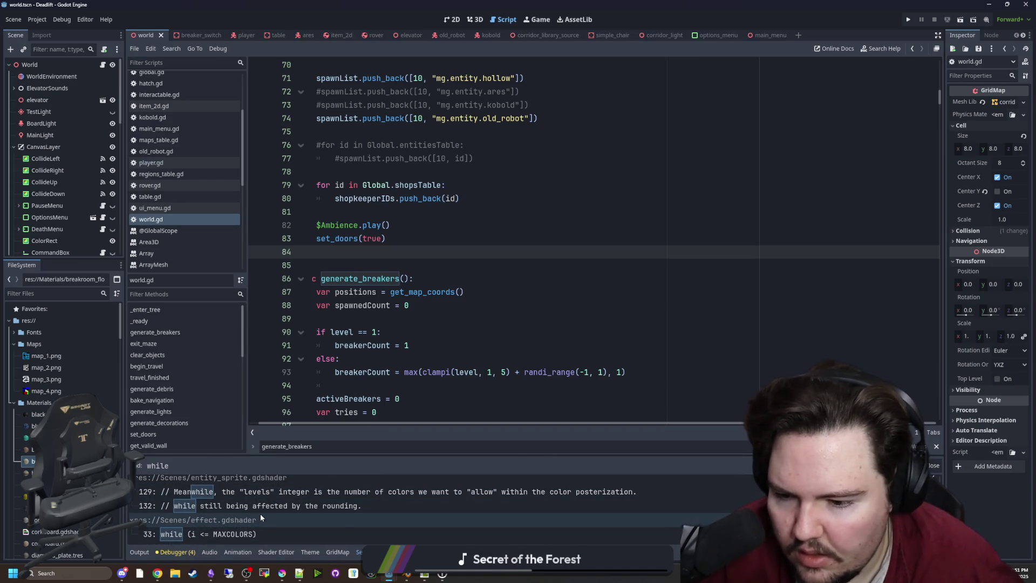
pyautogui.click(308, 265)
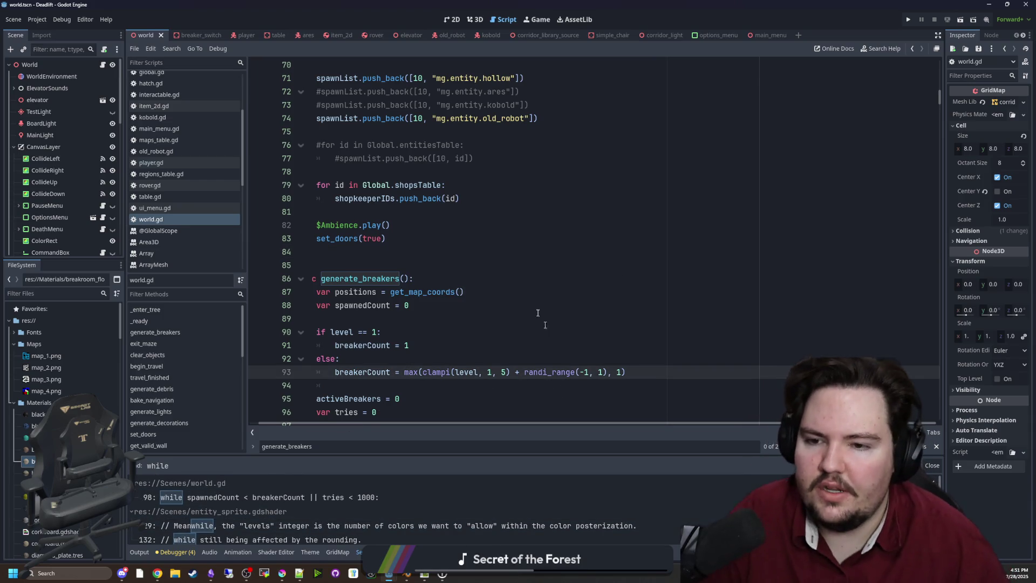
pyautogui.press('F5')
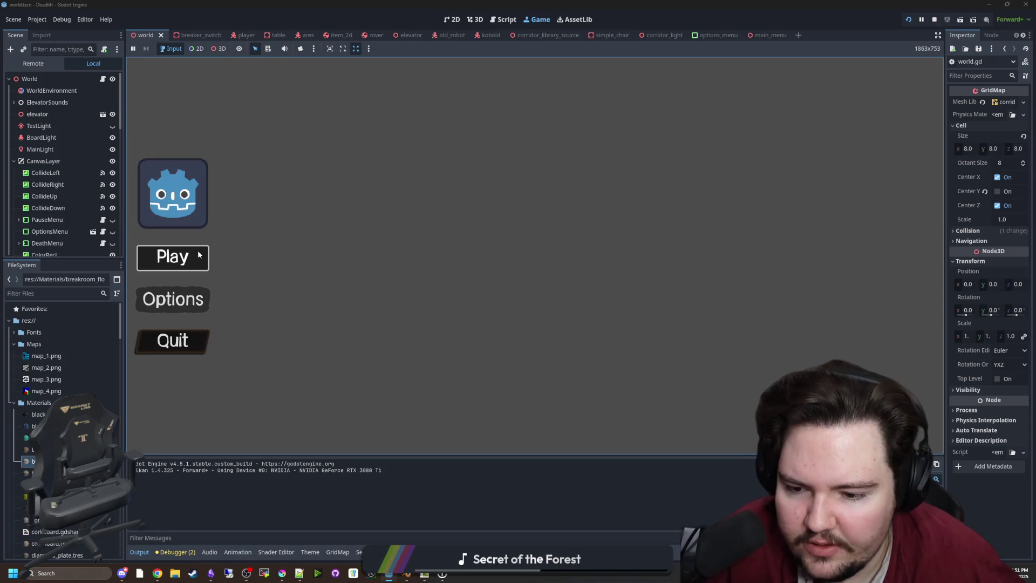
# Start a new game and walk backward and forward around the elevator room.
pyautogui.click(199, 254)
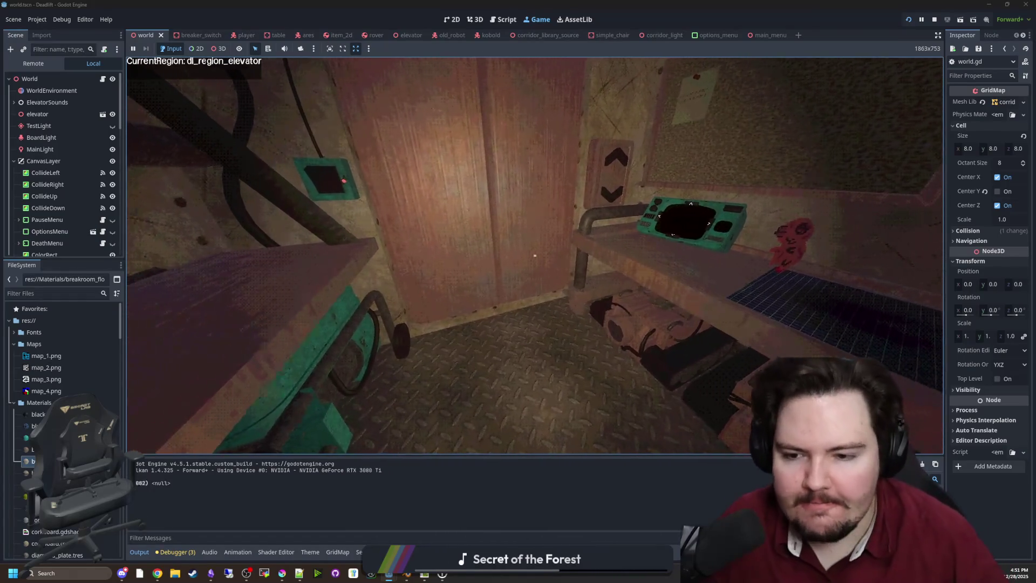
pyautogui.press('s')
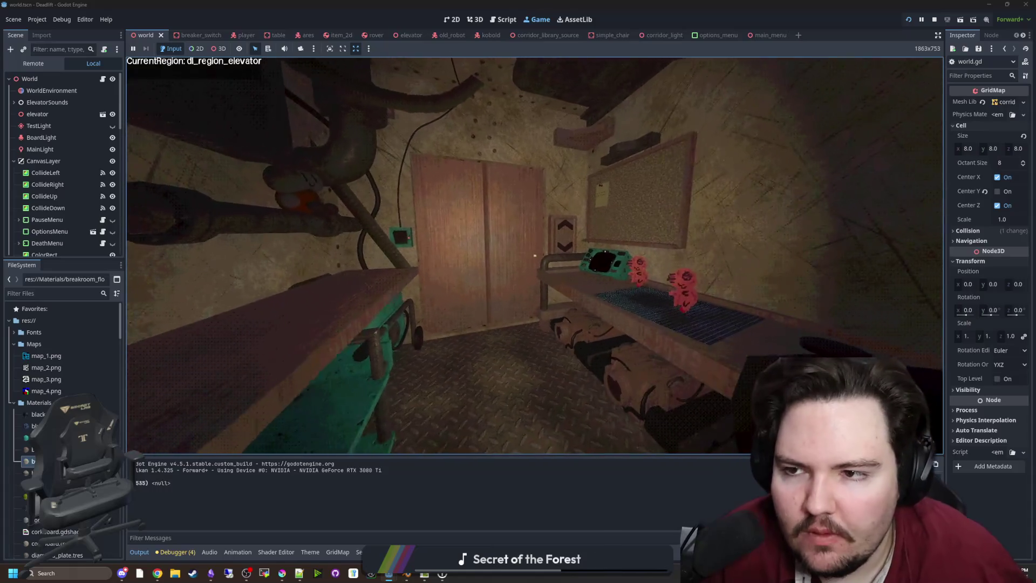
pyautogui.press('w')
pyautogui.press('w')
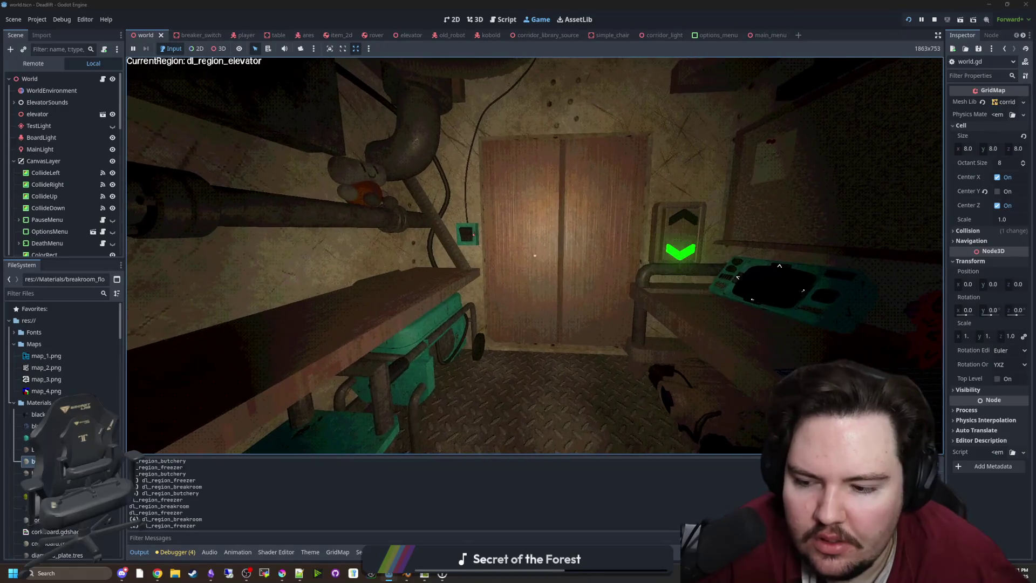
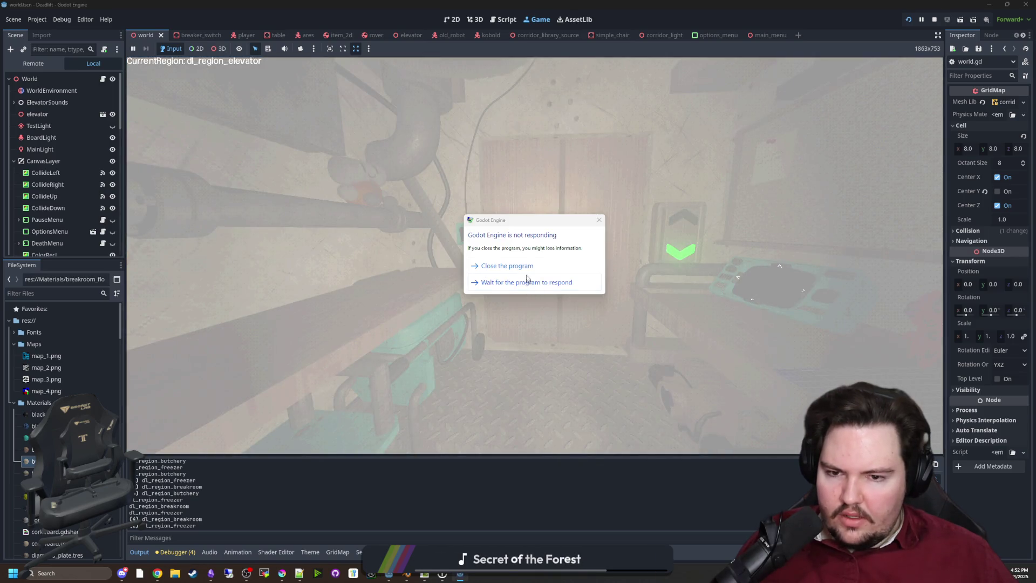
# Stop the running game and find the generate_breakers call in world.gd.
pyautogui.click(502, 266)
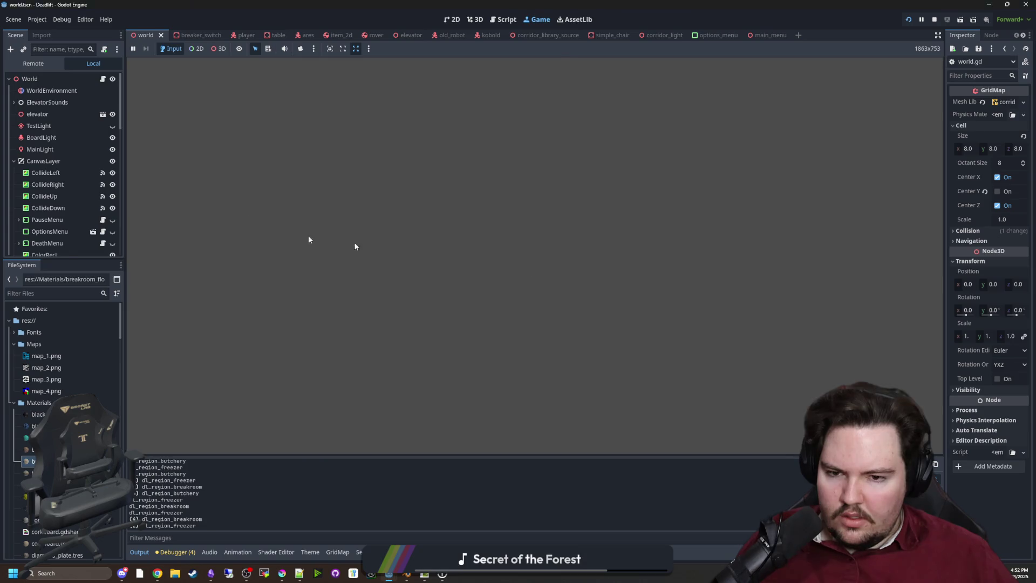
pyautogui.scroll(-4, 458, 264)
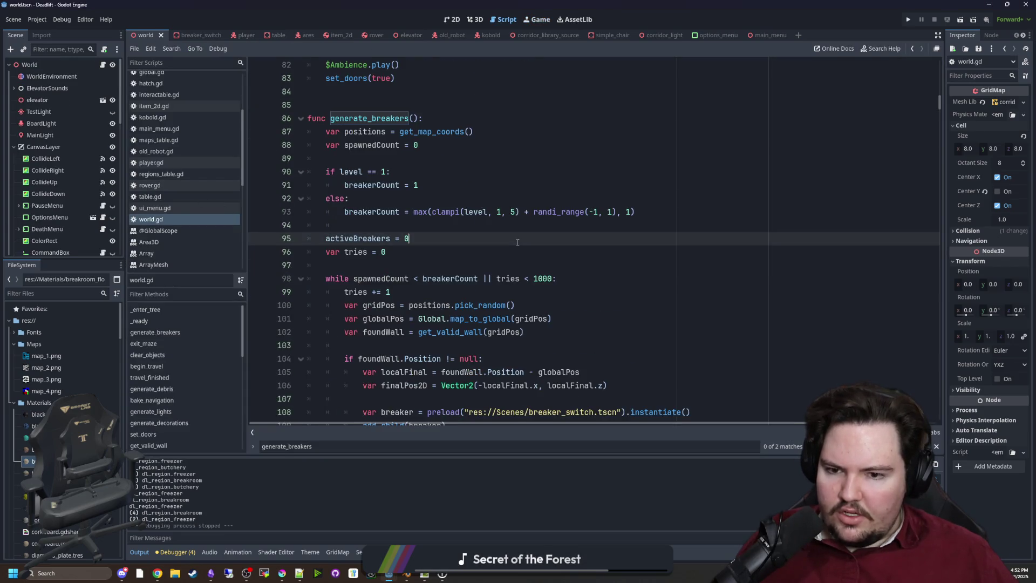
pyautogui.scroll(4, 486, 253)
pyautogui.click(497, 249)
pyautogui.hotkey('ctrl', 'f')
pyautogui.write('generate_')
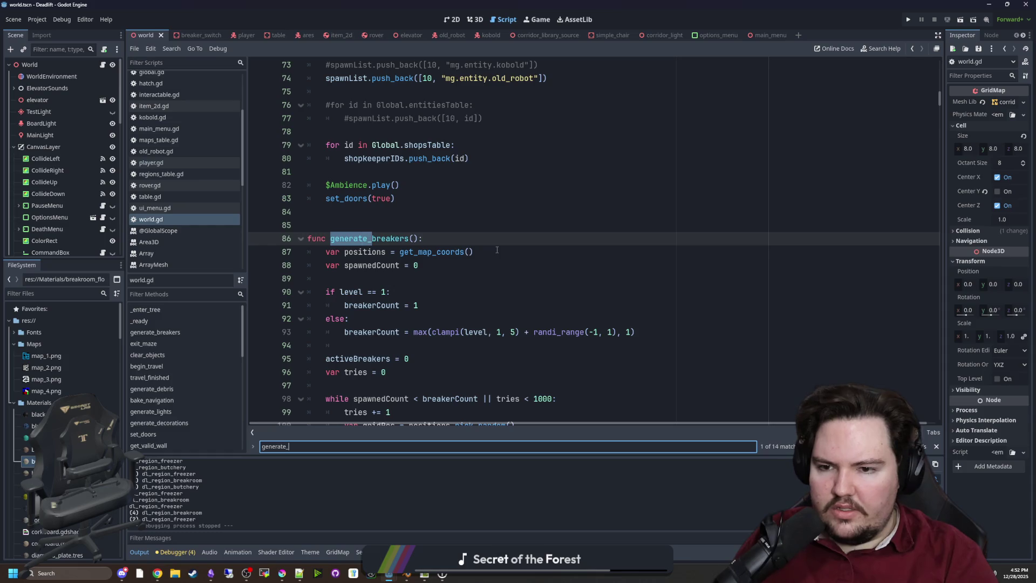
pyautogui.write('breakers')
pyautogui.press('Return')
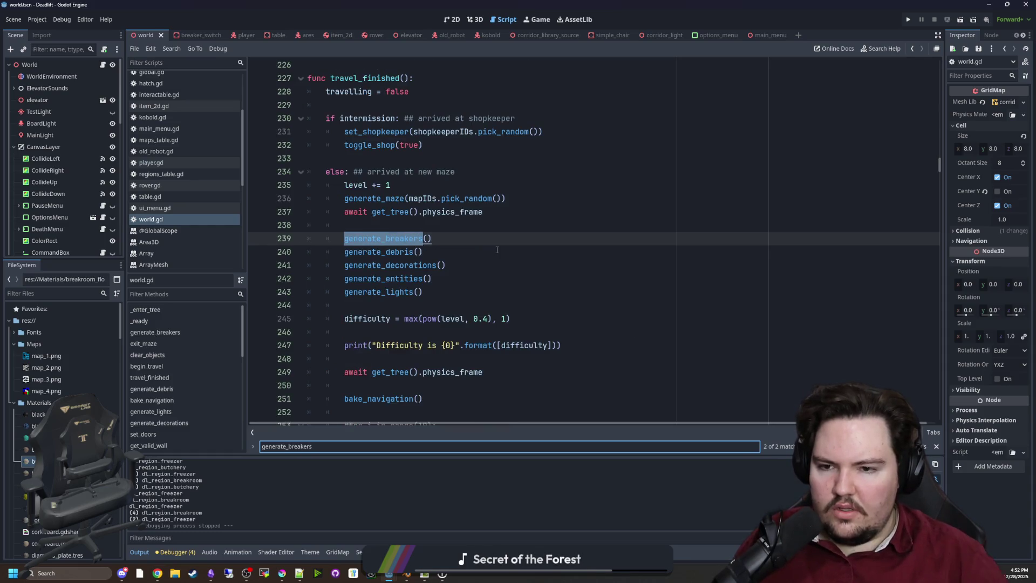
pyautogui.click(497, 250)
# Comment out generate_breakers() on line 239, save world.gd, and run the project.
pyautogui.click(341, 238)
pyautogui.hotkey('ctrl', 'k')
pyautogui.click(359, 227)
pyautogui.hotkey('ctrl', 's')
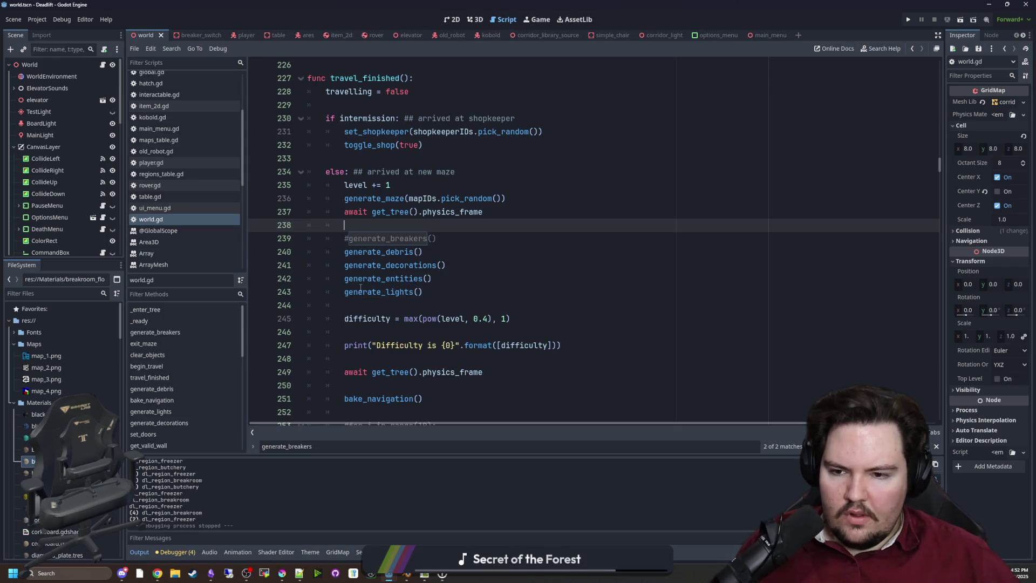
pyautogui.click(699, 233)
pyautogui.hotkey('ctrl', 's')
pyautogui.click(910, 18)
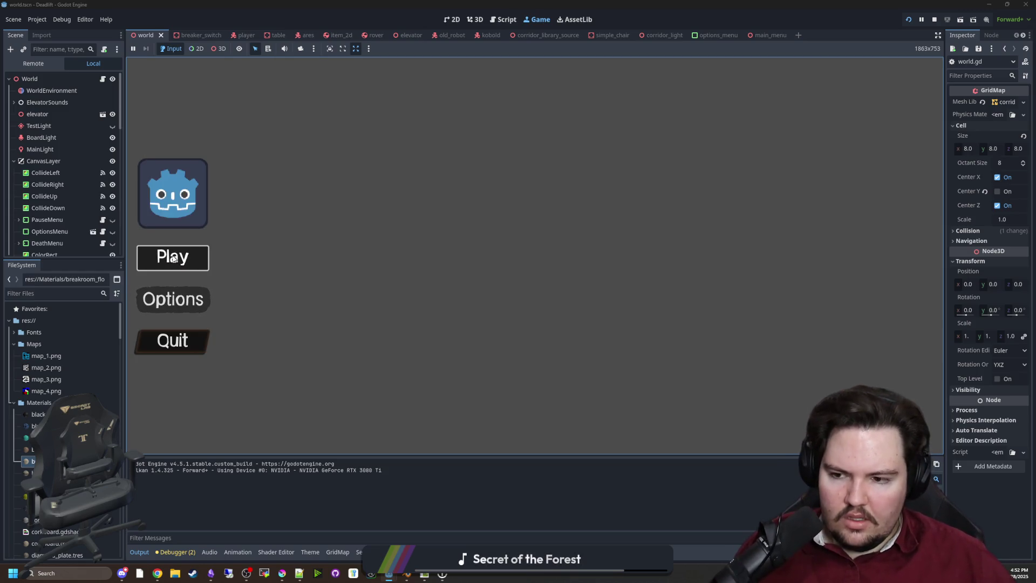
# Play a new game, walk out of the elevator into the butchery region, and pause in 3D view.
pyautogui.click(174, 258)
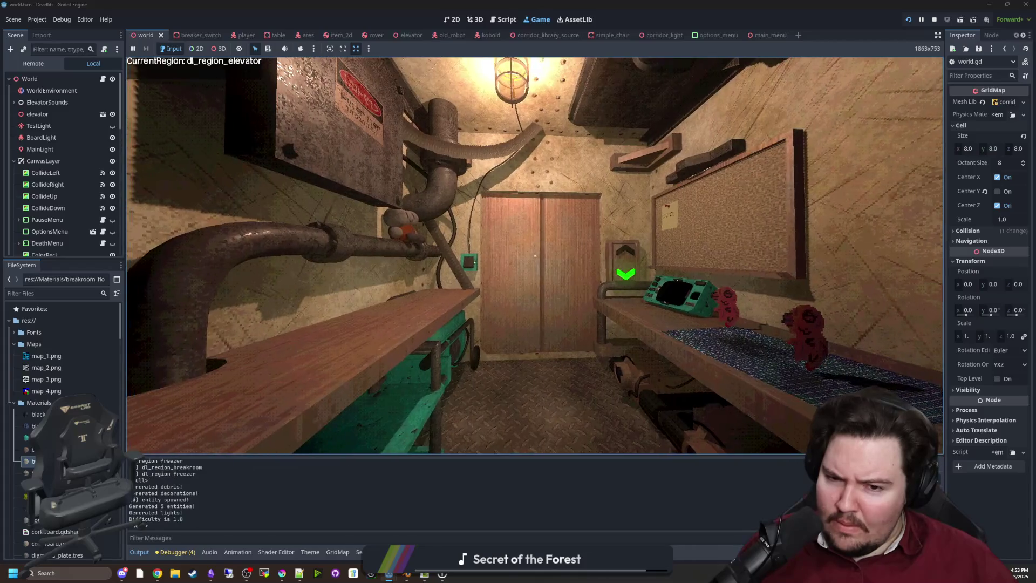
pyautogui.press('w')
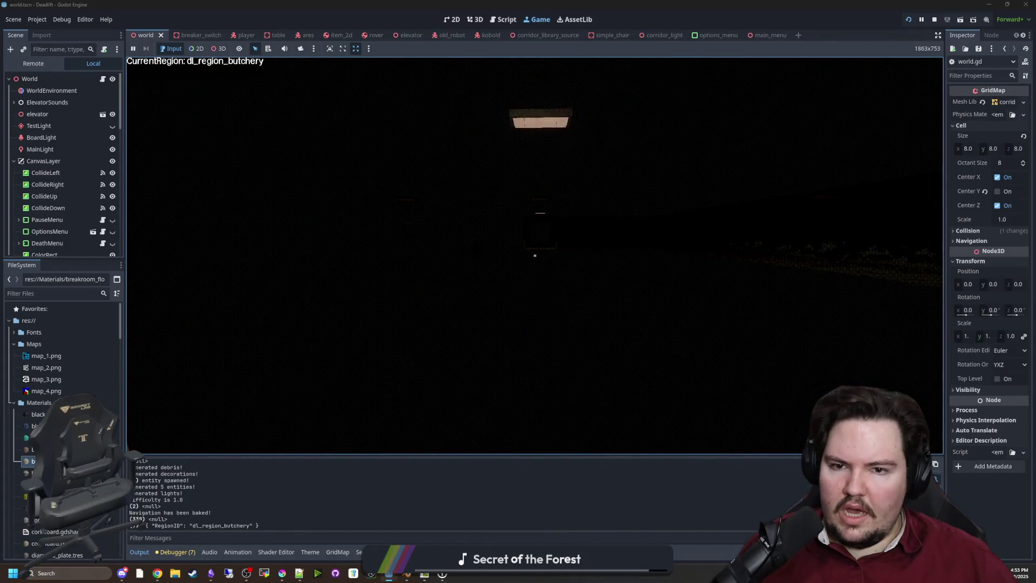
pyautogui.moveTo(535, 255)
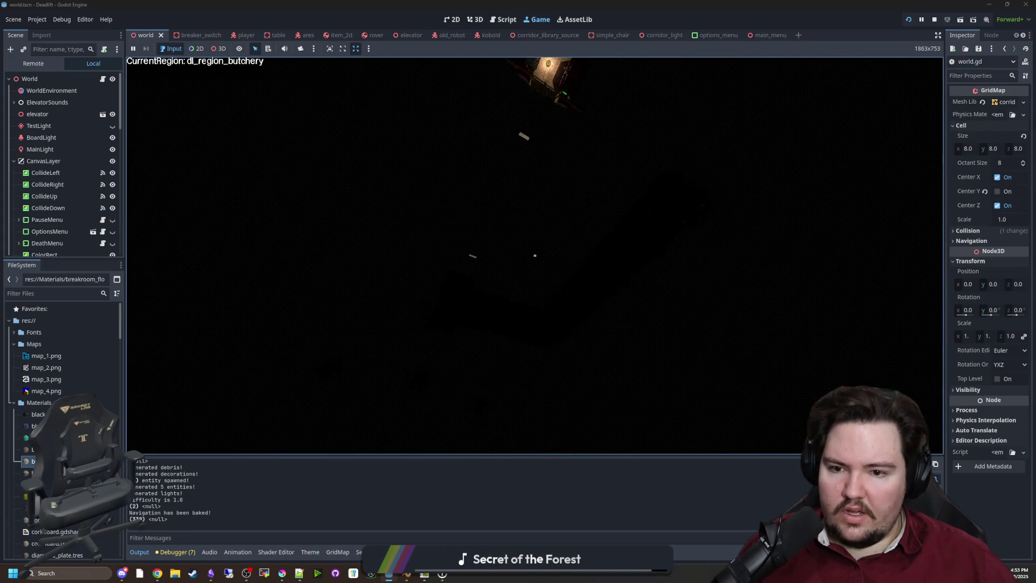
pyautogui.press('super')
pyautogui.click(221, 48)
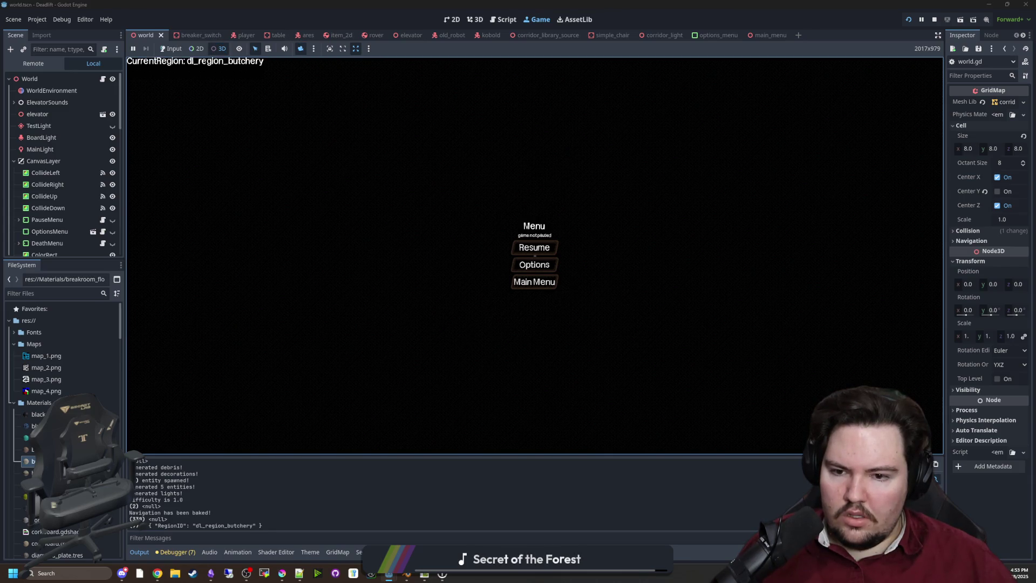
# Make the TestLight visible and quit the game back to its main menu.
pyautogui.click(112, 126)
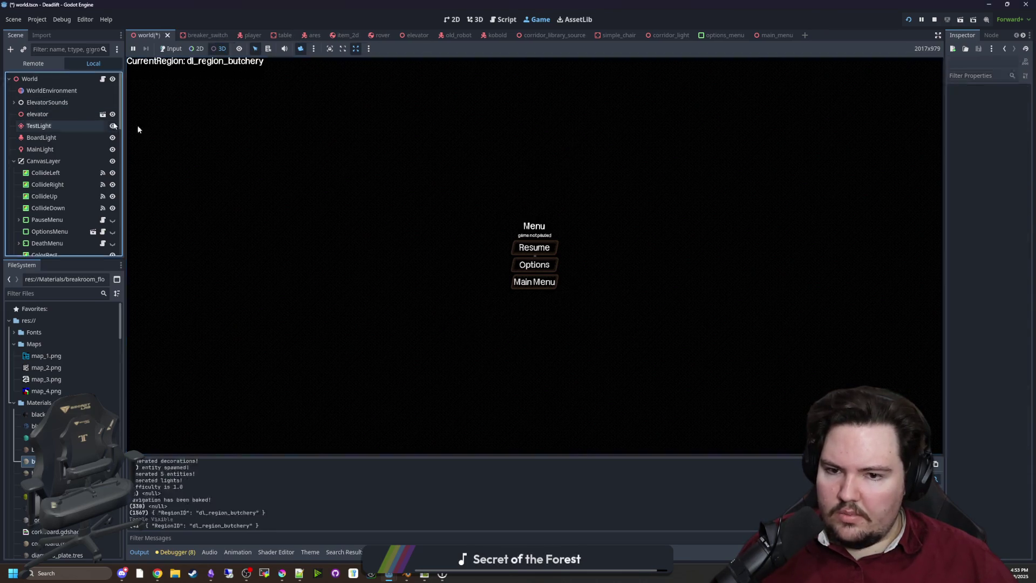
pyautogui.click(503, 243)
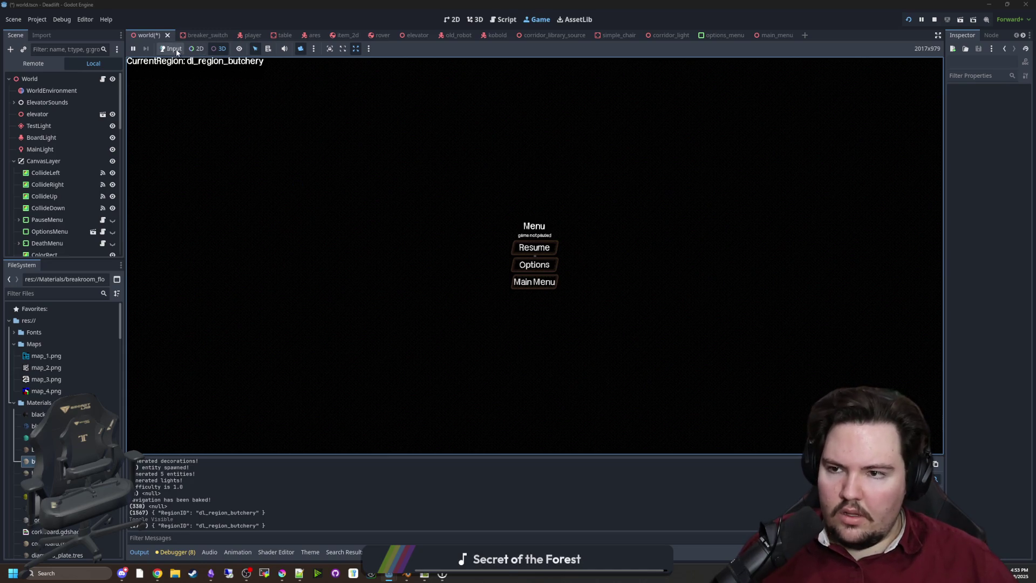
pyautogui.click(172, 48)
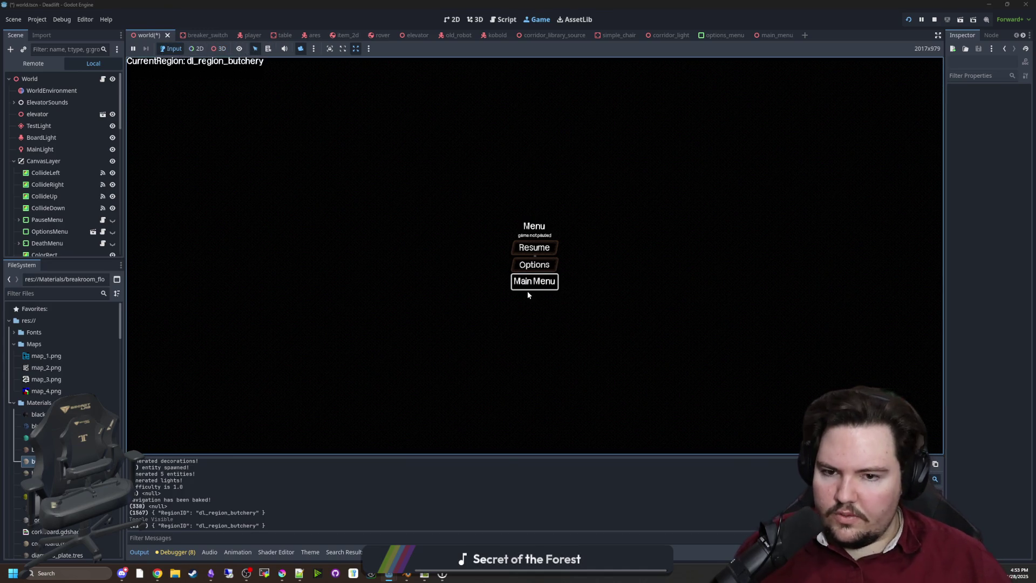
pyautogui.click(527, 291)
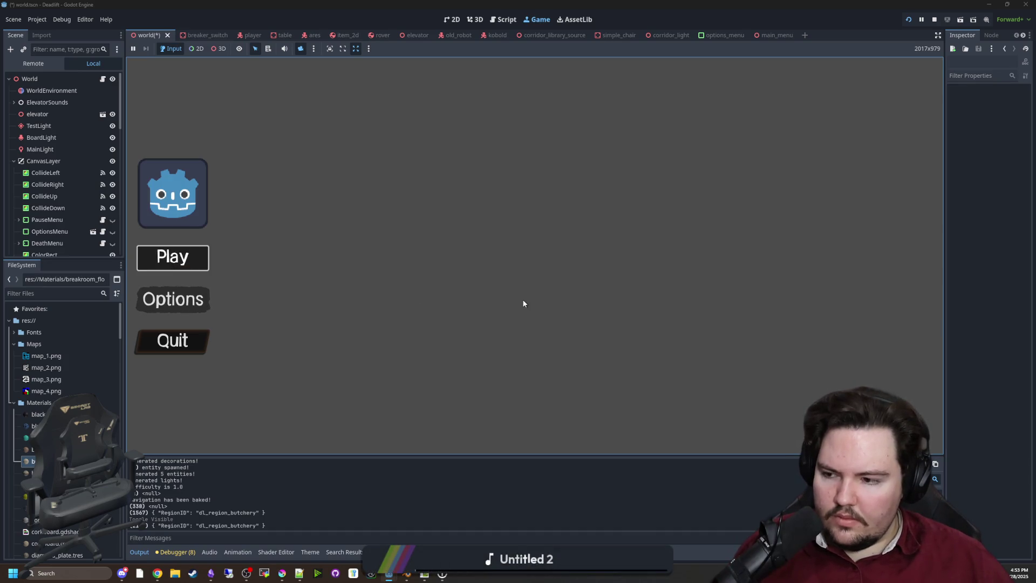
# Start a new game, pause it, then stop and rerun the project.
pyautogui.press('Return')
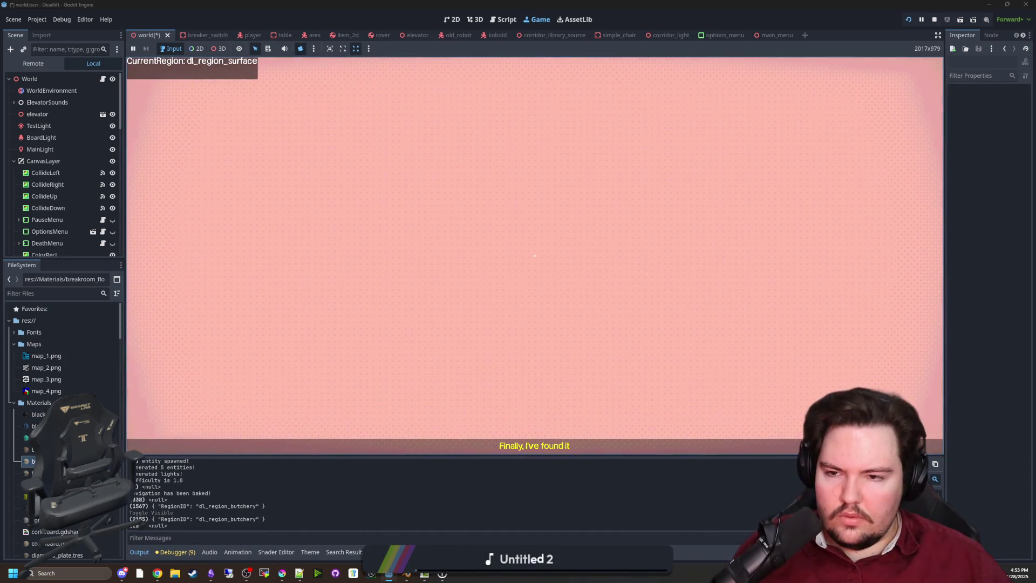
pyautogui.press('super')
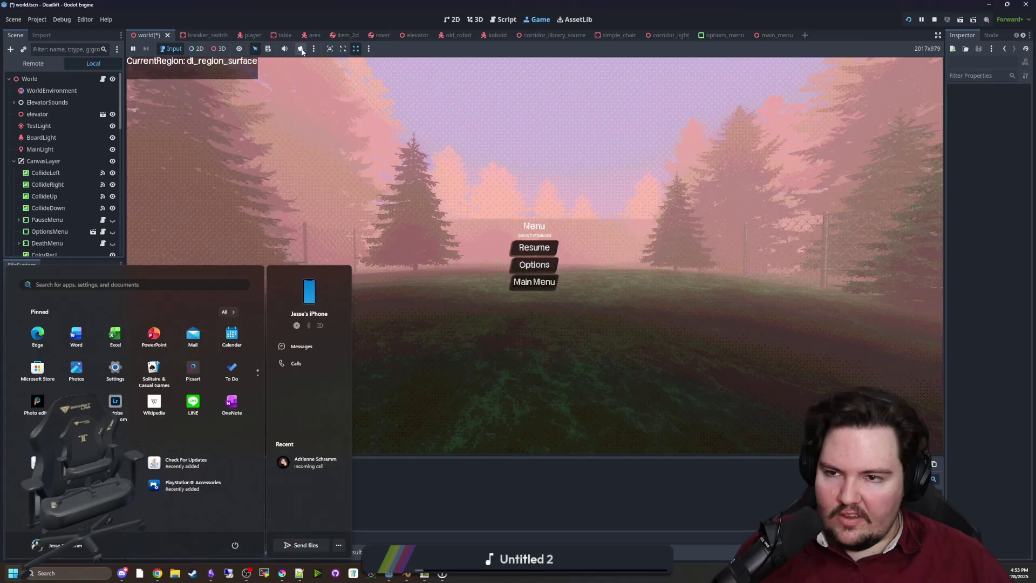
pyautogui.click(934, 20)
pyautogui.click(907, 21)
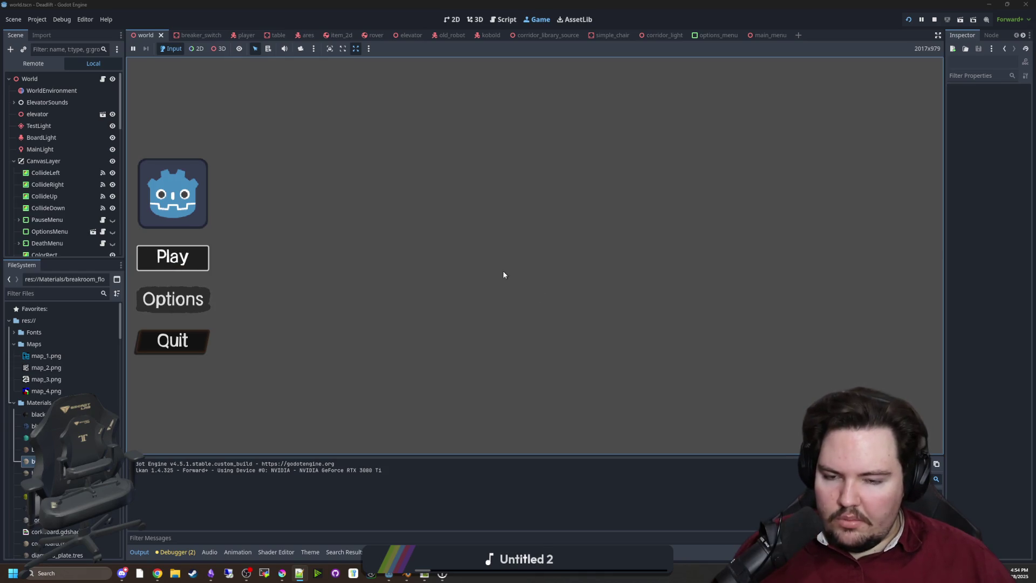
# Start the game and walk around the elevator area past the bench and robot, then pause.
pyautogui.press('Return')
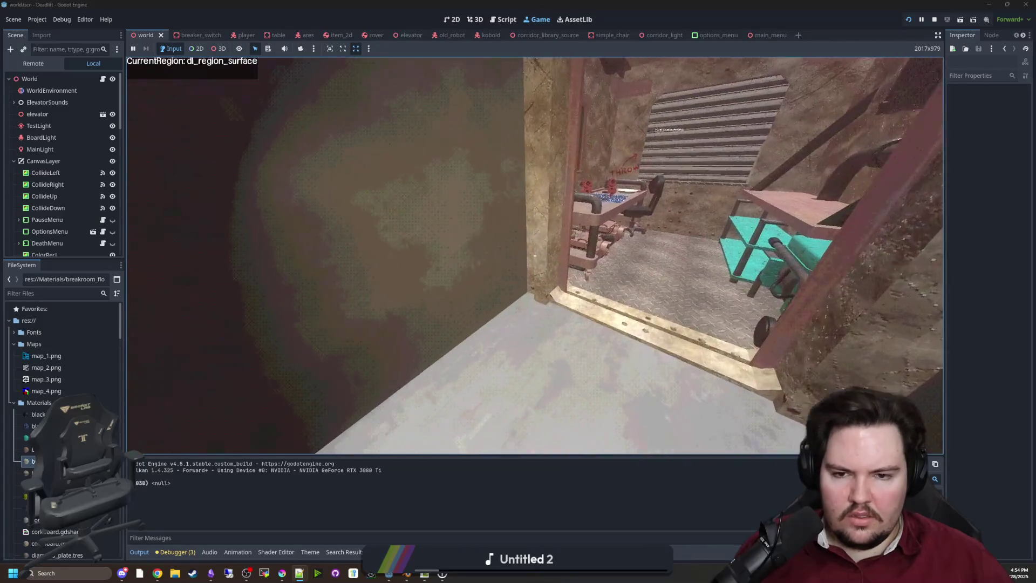
pyautogui.press('s')
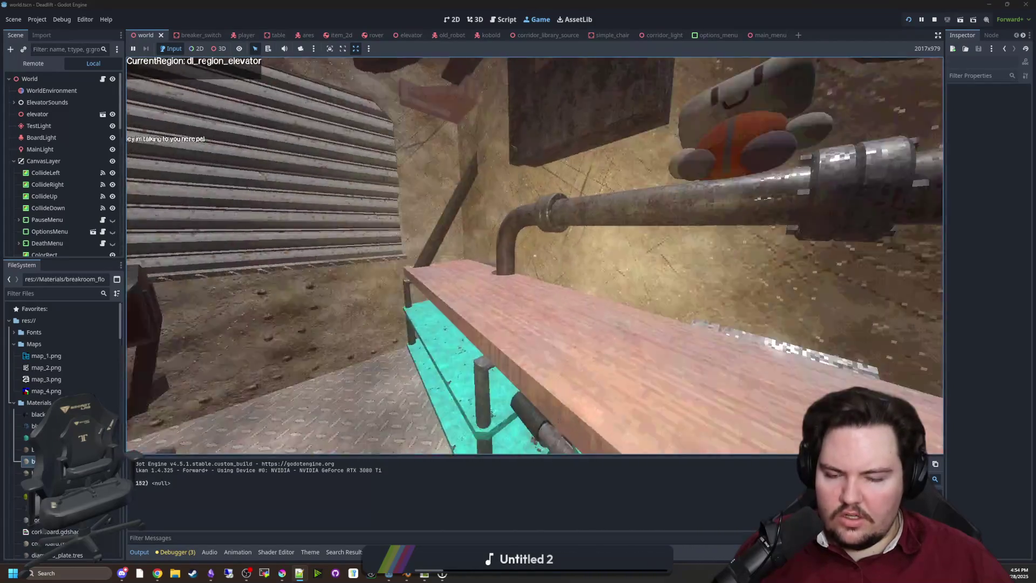
pyautogui.press('w')
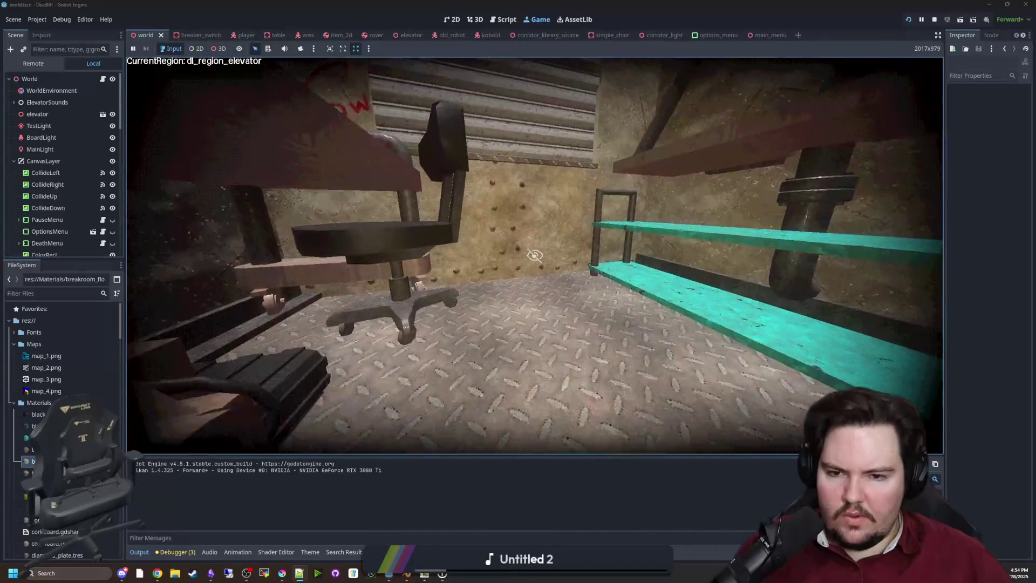
pyautogui.press('s')
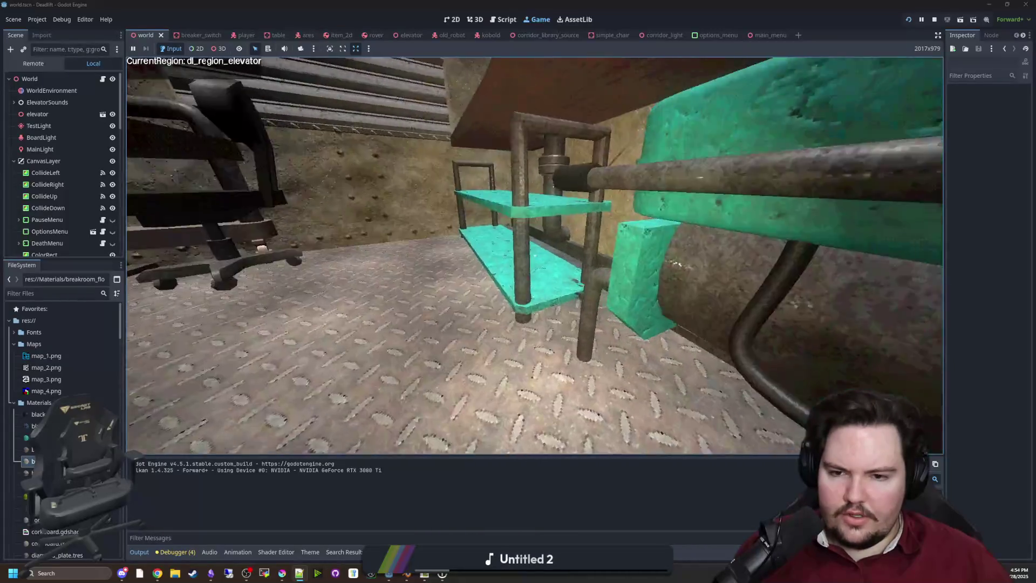
pyautogui.press('super')
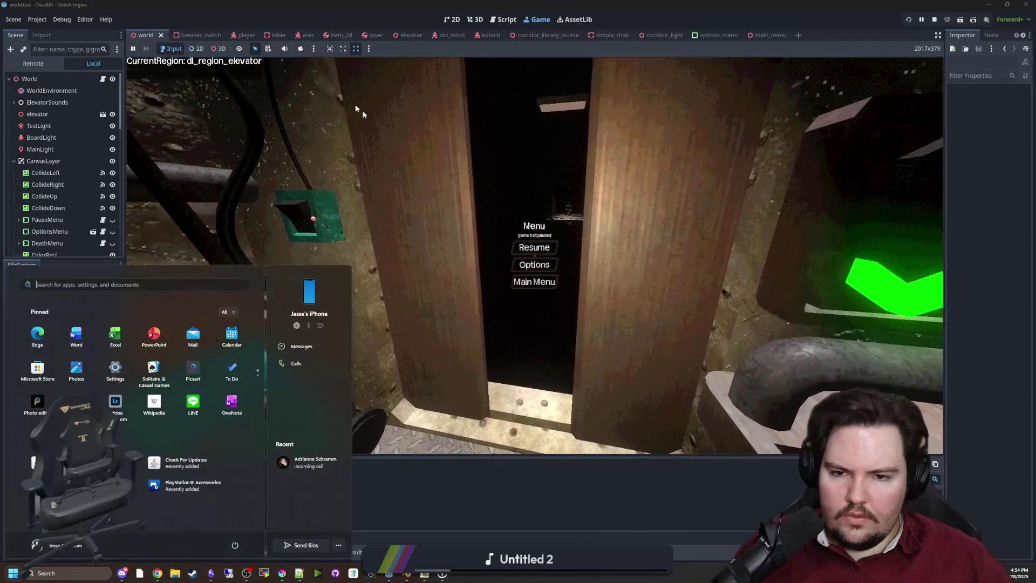
# Select a level mesh with the free camera override, then stop the game and return to world.gd.
pyautogui.press('super')
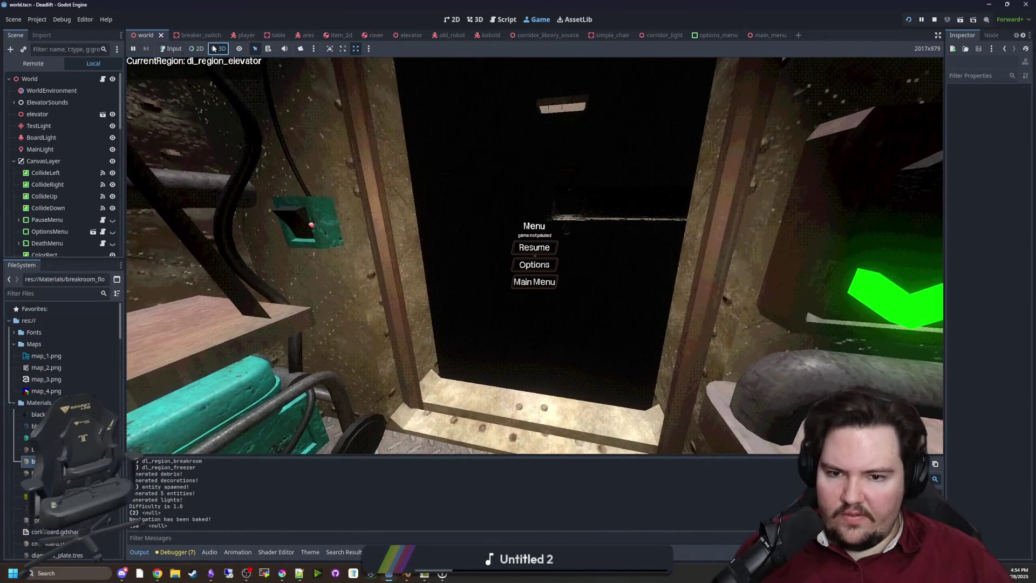
pyautogui.click(642, 178)
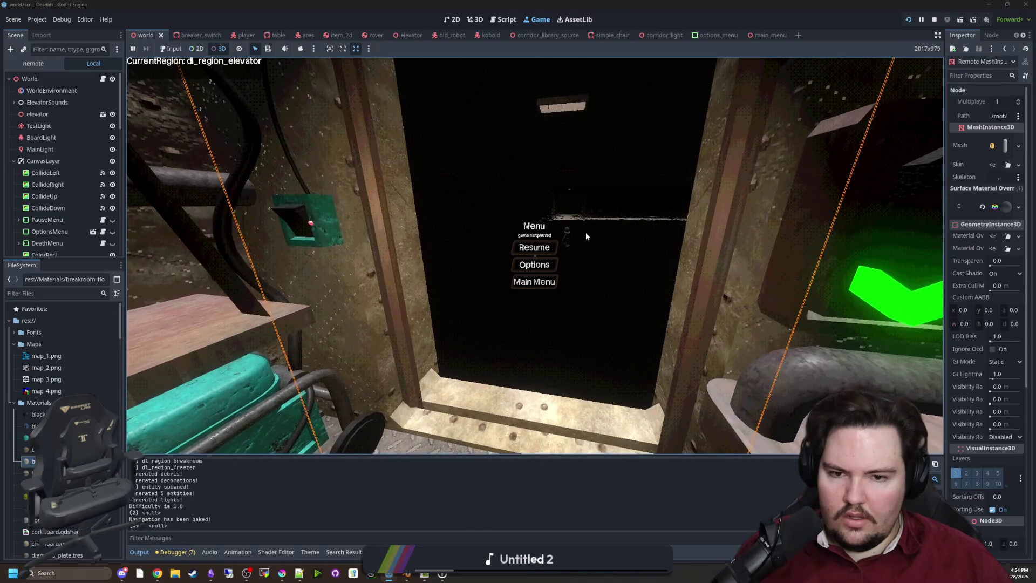
pyautogui.click(301, 49)
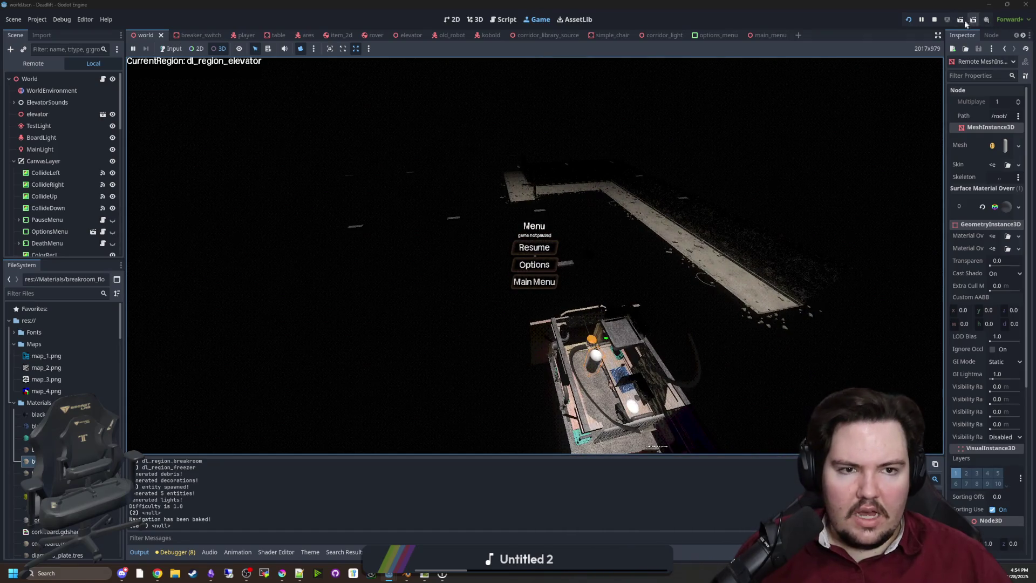
pyautogui.click(936, 21)
pyautogui.click(492, 226)
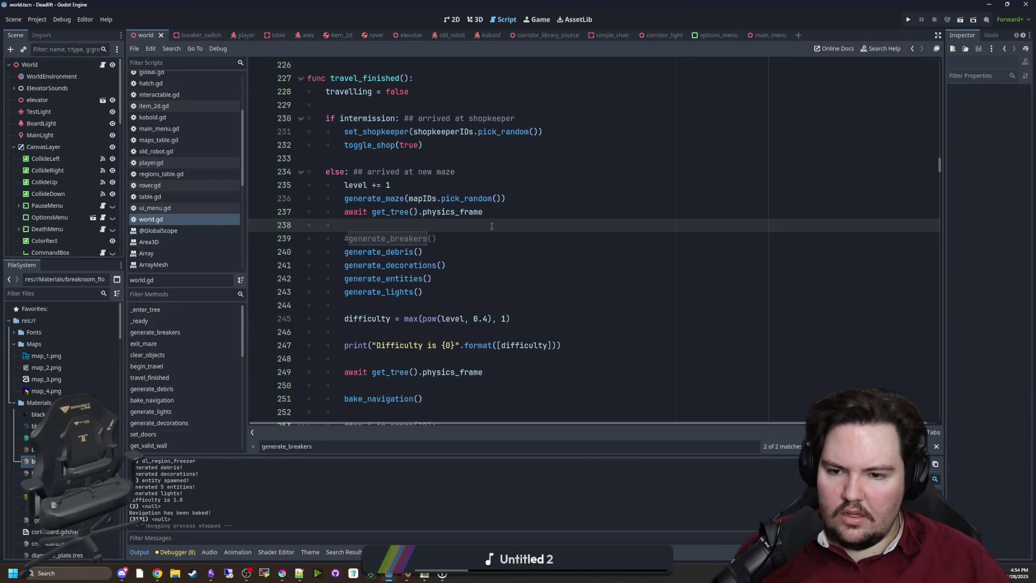
# Look at the generate_maze definition, return to travel_finished, and uncomment generate_breakers().
pyautogui.keyDown('ctrl'); pyautogui.click(399, 200); pyautogui.keyUp('ctrl')
pyautogui.keyDown('ctrl'); pyautogui.click(399, 200); pyautogui.keyUp('ctrl')
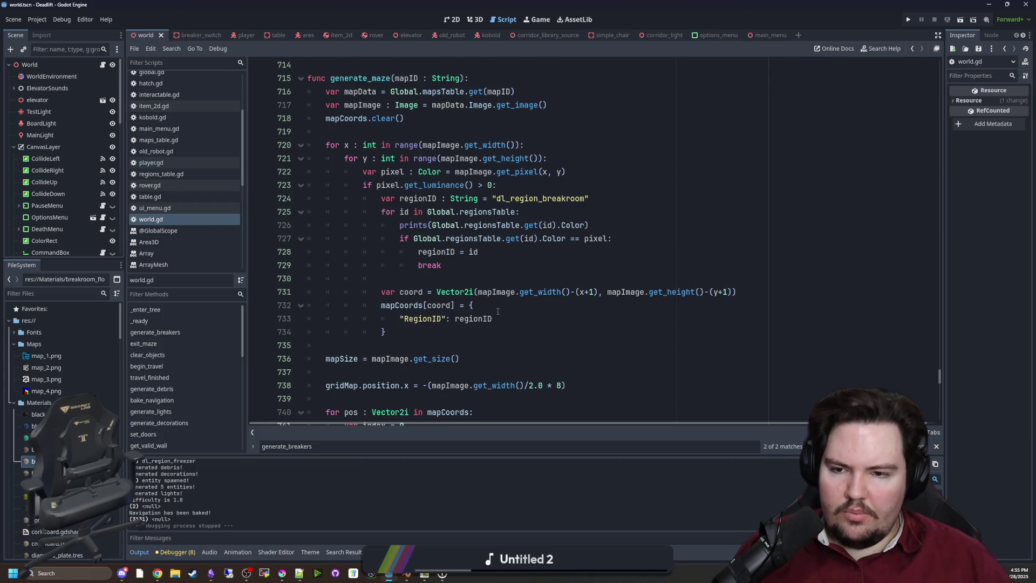
pyautogui.scroll(5, 497, 311)
pyautogui.hotkey('alt', 'Left')
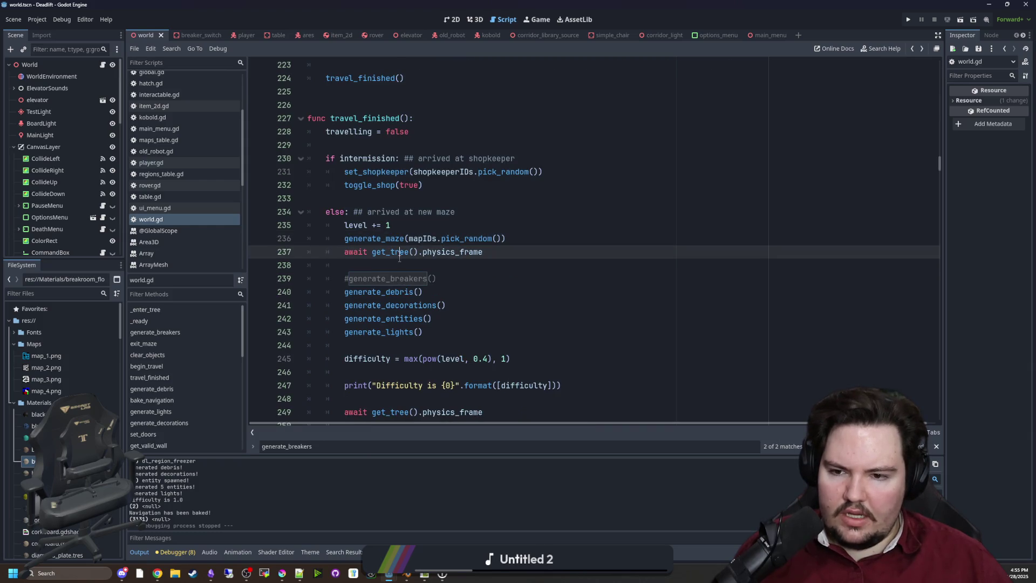
pyautogui.click(348, 279)
pyautogui.press('BackSpace')
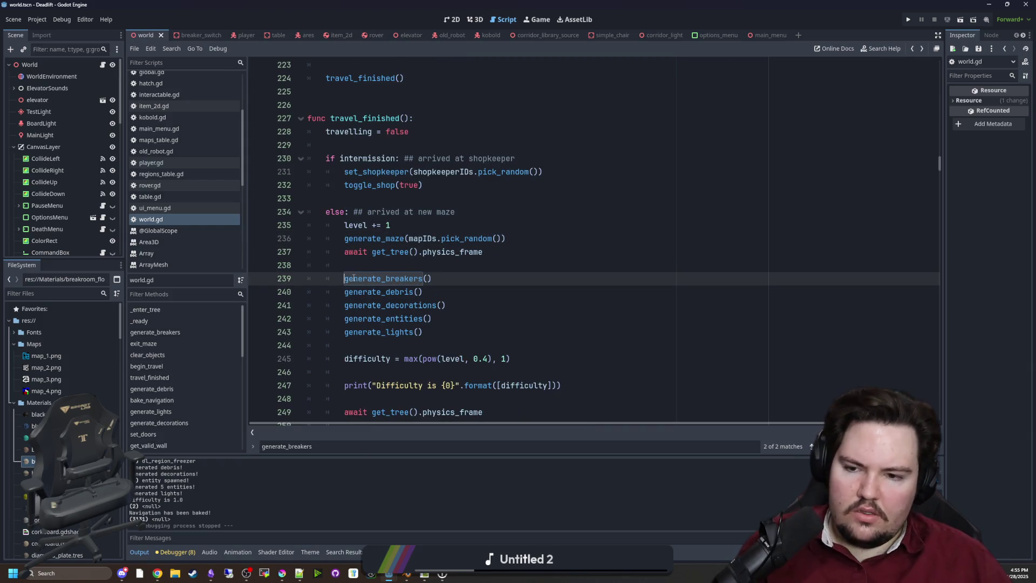
# Read through generate_breakers and jump from line 102 to the get_valid_wall definition.
pyautogui.keyDown('ctrl'); pyautogui.click(390, 278); pyautogui.keyUp('ctrl')
pyautogui.click(392, 281)
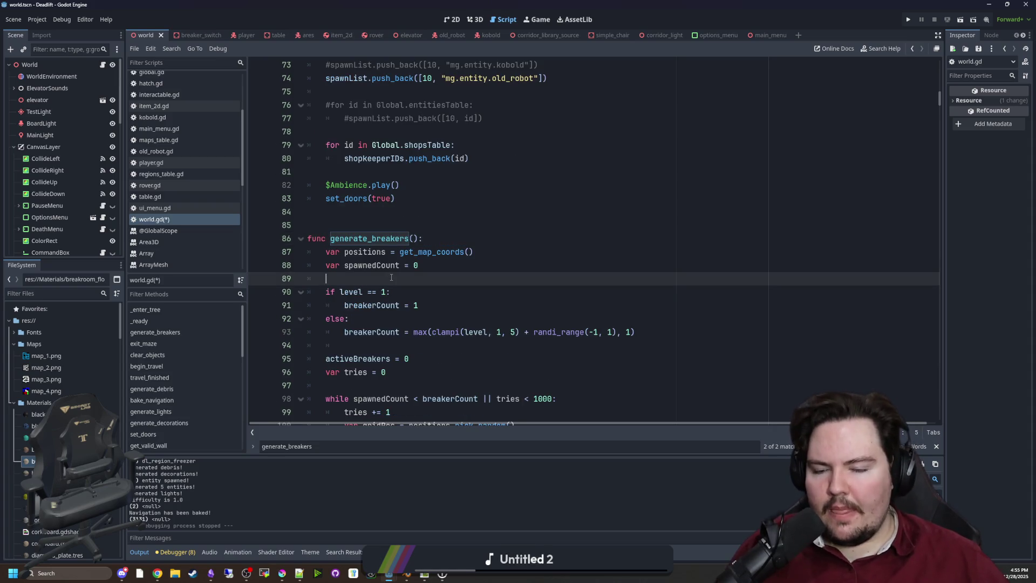
pyautogui.scroll(-2, 391, 281)
pyautogui.moveTo(516, 345); pyautogui.dragTo(411, 278)
pyautogui.keyDown('shift'); pyautogui.click(391, 144); pyautogui.keyUp('shift')
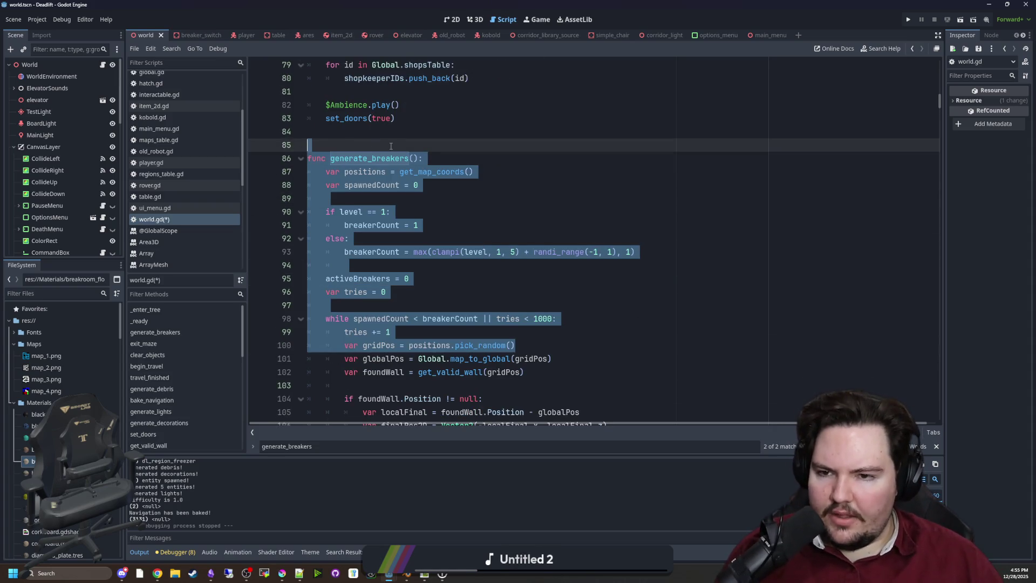
pyautogui.click(392, 145)
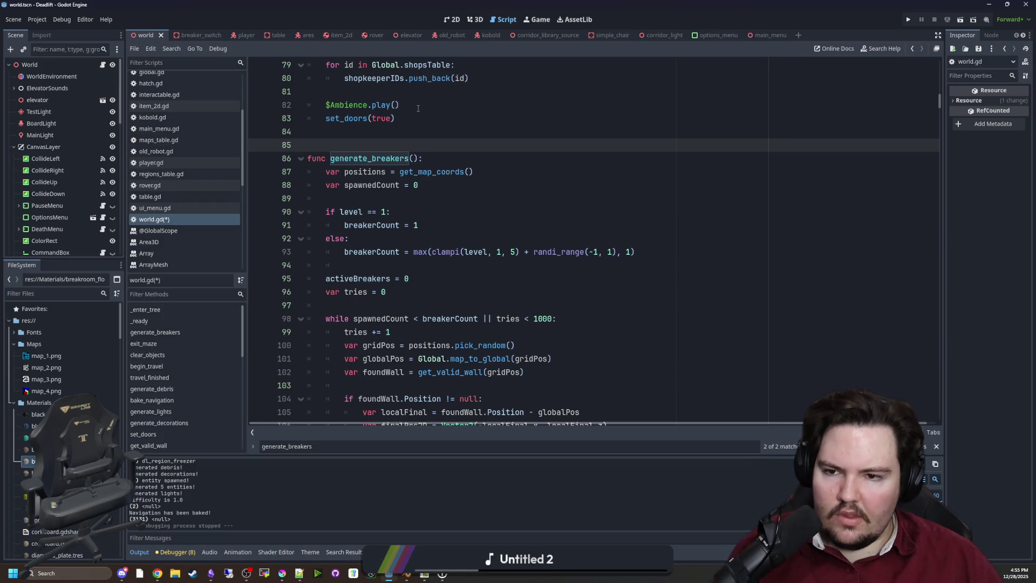
pyautogui.click(391, 200)
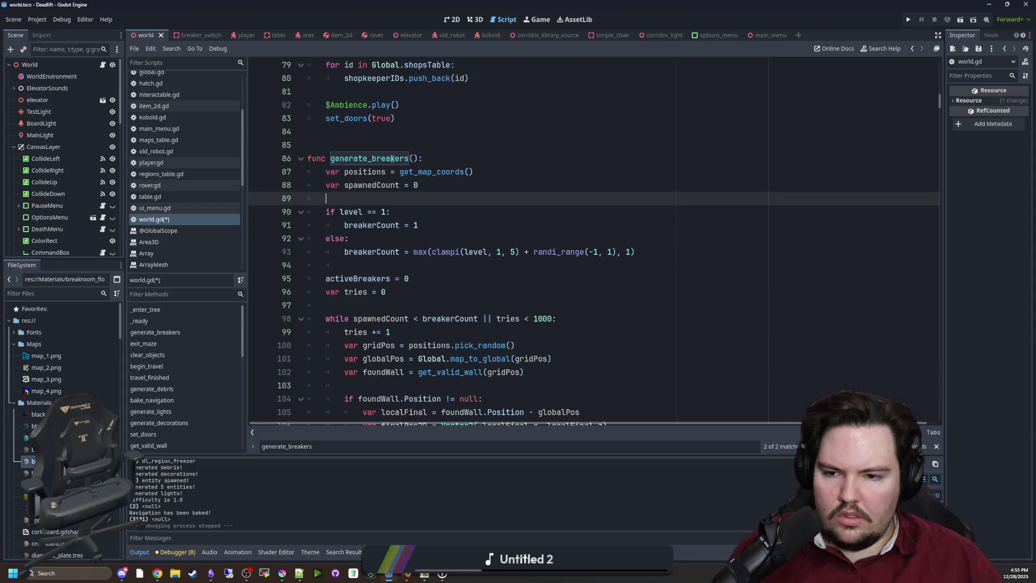
pyautogui.scroll(-3, 470, 242)
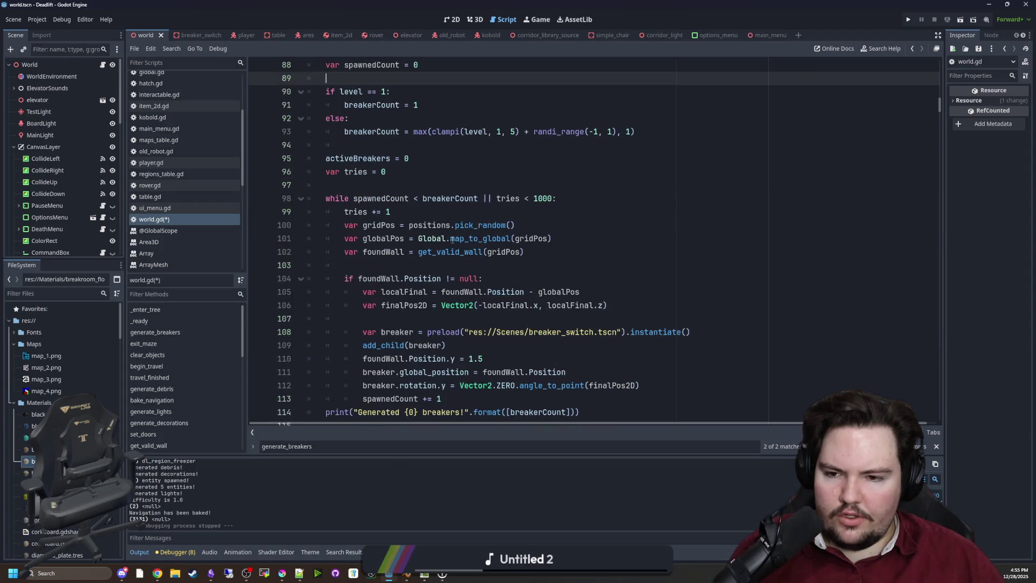
pyautogui.scroll(-1, 443, 235)
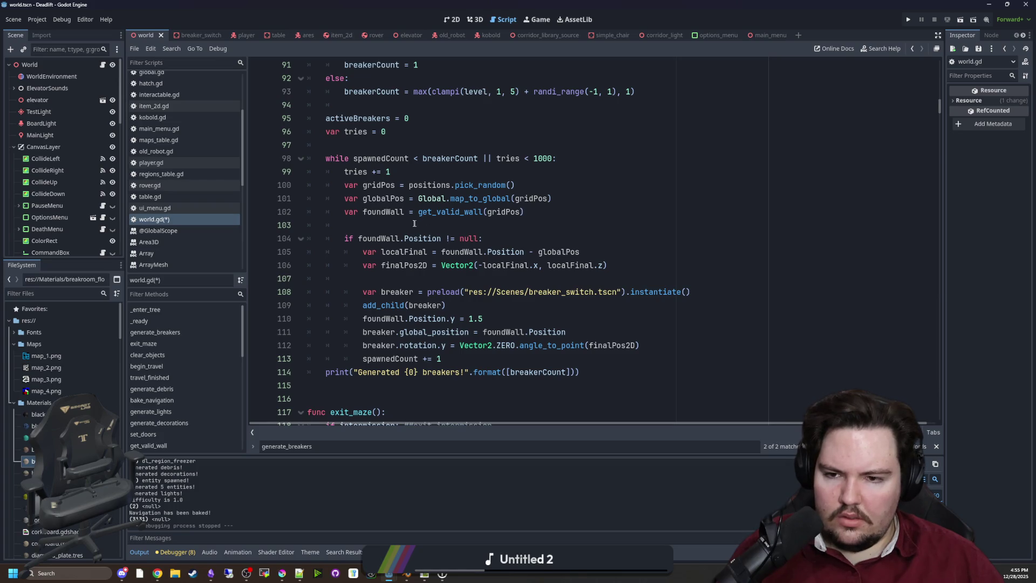
pyautogui.click(414, 223)
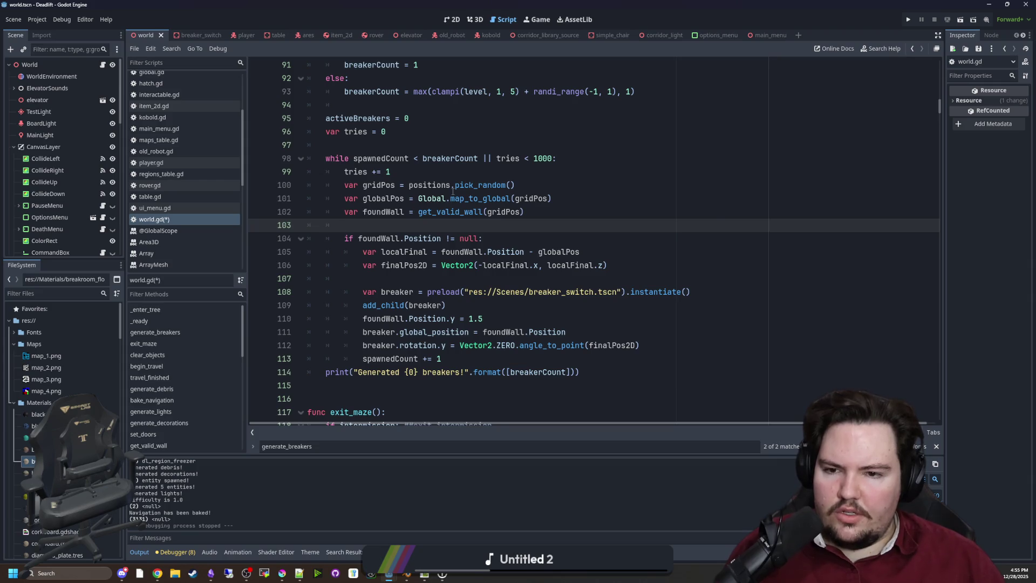
pyautogui.keyDown('ctrl'); pyautogui.click(441, 213); pyautogui.keyUp('ctrl')
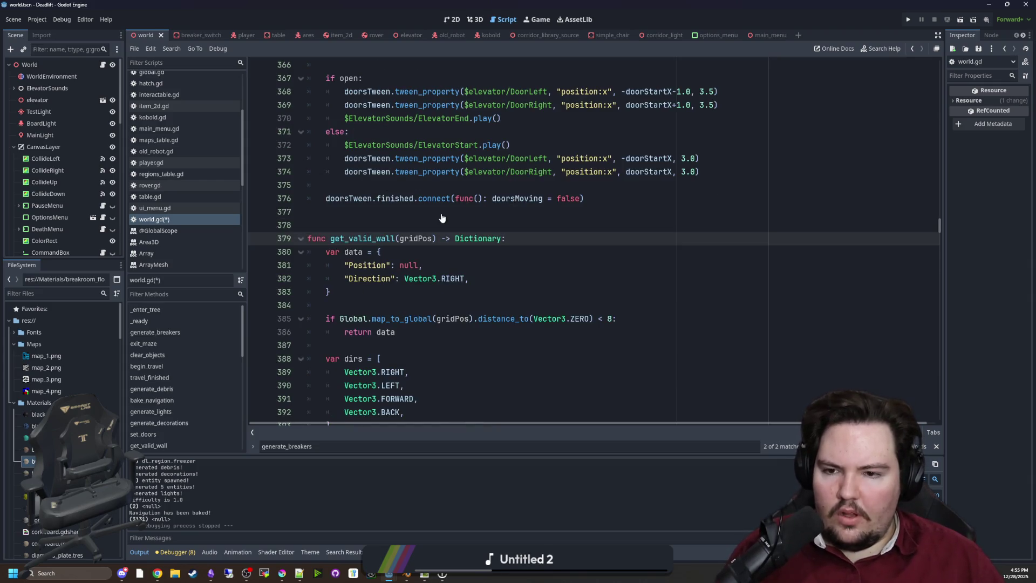
pyautogui.scroll(-4, 441, 217)
pyautogui.scroll(-4, 441, 217)
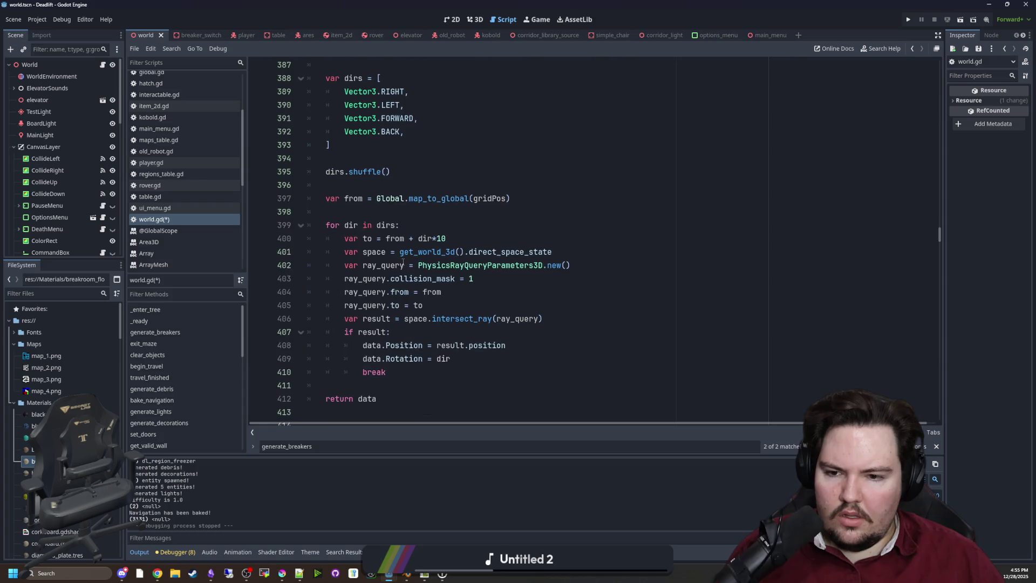
pyautogui.moveTo(401, 333)
pyautogui.mouseDown()
pyautogui.moveTo(324, 238)
pyautogui.moveTo(324, 198)
pyautogui.mouseUp()
pyautogui.click(418, 300)
pyautogui.scroll(4, 418, 301)
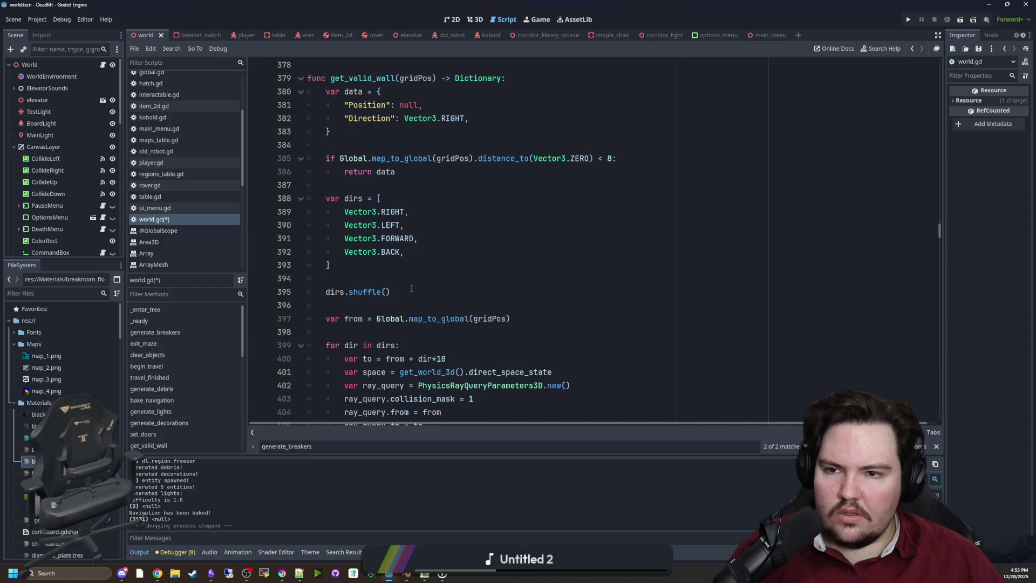
pyautogui.scroll(-4, 412, 289)
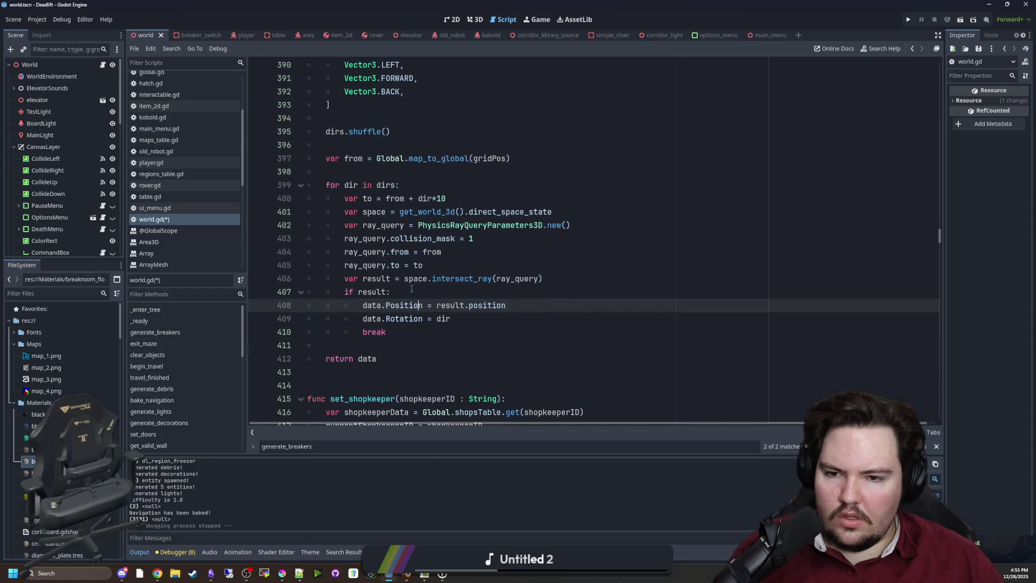
pyautogui.moveTo(619, 218); pyautogui.dragTo(324, 199)
pyautogui.click(349, 171)
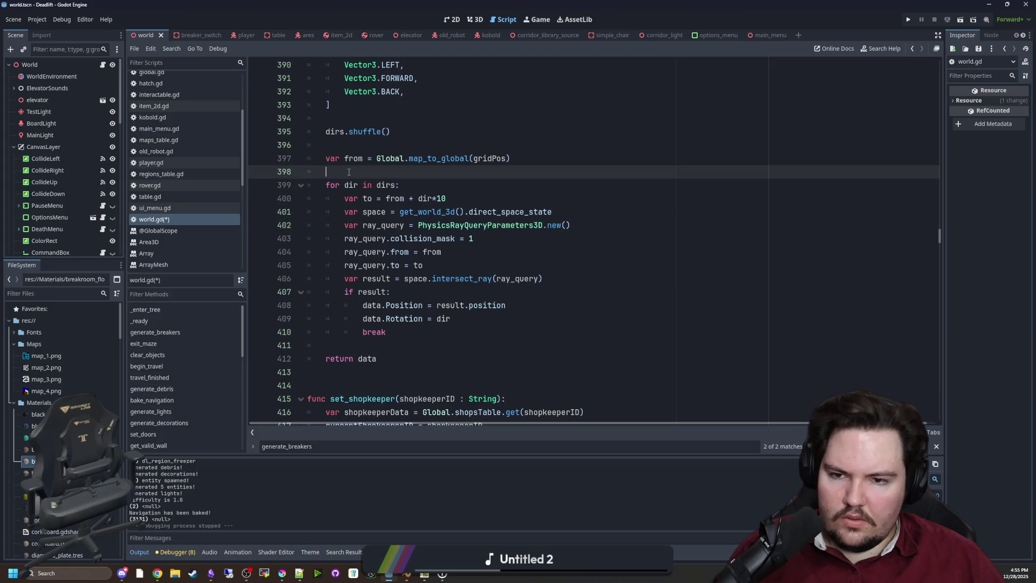
pyautogui.scroll(3, 428, 247)
pyautogui.scroll(2, 431, 245)
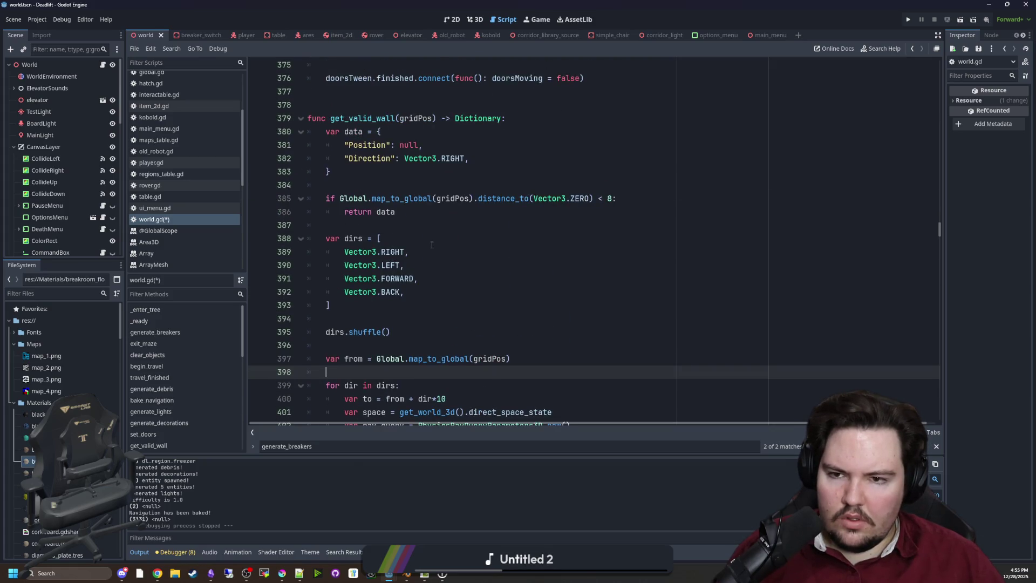
pyautogui.scroll(-4, 429, 286)
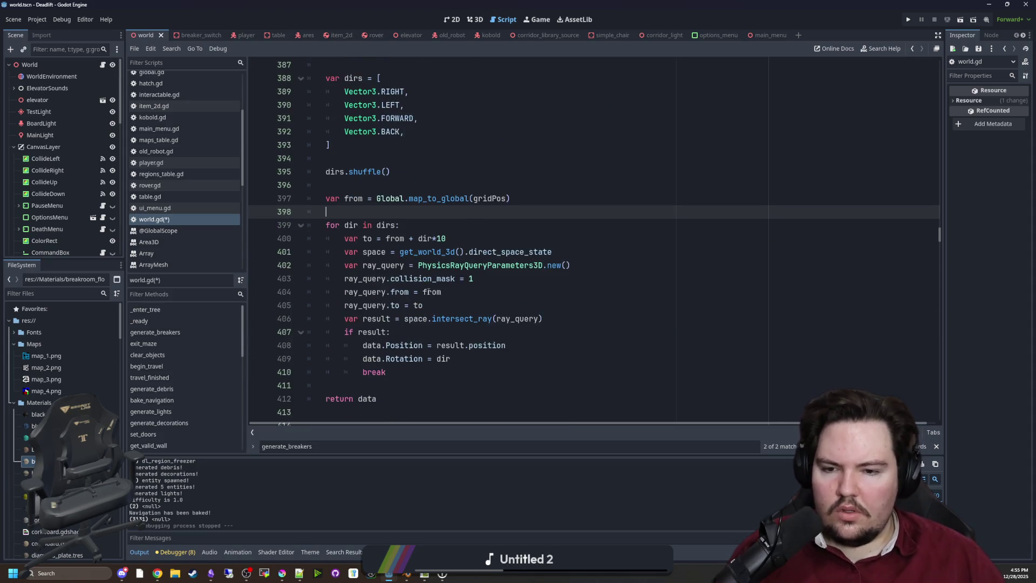
pyautogui.click(467, 358)
pyautogui.click(475, 335)
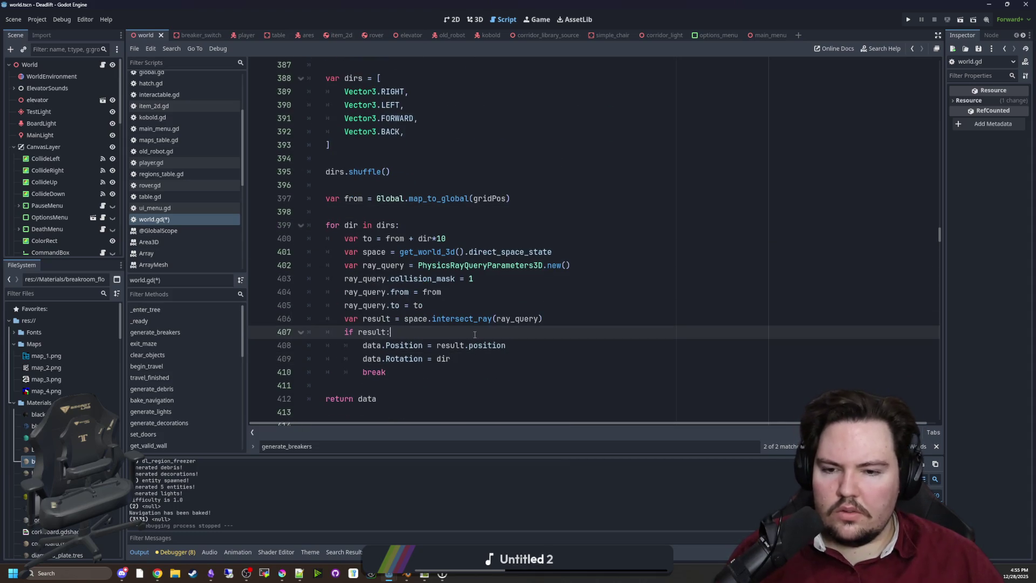
pyautogui.scroll(-2, 475, 334)
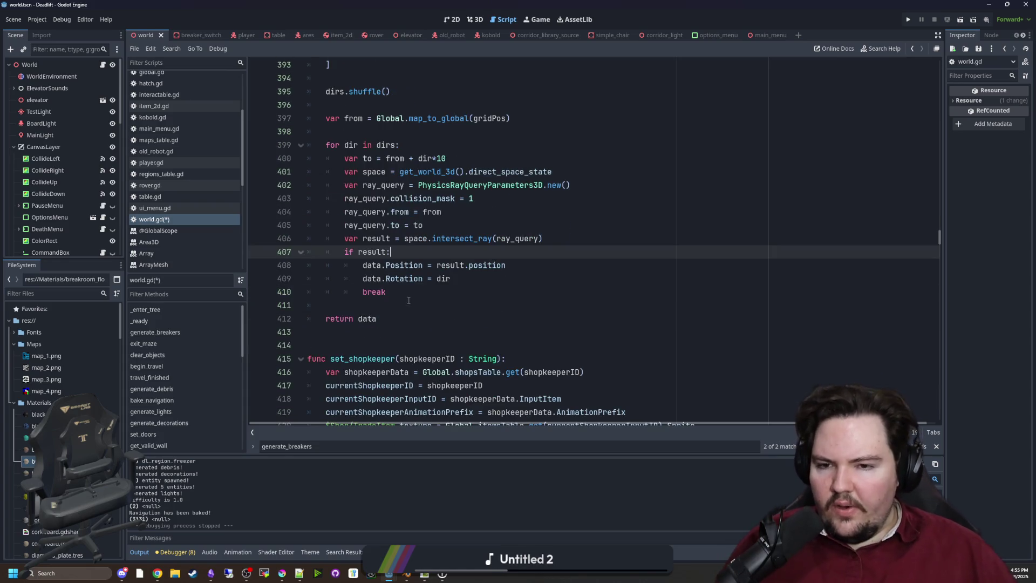
pyautogui.scroll(3, 404, 265)
pyautogui.click(442, 239)
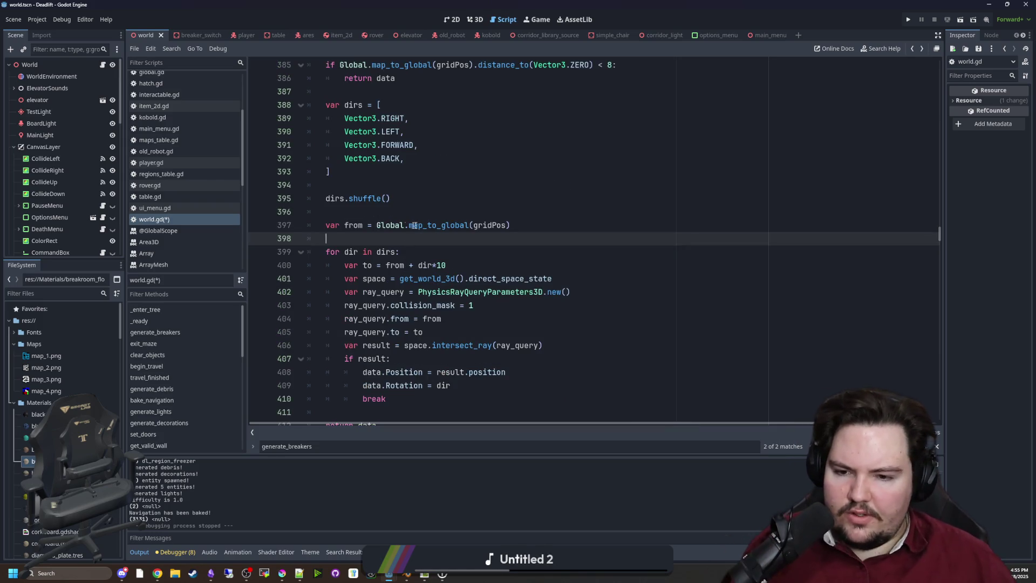
pyautogui.hotkey('alt', 'Left')
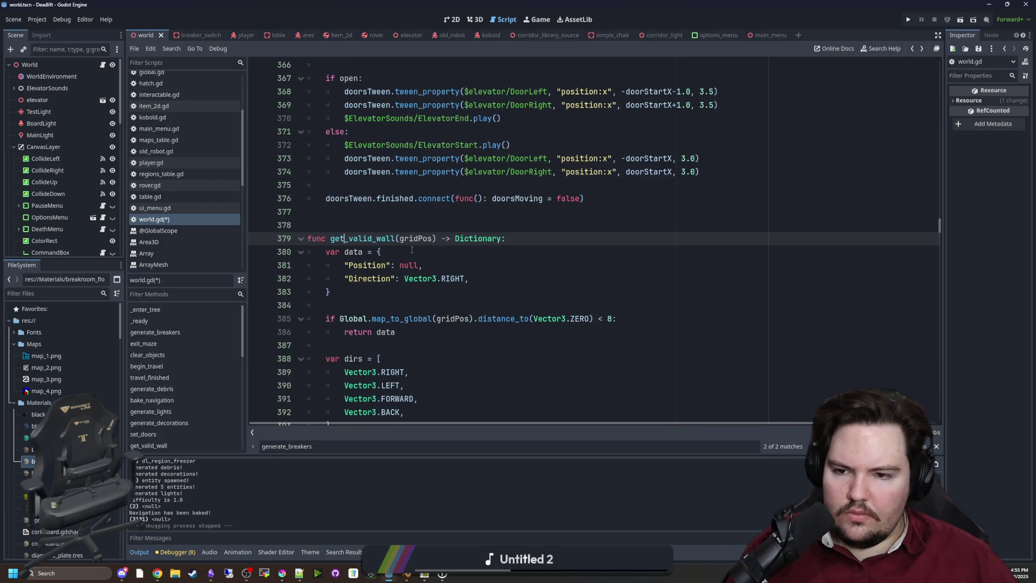
# Replace '||' with '&&' and raise the retry limit to 10000 on line 98, then save world.gd.
pyautogui.scroll(-2, 401, 250)
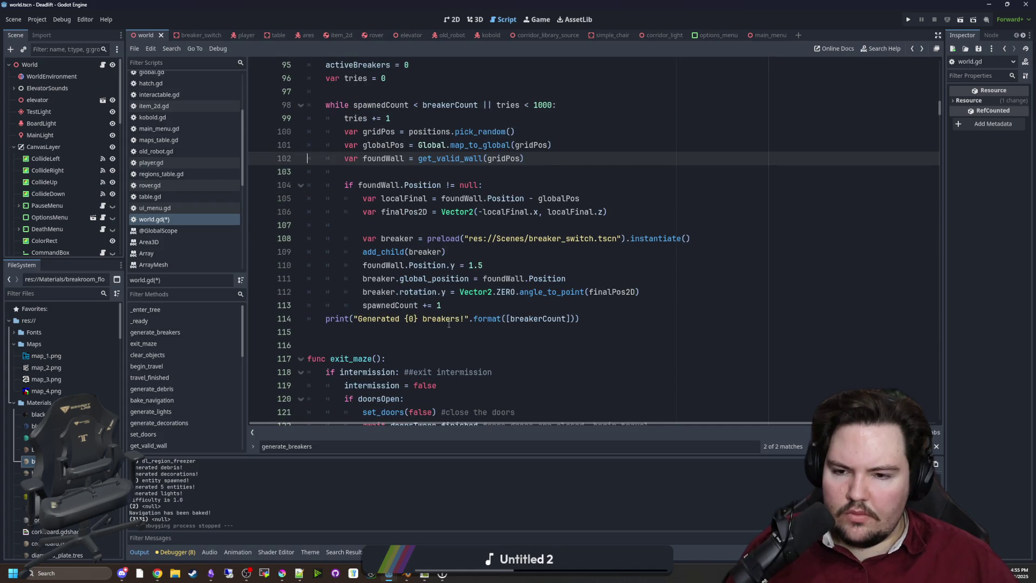
pyautogui.scroll(1, 449, 324)
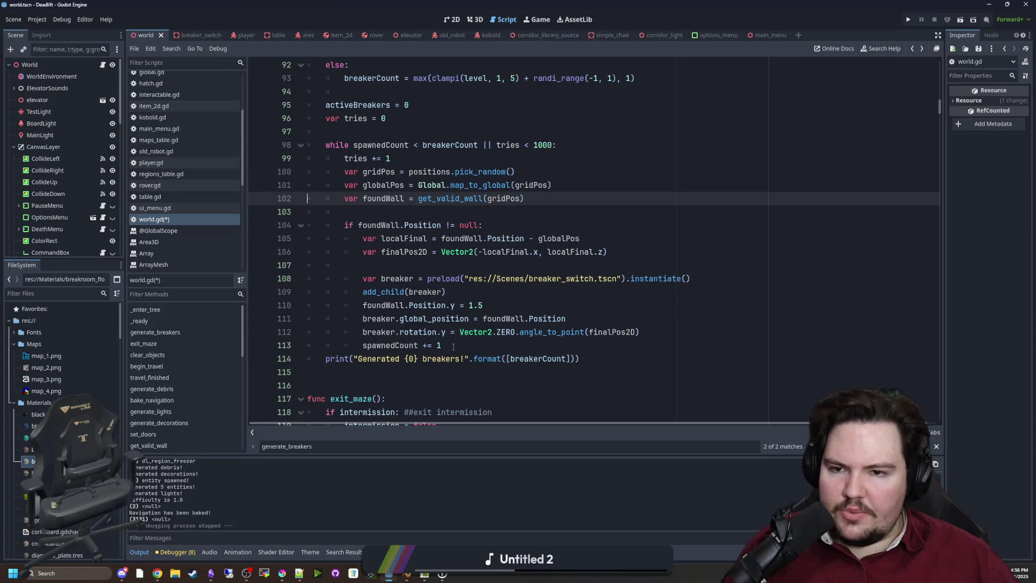
pyautogui.moveTo(453, 347); pyautogui.dragTo(361, 346)
pyautogui.click(361, 345)
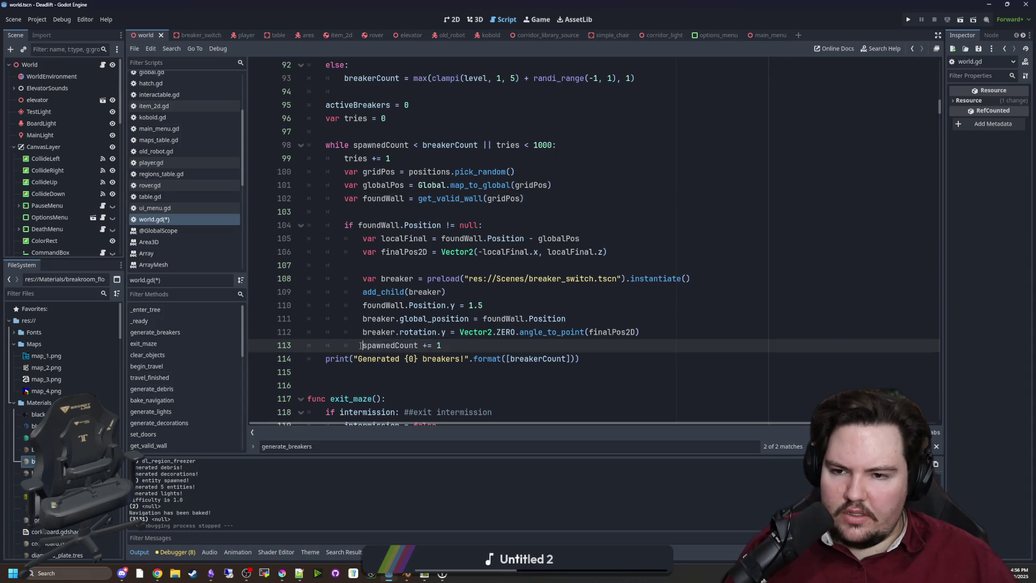
pyautogui.scroll(1, 350, 281)
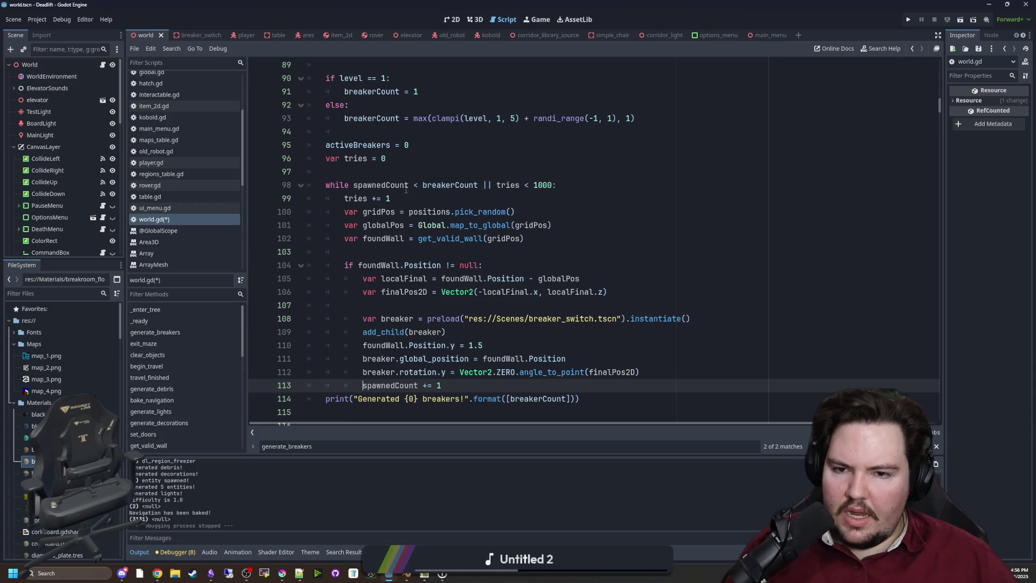
pyautogui.click(558, 192)
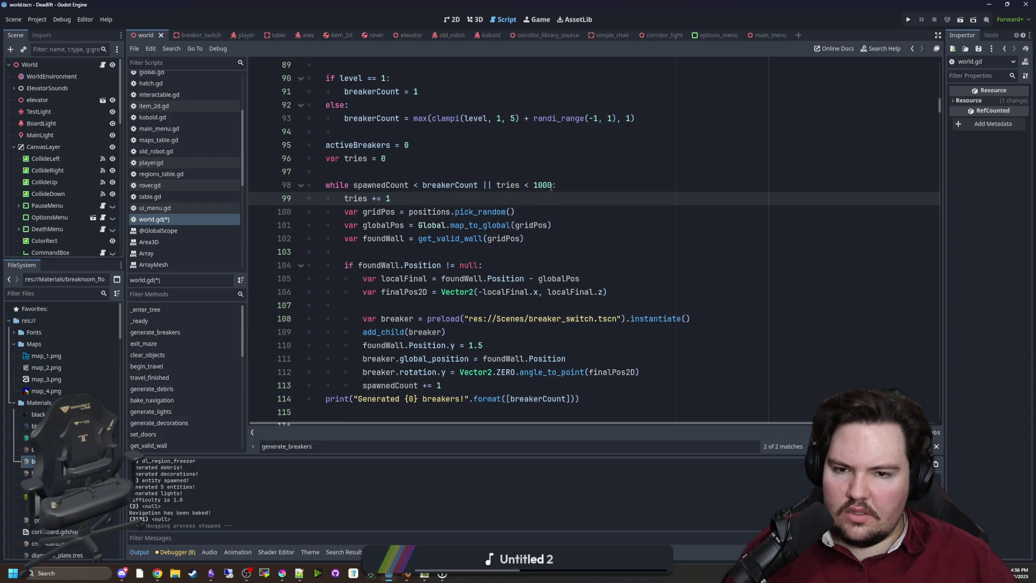
pyautogui.click(553, 188)
pyautogui.press('BackSpace')
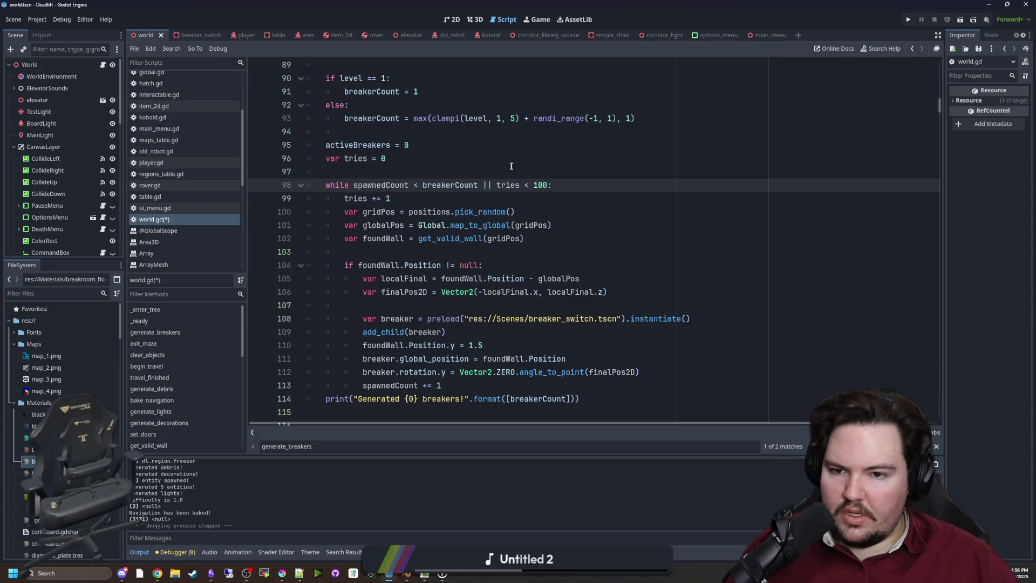
pyautogui.scroll(2, 523, 249)
pyautogui.press('BackSpace')
pyautogui.press('BackSpace')
pyautogui.write('&&')
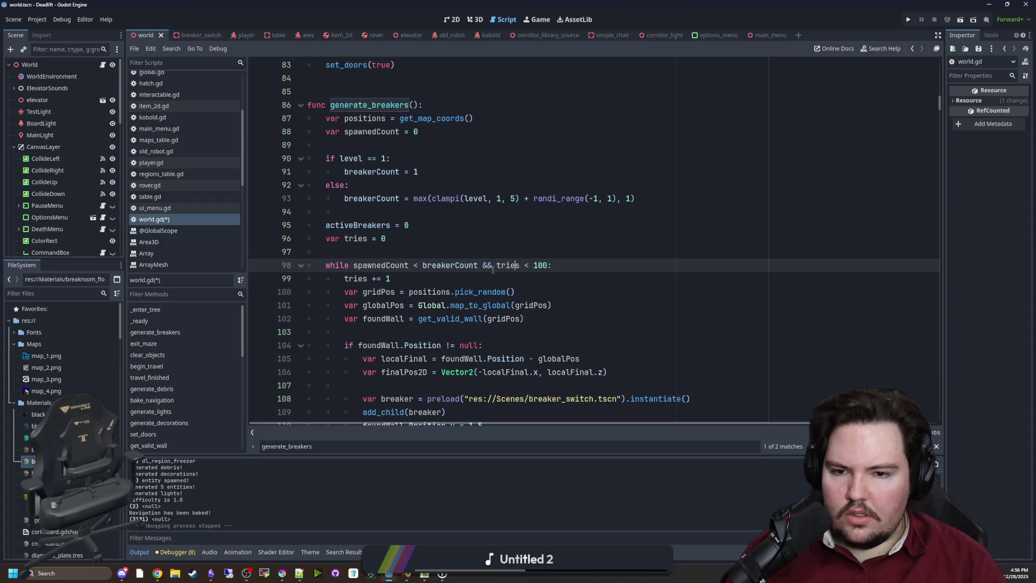
pyautogui.write('00')
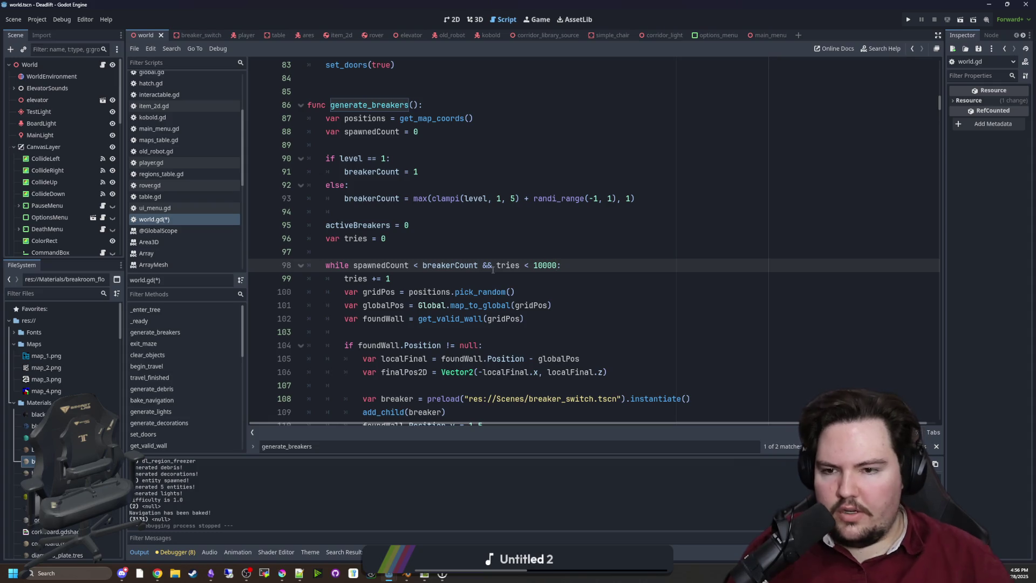
pyautogui.press('Up')
pyautogui.press('Up')
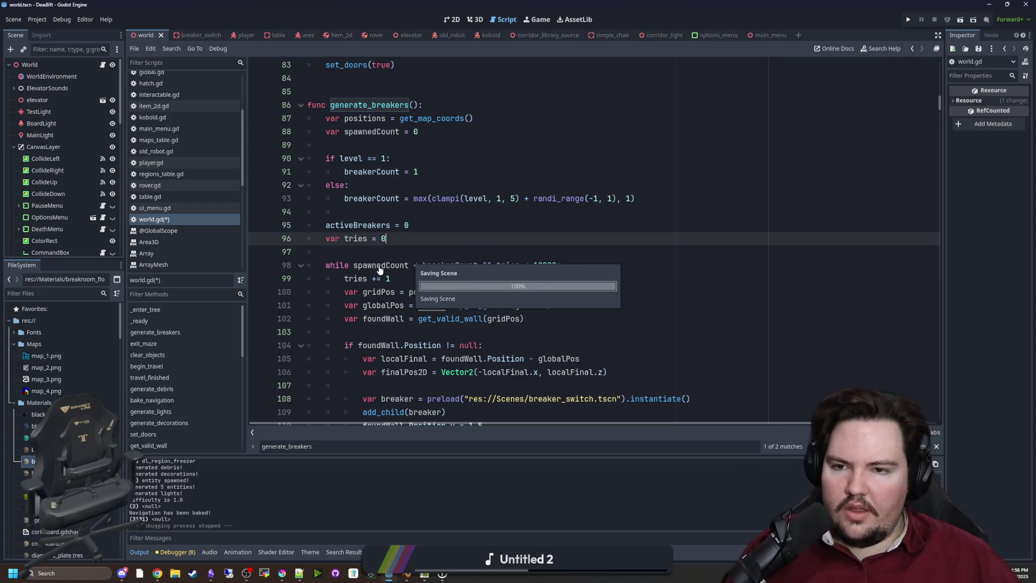
pyautogui.hotkey('ctrl', 's')
# Run the project to test breaker spawning.
pyautogui.click(374, 247)
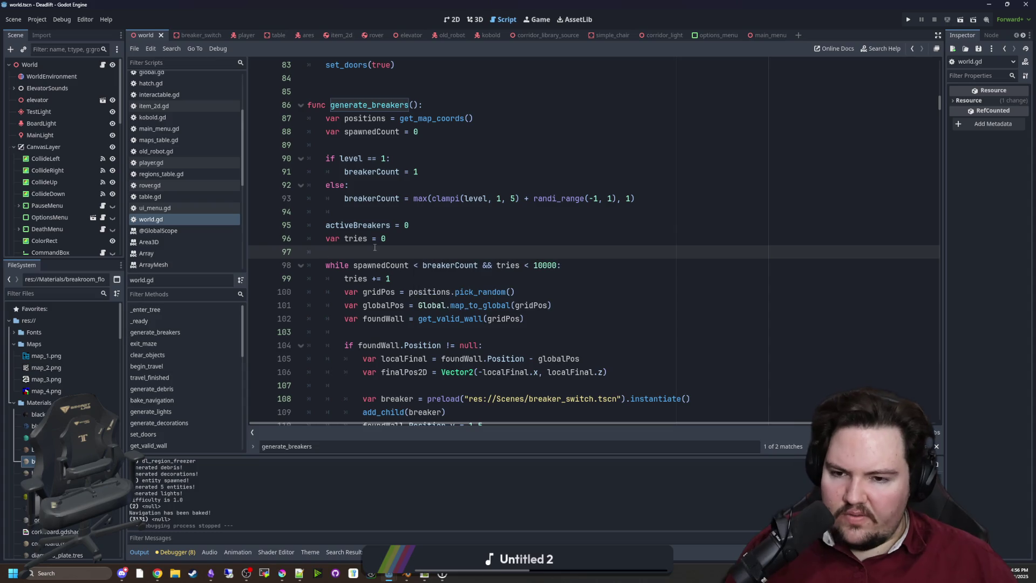
pyautogui.scroll(-4, 375, 247)
pyautogui.click(907, 20)
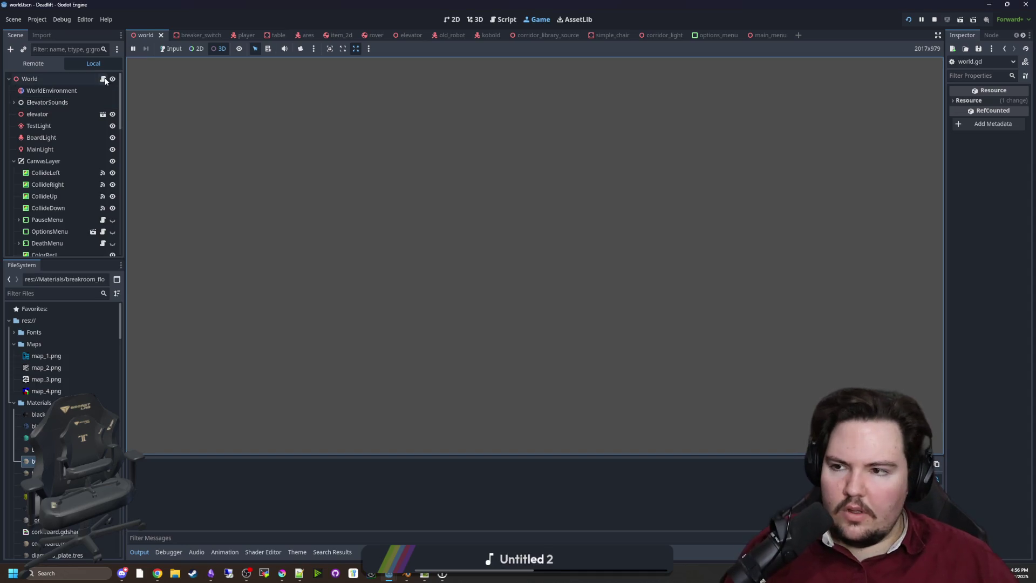
# Open the World node's script, search it for _ready, and save.
pyautogui.click(103, 79)
pyautogui.scroll(3, 460, 251)
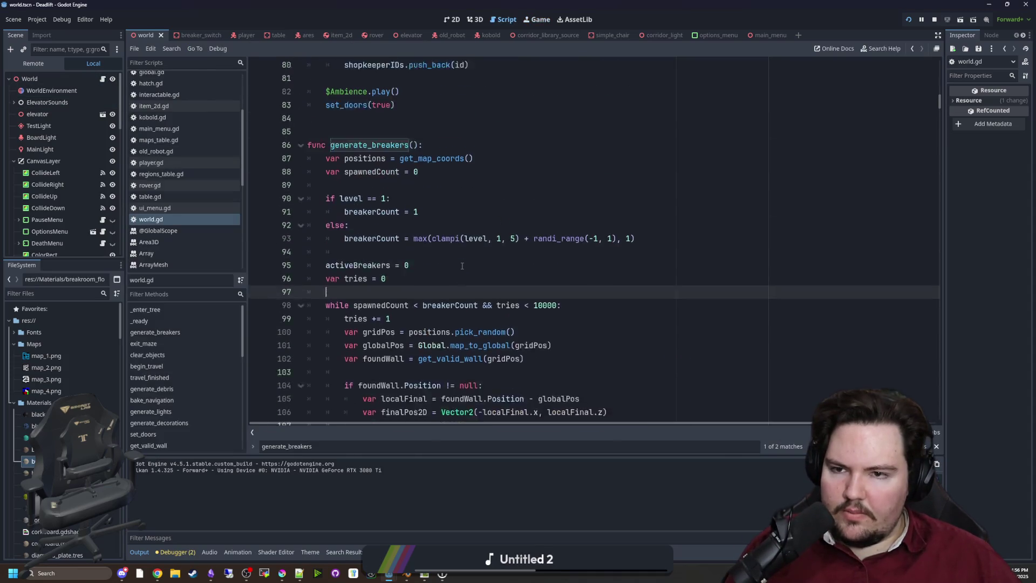
pyautogui.click(459, 250)
pyautogui.write('_ready')
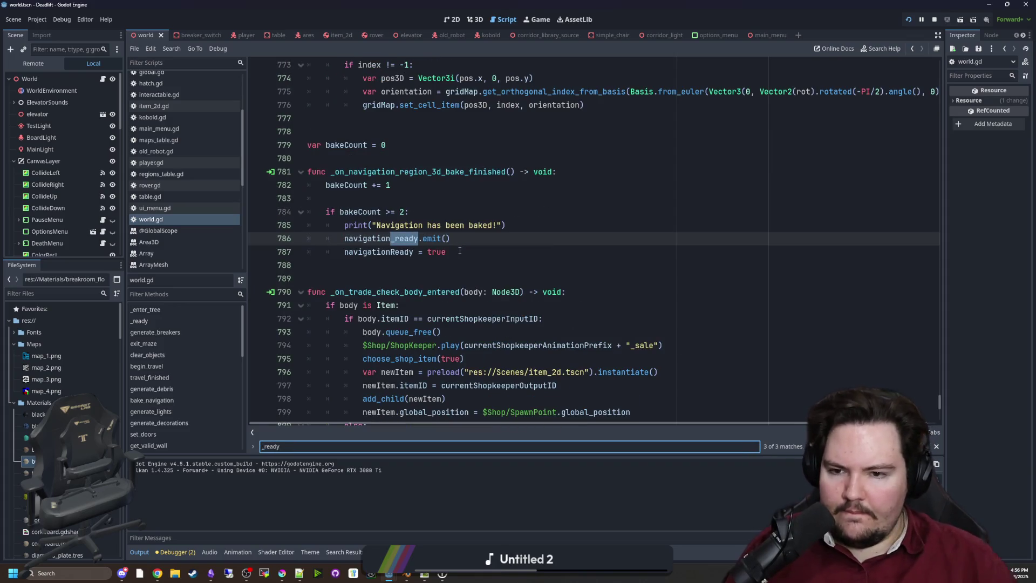
pyautogui.press('Return')
pyautogui.press('Return')
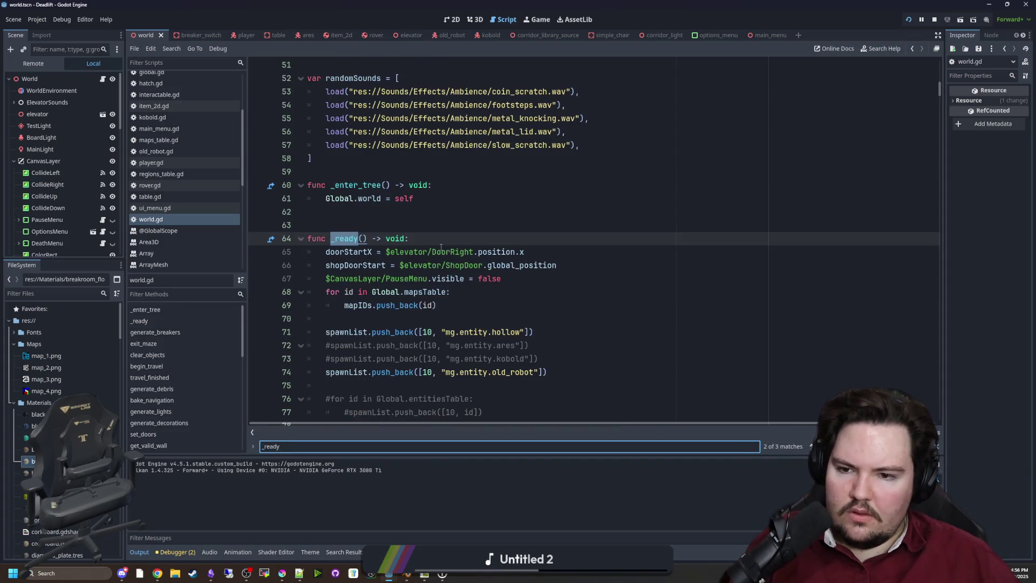
pyautogui.press('Return')
pyautogui.press('Return')
pyautogui.press('Return')
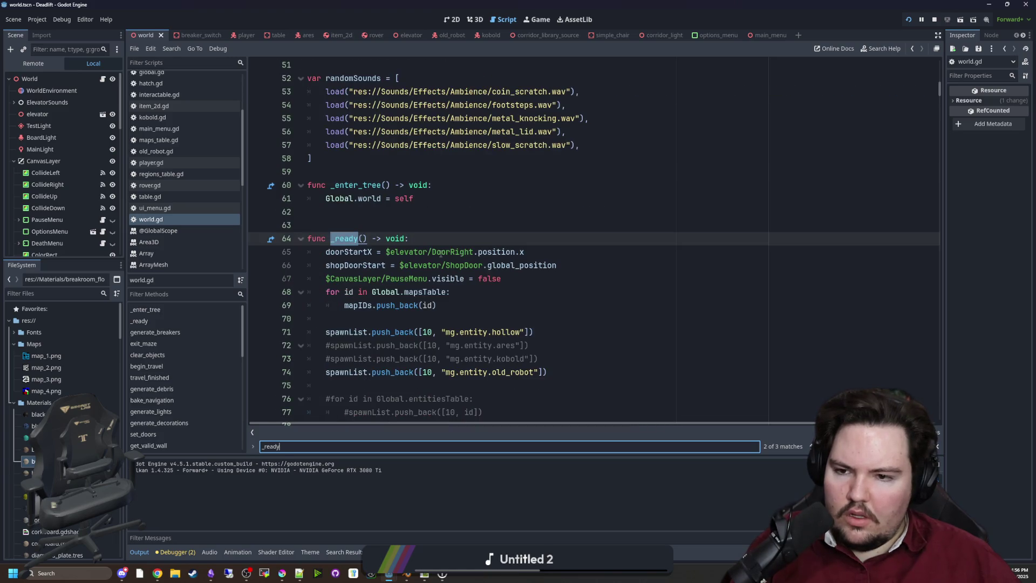
pyautogui.click(448, 238)
pyautogui.click(462, 209)
pyautogui.hotkey('ctrl', 's')
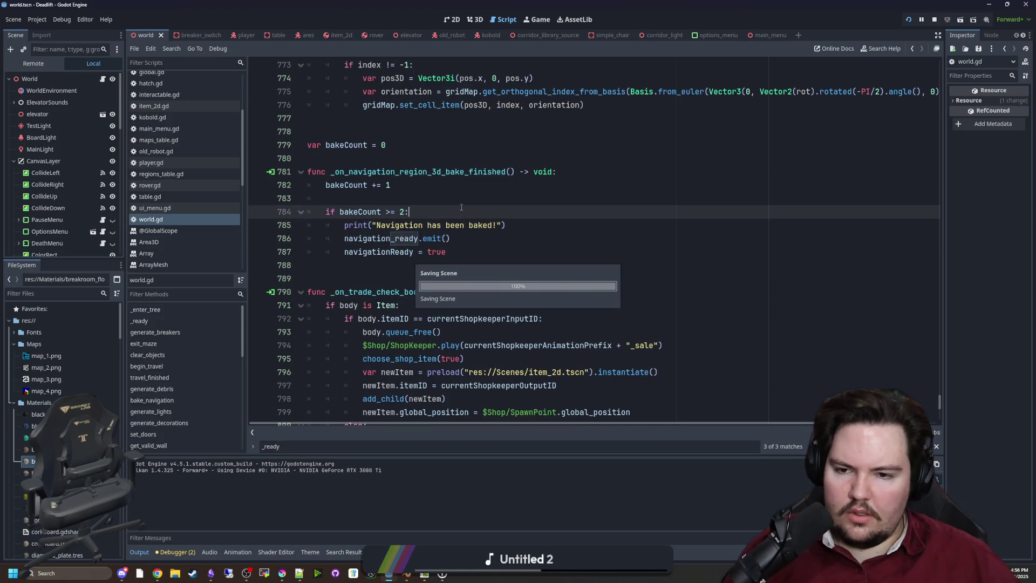
pyautogui.click(432, 202)
# Search world.gd for generate_breakers, then run the game and show it in the editor.
pyautogui.hotkey('ctrl', 'shift', 'f')
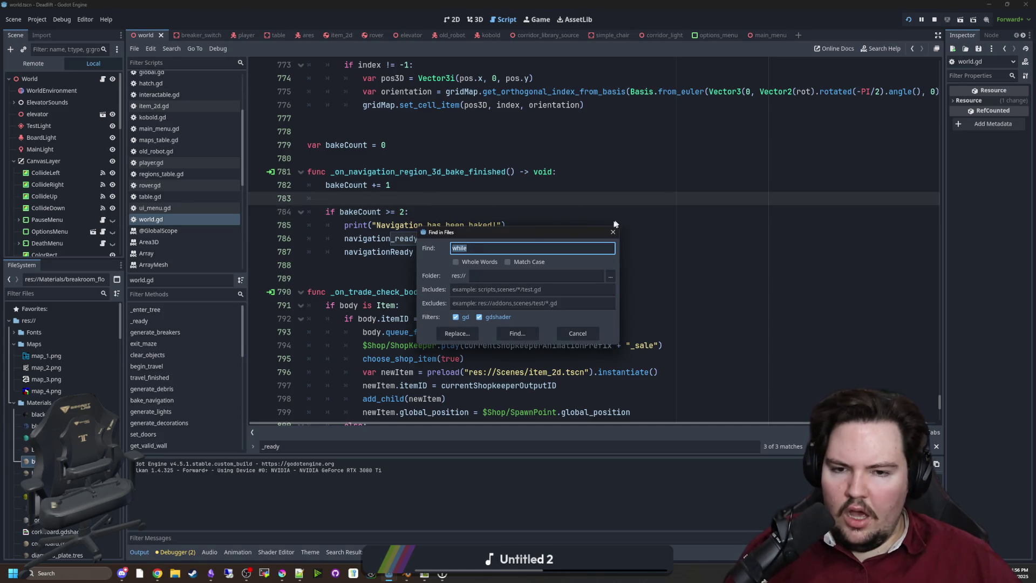
pyautogui.click(613, 232)
pyautogui.hotkey('ctrl', 'f')
pyautogui.write('genrea')
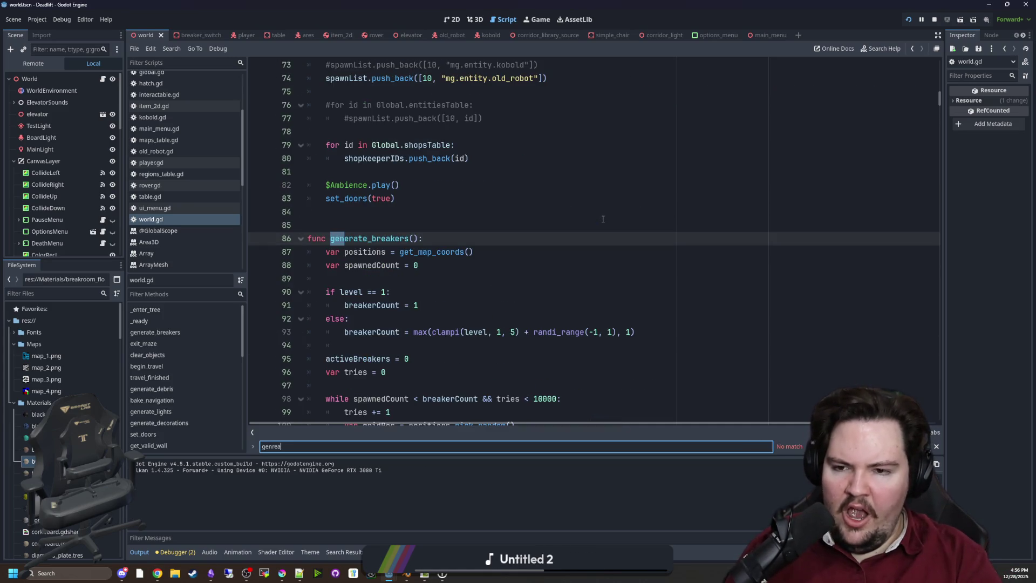
pyautogui.press('BackSpace')
pyautogui.press('BackSpace')
pyautogui.press('BackSpace')
pyautogui.write('erate_b')
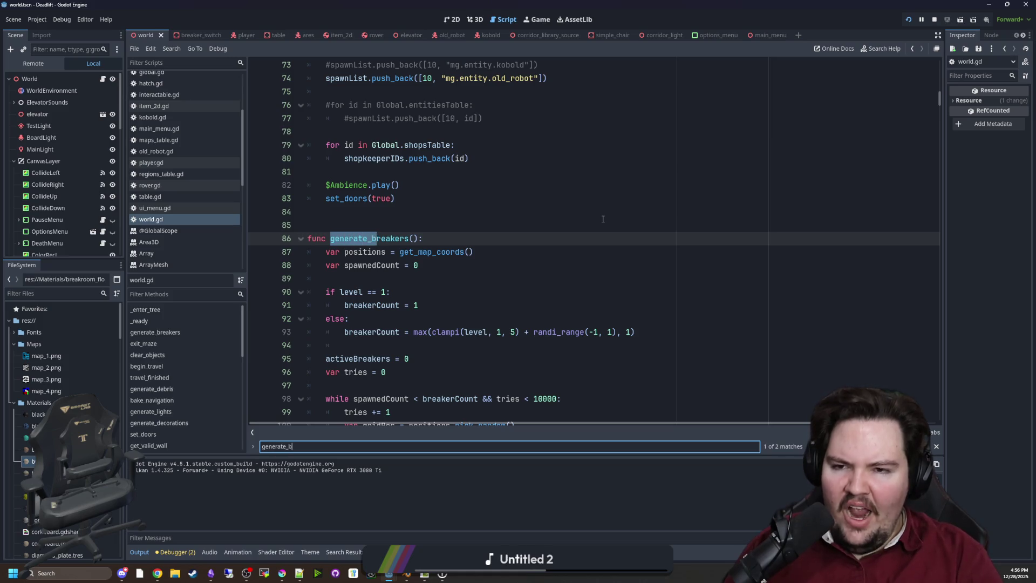
pyautogui.write('reakers')
pyautogui.press('Return')
pyautogui.click(601, 213)
pyautogui.hotkey('ctrl', 's')
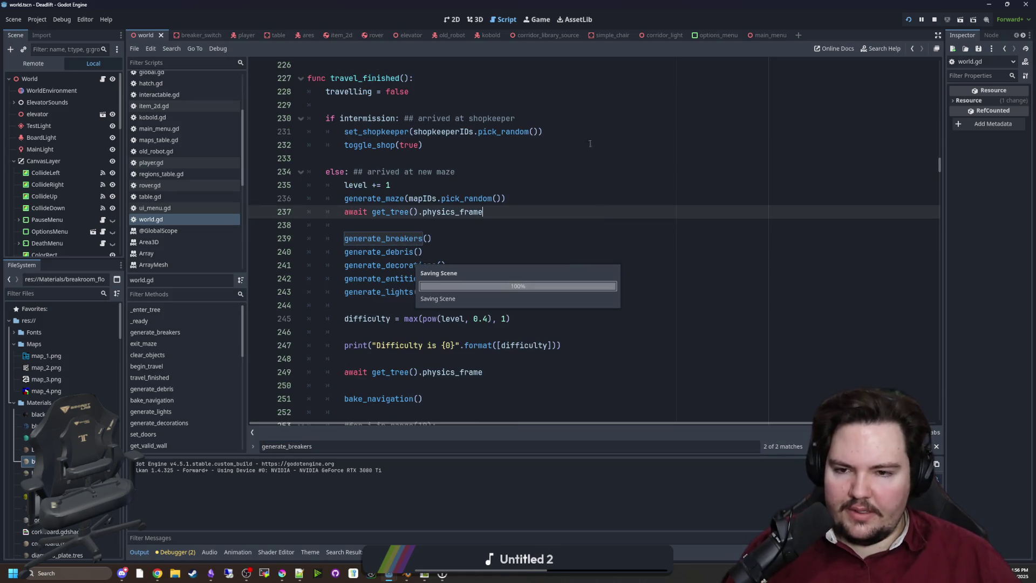
pyautogui.click(539, 19)
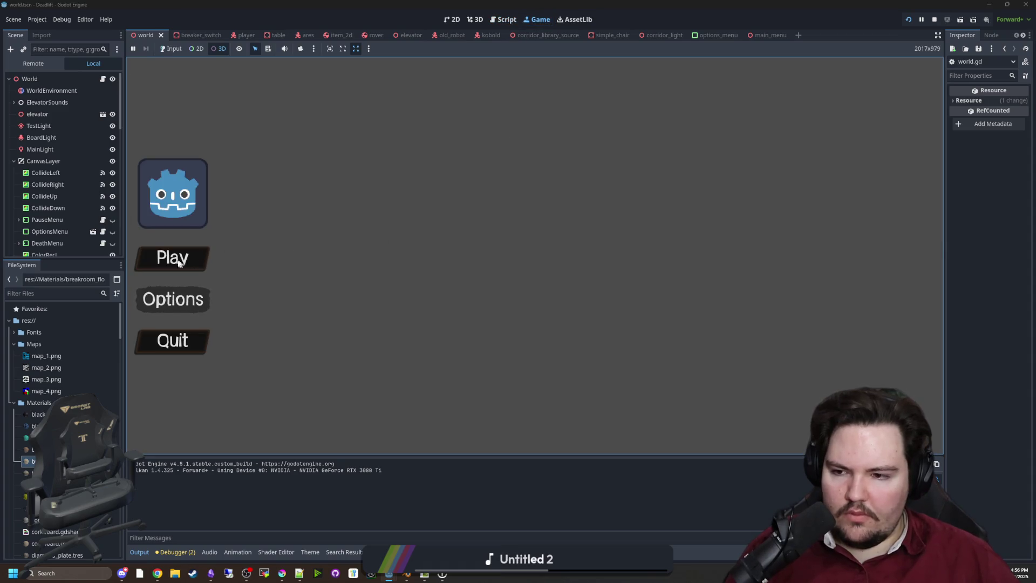
# Enable game input, play into the butchery level through the elevator, then pause and stop the game.
pyautogui.click(171, 49)
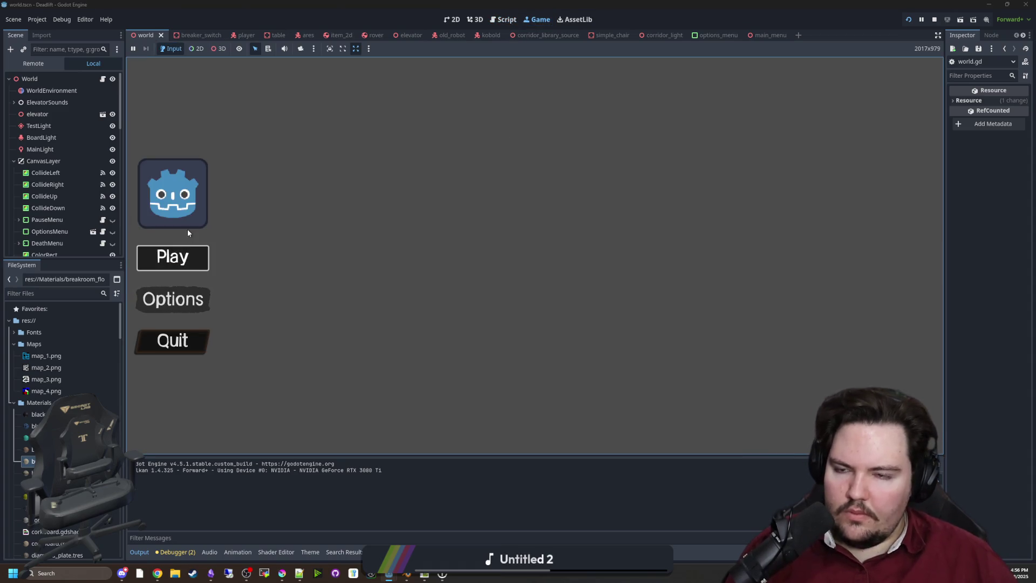
pyautogui.click(178, 255)
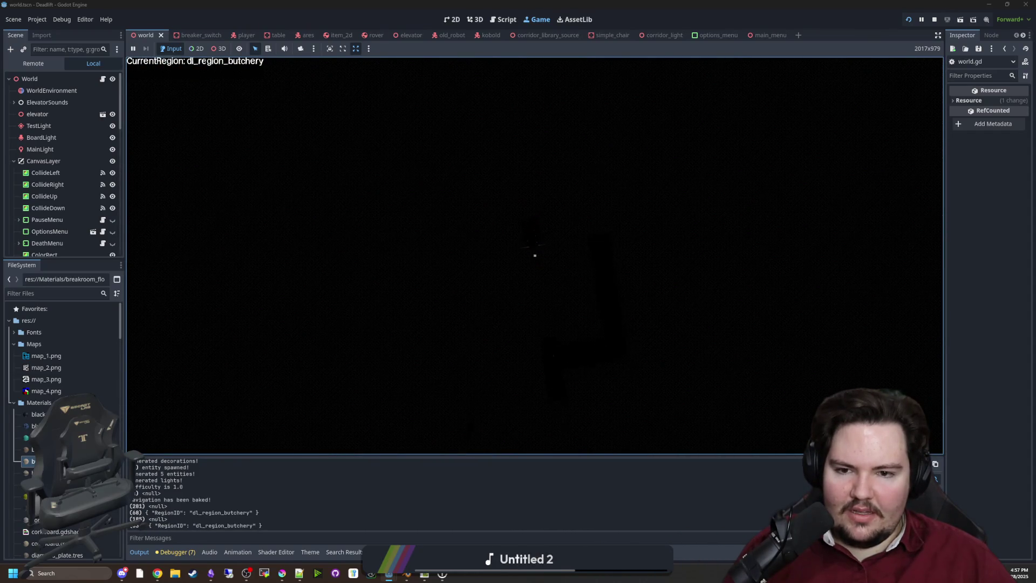
pyautogui.press('super')
pyautogui.click(934, 20)
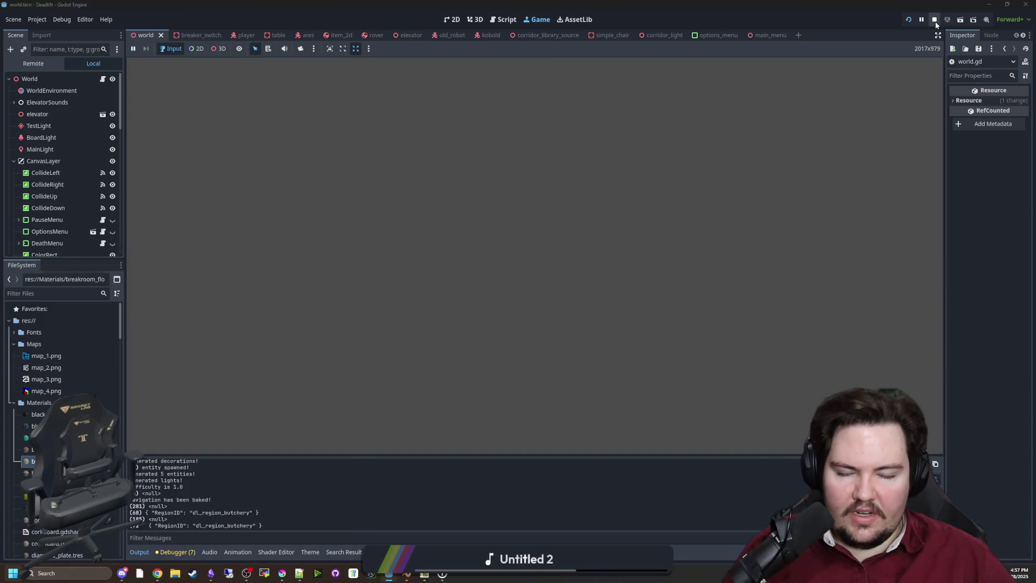
# Delete the '#for i in range(10)' and '#generate_item()' lines after bake_navigation() and save world.gd.
pyautogui.scroll(-4, 371, 287)
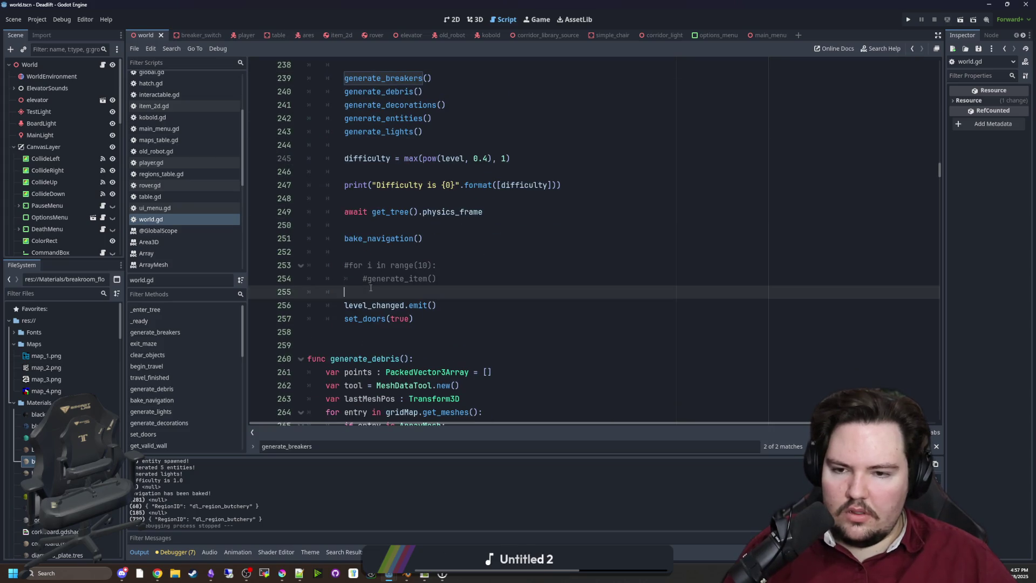
pyautogui.click(454, 276)
pyautogui.moveTo(454, 276); pyautogui.dragTo(388, 251)
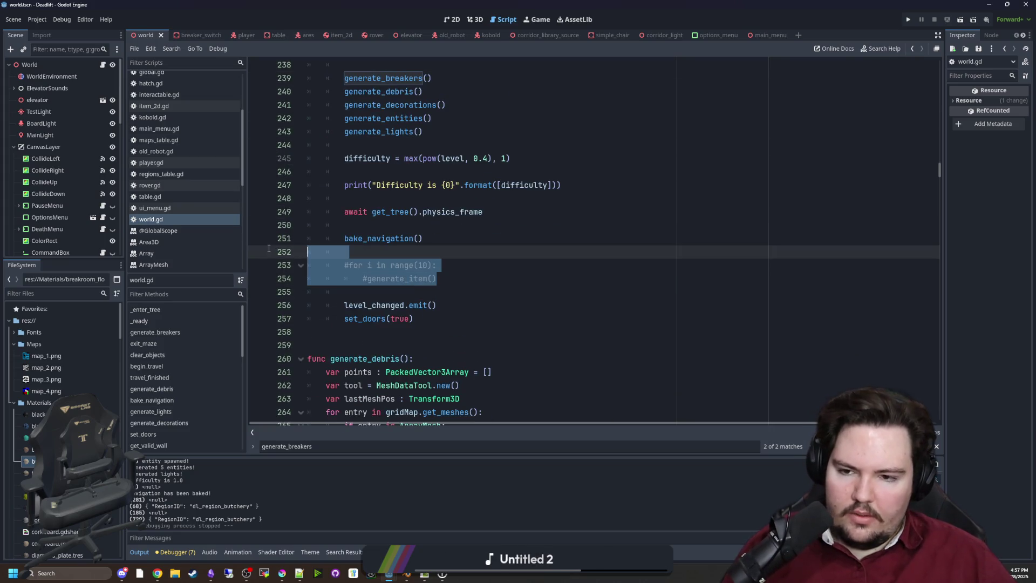
pyautogui.press('BackSpace')
pyautogui.press('BackSpace')
pyautogui.click(398, 228)
pyautogui.hotkey('ctrl', 's')
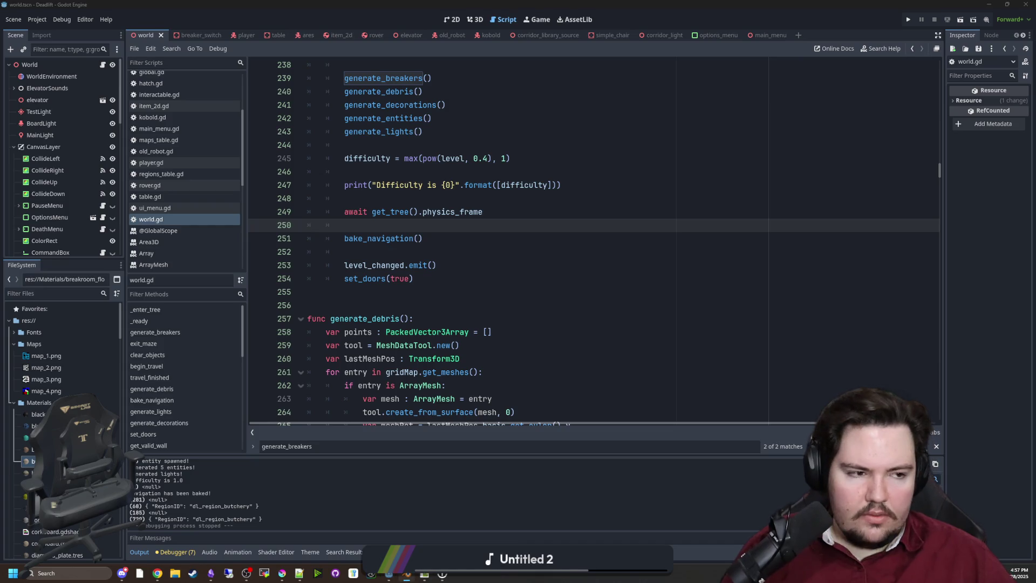
# Switch to Blender and orbit around the breakroom corridor, then clear the selection.
pyautogui.click(407, 573)
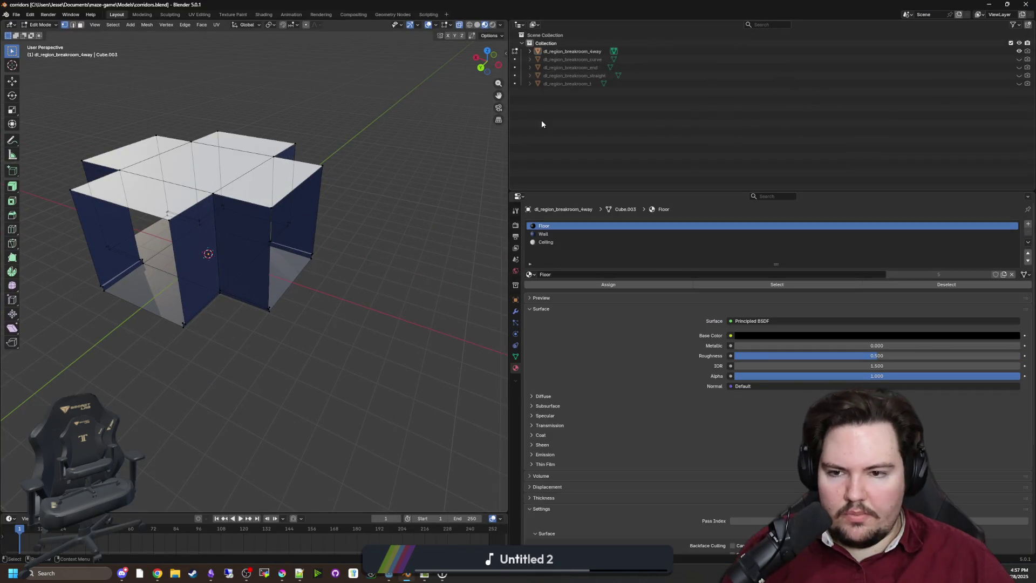
pyautogui.moveTo(301, 207)
pyautogui.mouseDown()
pyautogui.moveTo(291, 199)
pyautogui.moveTo(361, 218)
pyautogui.mouseUp()
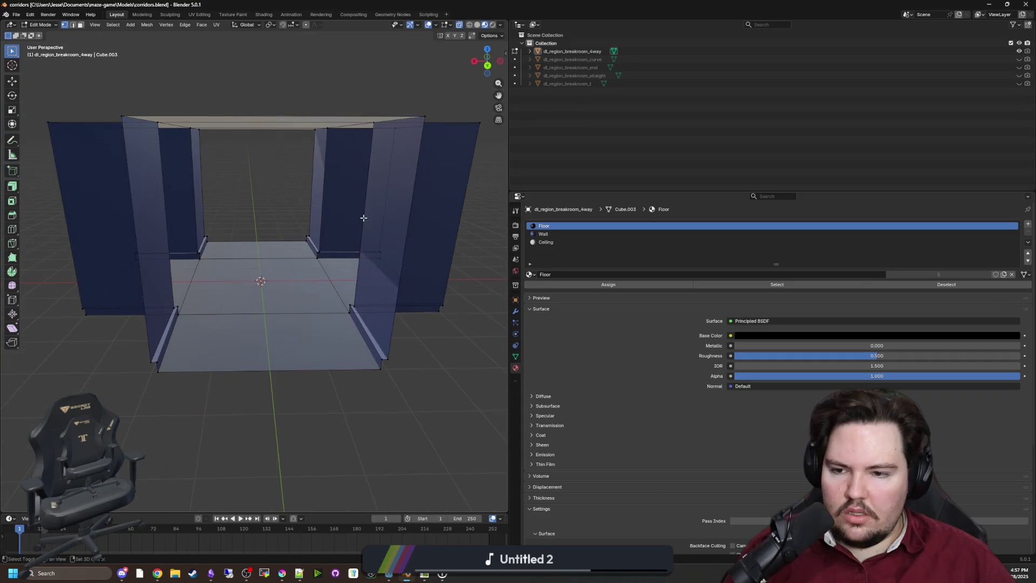
pyautogui.press('a')
pyautogui.moveTo(425, 157)
pyautogui.mouseDown()
pyautogui.moveTo(398, 167)
pyautogui.moveTo(446, 152)
pyautogui.mouseUp()
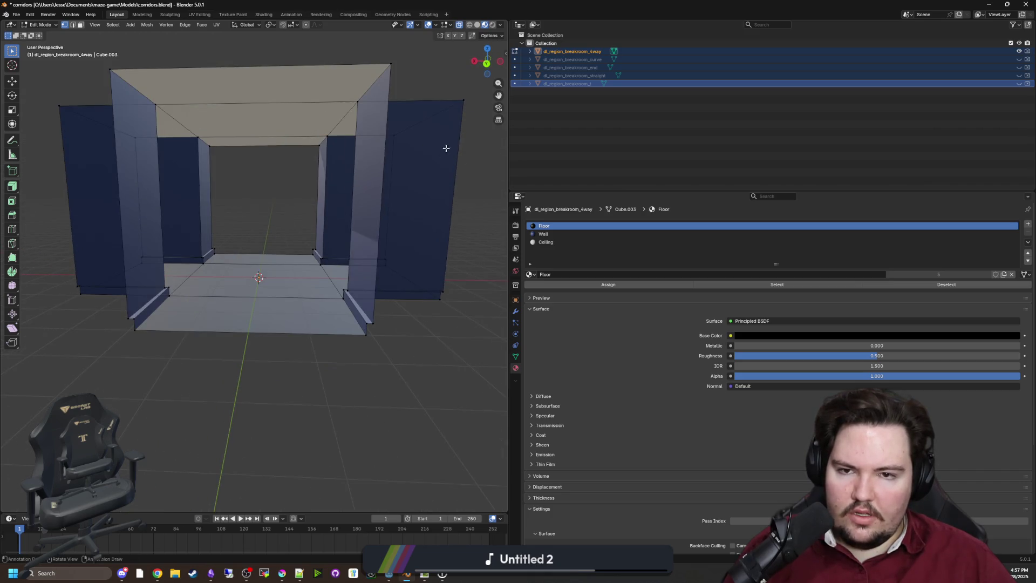
pyautogui.moveTo(581, 103); pyautogui.dragTo(574, 52)
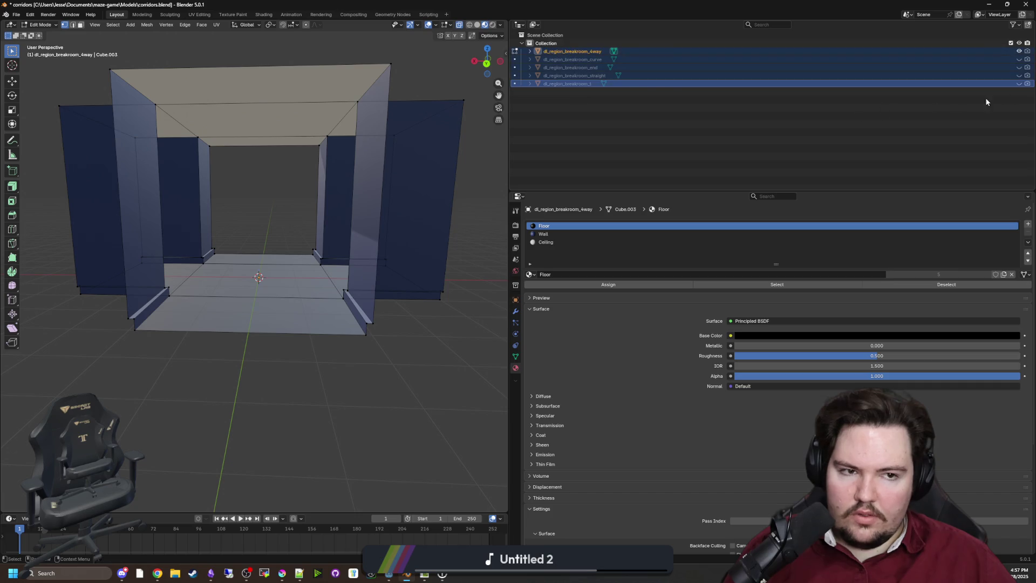
pyautogui.click(979, 134)
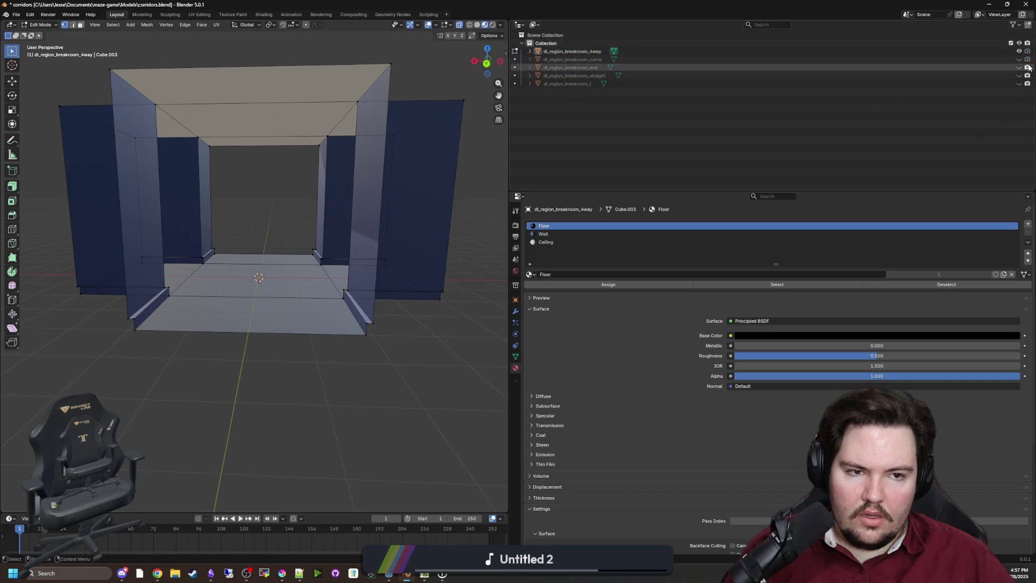
# Unhide the curve, straight, end and t pieces and box-select all five breakroom objects.
pyautogui.click(1019, 59)
pyautogui.click(1019, 75)
pyautogui.click(1019, 67)
pyautogui.click(1019, 83)
pyautogui.moveTo(814, 138)
pyautogui.mouseDown()
pyautogui.moveTo(720, 121)
pyautogui.moveTo(562, 48)
pyautogui.mouseUp()
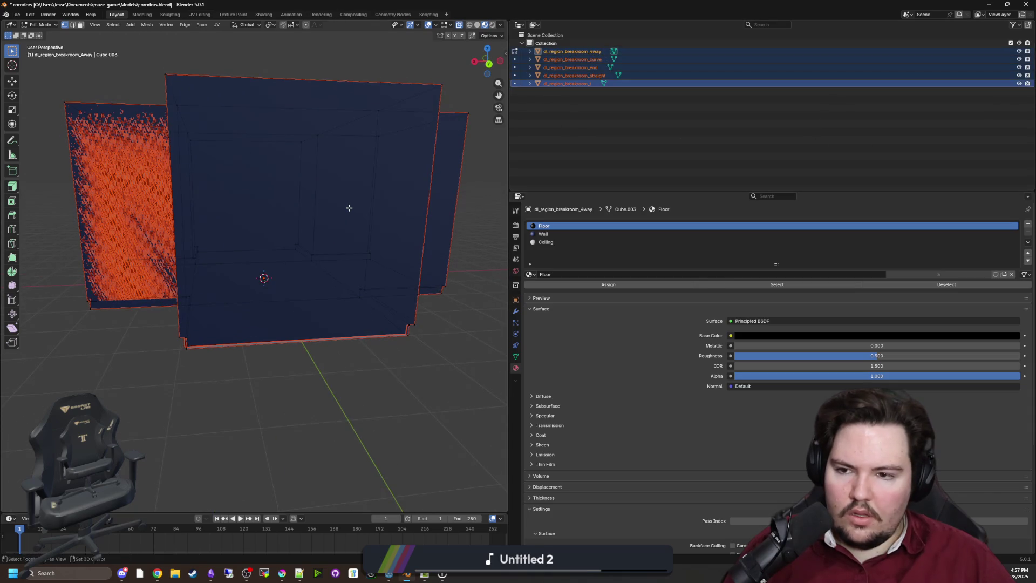
pyautogui.press('Tab')
# Duplicate the five corridor pieces in place and rename the 4way copy dl_region_freezer_4way.
pyautogui.hotkey('shift', 'd')
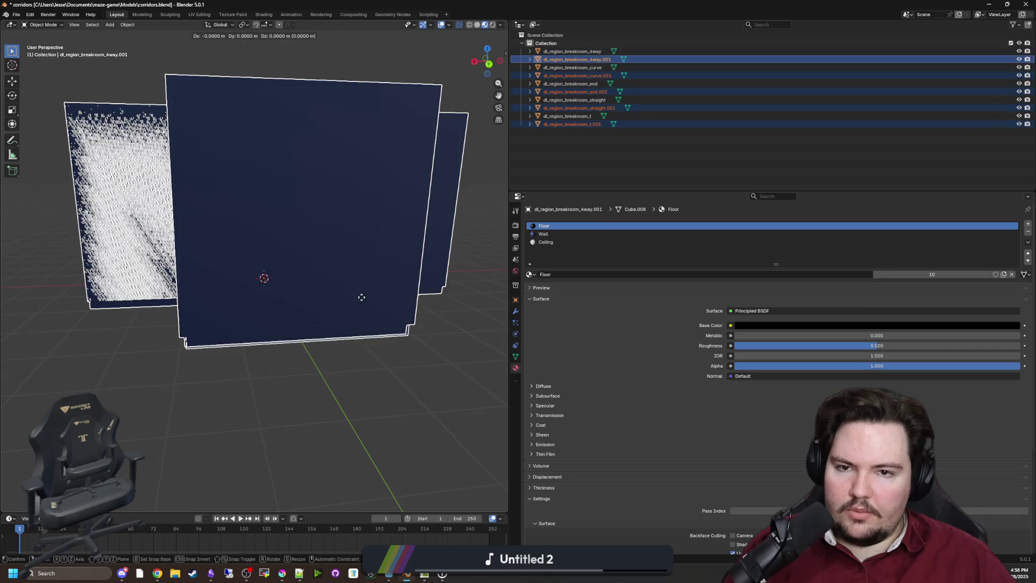
pyautogui.rightClick(362, 221)
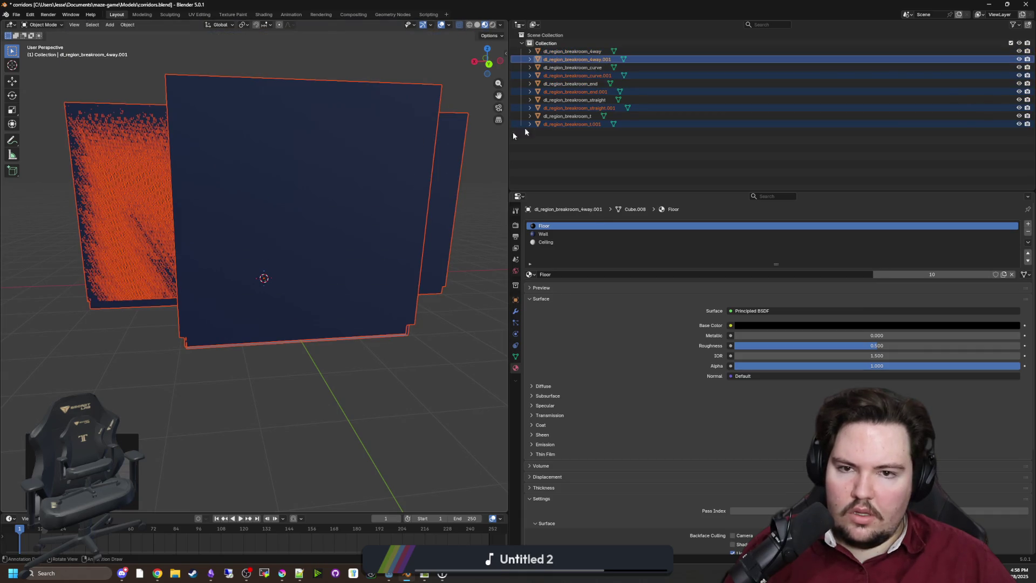
pyautogui.doubleClick(613, 59)
pyautogui.press('BackSpace')
pyautogui.press('BackSpace')
pyautogui.press('BackSpace')
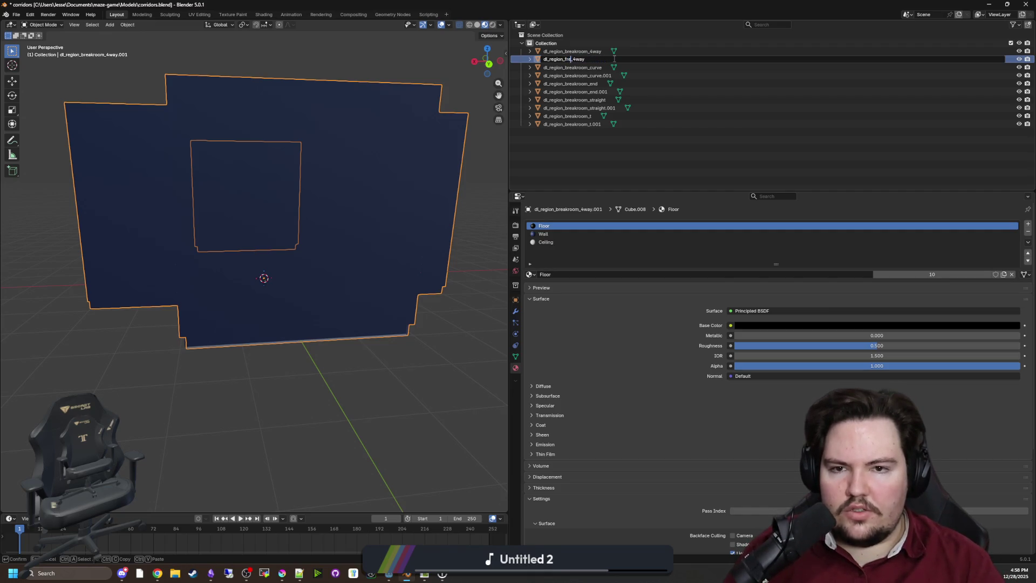
pyautogui.write('ezer')
pyautogui.press('Return')
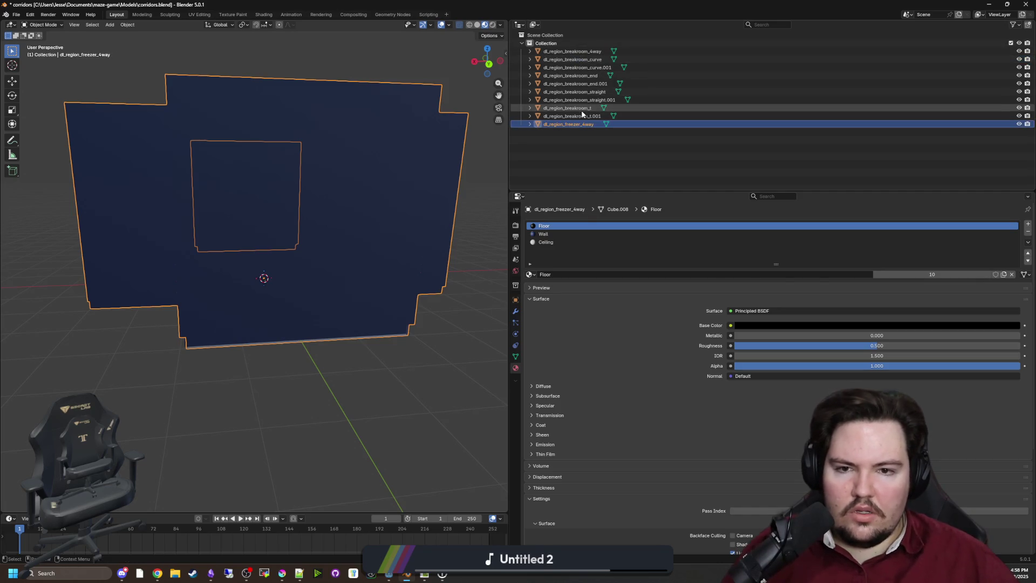
# Rename the t-junction and straight copies to dl_region_freezer_t.001 and dl_region_freezer_straight.001.
pyautogui.doubleClick(587, 116)
pyautogui.press('Left')
pyautogui.press('Left')
pyautogui.press('Left')
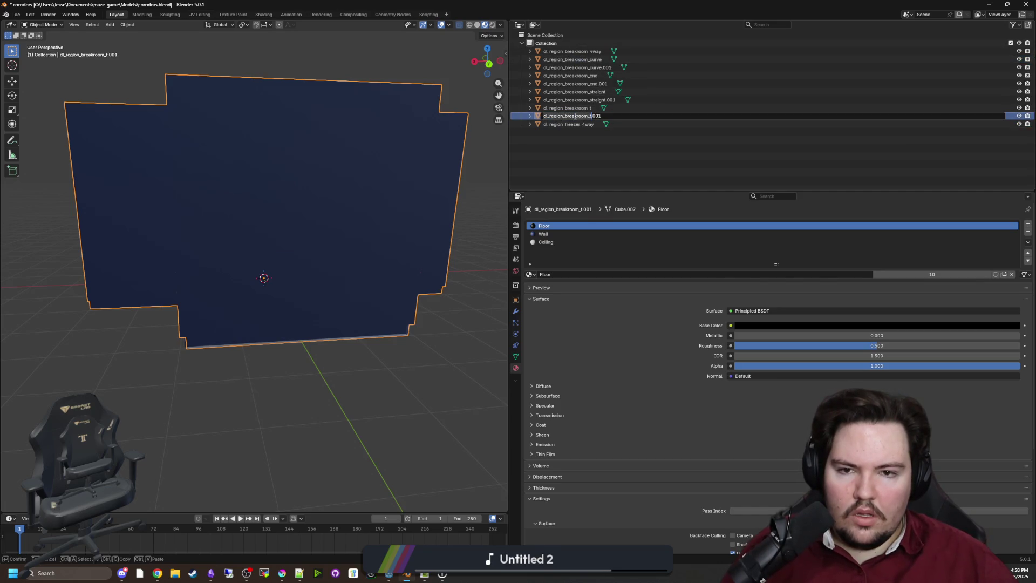
pyautogui.press('Left')
pyautogui.press('Left')
pyautogui.press('BackSpace')
pyautogui.press('BackSpace')
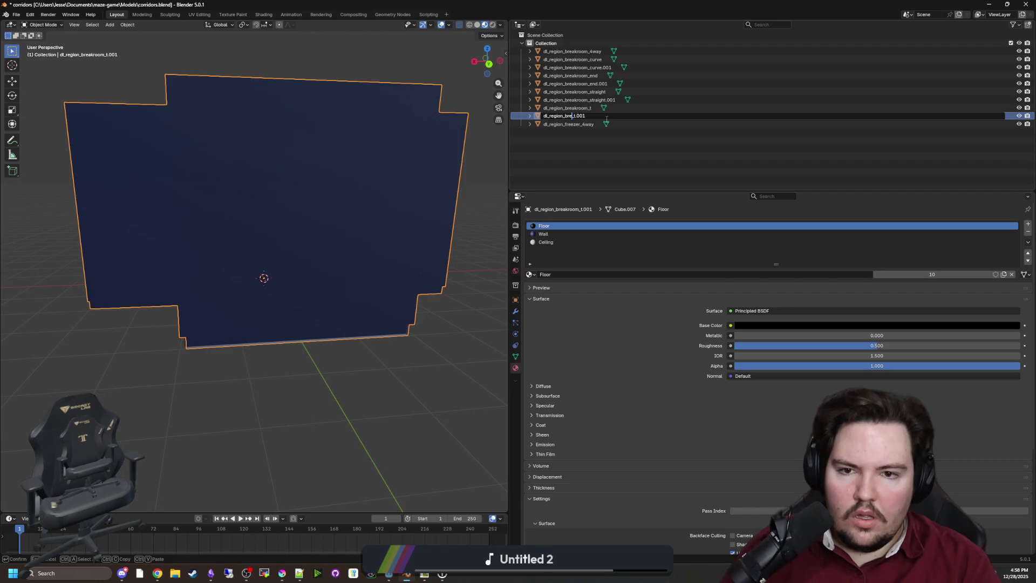
pyautogui.write('er')
pyautogui.press('Return')
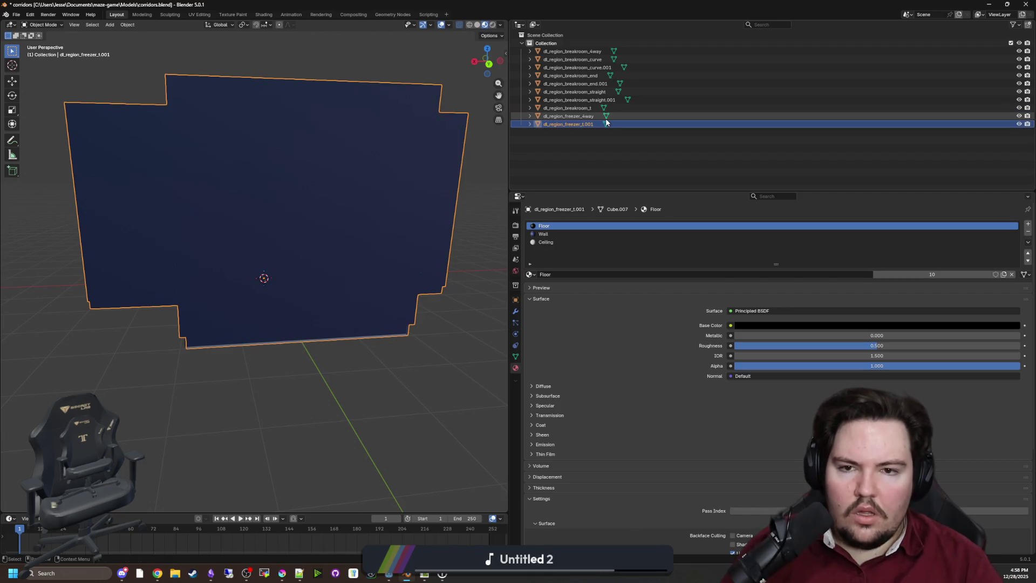
pyautogui.doubleClick(592, 100)
pyautogui.press('Left')
pyautogui.press('Left')
pyautogui.press('Left')
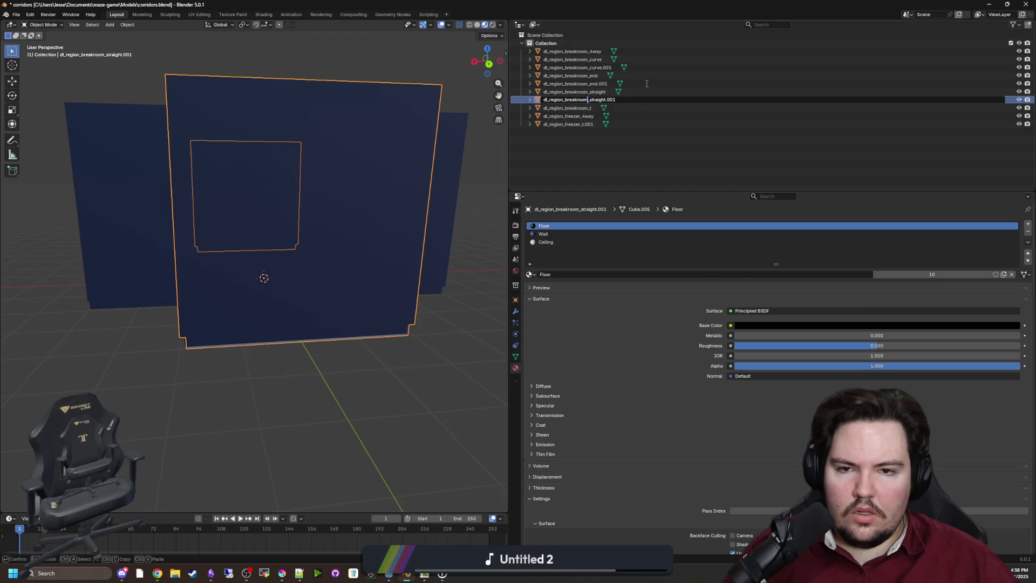
pyautogui.press('BackSpace')
pyautogui.press('BackSpace')
pyautogui.press('BackSpace')
pyautogui.write('free')
pyautogui.press('Return')
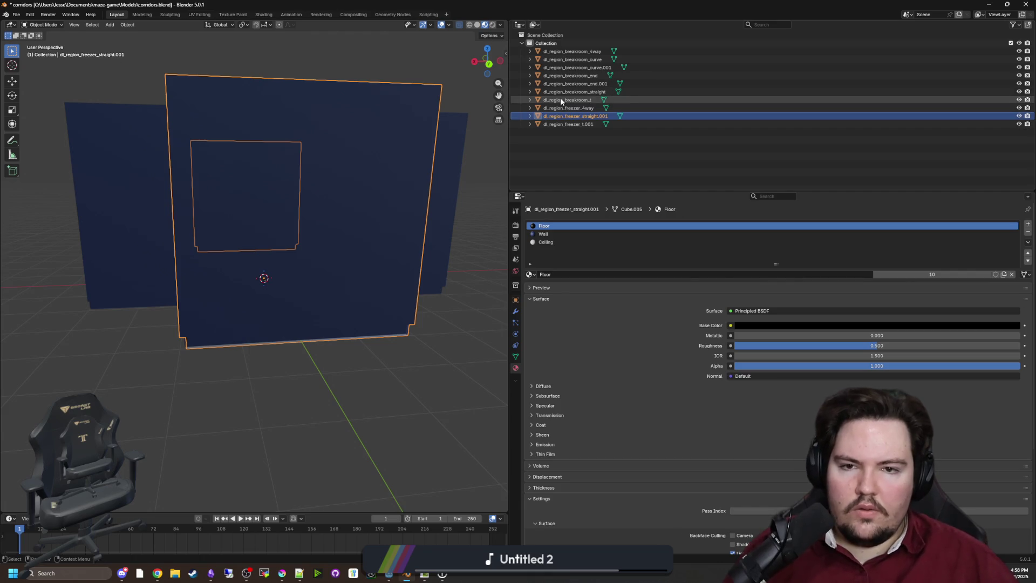
# Rename the end and curve copies to dl_region_freezer_end.001 and dl_region_freezer_curve.001.
pyautogui.click(590, 84)
pyautogui.doubleClick(589, 84)
pyautogui.press('BackSpace')
pyautogui.press('BackSpace')
pyautogui.press('BackSpace')
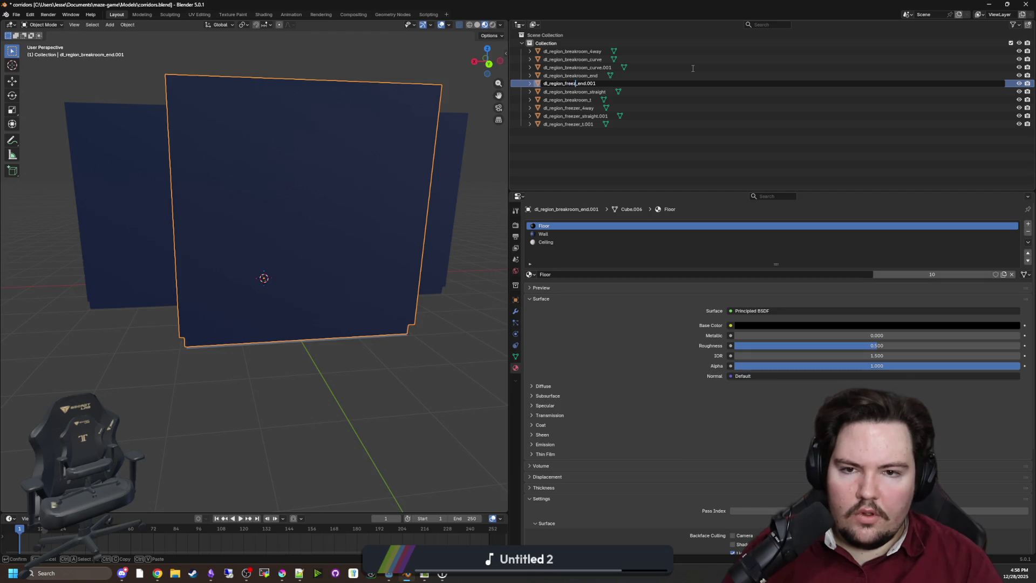
pyautogui.write('er_')
pyautogui.press('Return')
pyautogui.doubleClick(692, 67)
pyautogui.click(587, 67)
pyautogui.press('BackSpace')
pyautogui.press('BackSpace')
pyautogui.press('BackSpace')
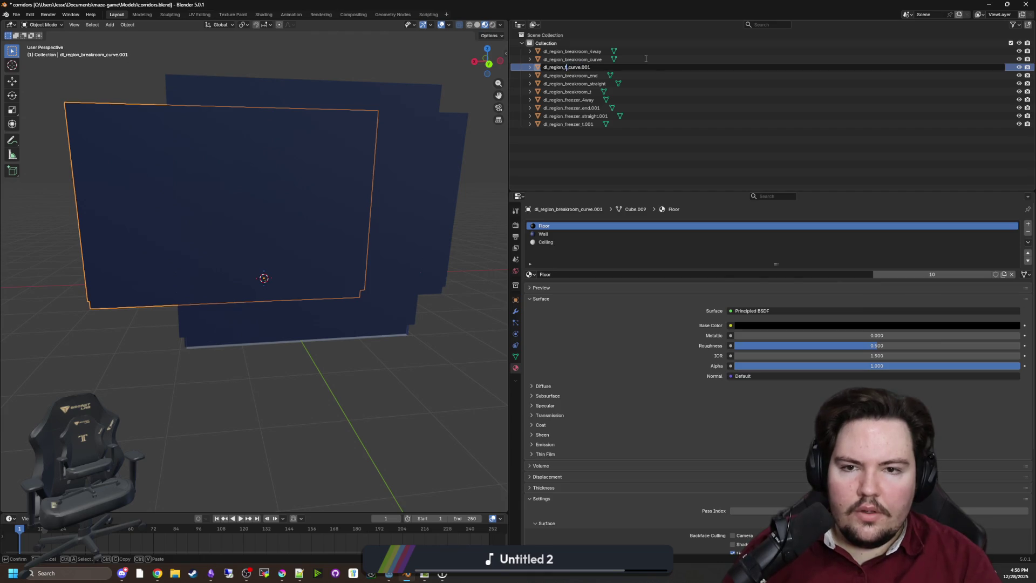
pyautogui.write('freezer_')
pyautogui.press('Return')
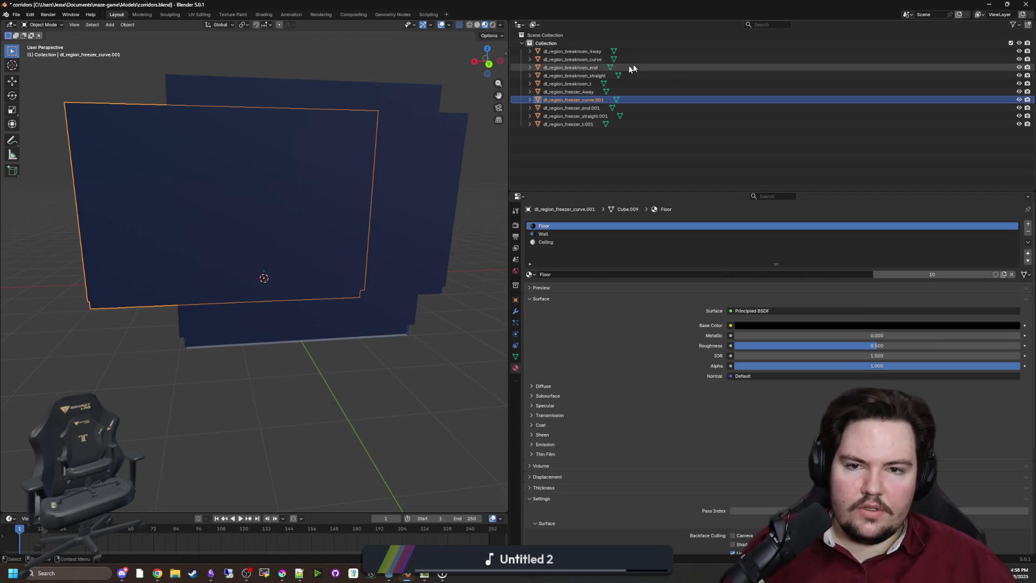
# Select each breakroom and freezer corridor object in the Outliner to check them.
pyautogui.click(598, 52)
pyautogui.click(590, 59)
pyautogui.click(582, 68)
pyautogui.click(576, 76)
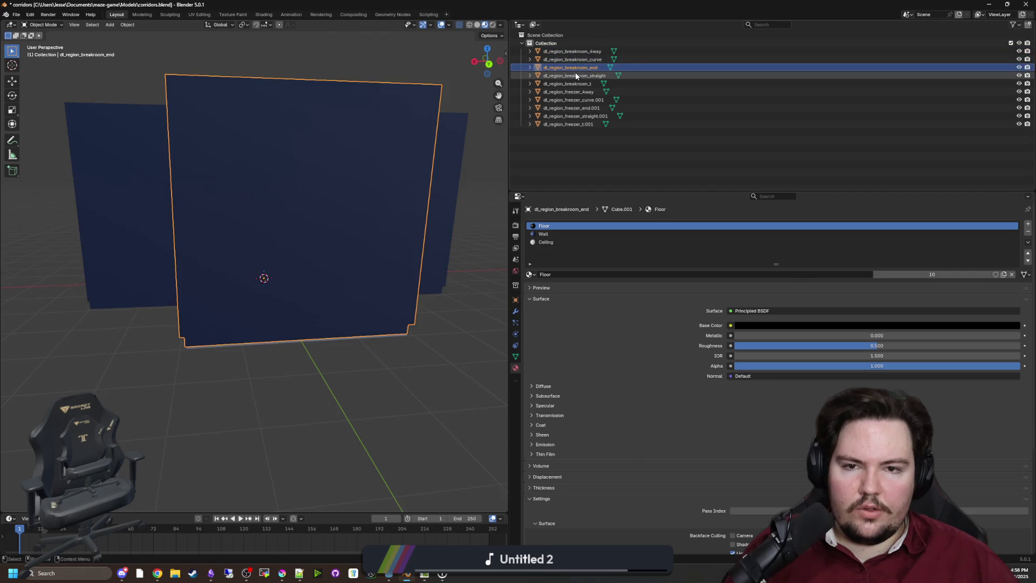
pyautogui.click(576, 84)
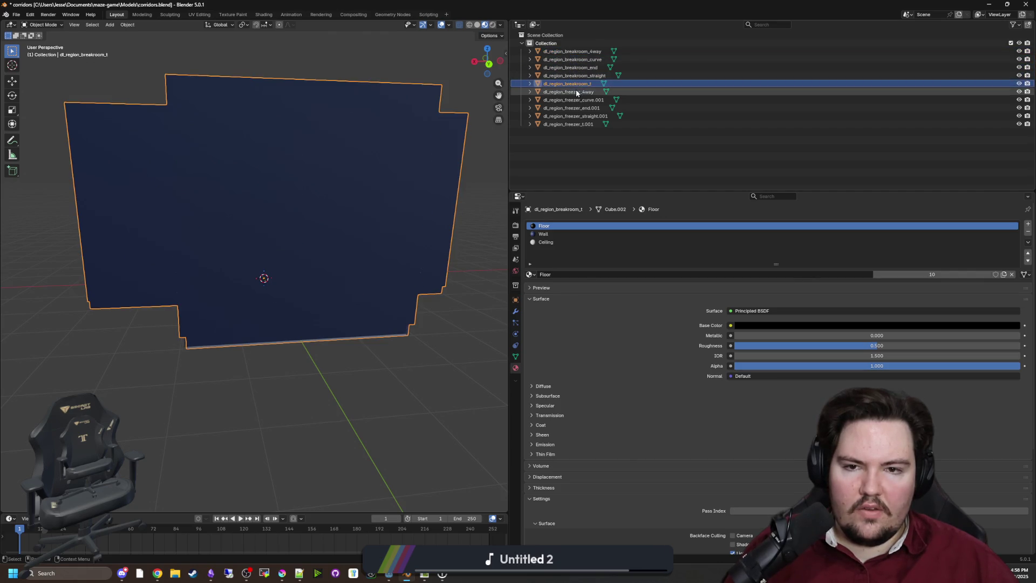
pyautogui.click(576, 92)
pyautogui.click(576, 100)
pyautogui.click(576, 108)
pyautogui.click(576, 124)
# Strip the .001 suffix from the freezer t, straight, end and curve objects.
pyautogui.doubleClick(594, 125)
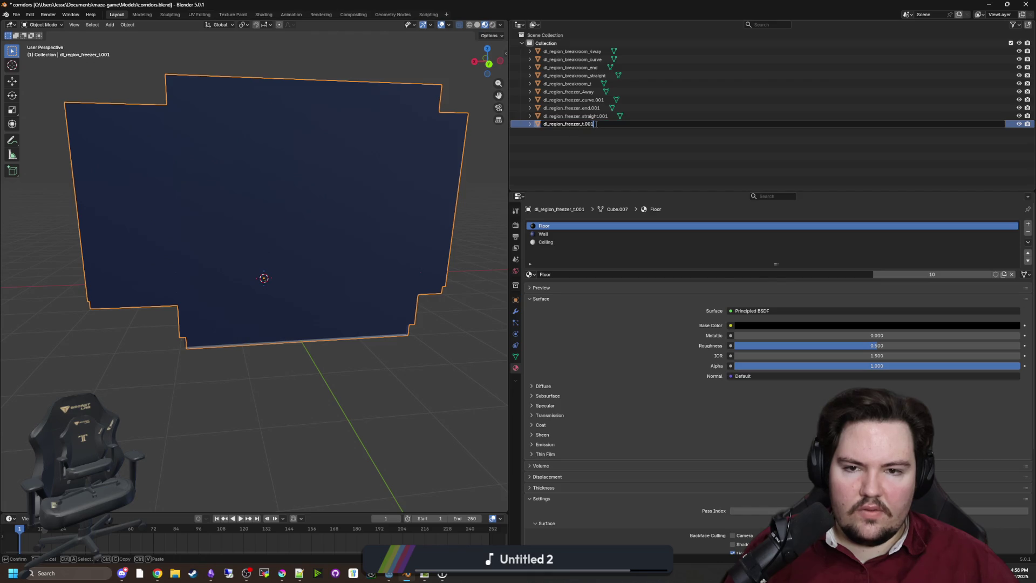
pyautogui.press('Return')
pyautogui.doubleClick(610, 116)
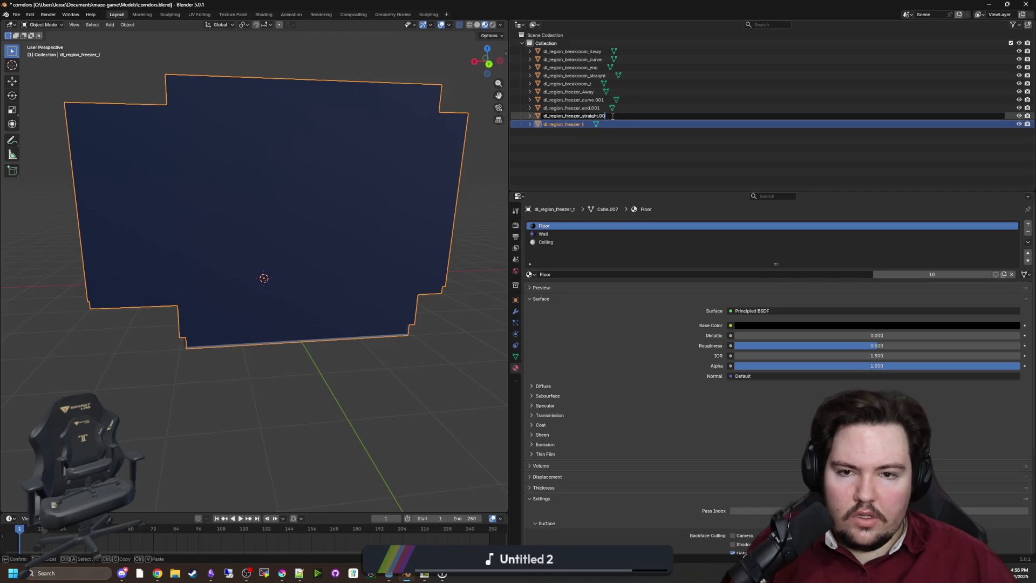
pyautogui.press('Return')
pyautogui.doubleClick(609, 108)
pyautogui.press('End')
pyautogui.press('BackSpace')
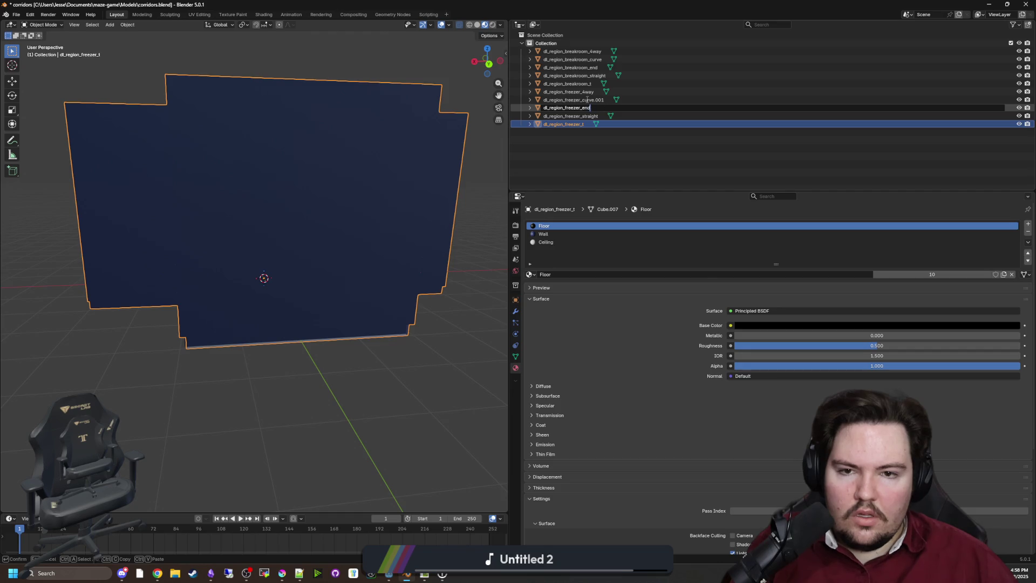
pyautogui.press('Return')
pyautogui.doubleClick(607, 99)
pyautogui.press('End')
pyautogui.press('BackSpace')
pyautogui.press('BackSpace')
pyautogui.press('Return')
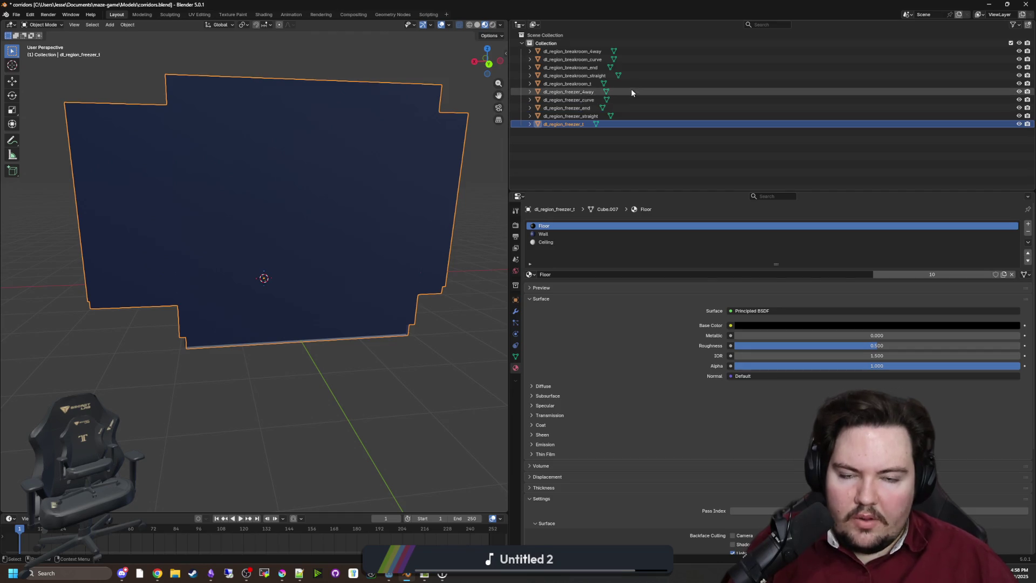
# Save the Blender corridors file and return to Godot.
pyautogui.press('Up')
pyautogui.press('Up')
pyautogui.press('Up')
pyautogui.hotkey('ctrl', 's')
pyautogui.press('super+Down')
pyautogui.press('super+Down')
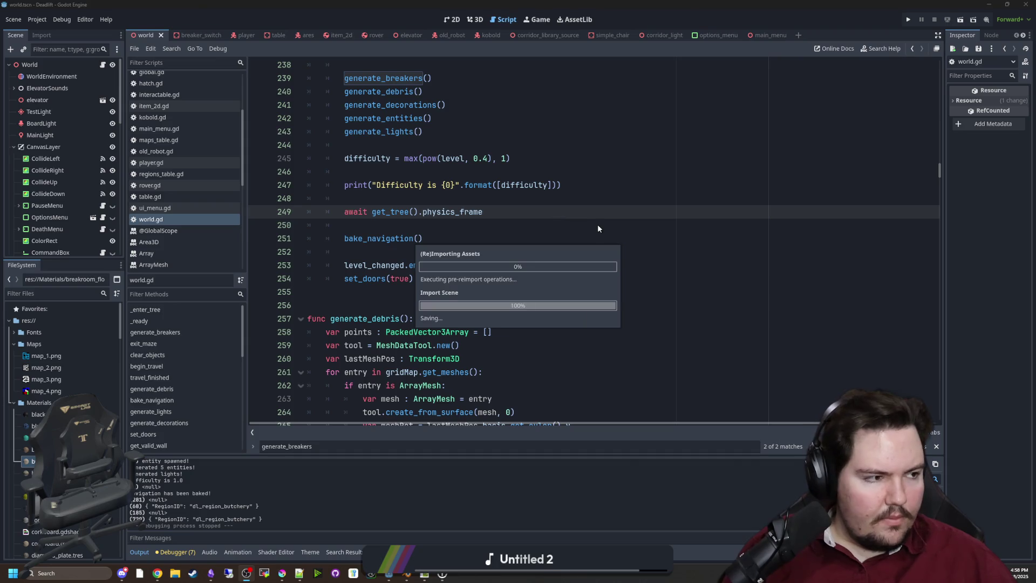
# Filter the FileSystem for 'corri' and open corridor_library_source.tscn.
pyautogui.click(93, 295)
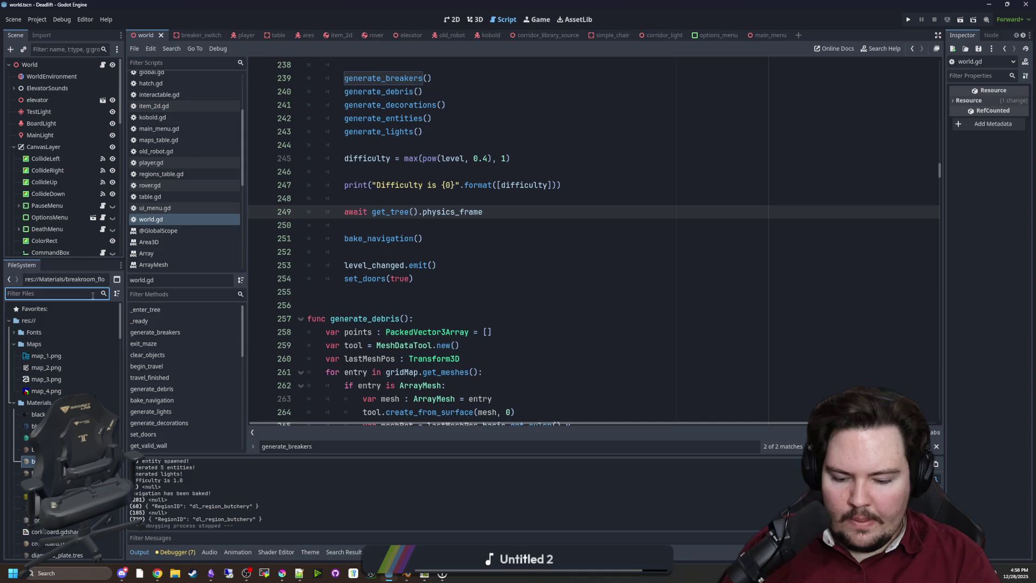
pyautogui.write('corri')
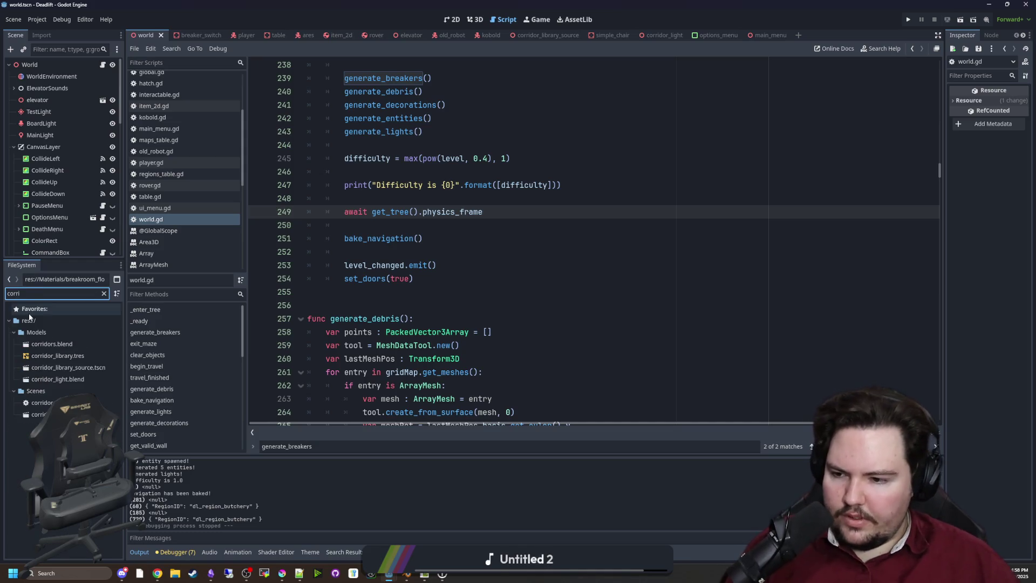
pyautogui.click(88, 367)
pyautogui.doubleClick(88, 367)
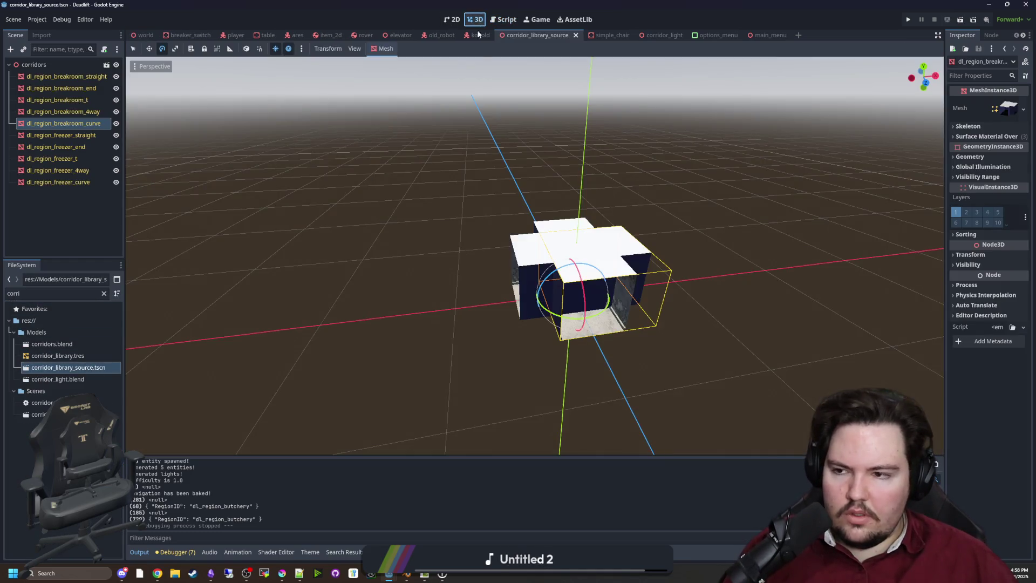
# Hide the five breakroom meshes and frame dl_region_freezer_straight in the viewport.
pyautogui.click(116, 123)
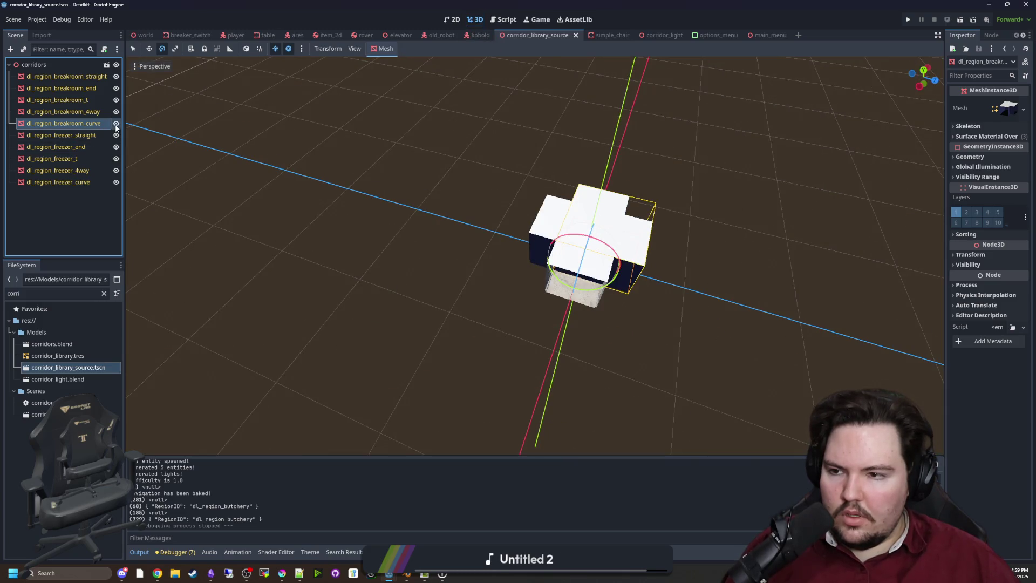
pyautogui.click(116, 111)
pyautogui.click(116, 100)
pyautogui.click(116, 87)
pyautogui.click(116, 76)
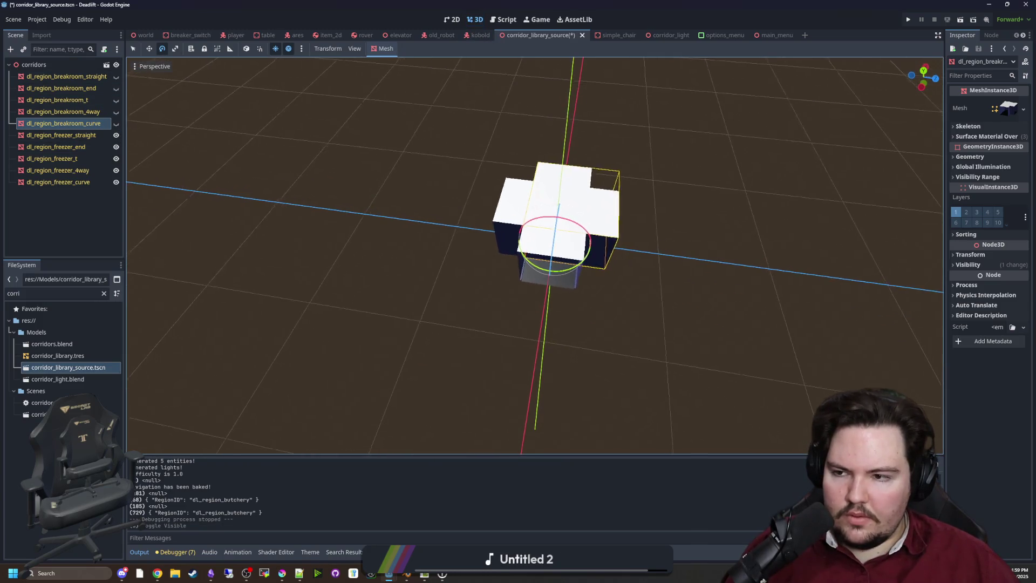
pyautogui.doubleClick(22, 136)
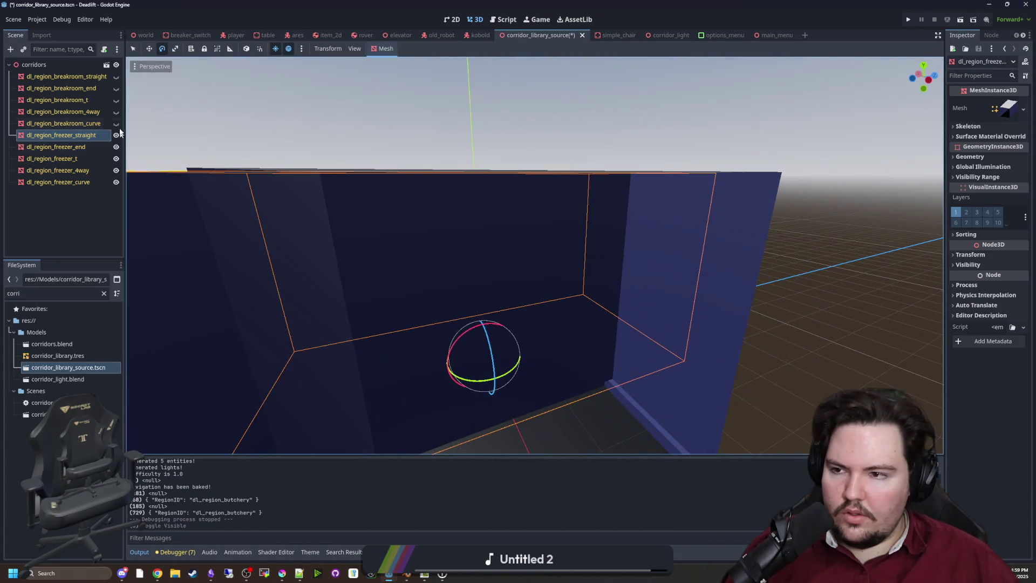
pyautogui.doubleClick(82, 137)
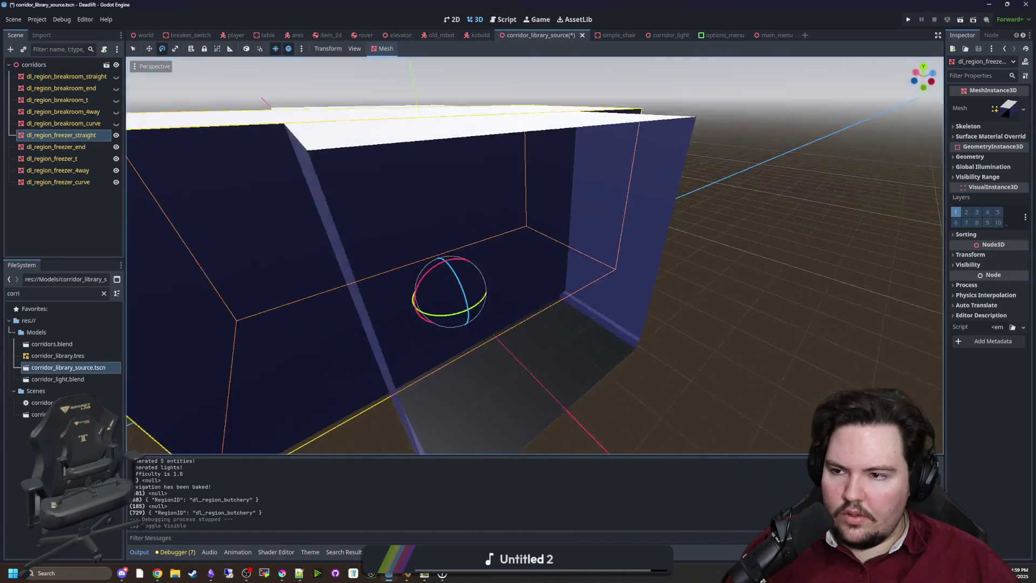
# Hide the other freezer meshes so only dl_region_freezer_straight stays visible.
pyautogui.click(116, 135)
pyautogui.click(116, 147)
pyautogui.click(116, 159)
pyautogui.click(116, 171)
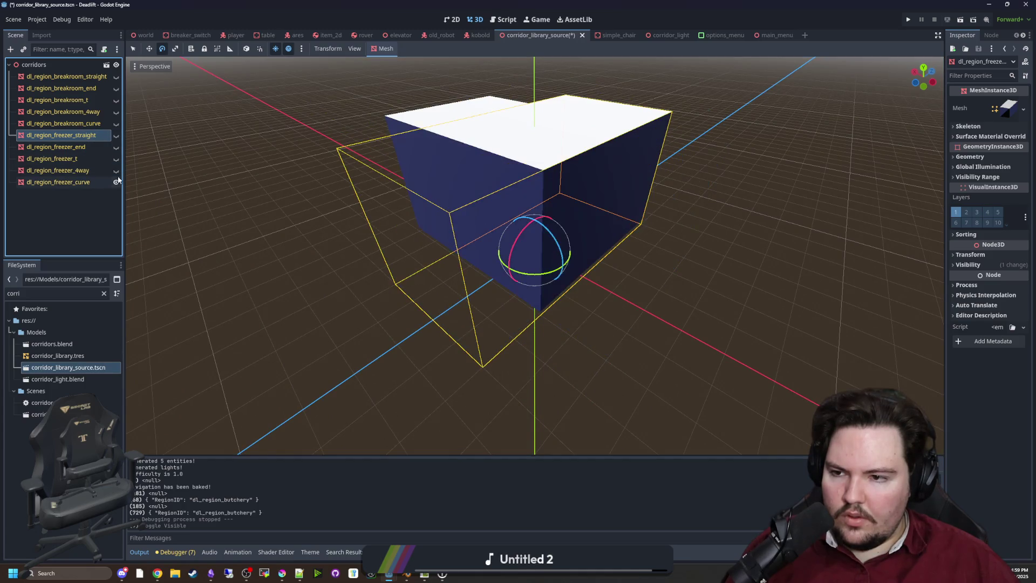
pyautogui.click(116, 182)
pyautogui.click(116, 123)
pyautogui.click(116, 123)
pyautogui.click(116, 135)
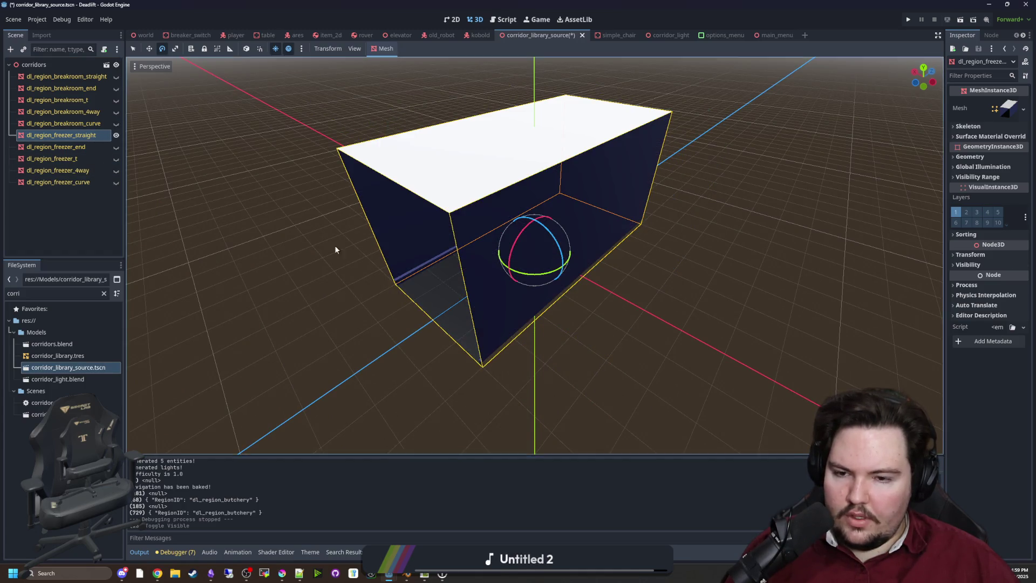
pyautogui.moveTo(245, 203); pyautogui.dragTo(302, 184)
pyautogui.scroll(5, 534, 253)
# Save the corridor_library_source scene.
pyautogui.hotkey('ctrl', 's')
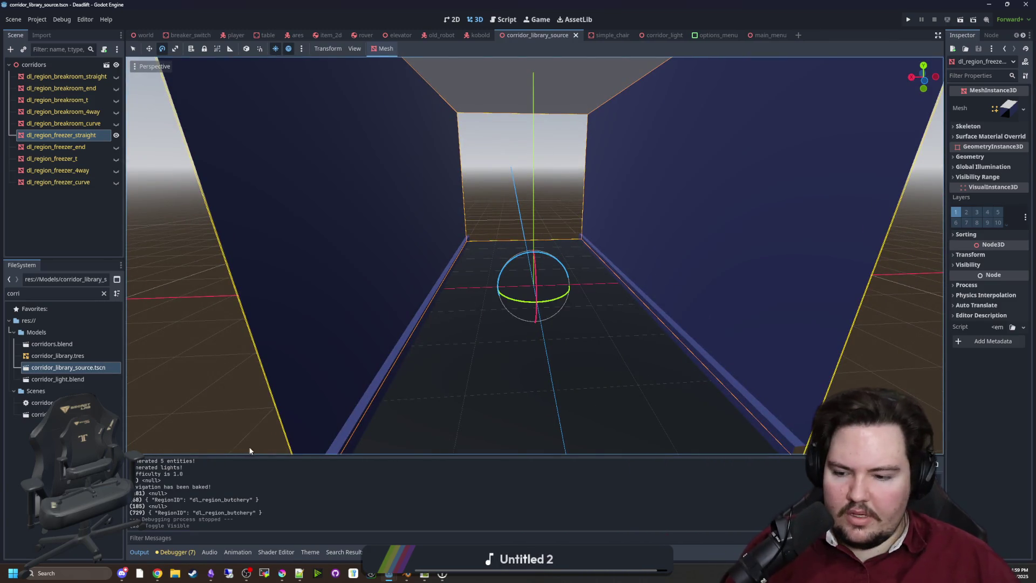
pyautogui.moveTo(300, 563)
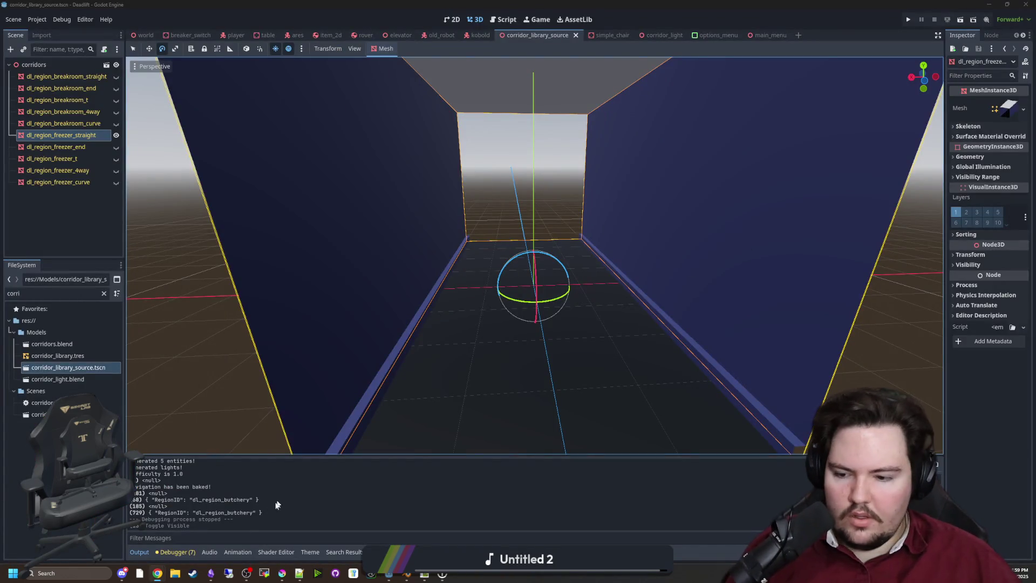
pyautogui.moveTo(157, 572)
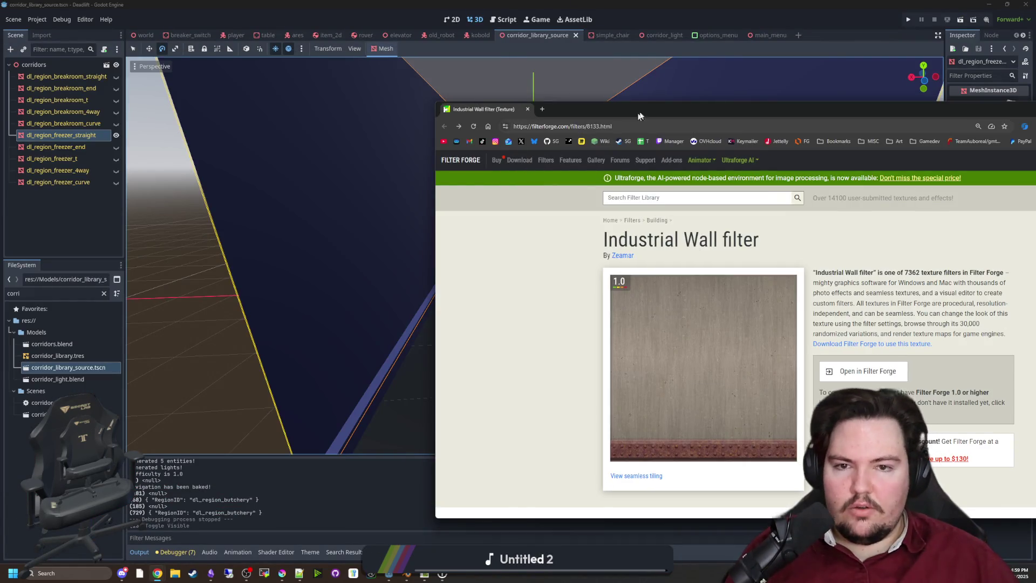
# Maximize Chrome and scroll through the Industrial Wall filter page.
pyautogui.moveTo(485, 103); pyautogui.dragTo(442, 4)
pyautogui.scroll(-4, 490, 350)
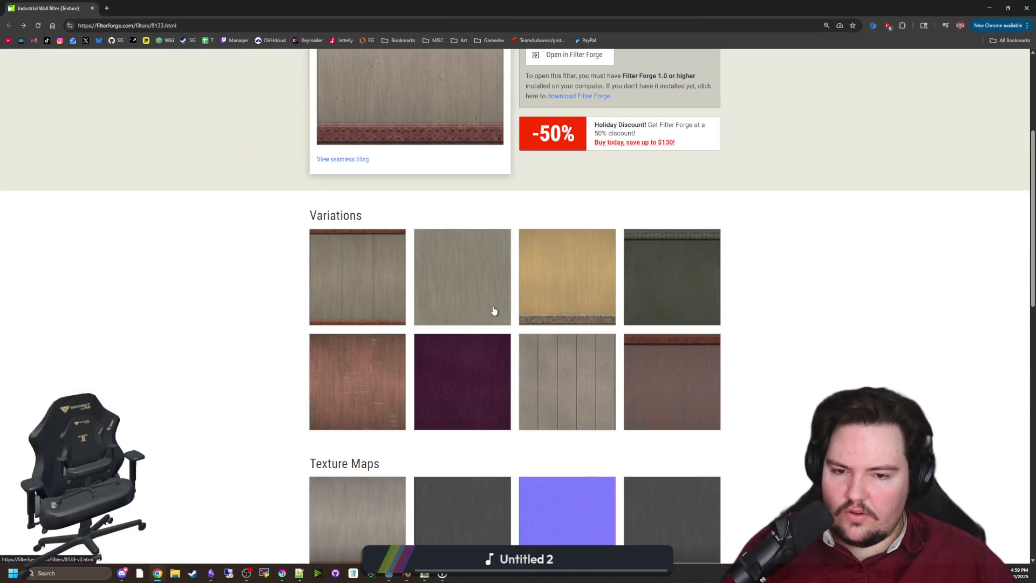
pyautogui.scroll(-3, 493, 312)
pyautogui.scroll(-4, 493, 312)
pyautogui.scroll(10, 485, 306)
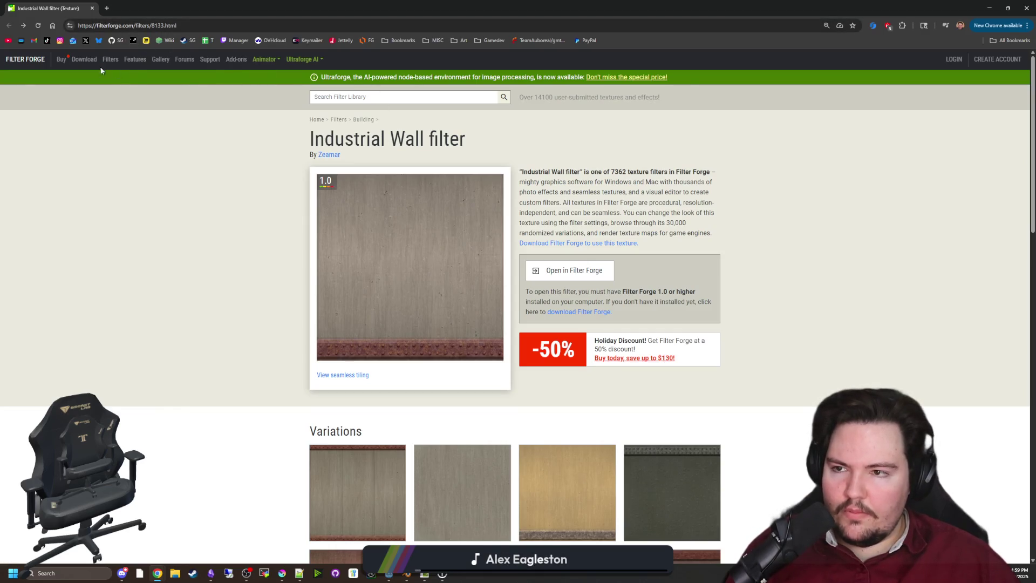
# Go to the Filter Library from the User Gallery tab and start searching for 'ic' textures.
pyautogui.hotkey('ctrl', 'Tab')
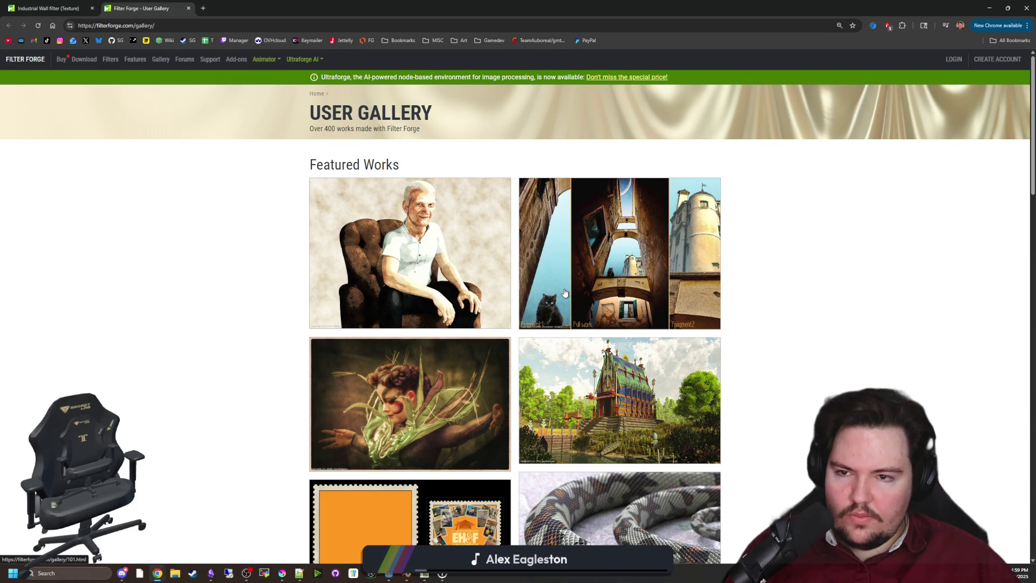
pyautogui.scroll(-4, 560, 274)
pyautogui.scroll(4, 178, 199)
pyautogui.click(111, 60)
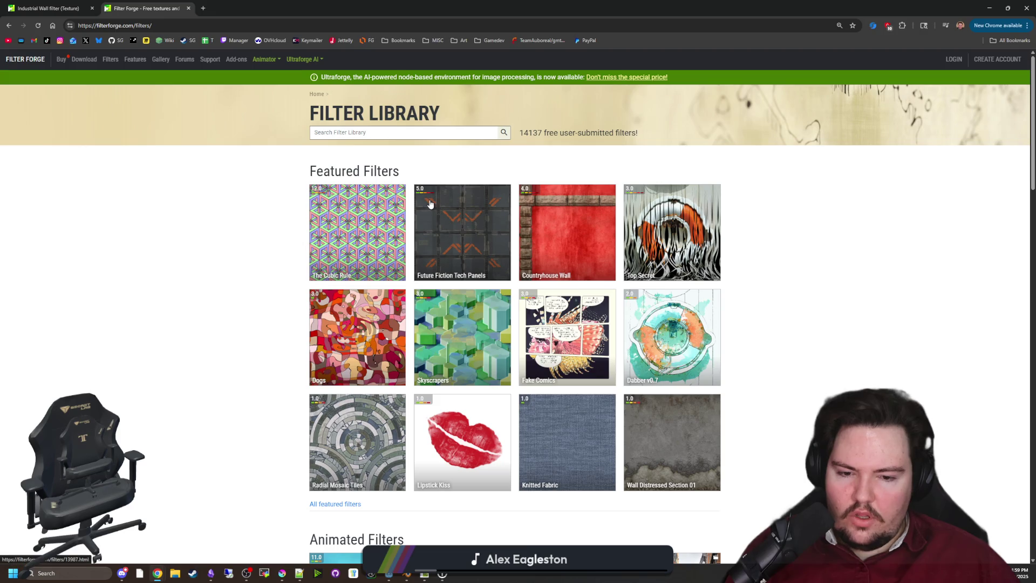
pyautogui.scroll(-5, 429, 202)
pyautogui.scroll(-14, 430, 204)
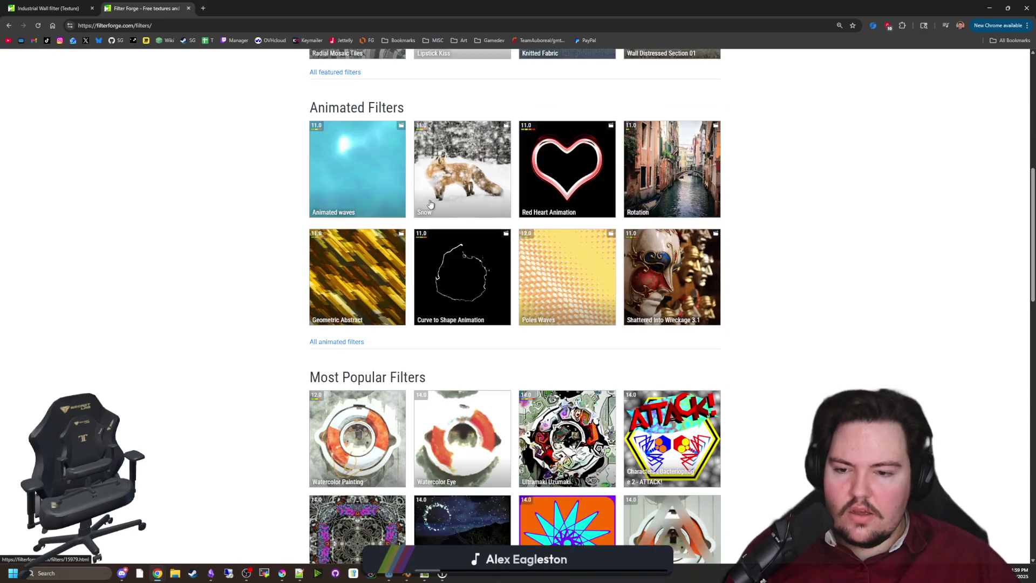
pyautogui.scroll(-1, 601, 384)
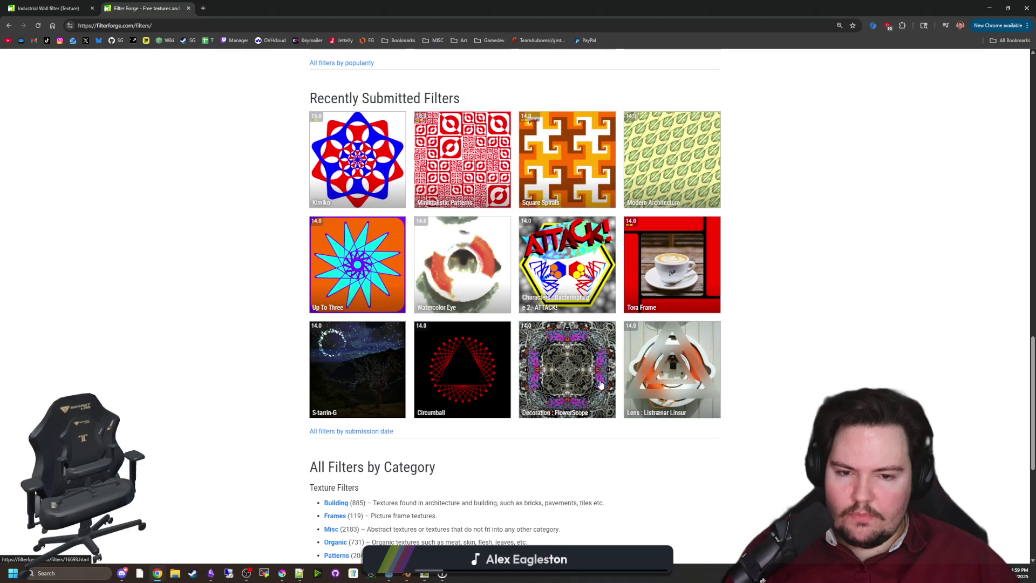
pyautogui.press('F5')
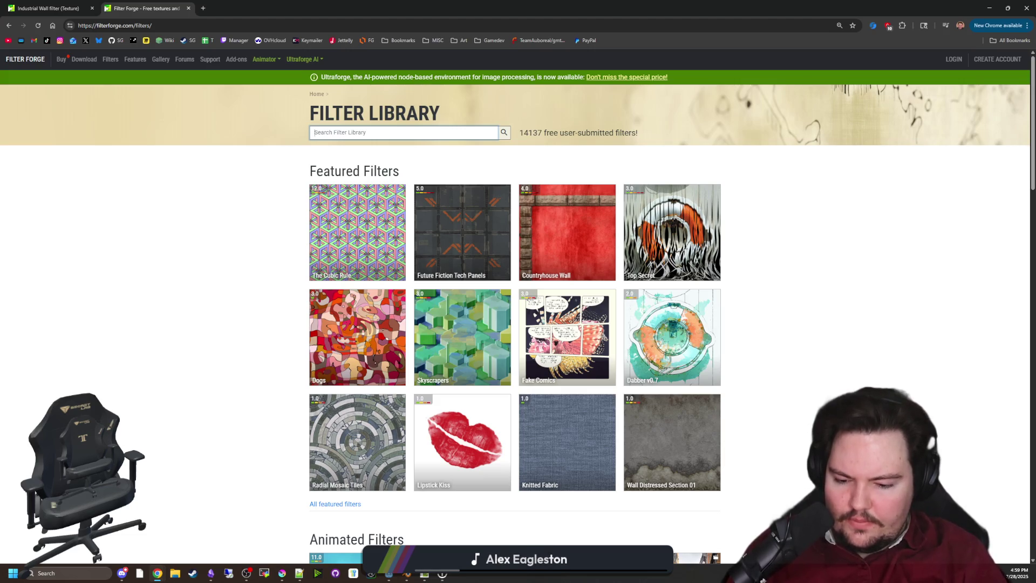
pyautogui.write('ic')
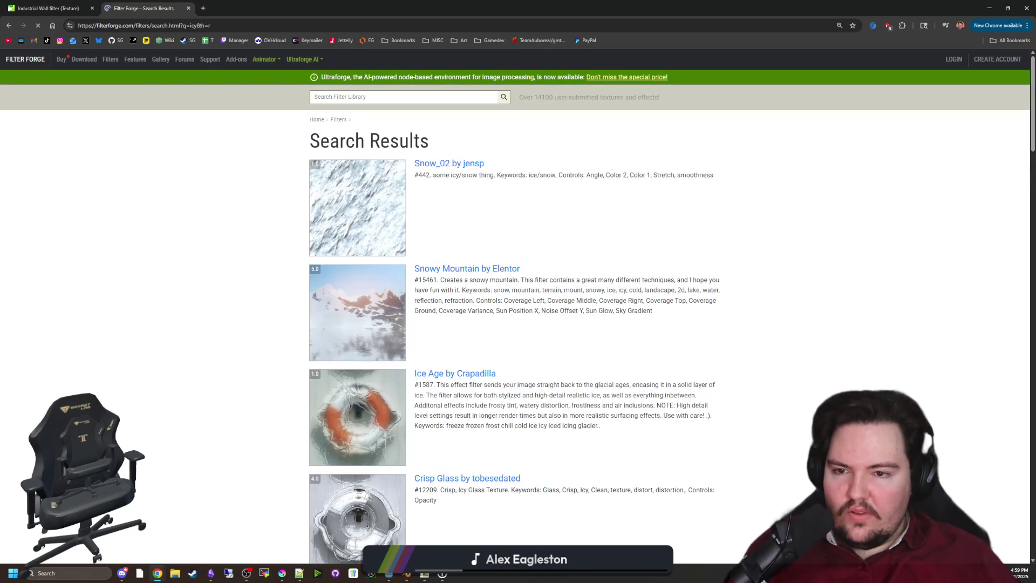
# Scroll through the ice results, then re-run the 'ice' search in the filter library.
pyautogui.scroll(-3, 359, 250)
pyautogui.scroll(-4, 359, 249)
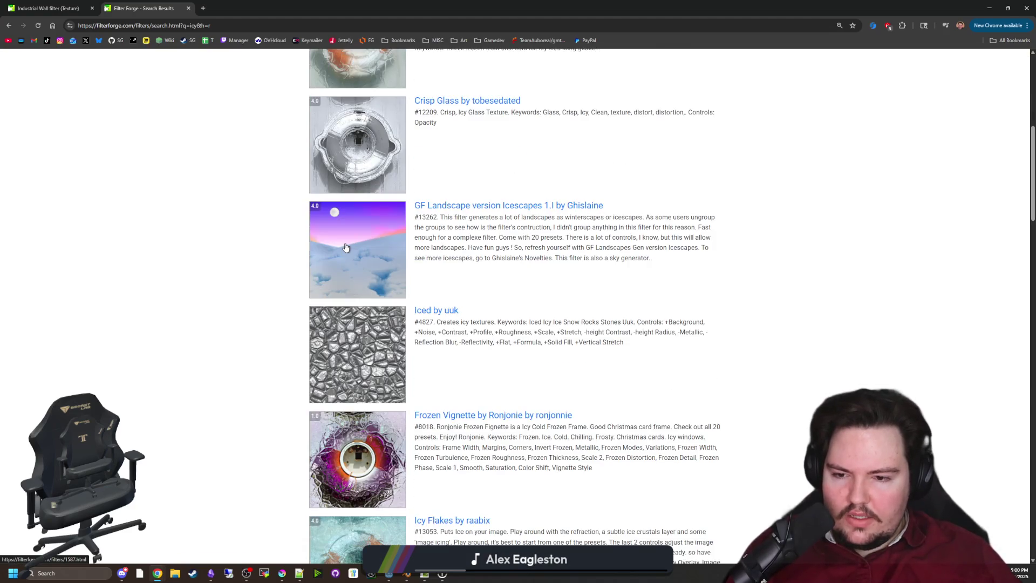
pyautogui.scroll(-8, 346, 247)
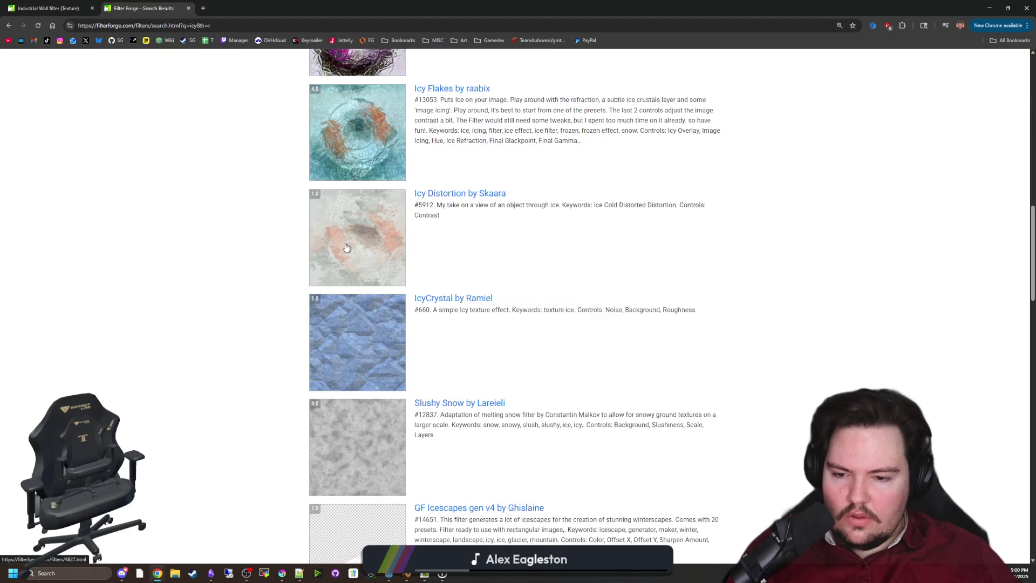
pyautogui.scroll(-10, 346, 247)
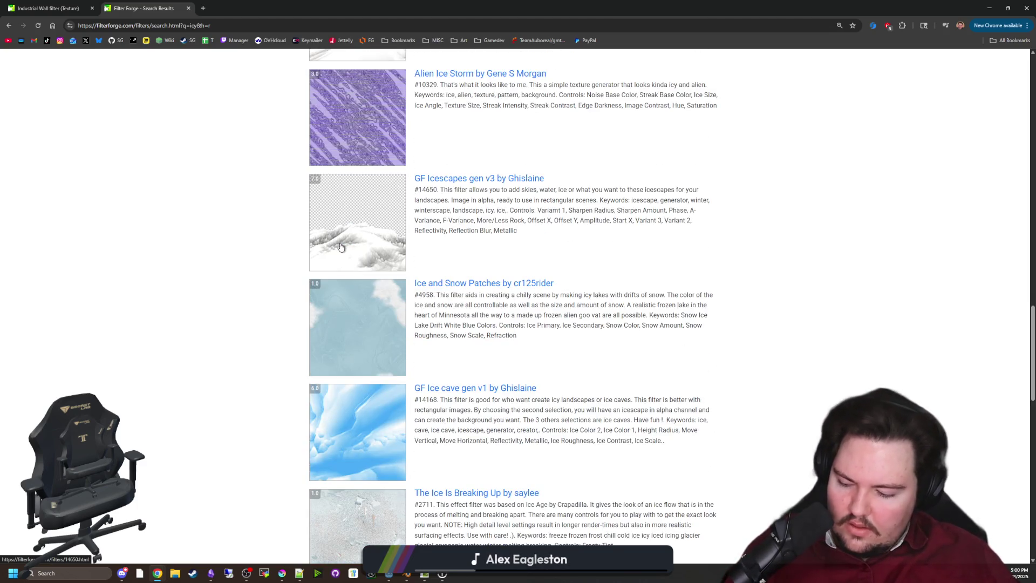
pyautogui.scroll(-11, 345, 249)
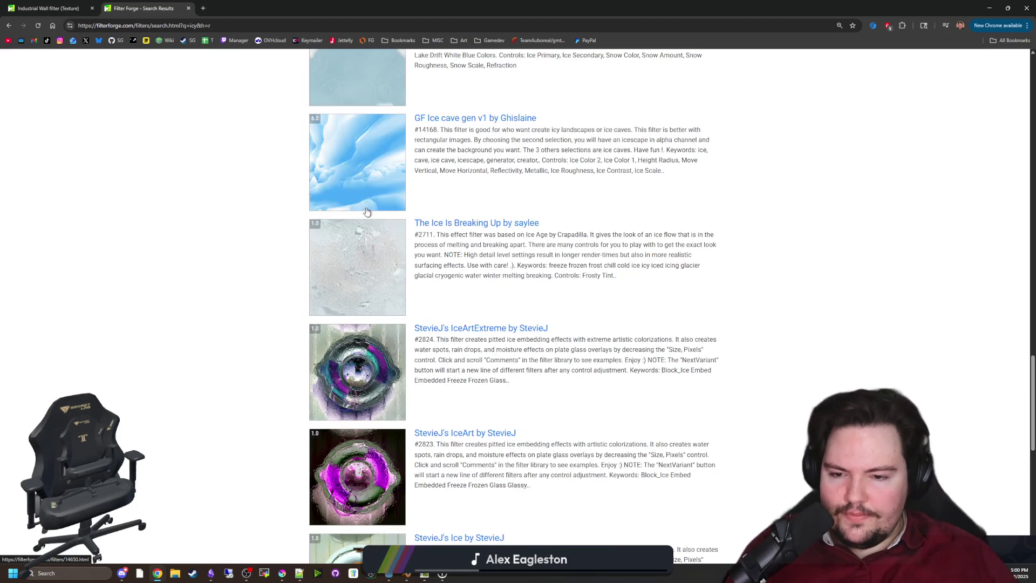
pyautogui.scroll(-6, 453, 459)
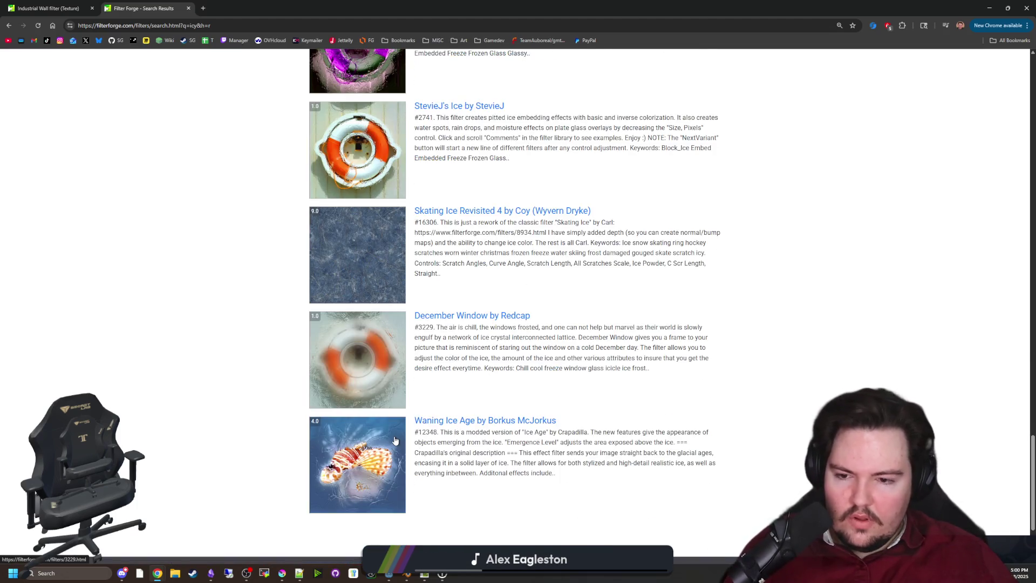
pyautogui.press('Home')
pyautogui.click(372, 97)
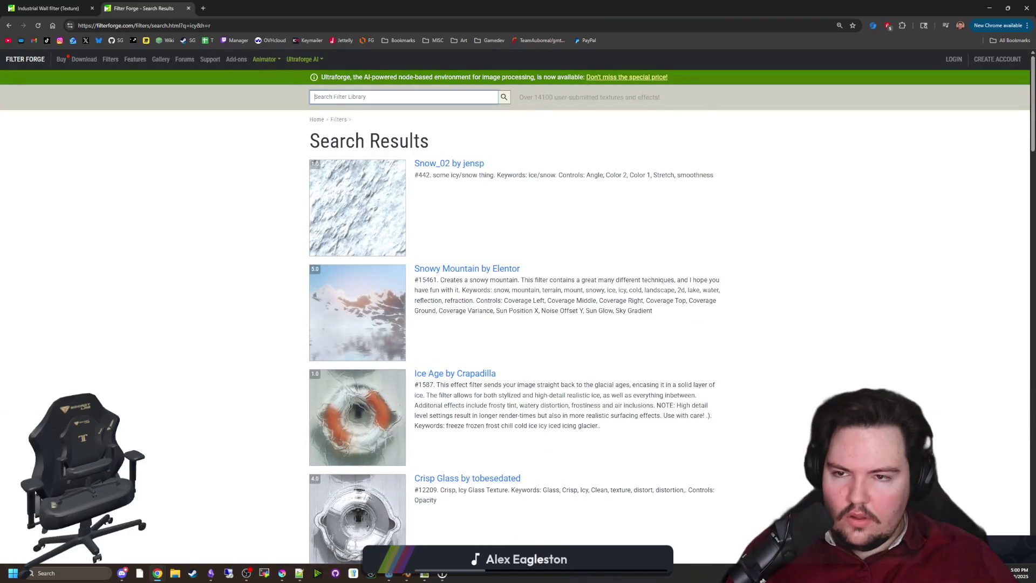
pyautogui.write('ice')
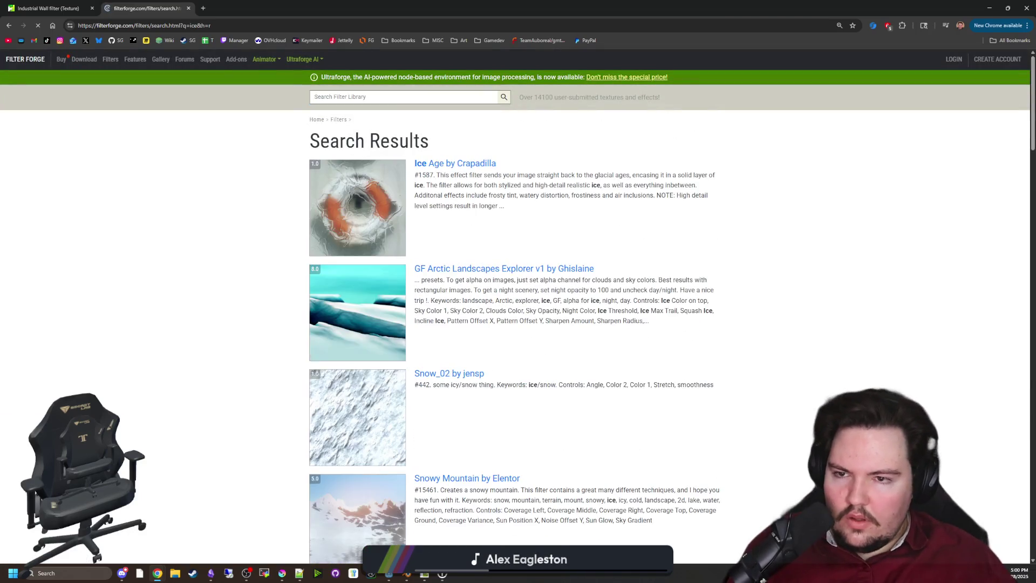
pyautogui.scroll(-3, 430, 216)
pyautogui.scroll(-15, 428, 204)
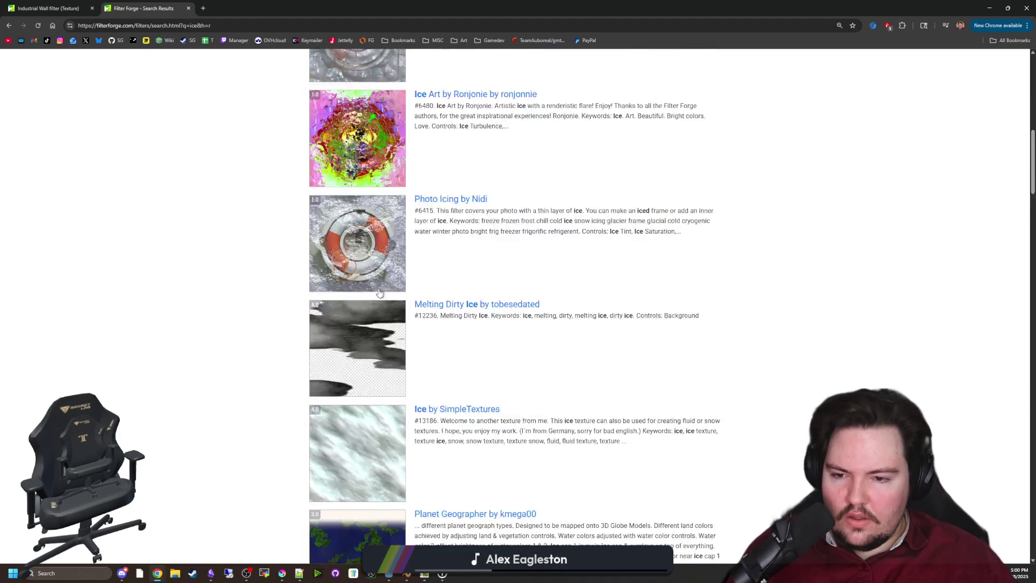
pyautogui.scroll(-10, 381, 283)
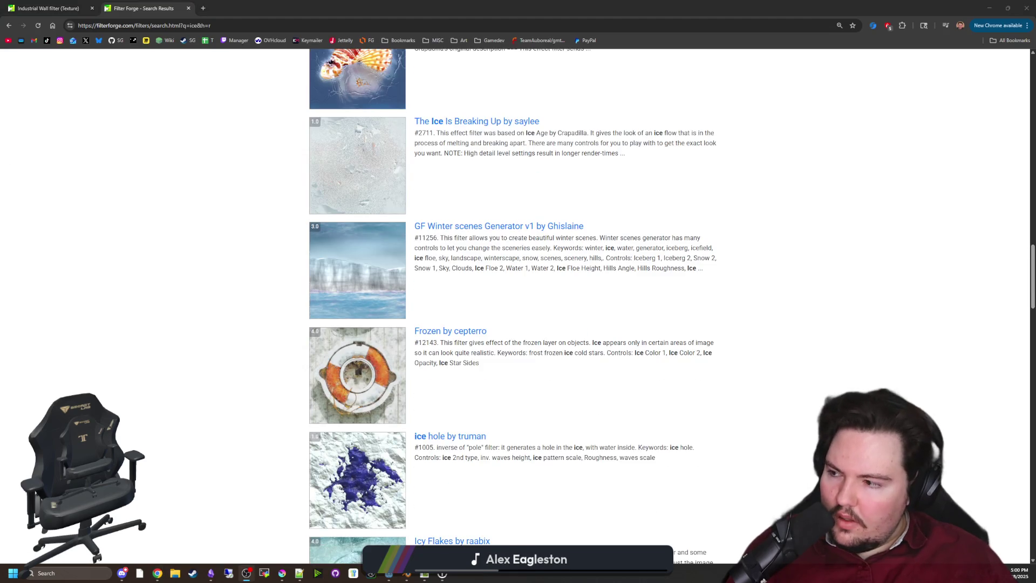
# Browse further down the results and preview the Ice Chunk Sprite filter in its own tab.
pyautogui.click(258, 334)
pyautogui.scroll(-9, 361, 332)
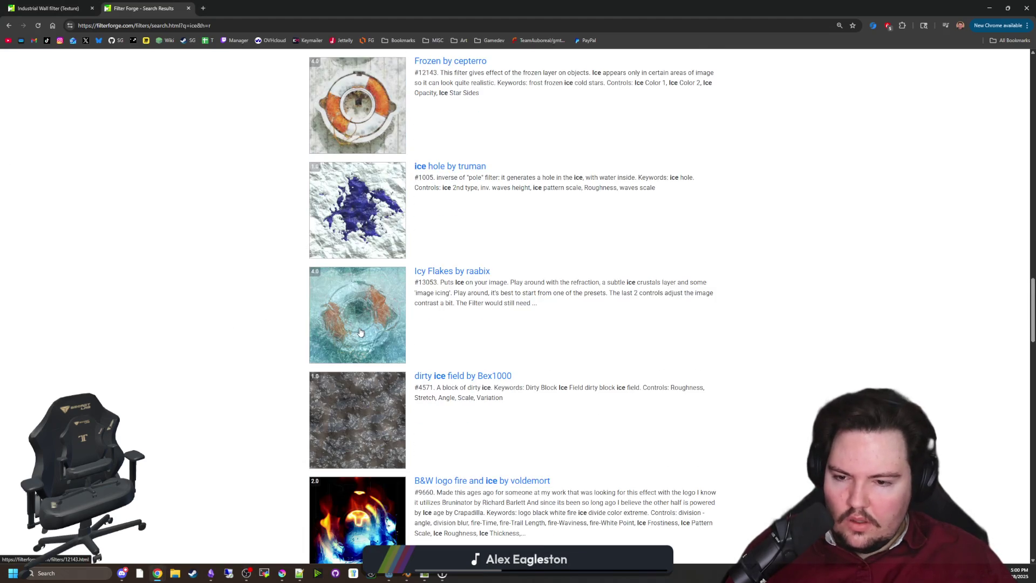
pyautogui.scroll(-4, 357, 326)
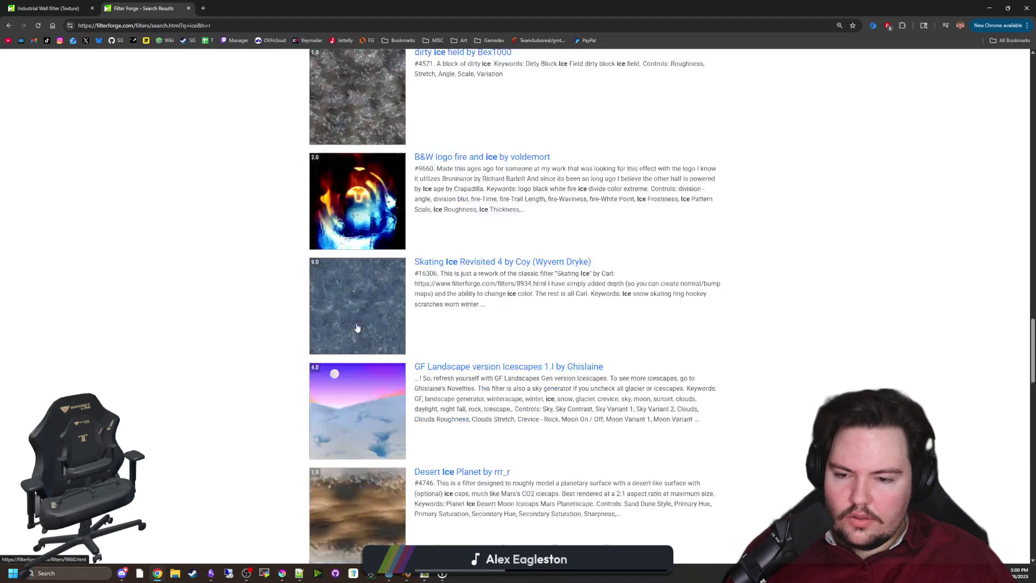
pyautogui.scroll(-4, 357, 327)
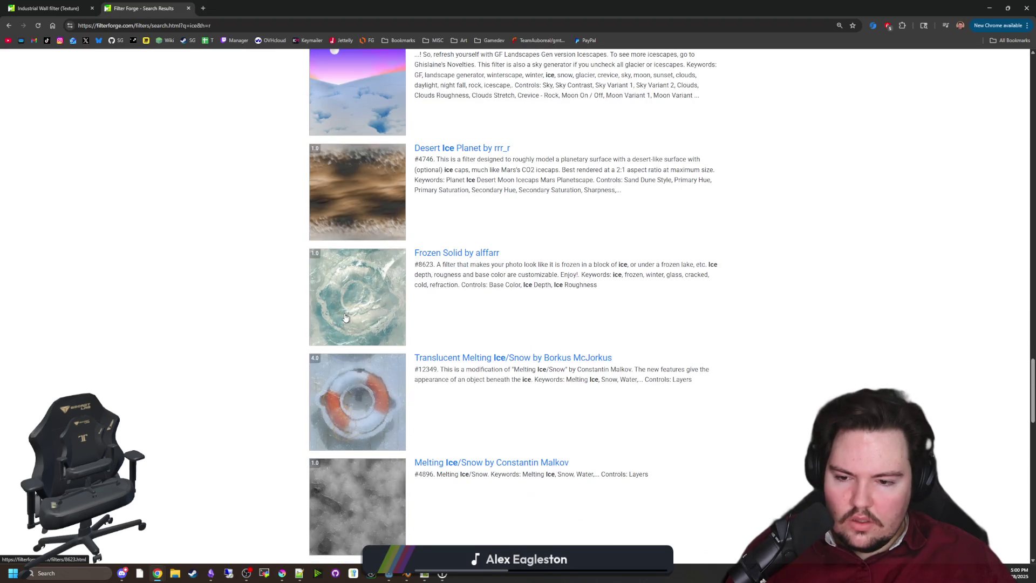
pyautogui.scroll(-3, 350, 335)
pyautogui.scroll(-3, 363, 359)
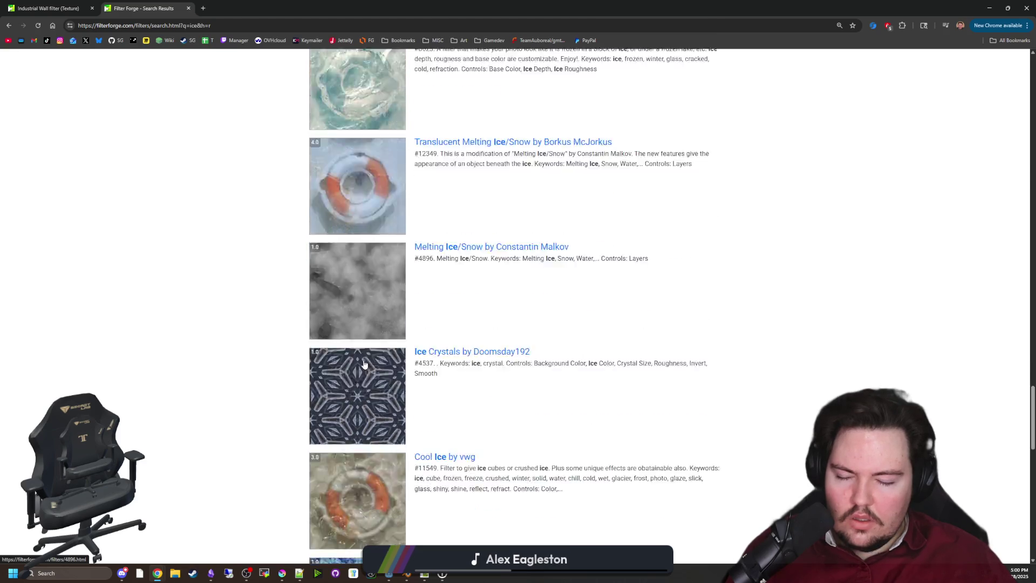
pyautogui.scroll(-7, 367, 356)
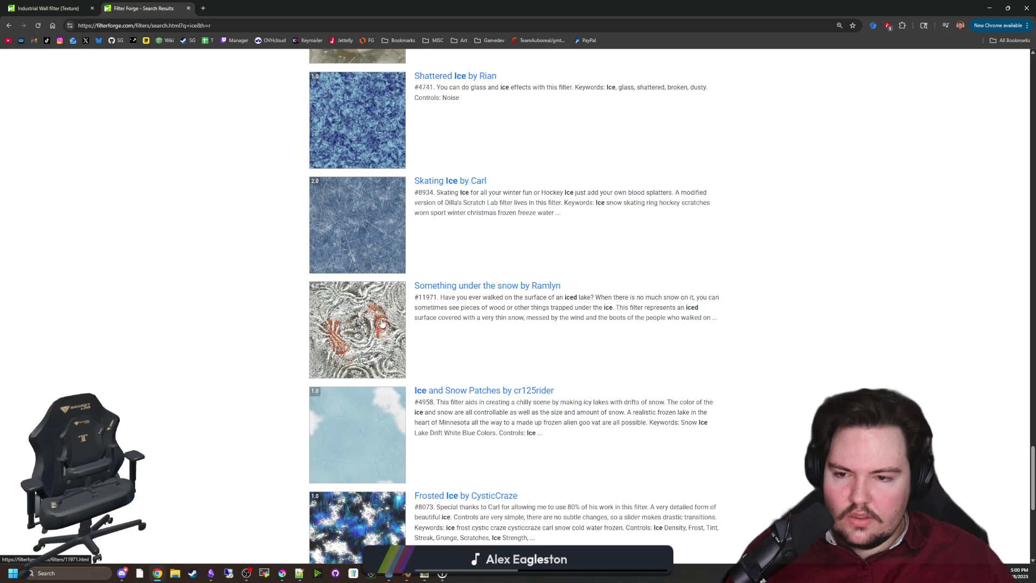
pyautogui.scroll(-3, 382, 319)
pyautogui.scroll(-3, 356, 381)
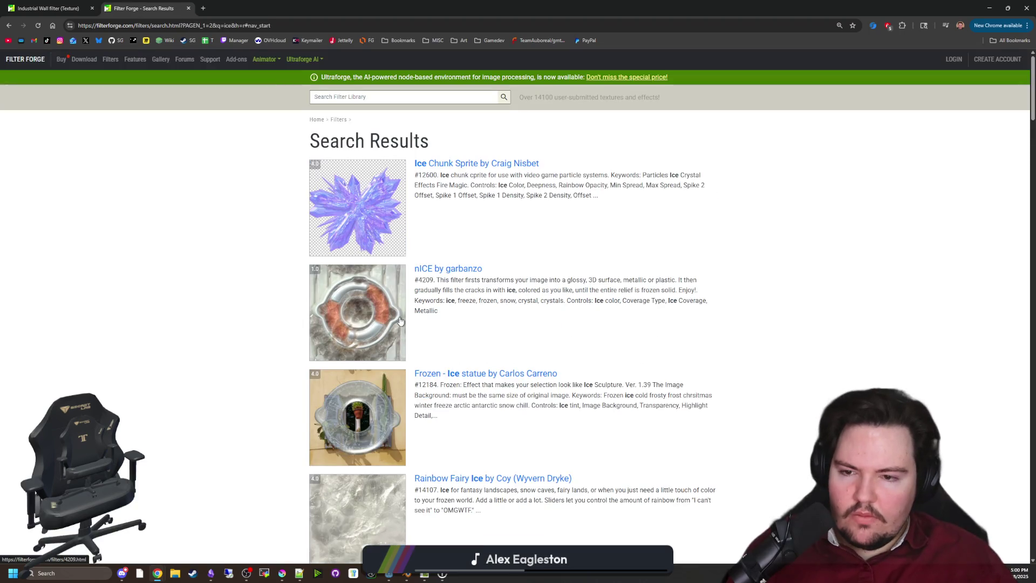
pyautogui.middleClick(346, 218)
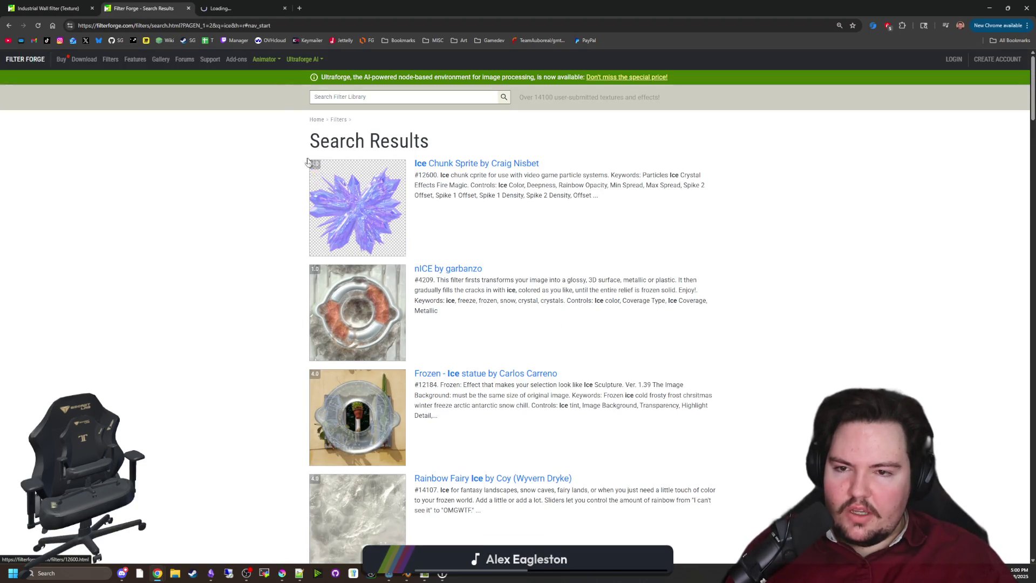
pyautogui.click(232, 8)
pyautogui.scroll(-3, 428, 273)
pyautogui.scroll(-4, 428, 270)
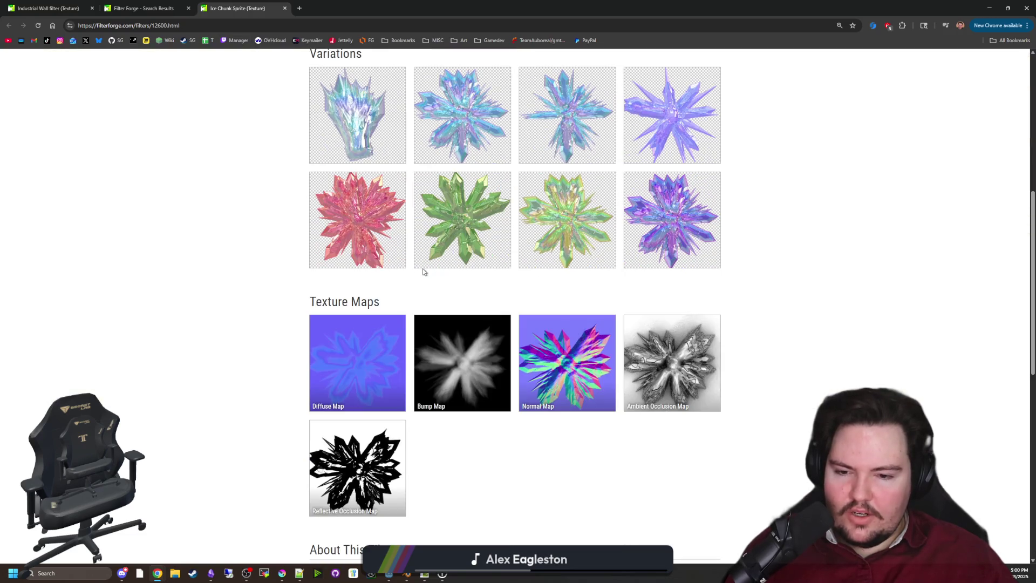
pyautogui.scroll(7, 417, 255)
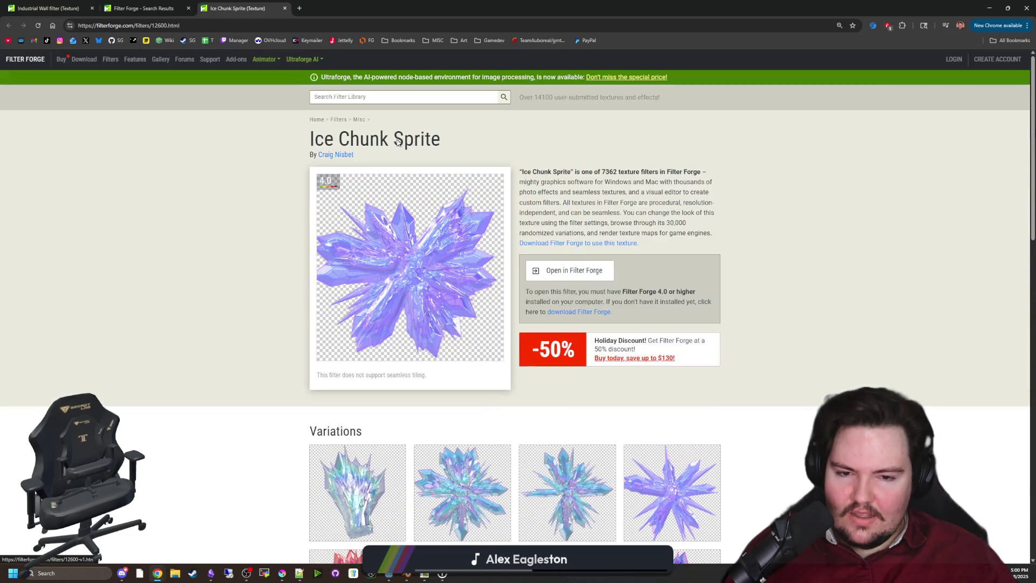
pyautogui.click(285, 8)
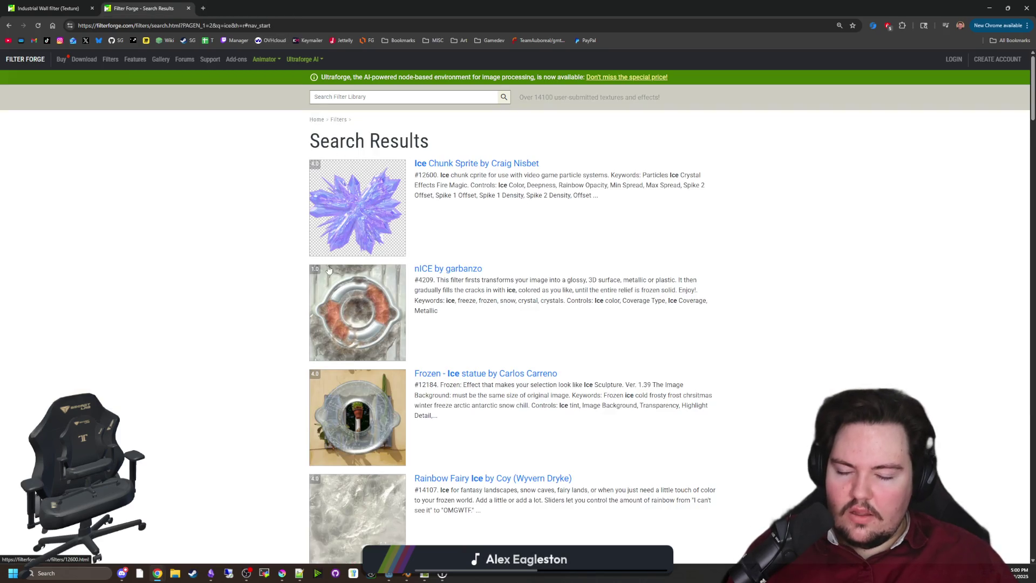
# Scroll to the bottom of the ice results and go to page 4.
pyautogui.scroll(-3, 326, 269)
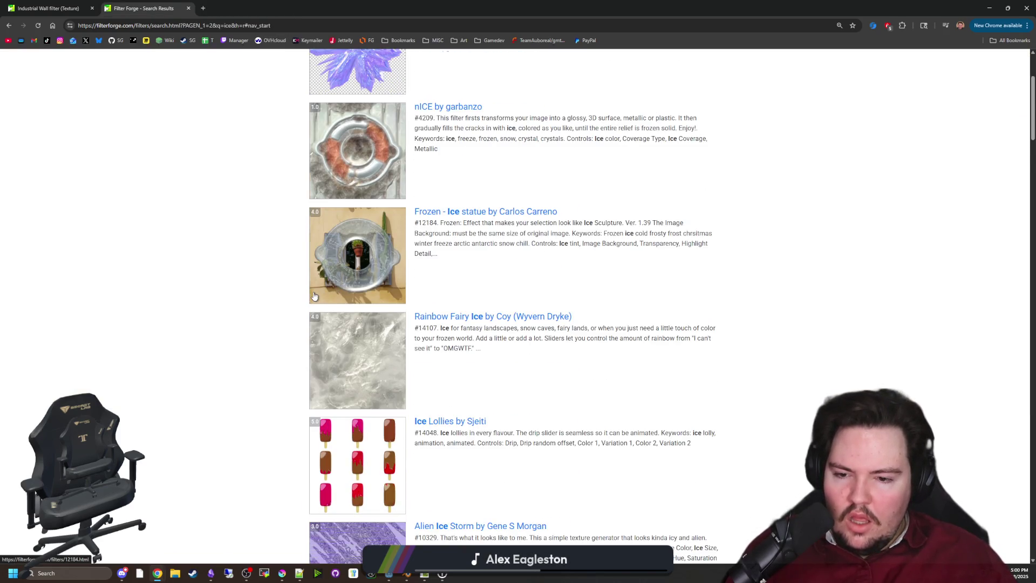
pyautogui.scroll(-4, 314, 296)
pyautogui.scroll(-3, 318, 291)
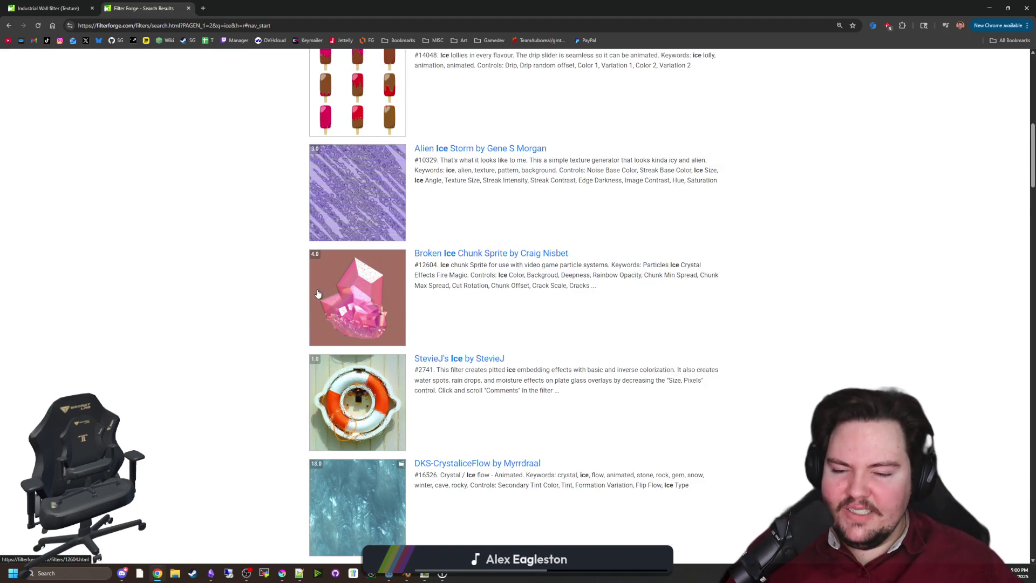
pyautogui.scroll(-4, 318, 286)
pyautogui.scroll(-6, 337, 275)
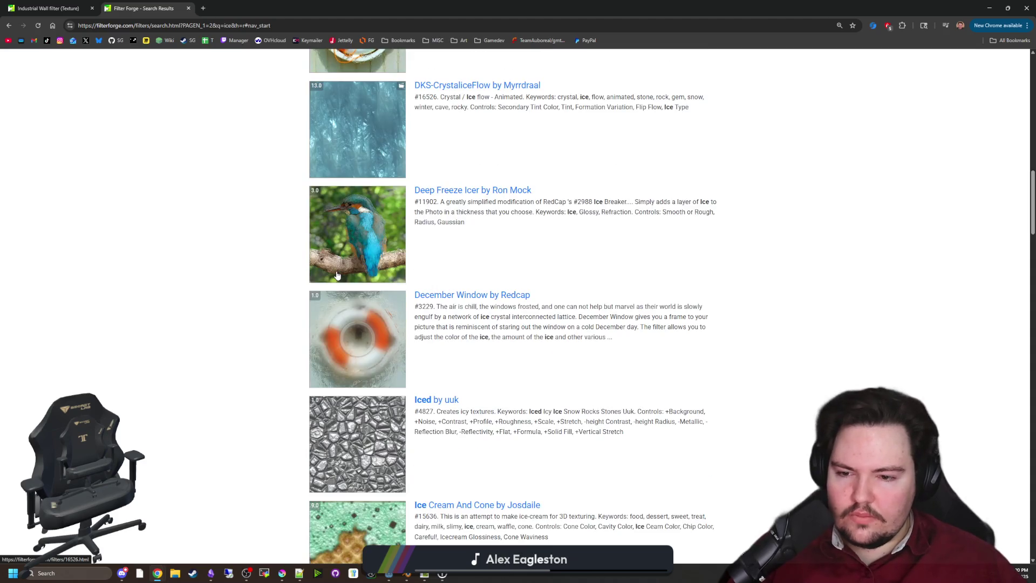
pyautogui.scroll(-8, 337, 276)
pyautogui.scroll(2, 338, 276)
pyautogui.scroll(-4, 357, 247)
pyautogui.scroll(-13, 357, 247)
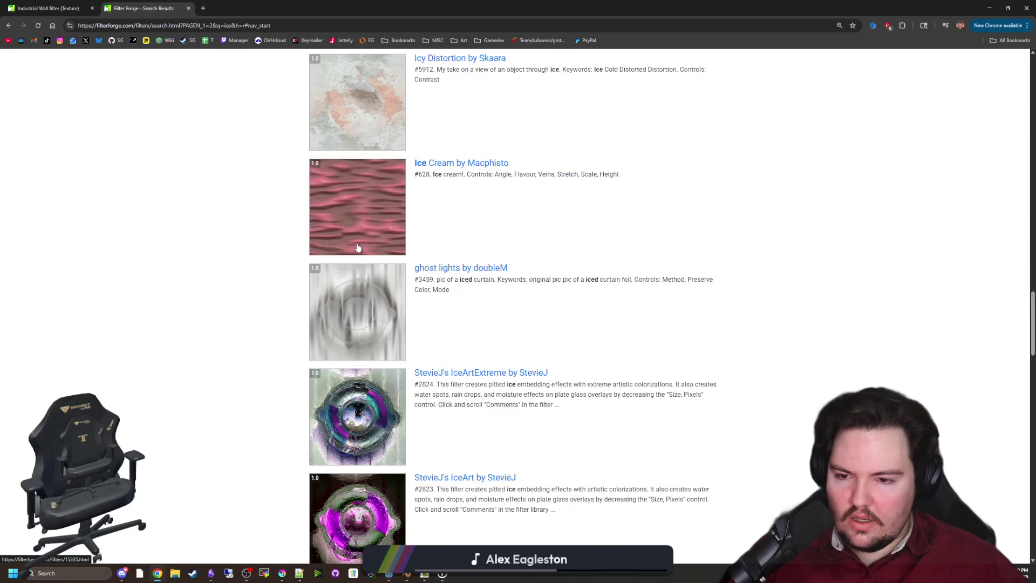
pyautogui.scroll(-18, 371, 383)
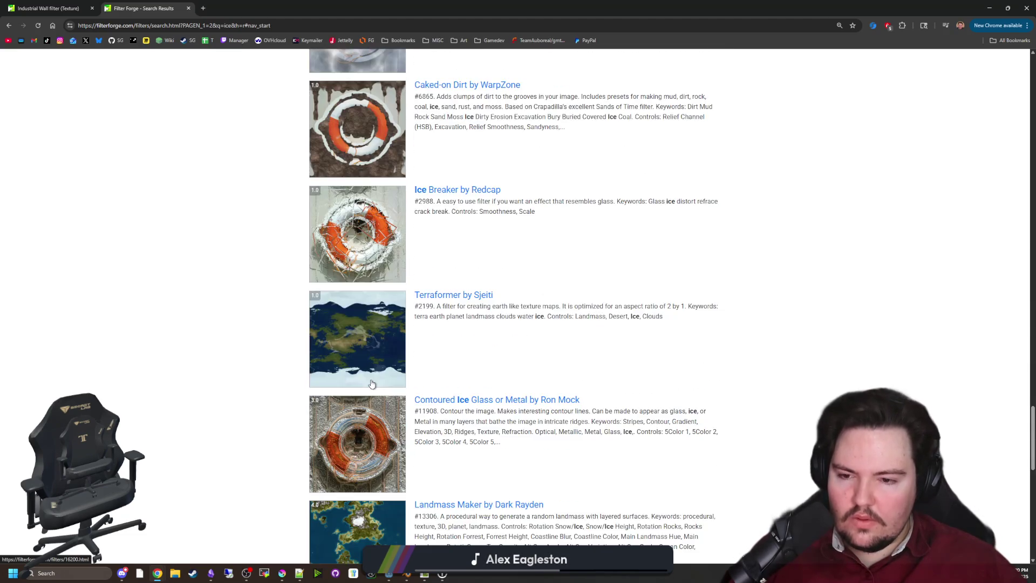
pyautogui.scroll(-2, 371, 383)
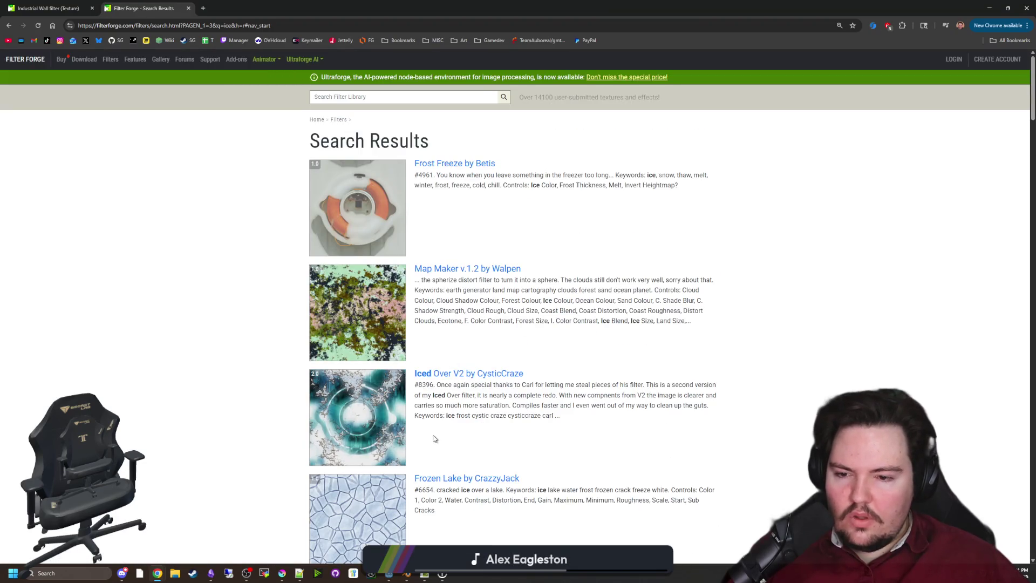
pyautogui.scroll(-11, 431, 429)
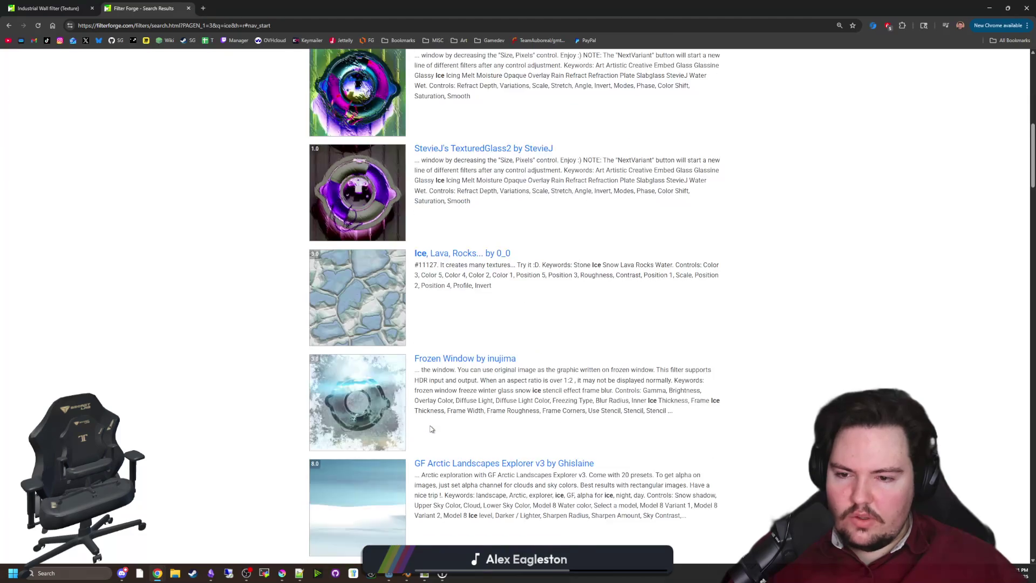
pyautogui.scroll(-20, 403, 424)
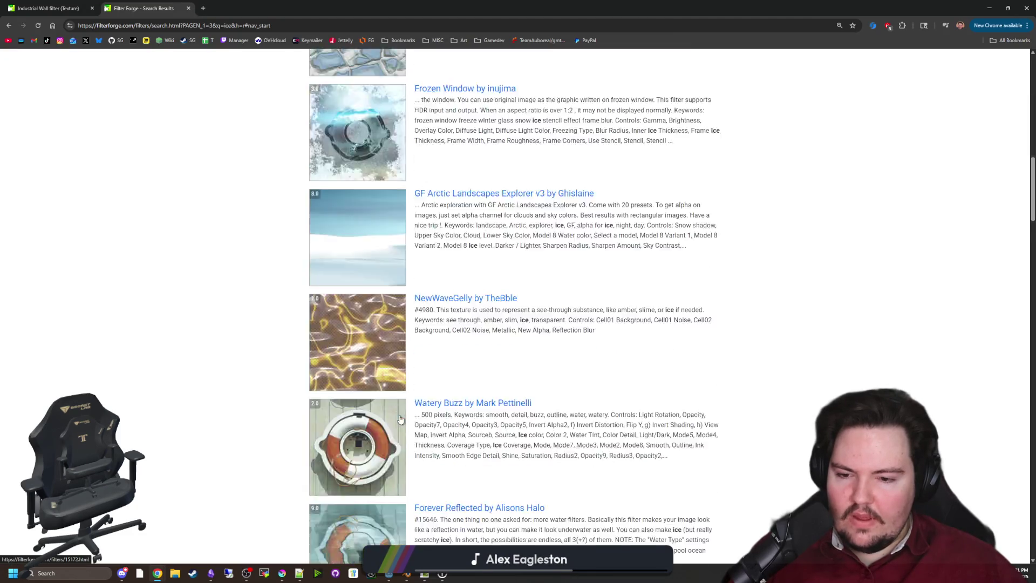
pyautogui.scroll(-5, 473, 458)
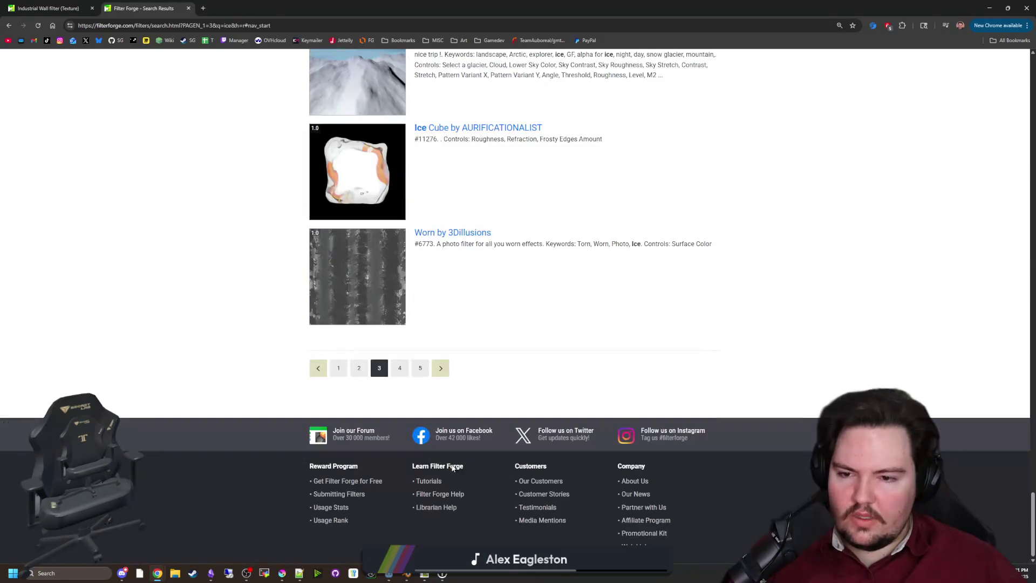
pyautogui.click(441, 369)
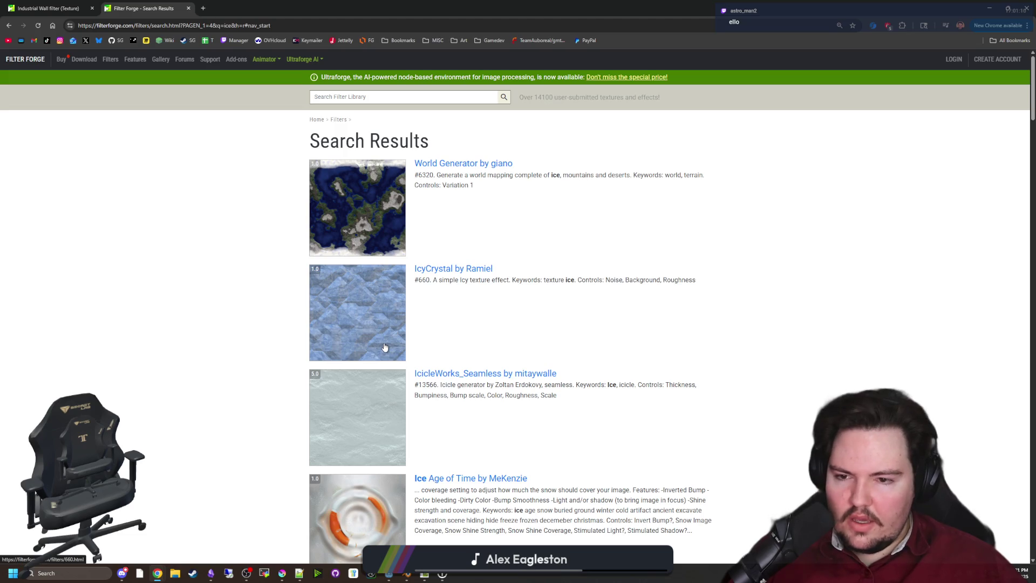
# Look over page 4, then go to page 5 of the ice results.
pyautogui.scroll(-20, 385, 347)
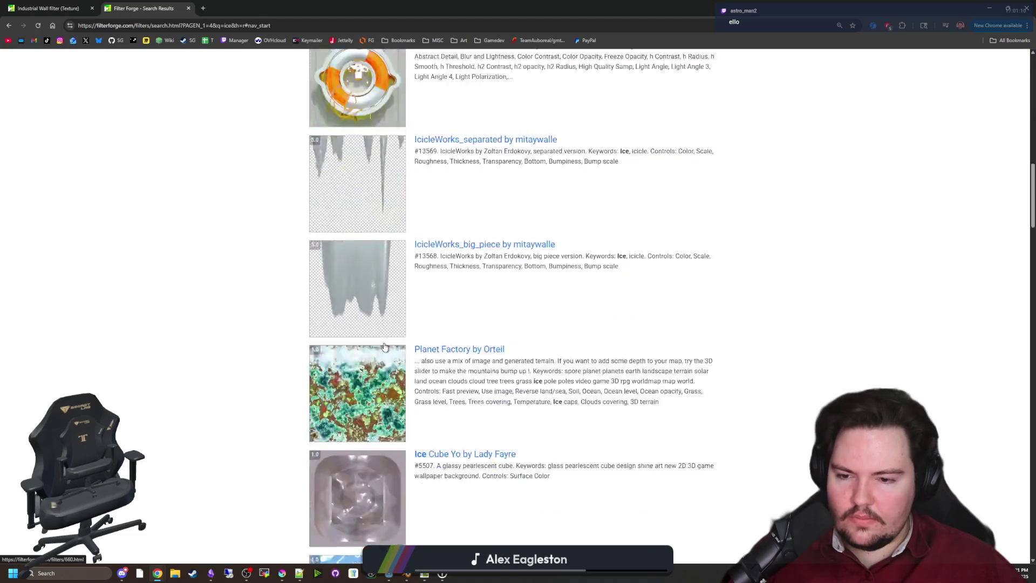
pyautogui.scroll(20, 385, 347)
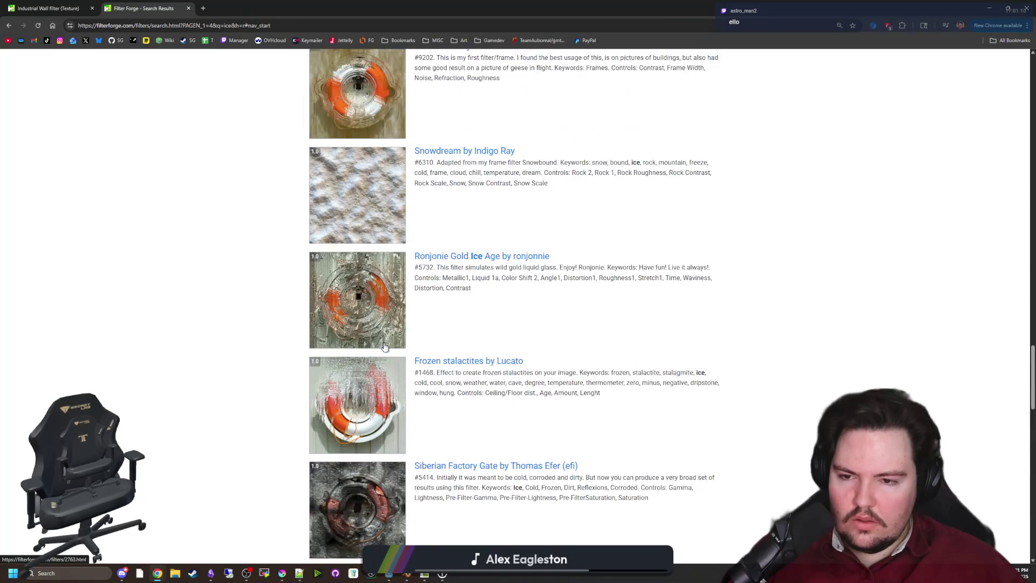
pyautogui.scroll(5, 385, 347)
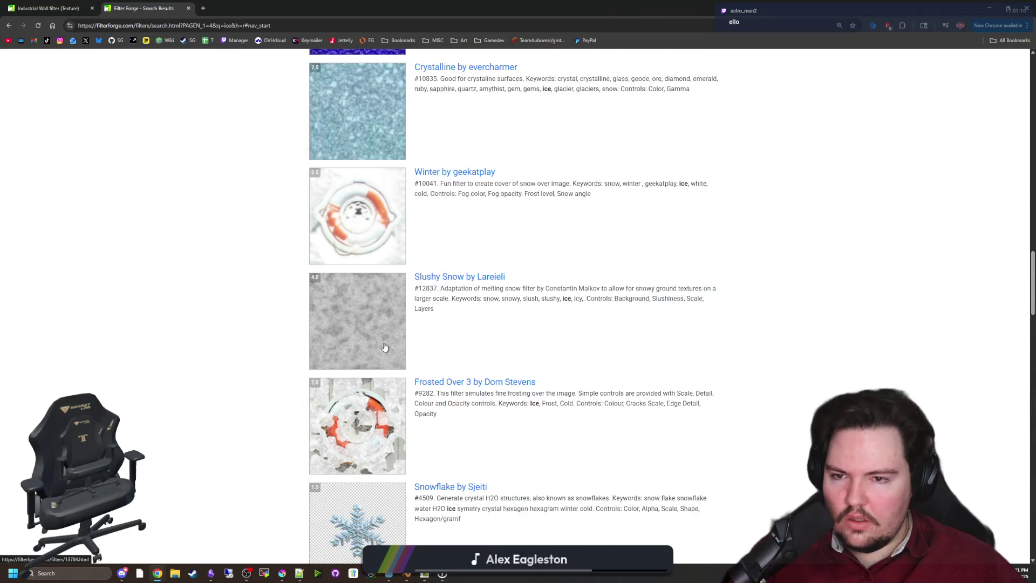
pyautogui.scroll(-15, 384, 347)
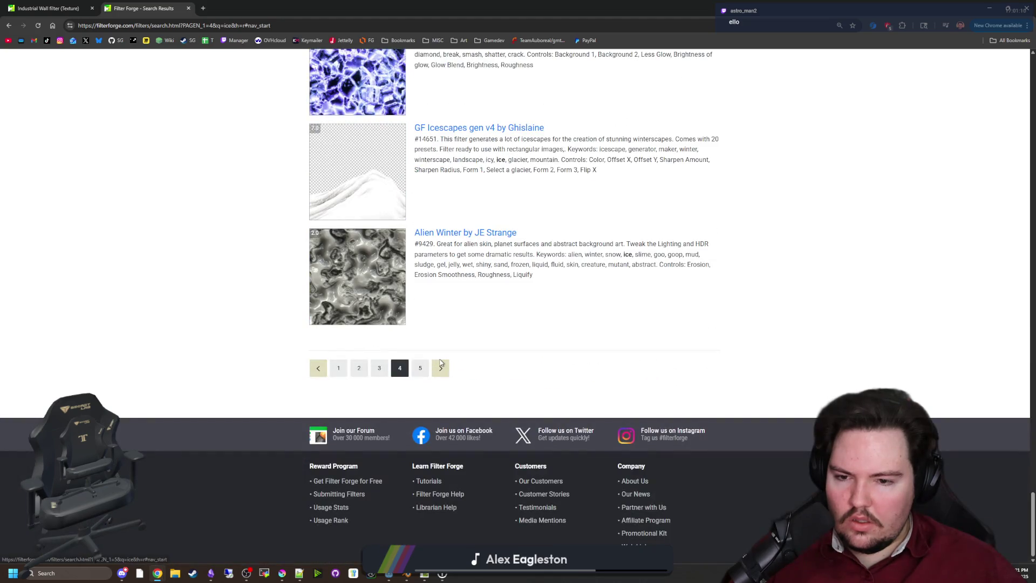
pyautogui.click(441, 367)
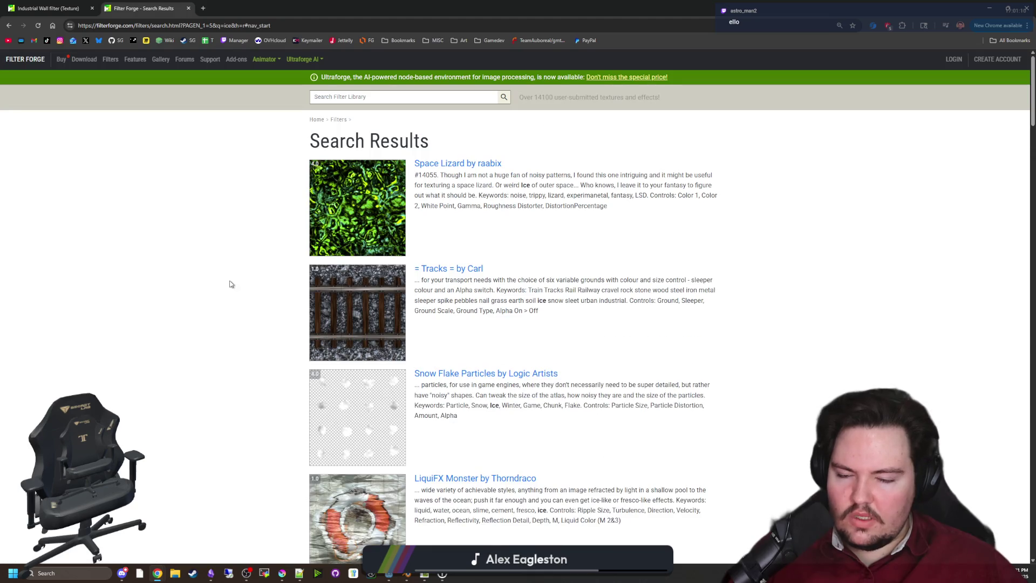
pyautogui.scroll(-20, 234, 271)
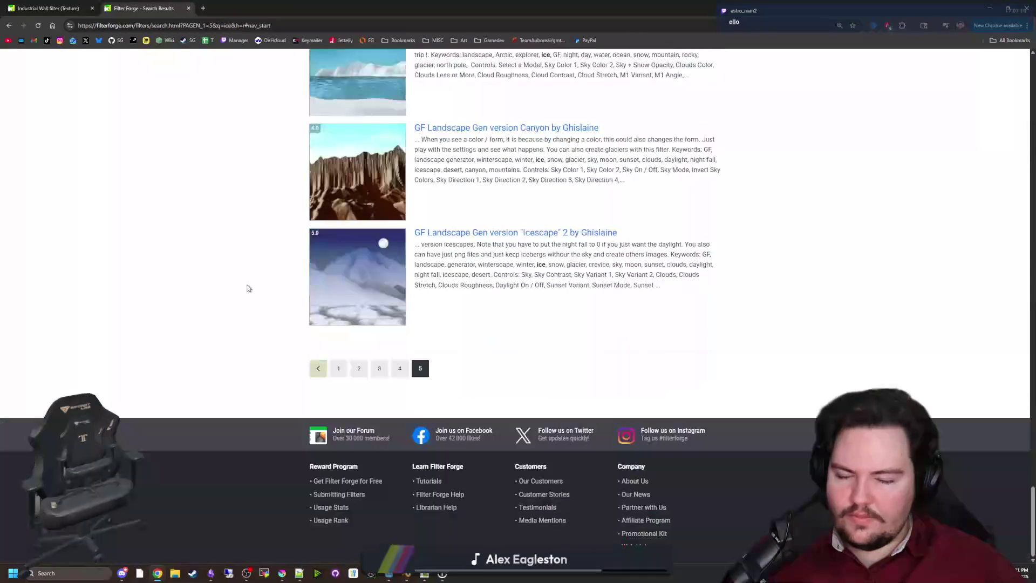
pyautogui.scroll(5, 268, 288)
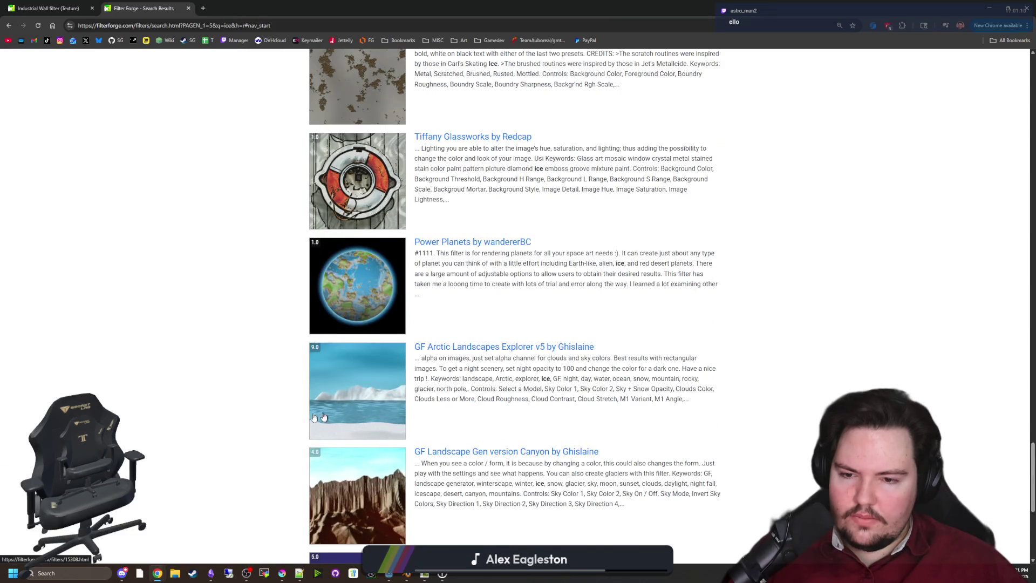
pyautogui.scroll(5, 240, 409)
pyautogui.scroll(5, 241, 410)
pyautogui.hotkey('alt', 'Tab')
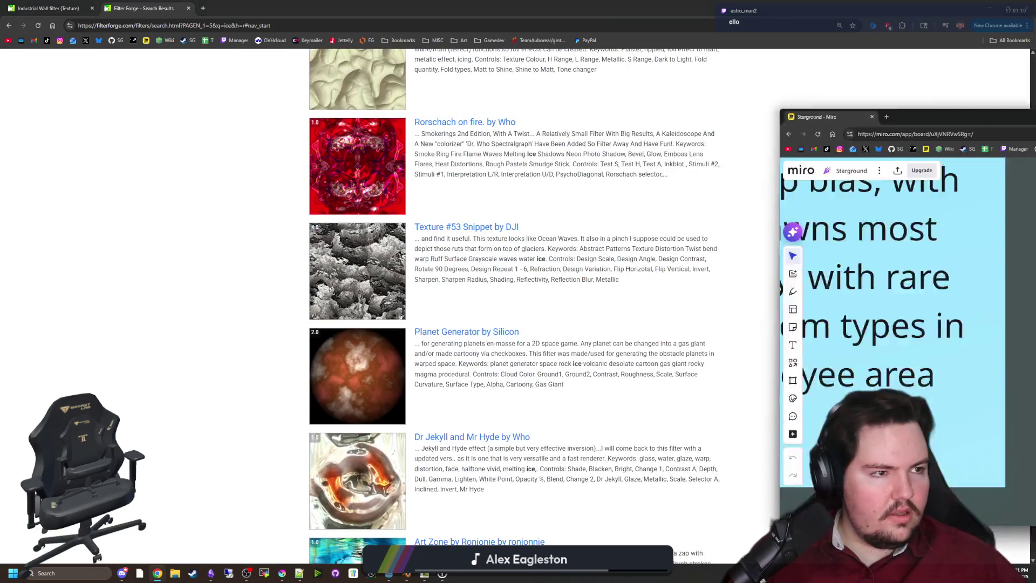
# Zoom in and out on the Ice Floor / Freezer Walls sketch in Miro, then return to Chrome.
pyautogui.scroll(-5, 594, 172)
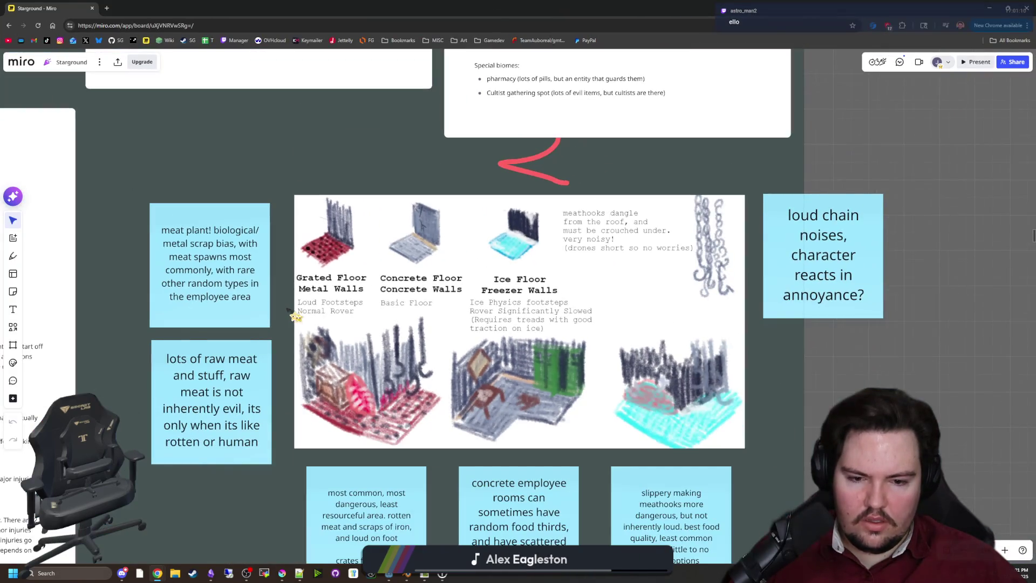
pyautogui.scroll(-2, 671, 463)
pyautogui.scroll(2, 666, 424)
pyautogui.scroll(-2, 599, 445)
pyautogui.scroll(2, 626, 392)
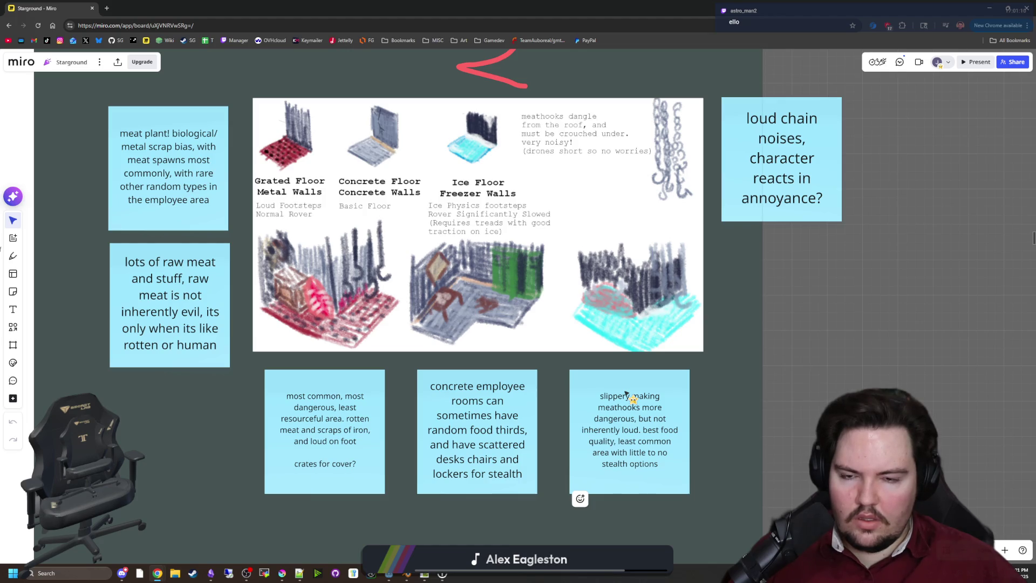
pyautogui.scroll(3, 648, 346)
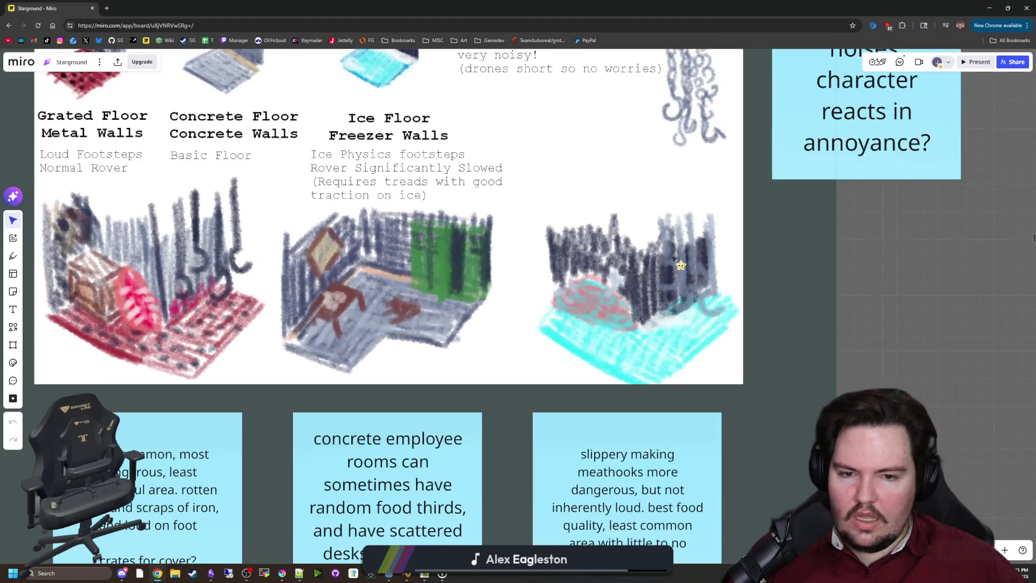
pyautogui.scroll(-2, 666, 280)
pyautogui.scroll(1, 615, 279)
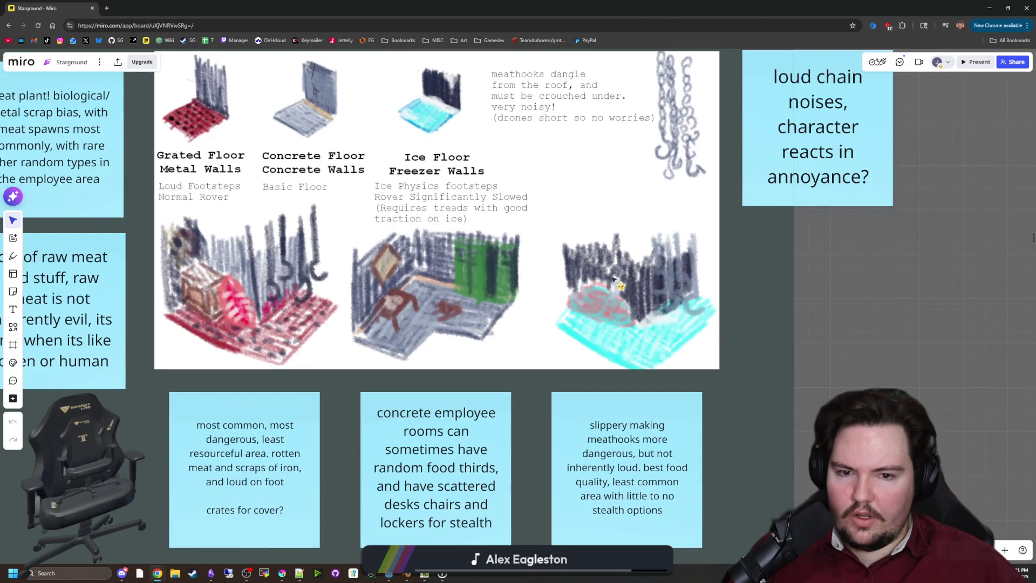
pyautogui.hotkey('alt', 'Tab')
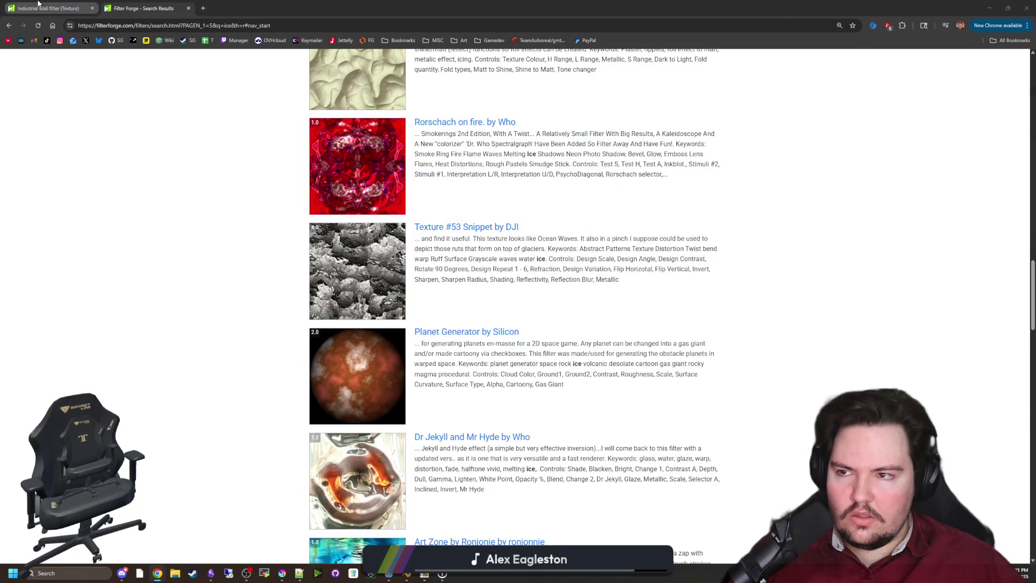
# Send the Industrial Wall filter from its web page to Filter Forge.
pyautogui.click(39, 6)
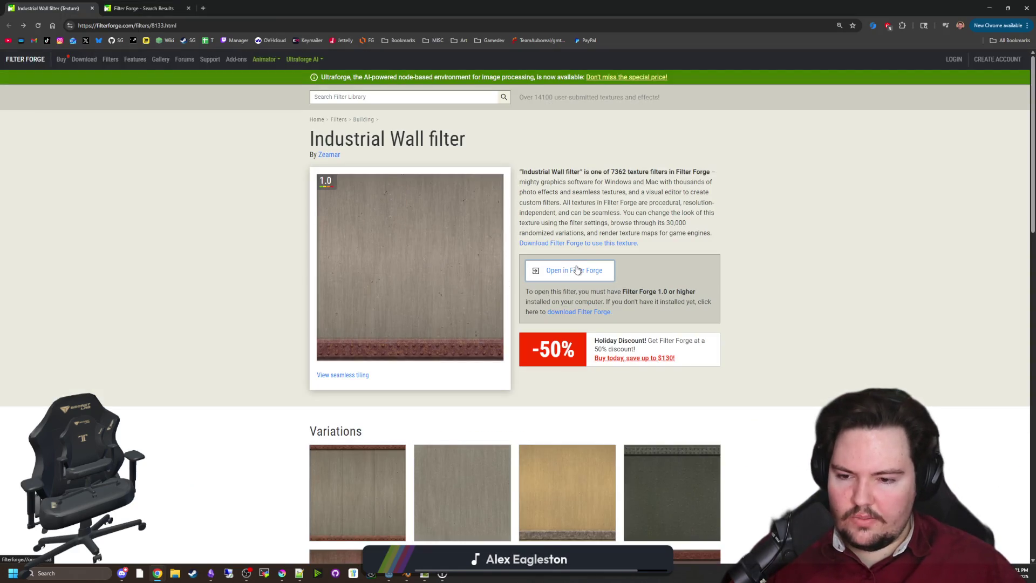
pyautogui.click(577, 269)
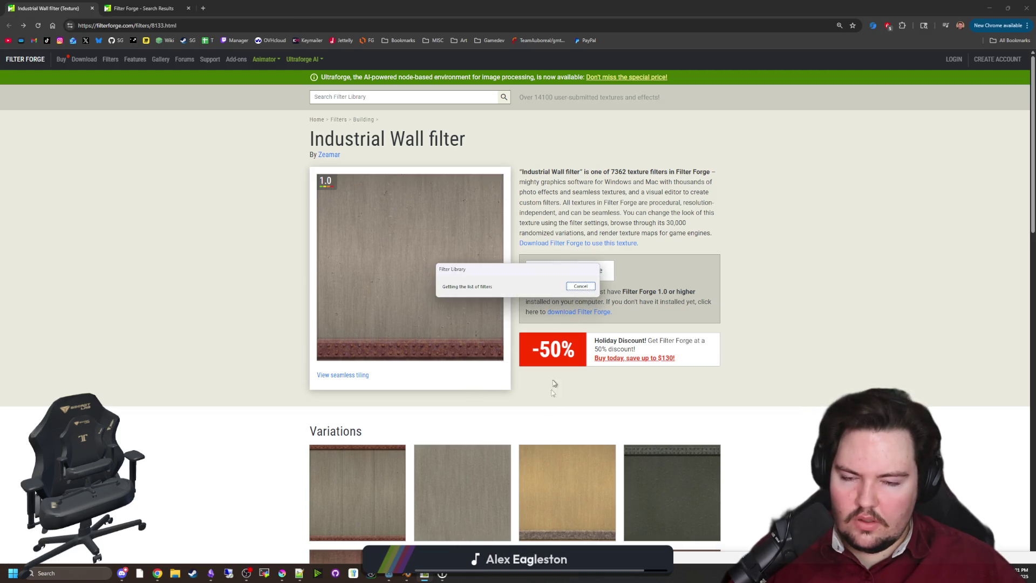
pyautogui.moveTo(458, 268)
pyautogui.mouseDown()
pyautogui.moveTo(324, 195)
pyautogui.moveTo(485, 286)
pyautogui.mouseUp()
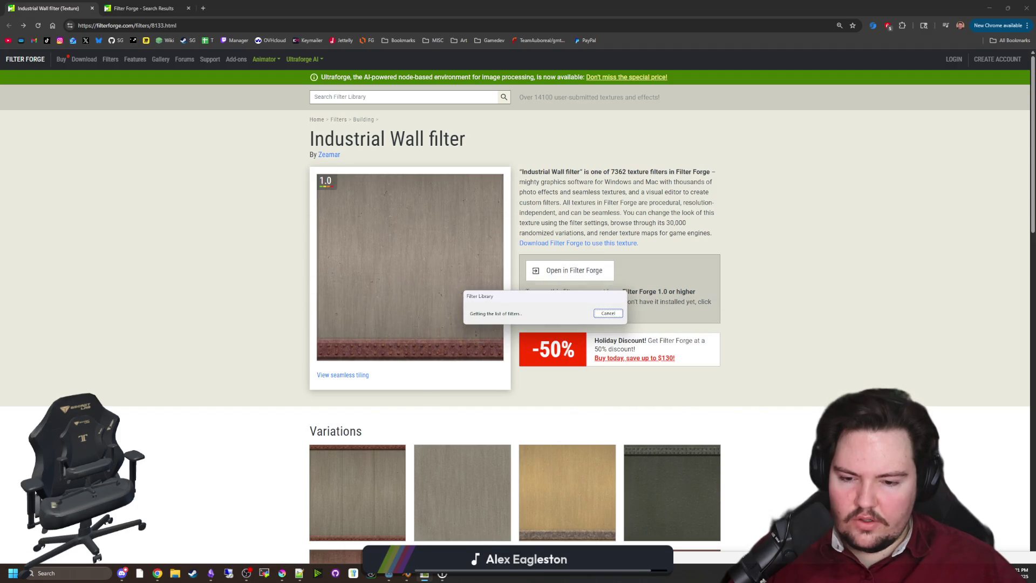
pyautogui.click(609, 313)
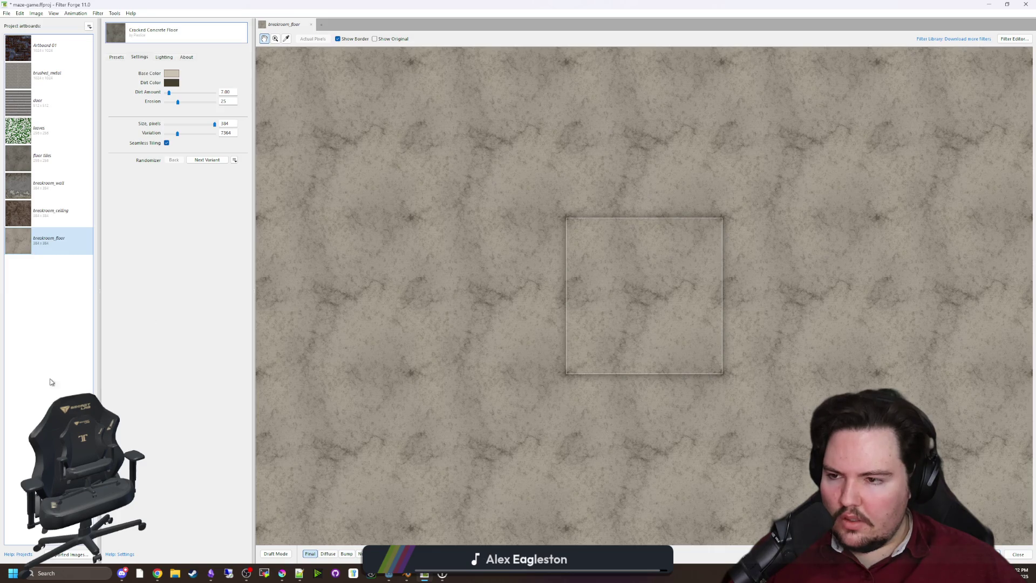
# Create a new blank artboard named freezer_wall, then resend Industrial Wall to Filter Forge.
pyautogui.click(89, 26)
pyautogui.click(92, 37)
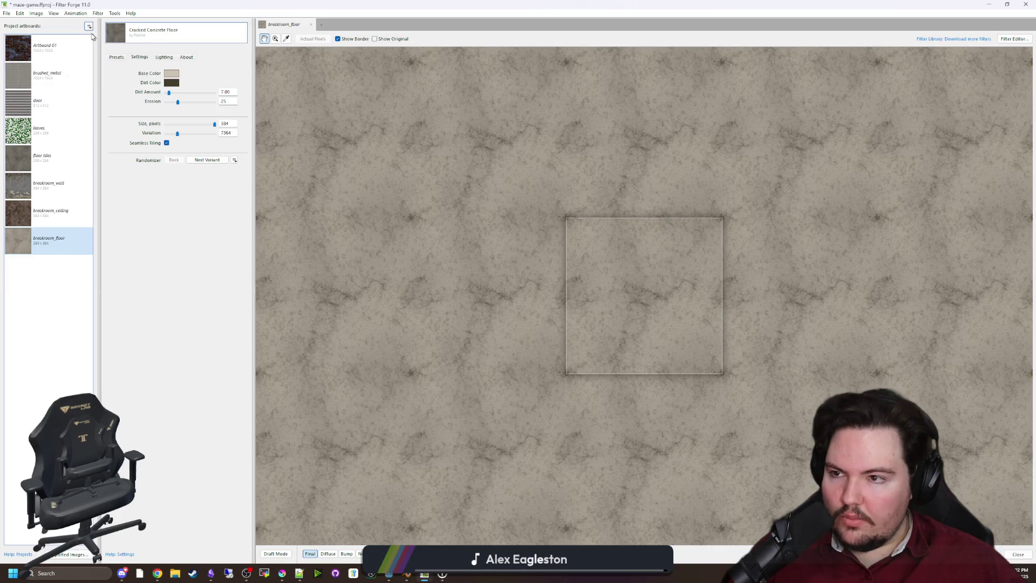
pyautogui.write('freezer_wall')
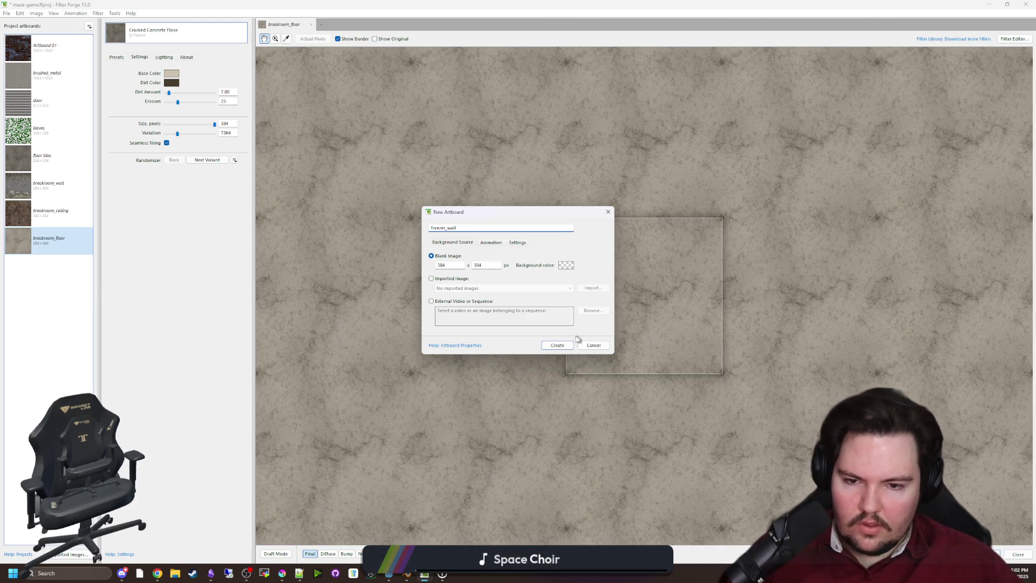
pyautogui.click(557, 344)
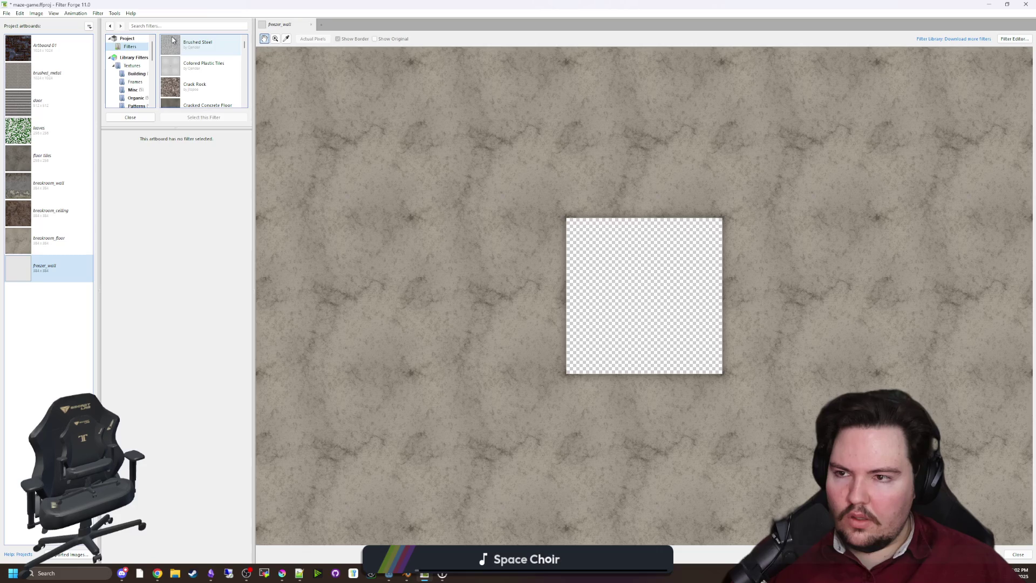
pyautogui.hotkey('alt', 'Tab')
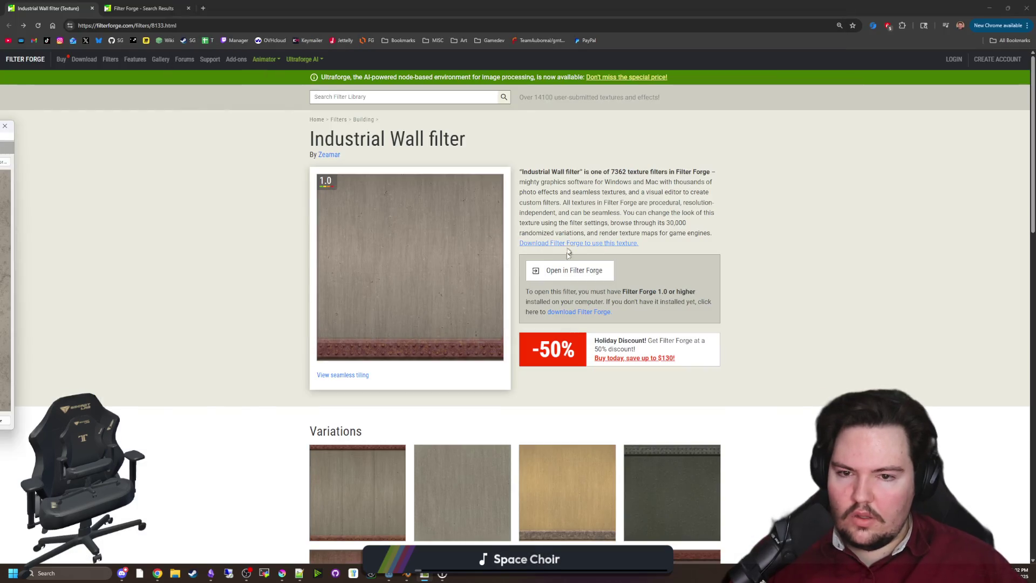
pyautogui.click(562, 278)
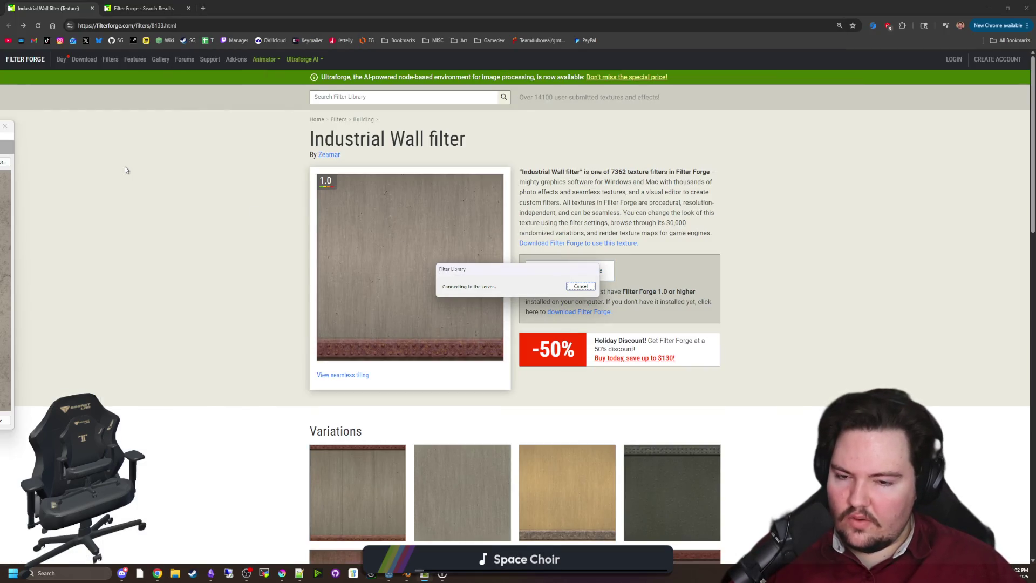
# Scroll through the 'industrial wall' results listing Realistic Brick, Mortex and Technical Panels.
pyautogui.click(160, 5)
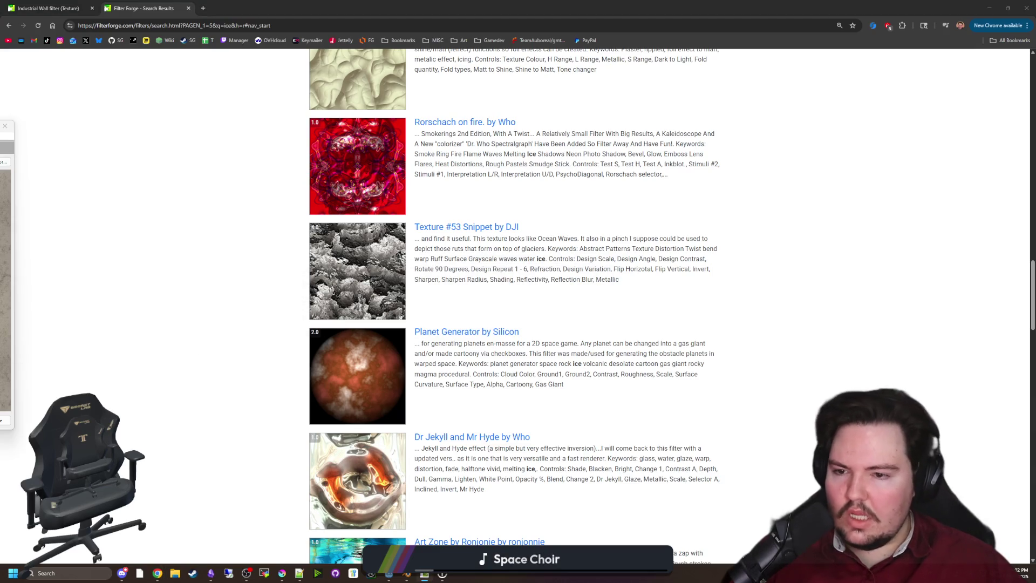
pyautogui.scroll(15, 305, 280)
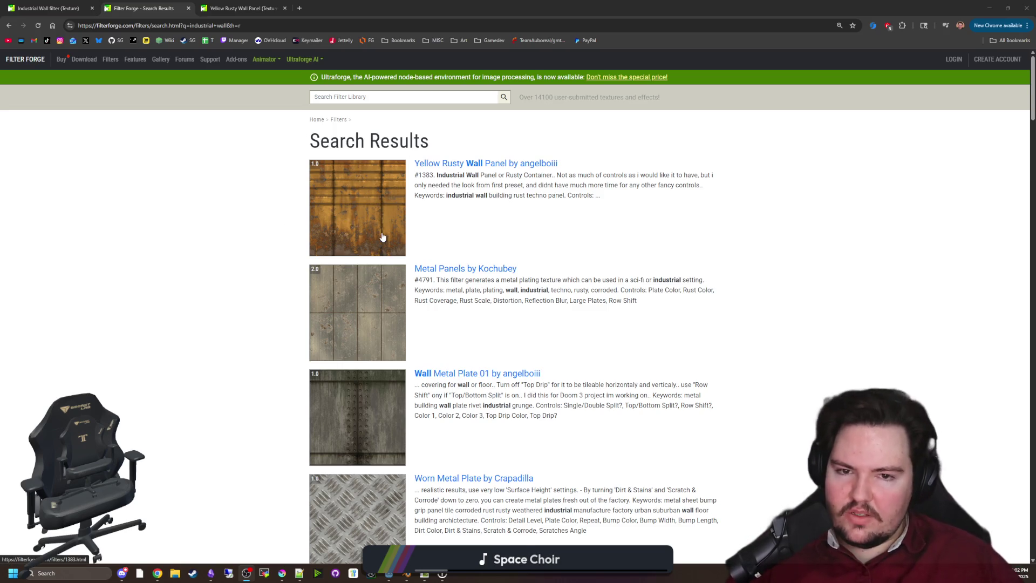
pyautogui.scroll(-2, 382, 237)
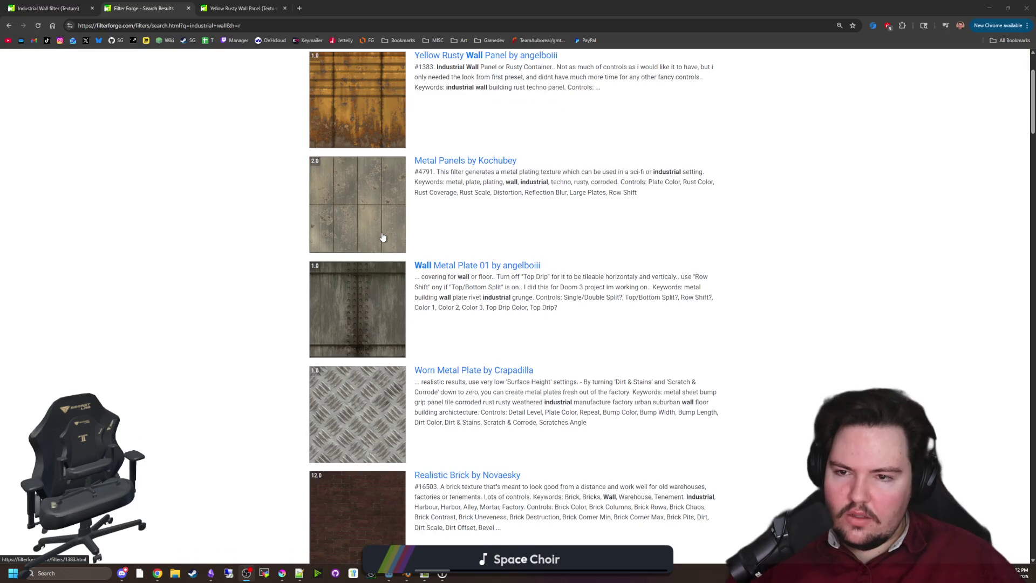
pyautogui.scroll(-3, 357, 325)
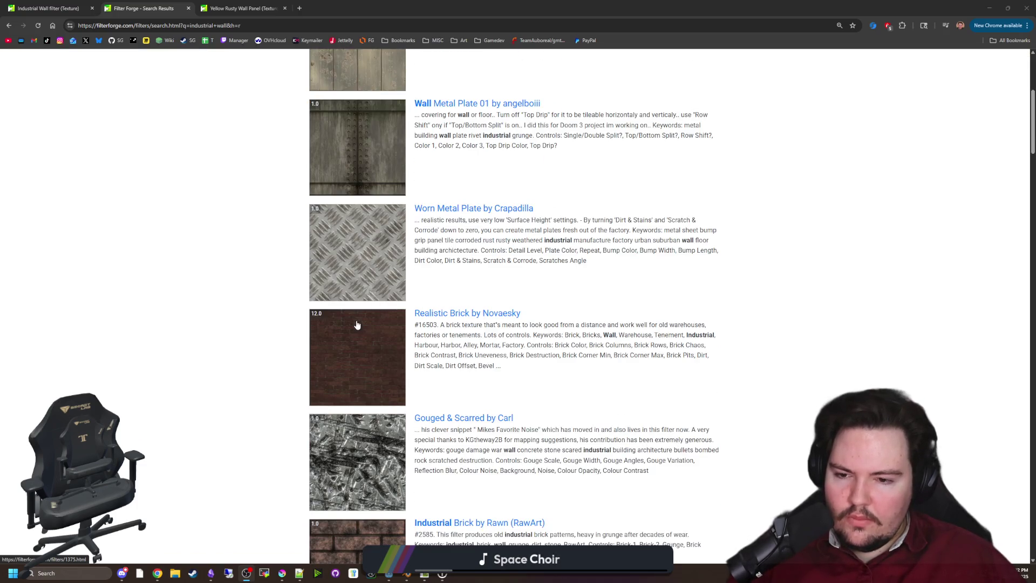
pyautogui.scroll(-6, 357, 324)
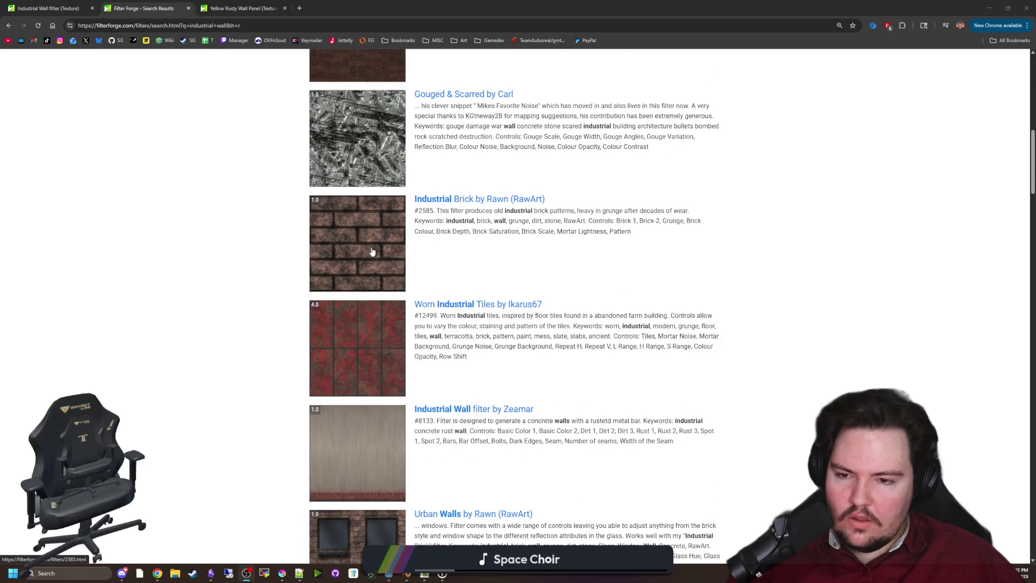
pyautogui.scroll(-1, 371, 252)
pyautogui.scroll(-8, 372, 252)
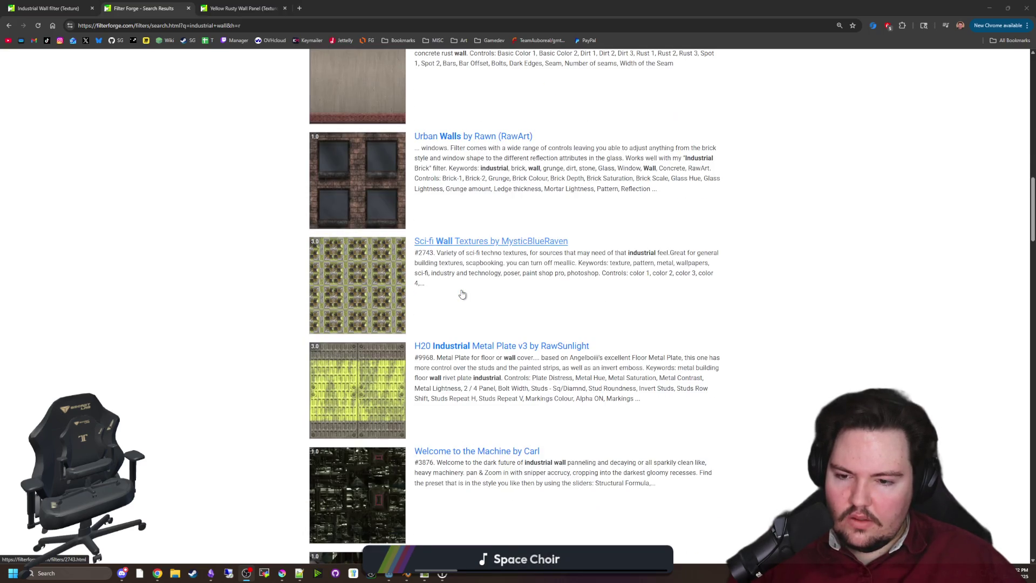
pyautogui.scroll(-3, 462, 294)
pyautogui.scroll(-9, 462, 294)
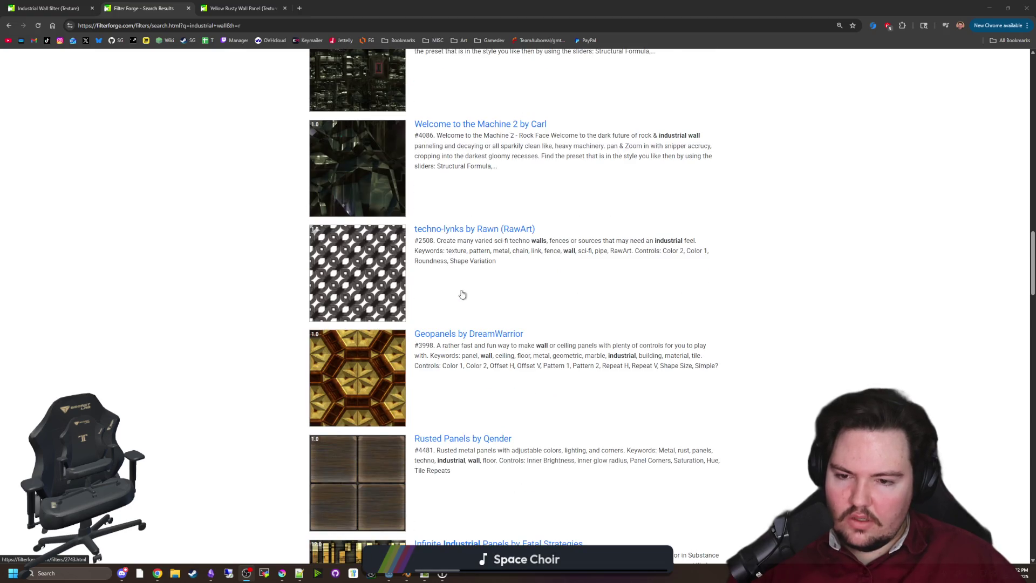
pyautogui.scroll(-3, 433, 312)
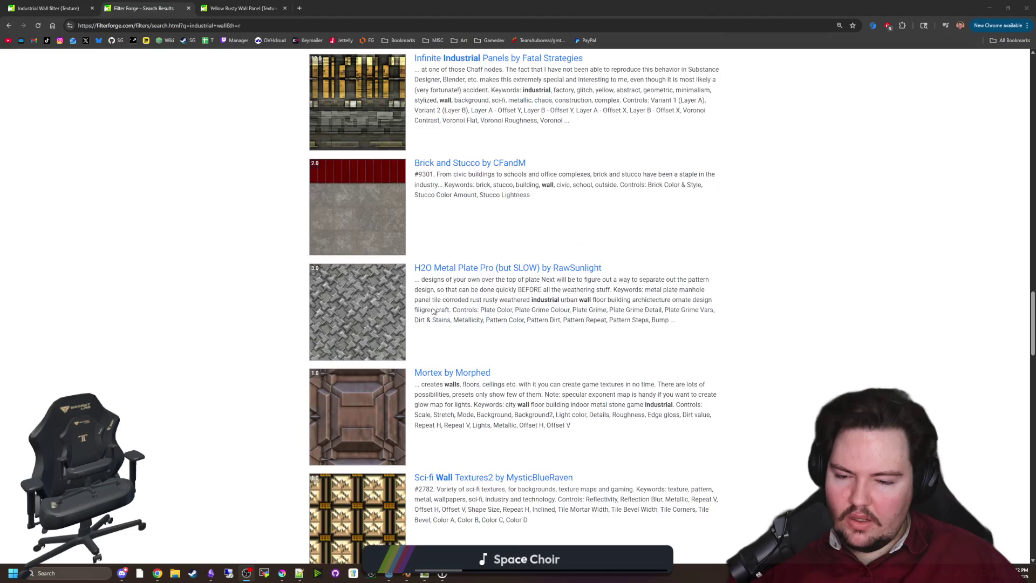
pyautogui.scroll(-3, 433, 311)
pyautogui.scroll(-5, 433, 312)
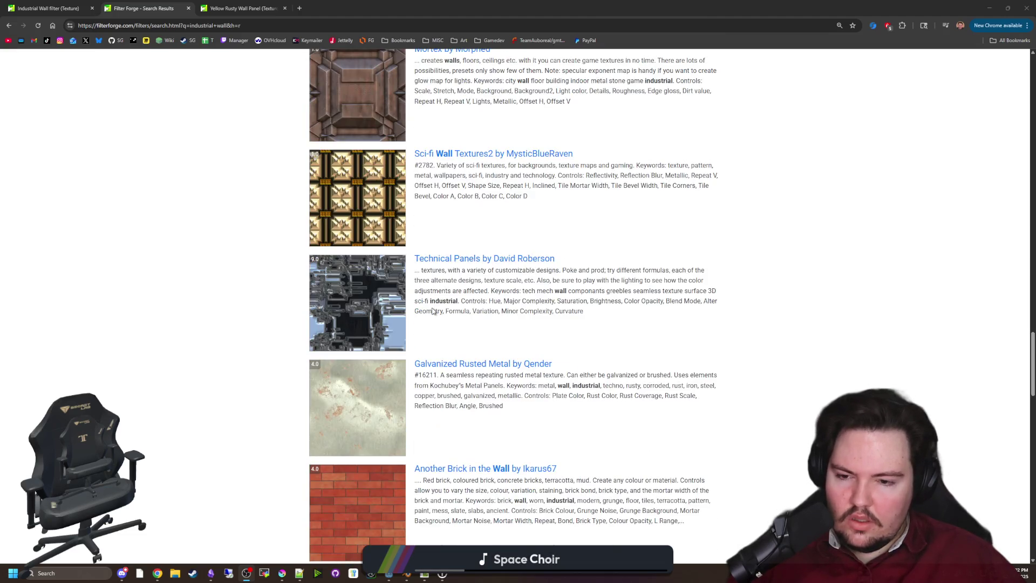
pyautogui.scroll(4, 432, 311)
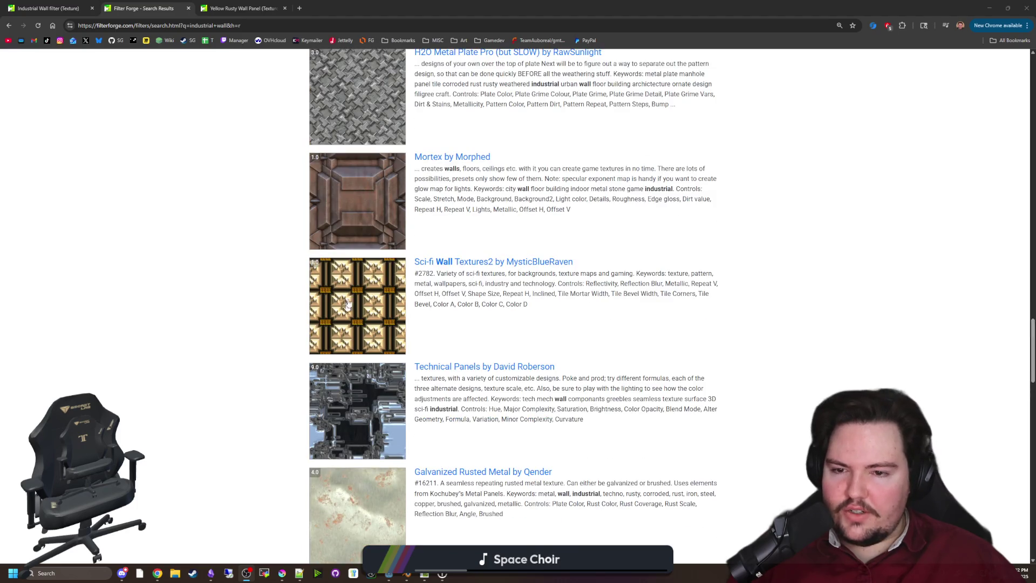
pyautogui.scroll(1, 367, 286)
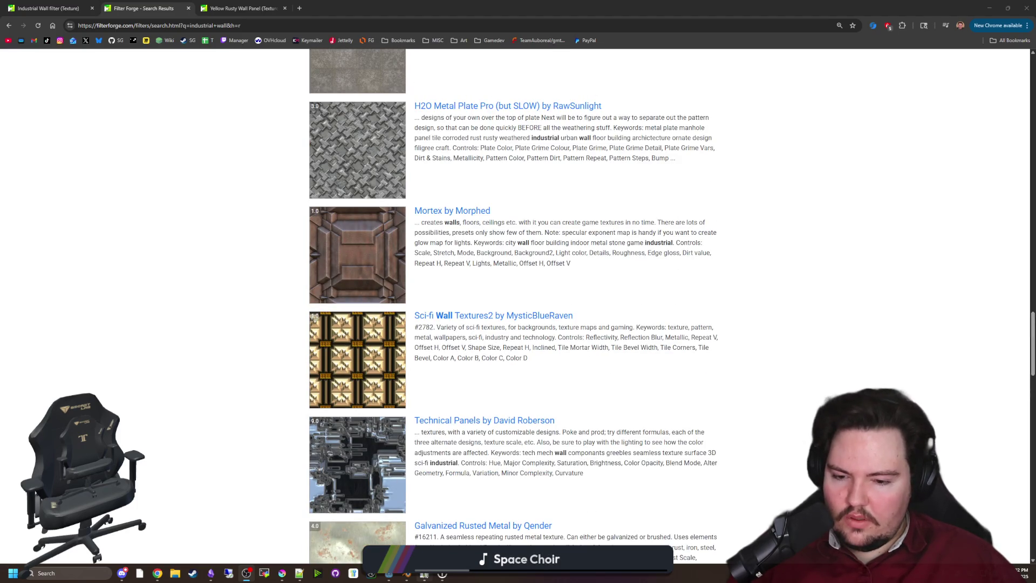
# Select the freezer_wall artboard and save the project.
pyautogui.click(424, 574)
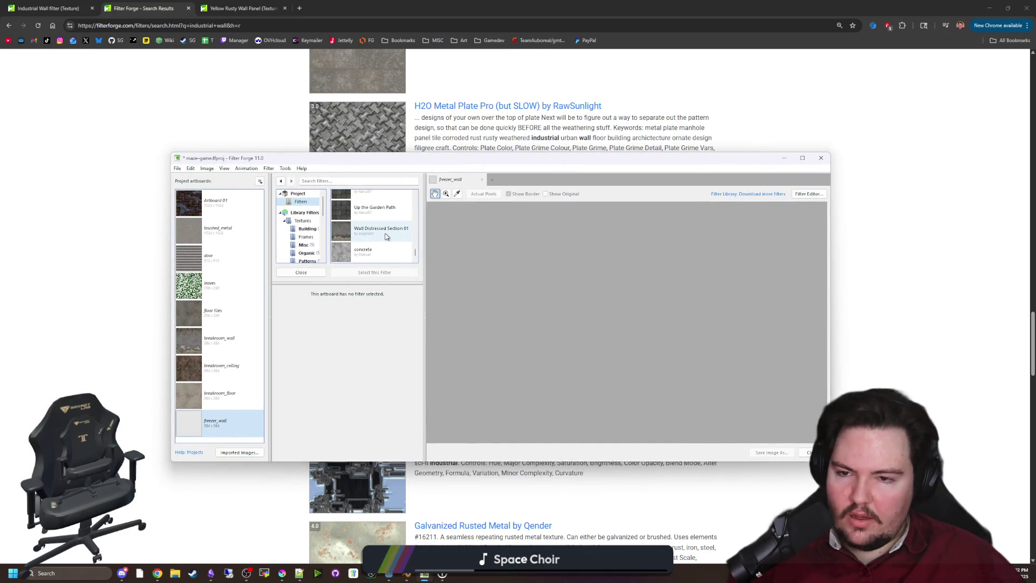
pyautogui.click(208, 427)
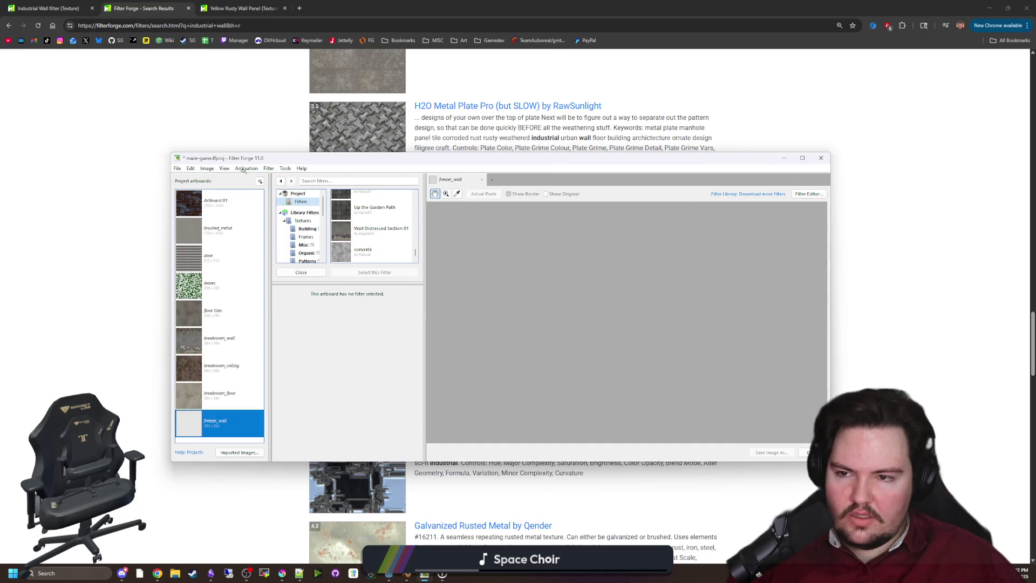
pyautogui.hotkey('ctrl', 's')
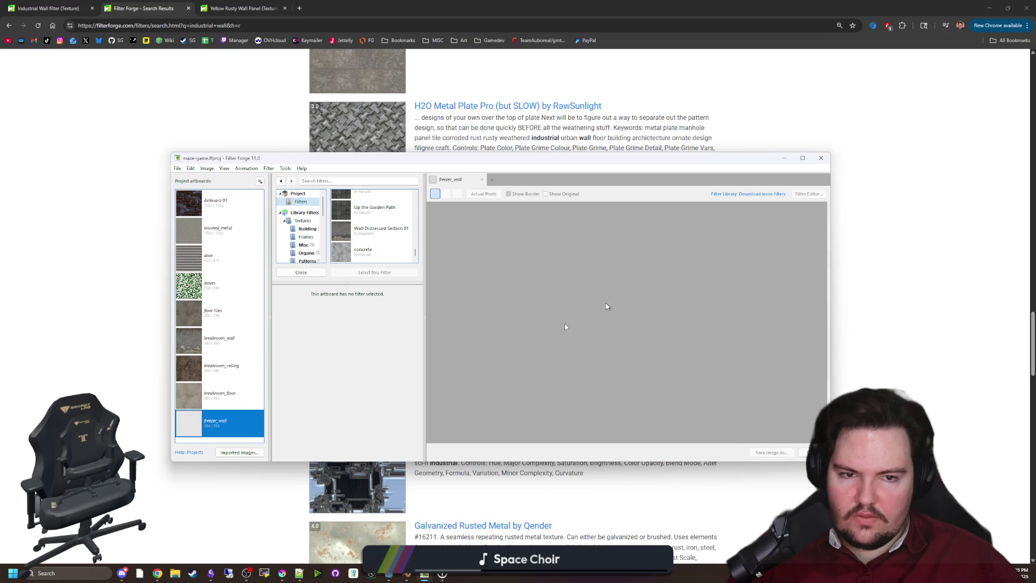
# Relaunch Filter Forge 11 and reopen the most recent project.
pyautogui.click(246, 573)
pyautogui.click(65, 573)
pyautogui.write('er Forge 11')
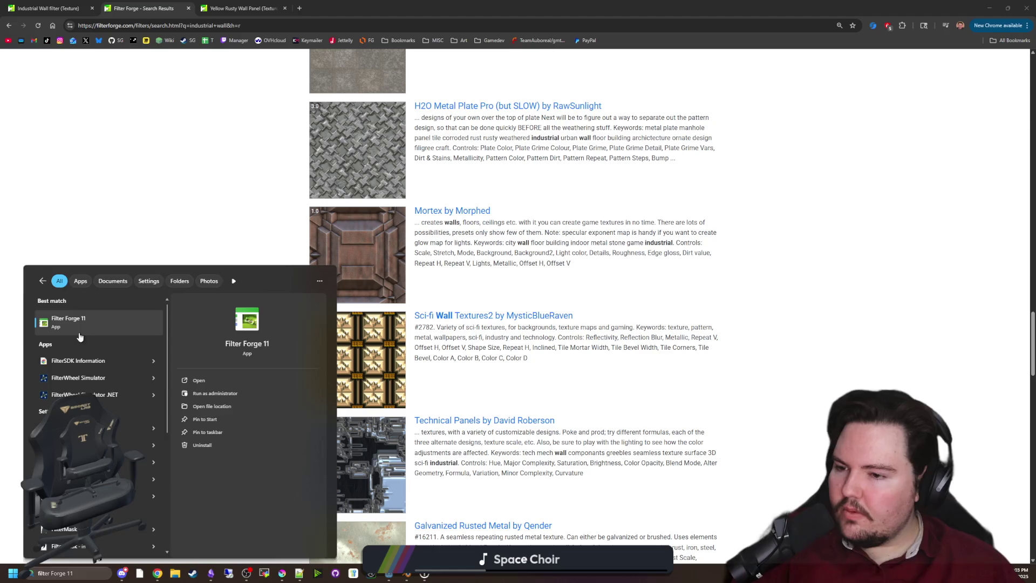
pyautogui.click(79, 337)
pyautogui.scroll(-8, 79, 337)
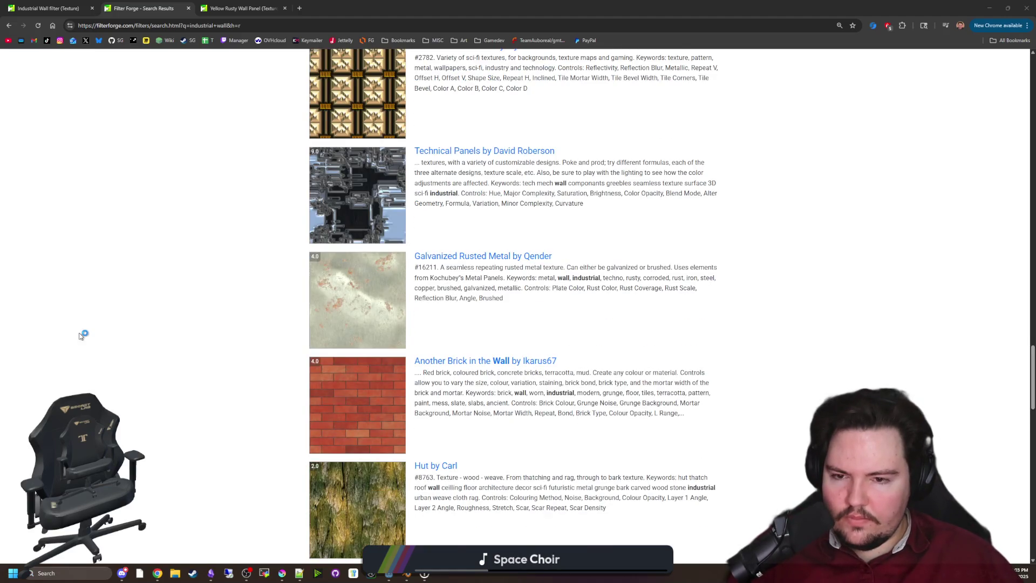
pyautogui.scroll(-2, 205, 366)
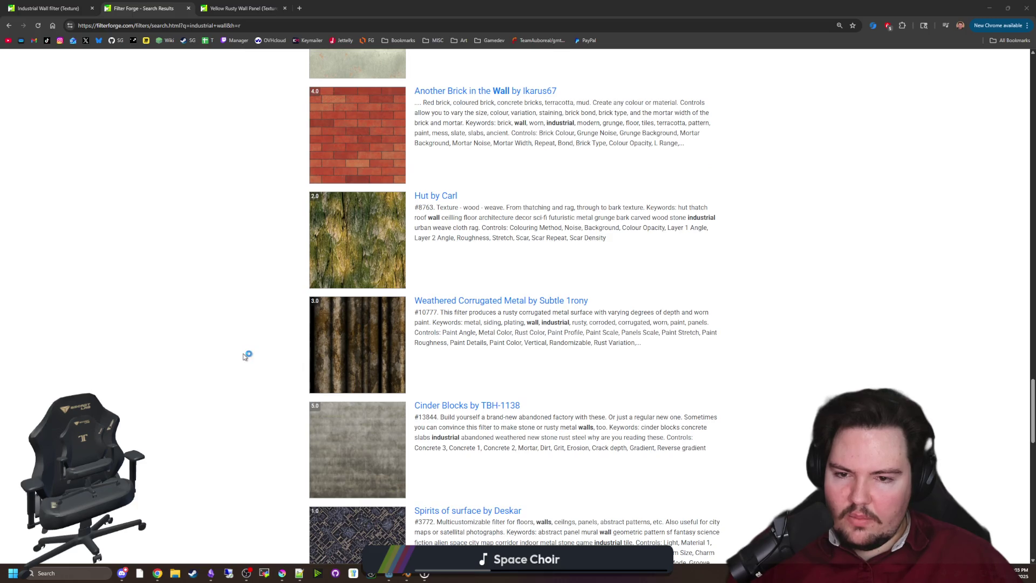
pyautogui.scroll(-2, 247, 357)
pyautogui.scroll(-4, 247, 355)
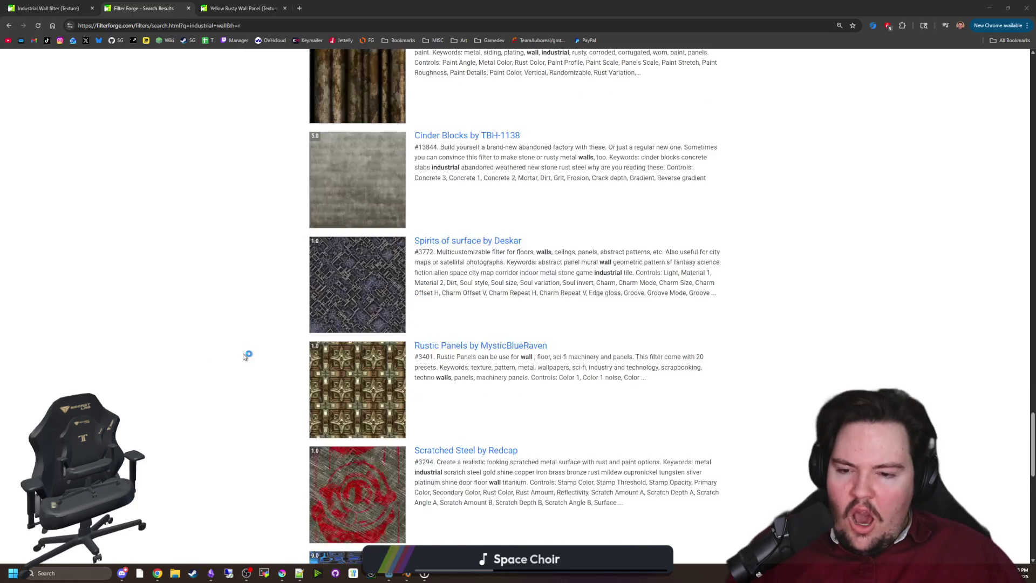
pyautogui.scroll(-2, 274, 294)
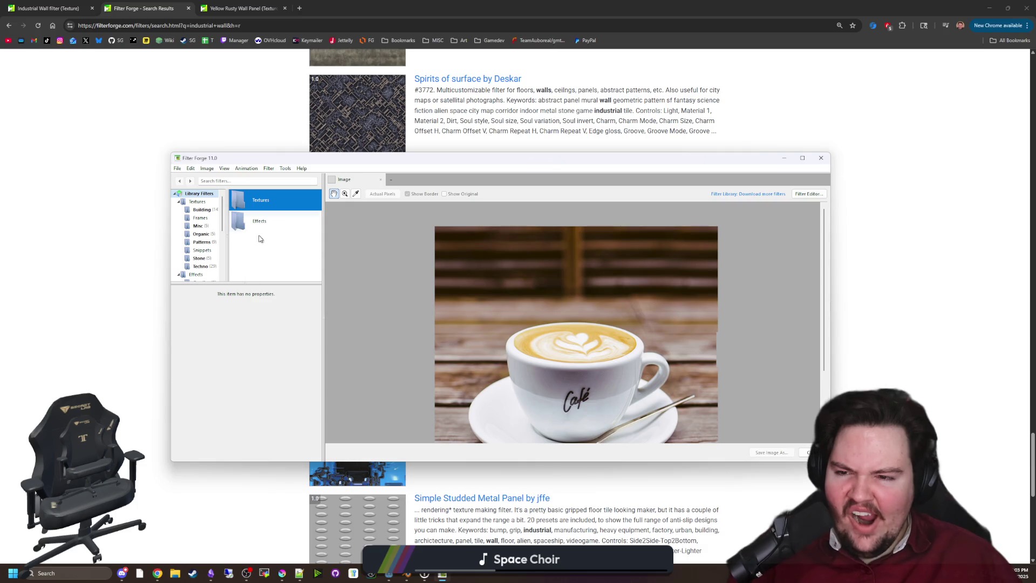
pyautogui.click(175, 169)
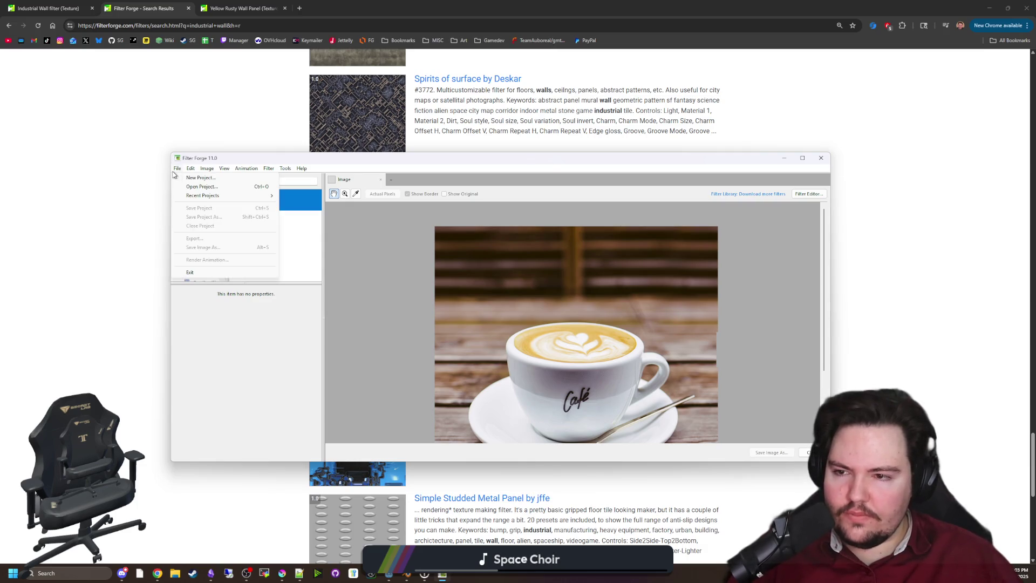
pyautogui.moveTo(226, 195)
pyautogui.click(303, 195)
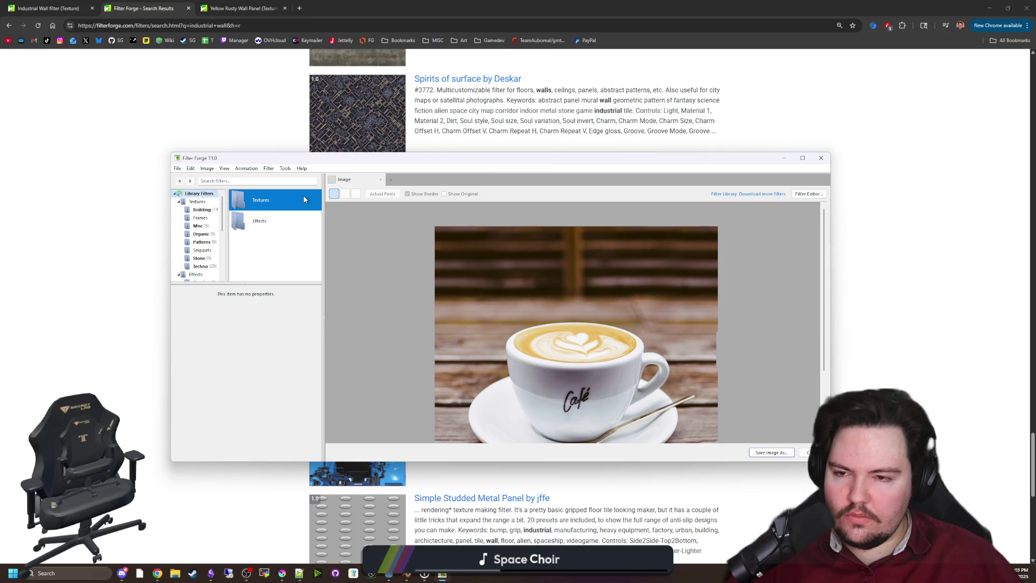
# Send the Yellow Rusty Wall Panel filter from its browser tab to Filter Forge.
pyautogui.click(112, 251)
pyautogui.scroll(-10, 261, 194)
pyautogui.click(243, 6)
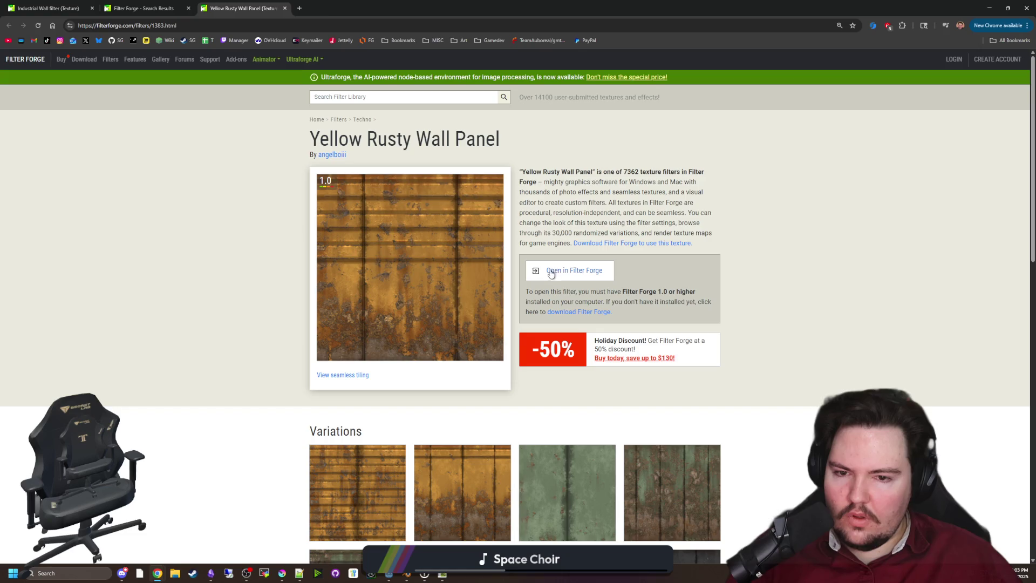
pyautogui.scroll(-5, 558, 335)
pyautogui.scroll(4, 467, 276)
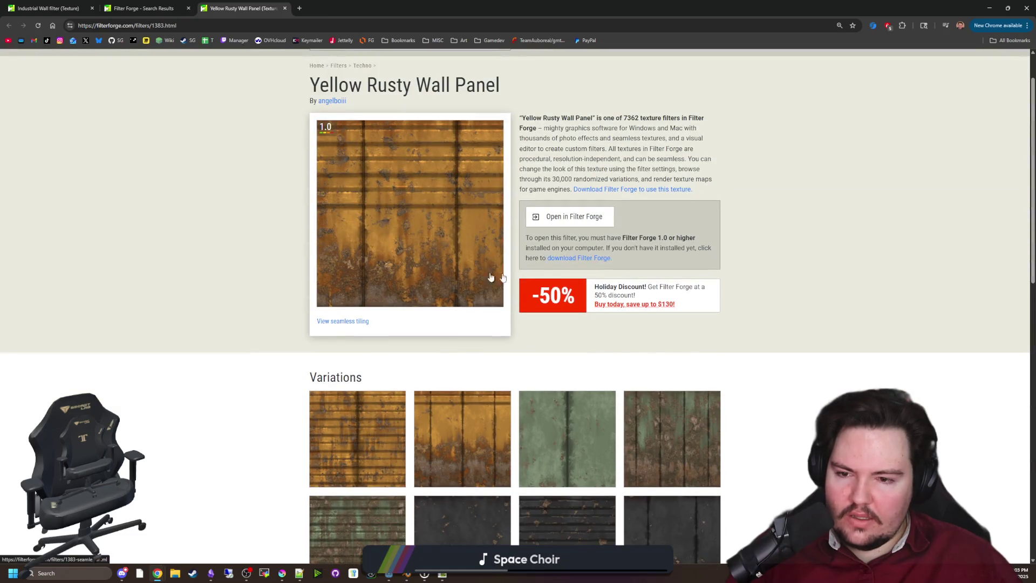
pyautogui.click(566, 218)
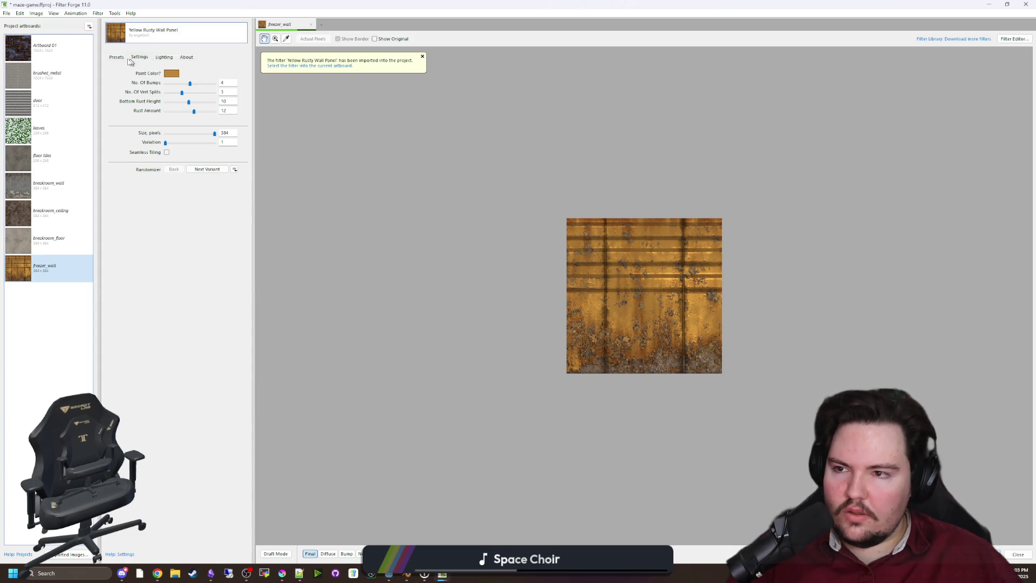
# Apply the bottom-middle dark grey rusty preset and enable Seamless Tiling.
pyautogui.click(123, 59)
pyautogui.click(172, 178)
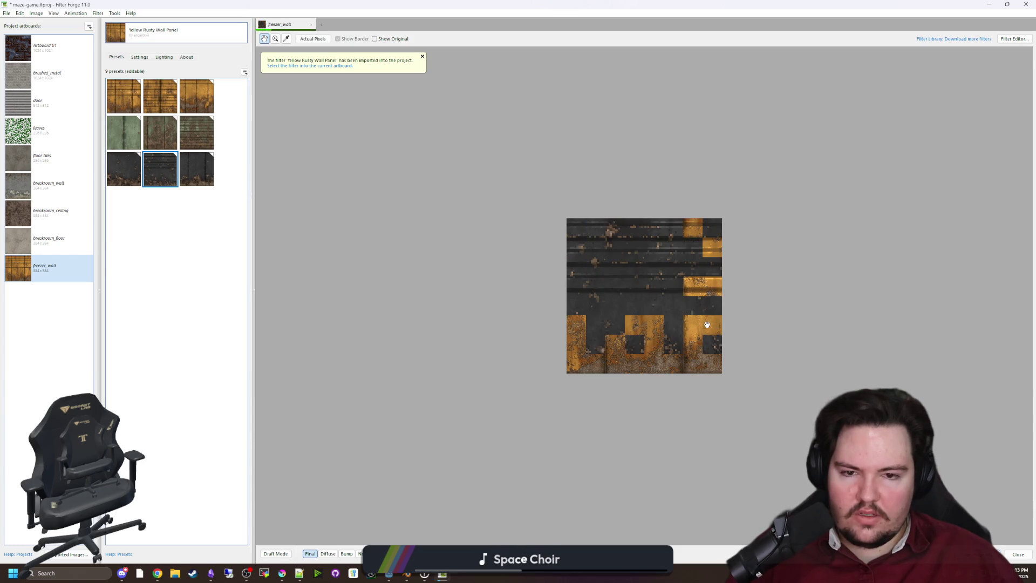
pyautogui.scroll(4, 706, 318)
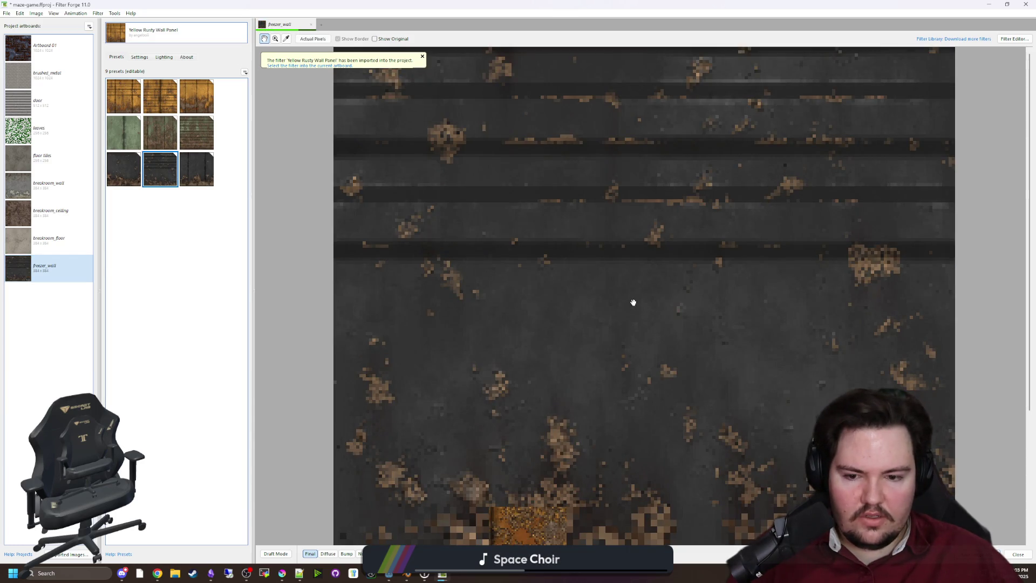
pyautogui.scroll(-2, 633, 302)
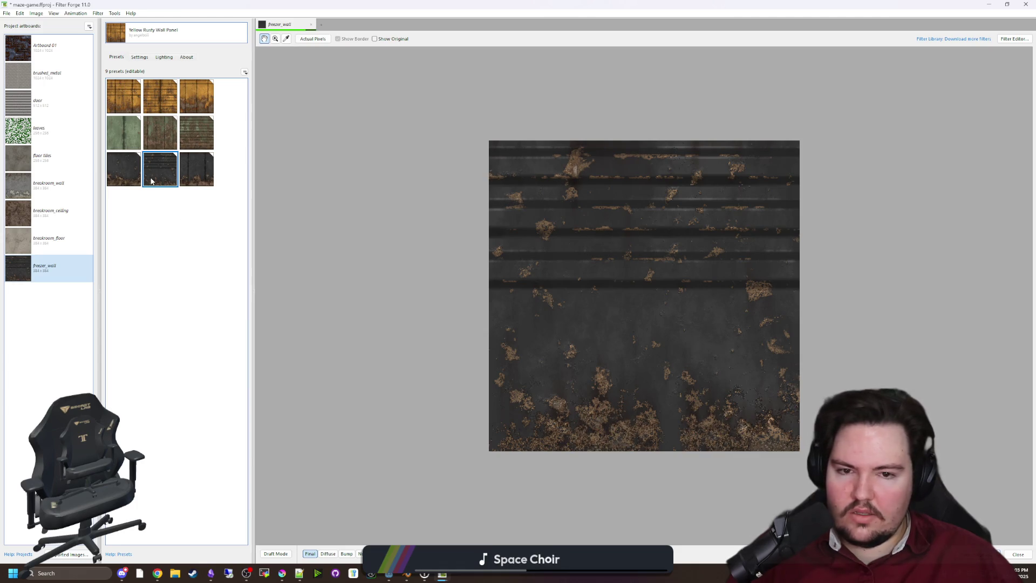
pyautogui.click(131, 58)
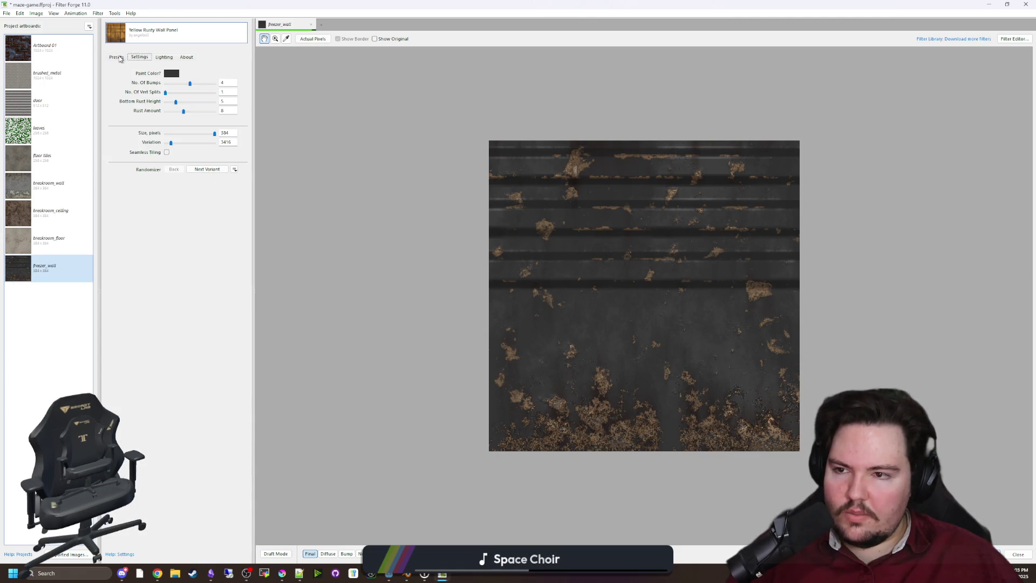
pyautogui.click(167, 153)
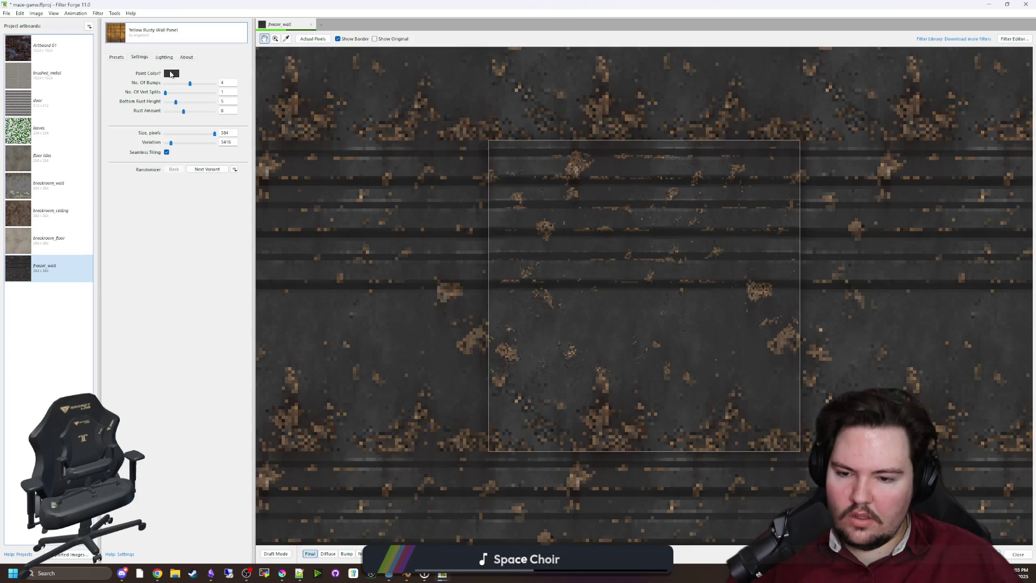
# Change the wall paint colour to a muted navy blue-grey.
pyautogui.click(171, 74)
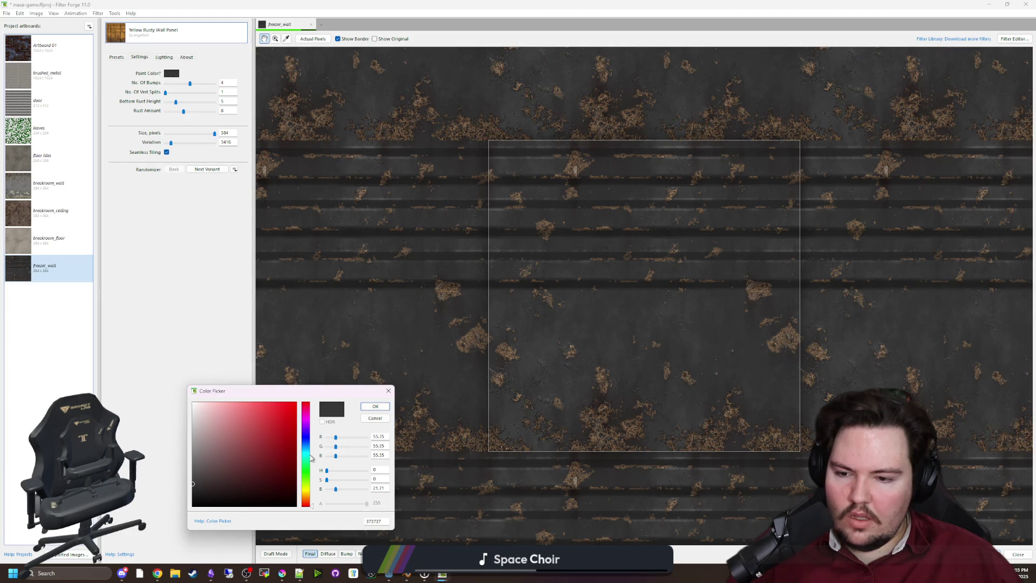
pyautogui.moveTo(304, 504)
pyautogui.mouseDown()
pyautogui.moveTo(306, 431)
pyautogui.moveTo(305, 445)
pyautogui.mouseUp()
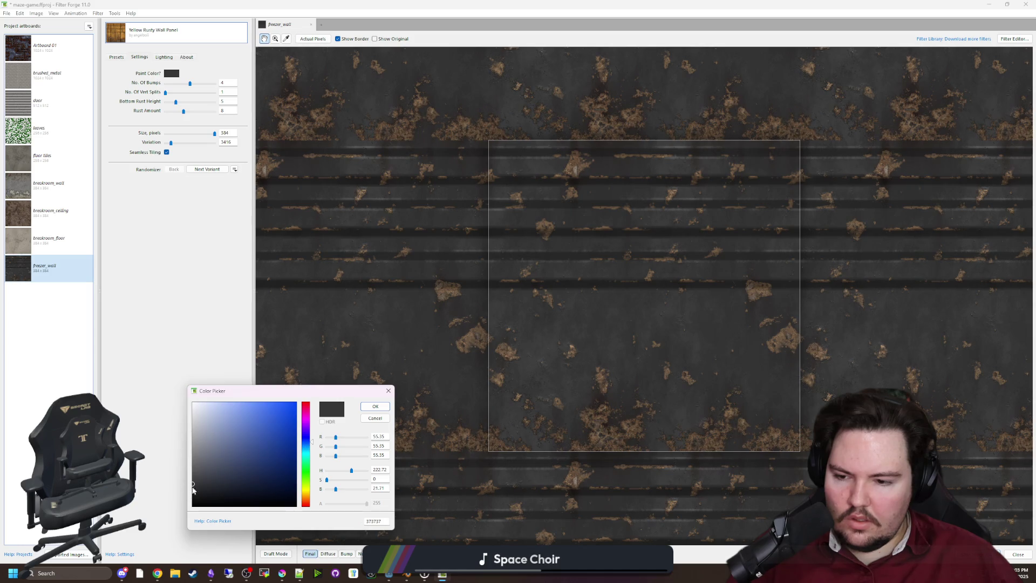
pyautogui.moveTo(198, 484)
pyautogui.mouseDown()
pyautogui.moveTo(232, 468)
pyautogui.moveTo(229, 475)
pyautogui.mouseUp()
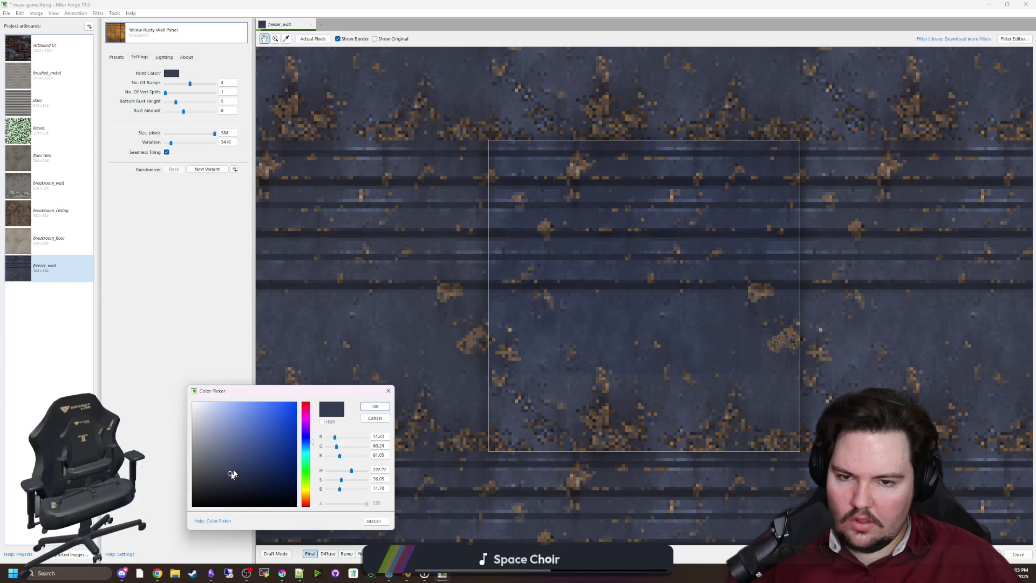
pyautogui.click(375, 406)
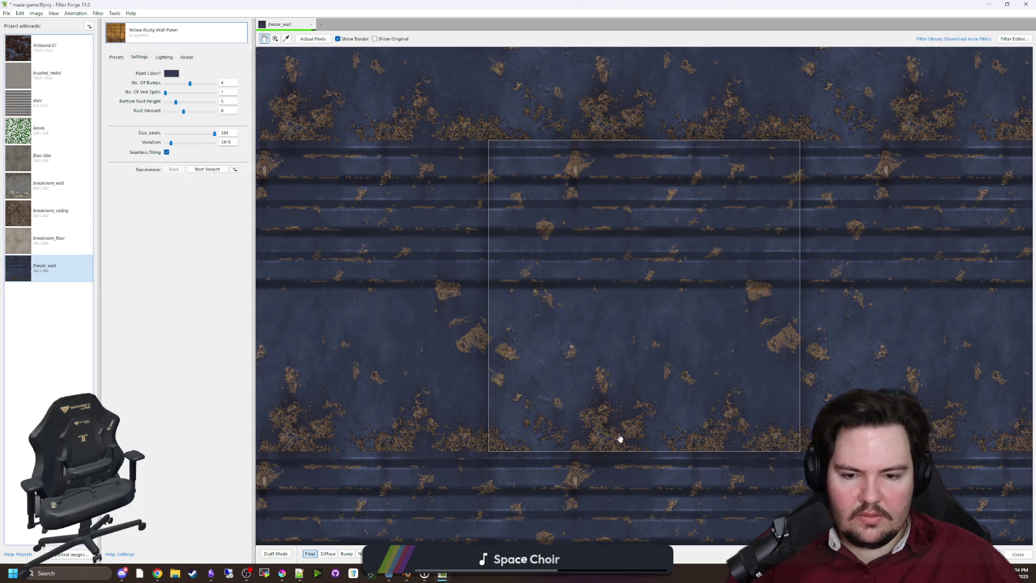
# Set bumps to 2, bottom rust height to 6, and vertical splits to 1.
pyautogui.scroll(1, 617, 432)
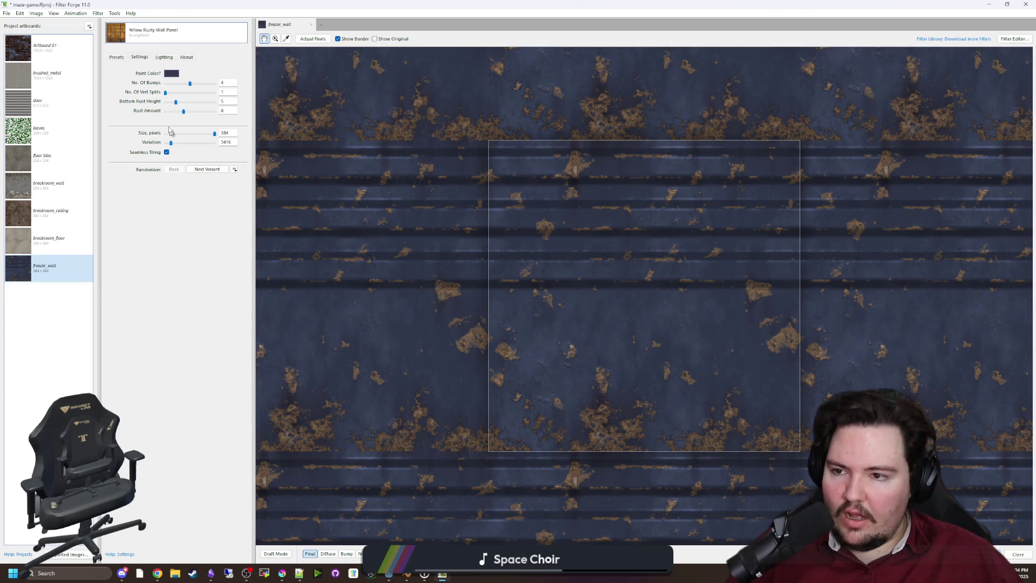
pyautogui.moveTo(191, 86); pyautogui.dragTo(147, 86)
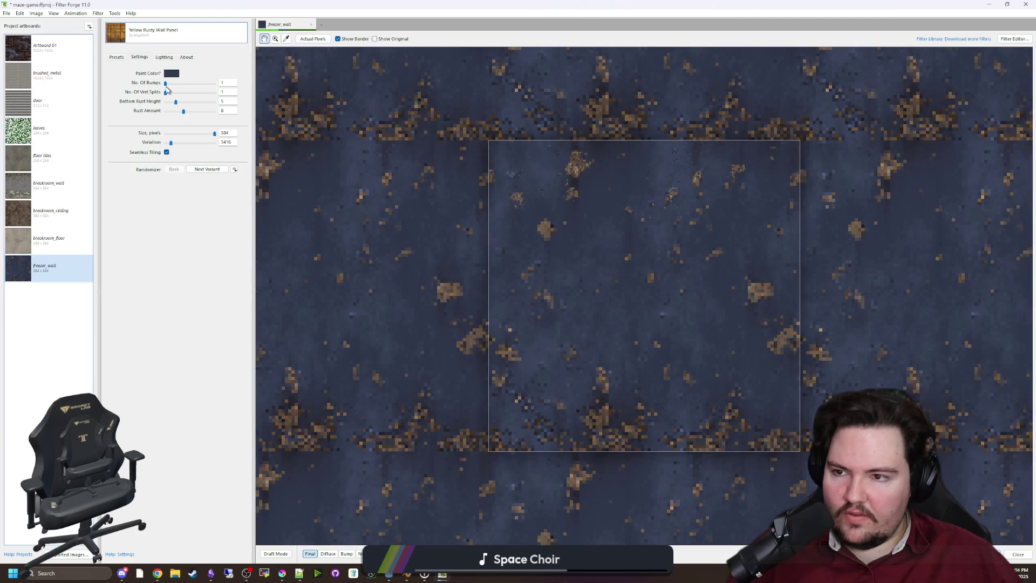
pyautogui.moveTo(165, 86); pyautogui.dragTo(173, 86)
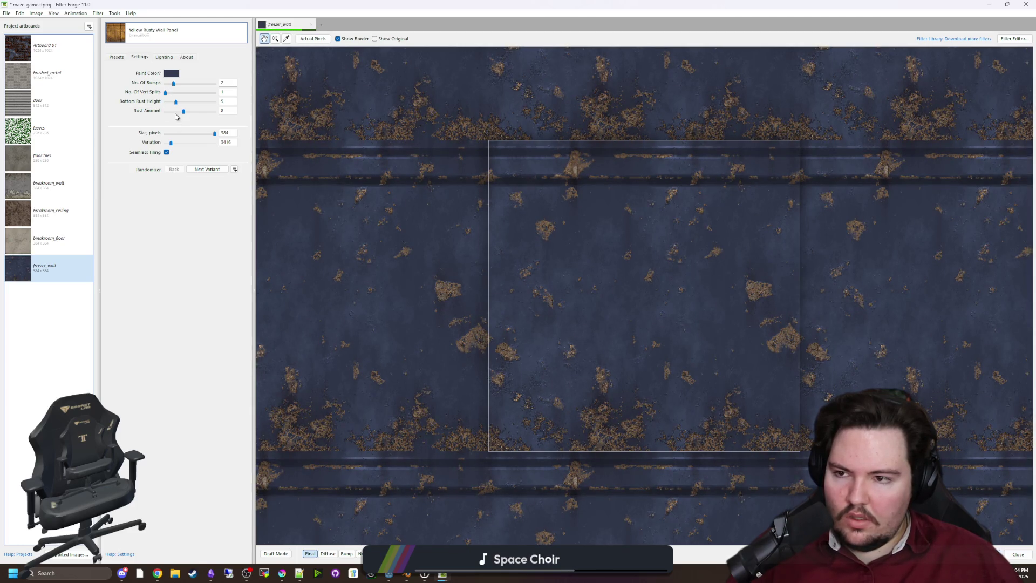
pyautogui.moveTo(175, 104); pyautogui.dragTo(201, 104)
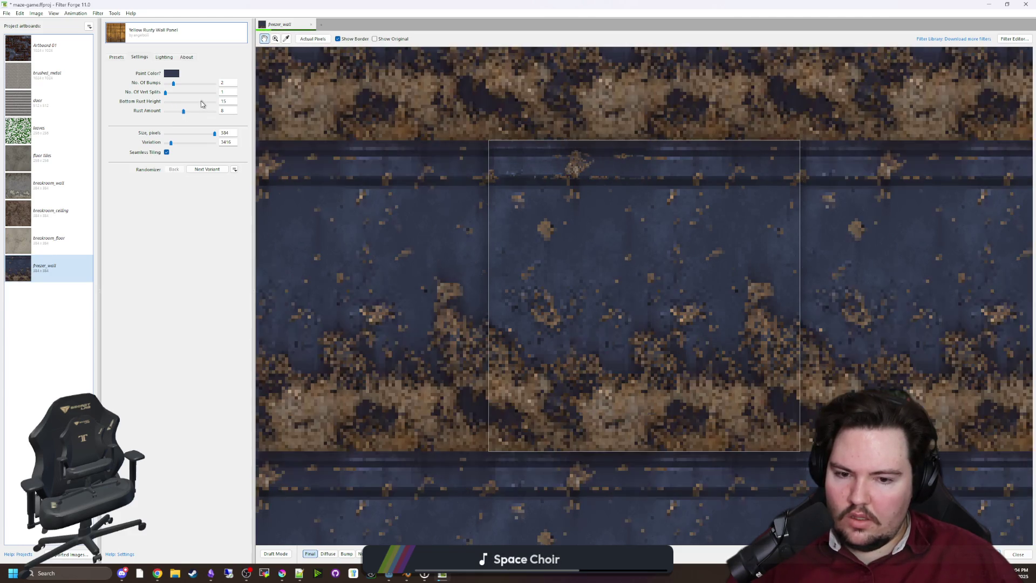
pyautogui.moveTo(202, 103); pyautogui.dragTo(186, 104)
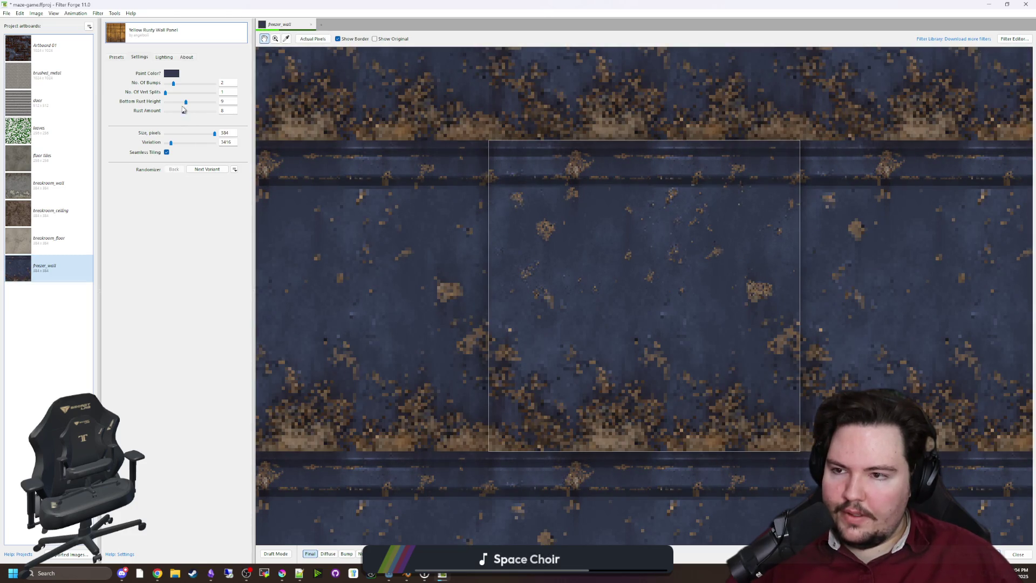
pyautogui.moveTo(165, 92)
pyautogui.mouseDown()
pyautogui.moveTo(190, 94)
pyautogui.moveTo(165, 94)
pyautogui.mouseUp()
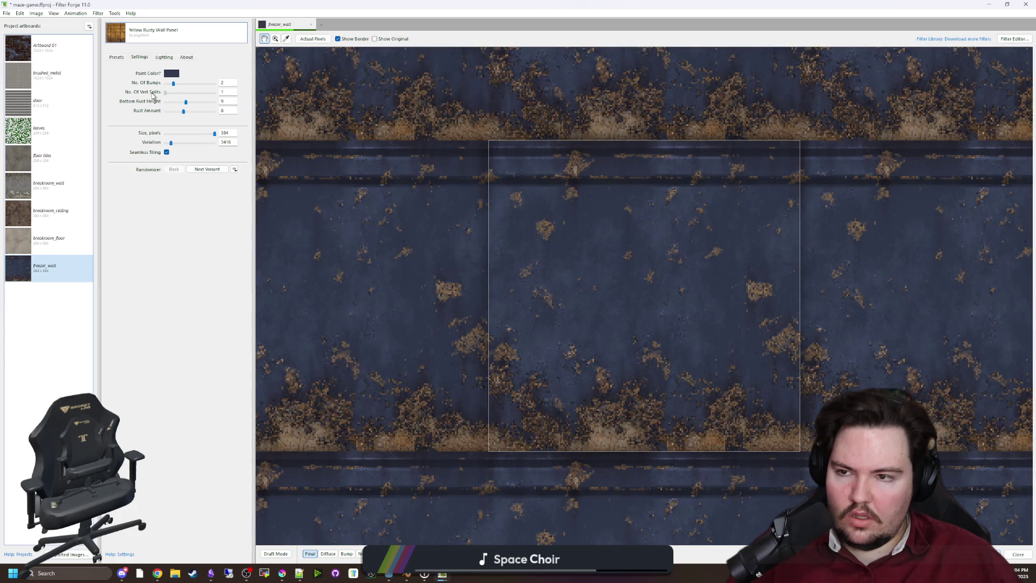
pyautogui.moveTo(166, 96); pyautogui.dragTo(175, 95)
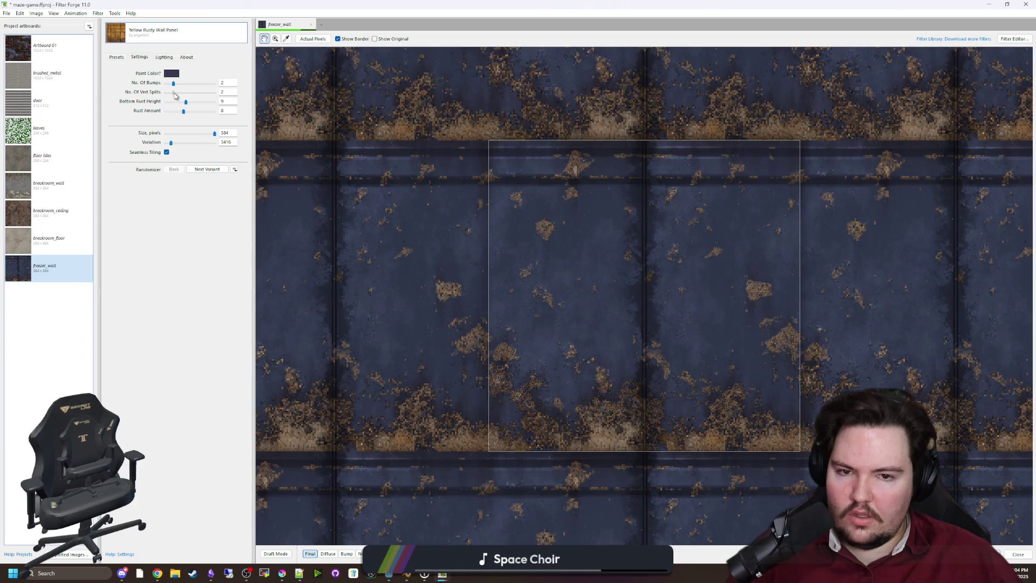
pyautogui.moveTo(174, 96); pyautogui.dragTo(166, 96)
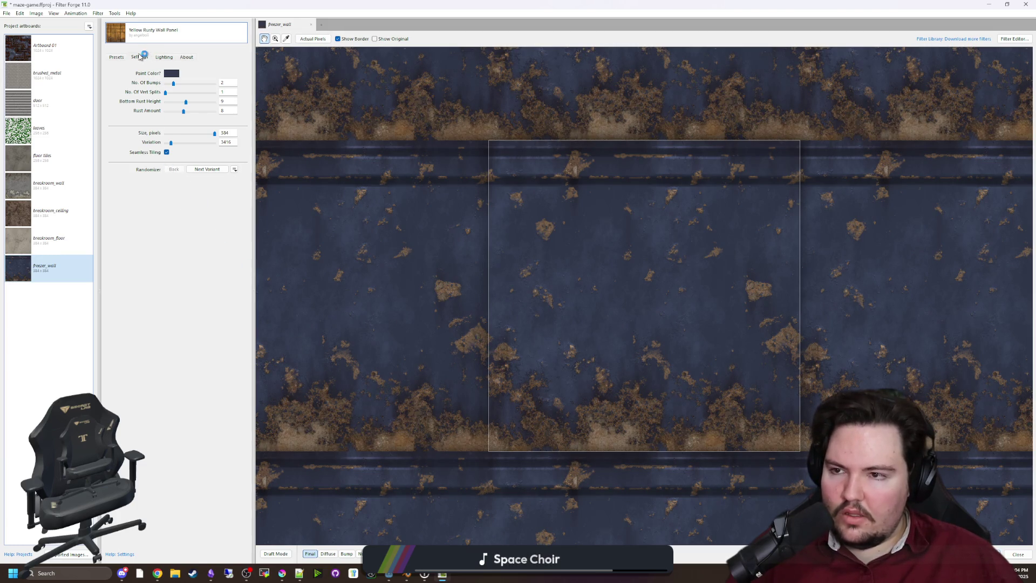
# Preview the normal, diffuse and bump maps, then return to the lit final render.
pyautogui.click(360, 555)
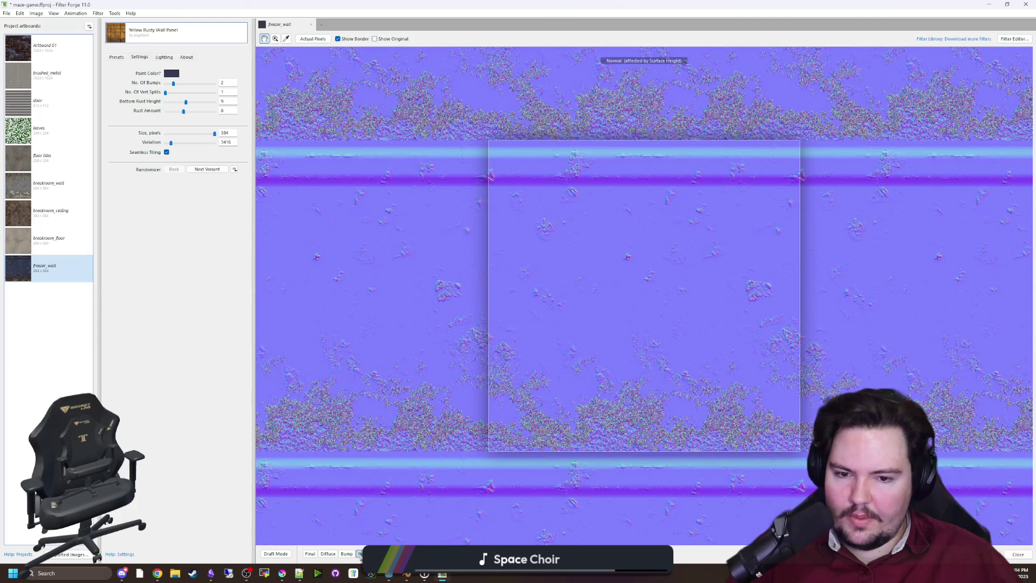
pyautogui.click(327, 554)
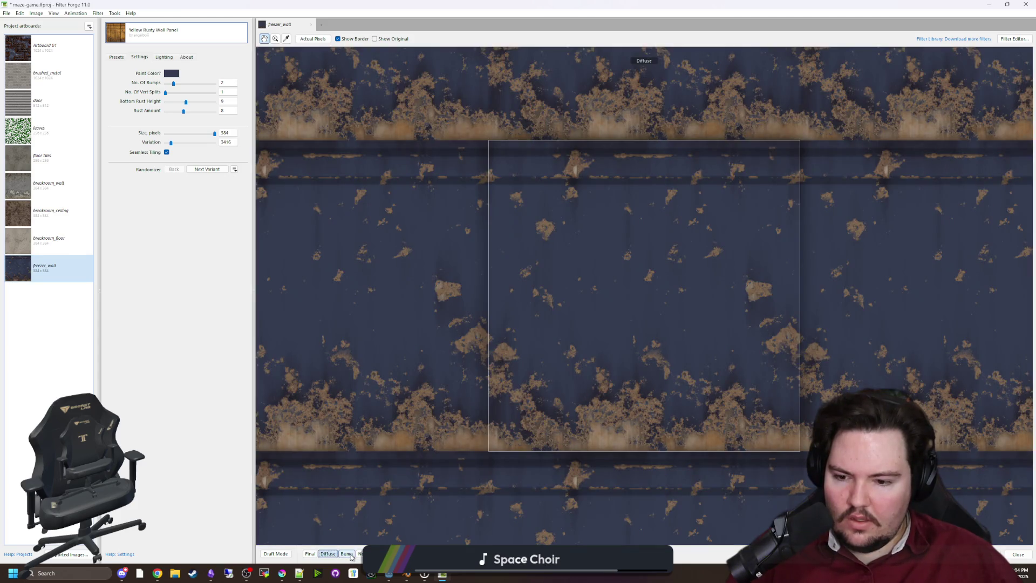
pyautogui.click(348, 554)
pyautogui.click(328, 554)
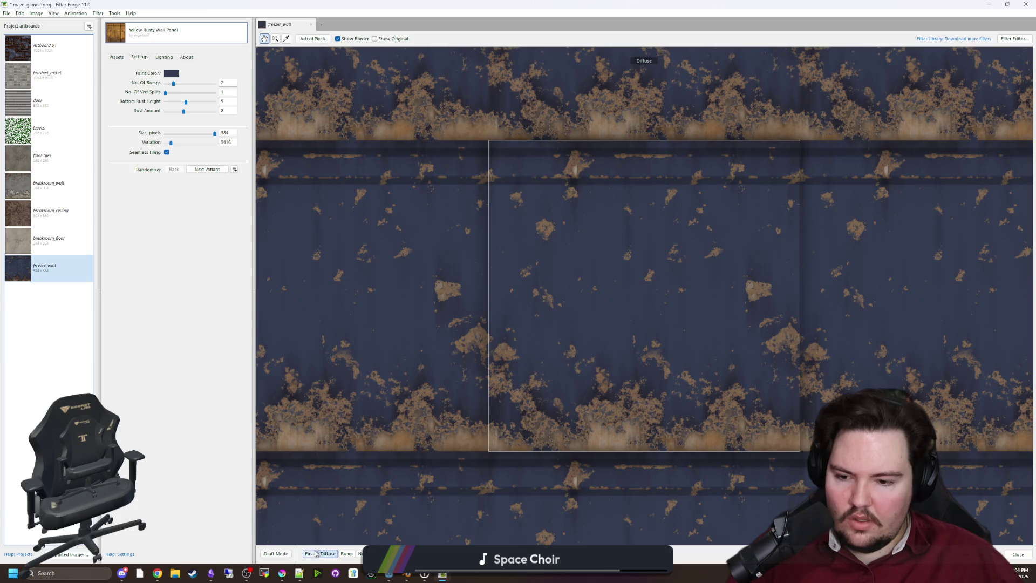
pyautogui.click(310, 554)
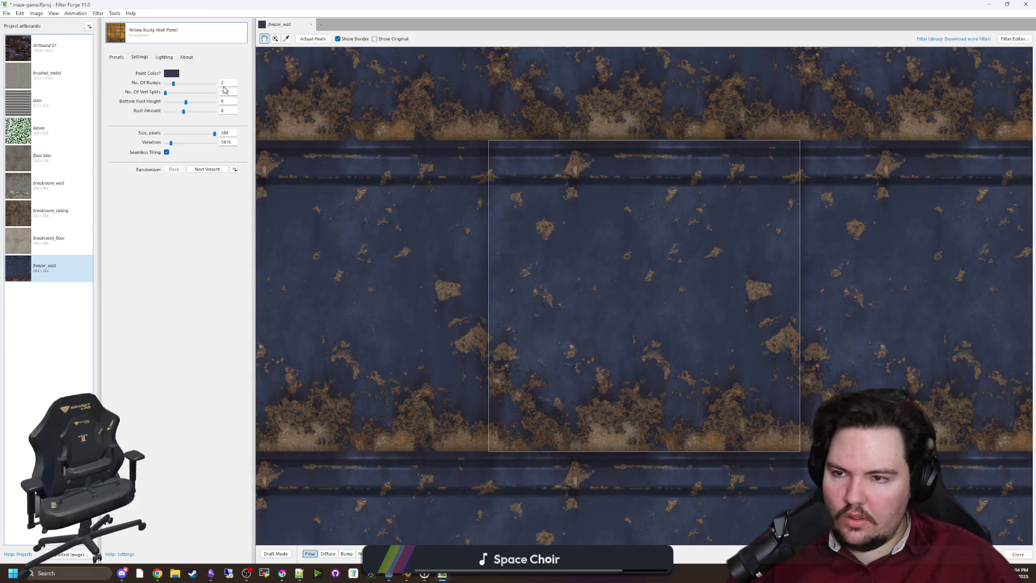
# Set the No. Of Bumps value back to 2.
pyautogui.moveTo(173, 84); pyautogui.dragTo(182, 84)
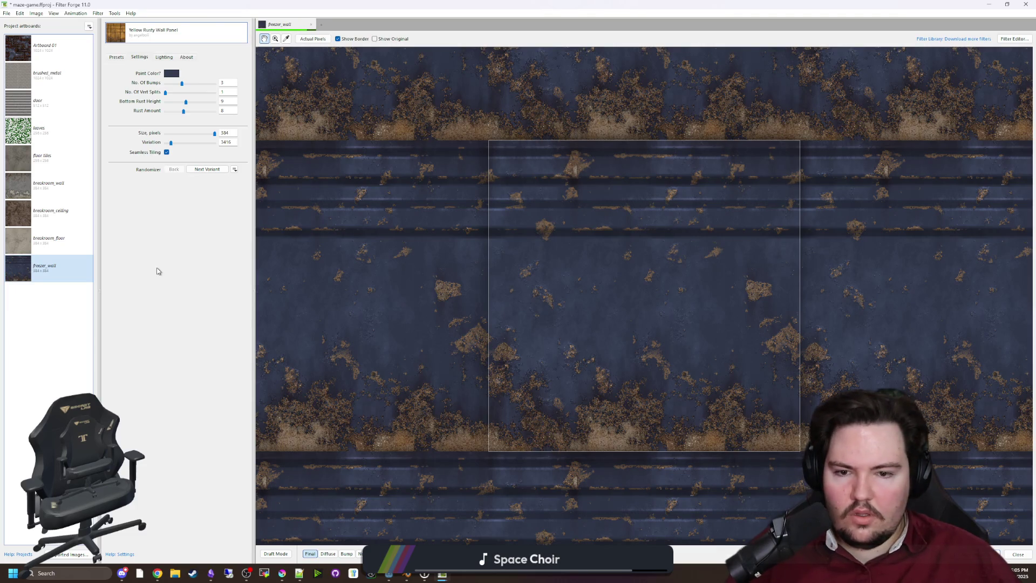
pyautogui.doubleClick(223, 82)
pyautogui.write('2')
pyautogui.press('Return')
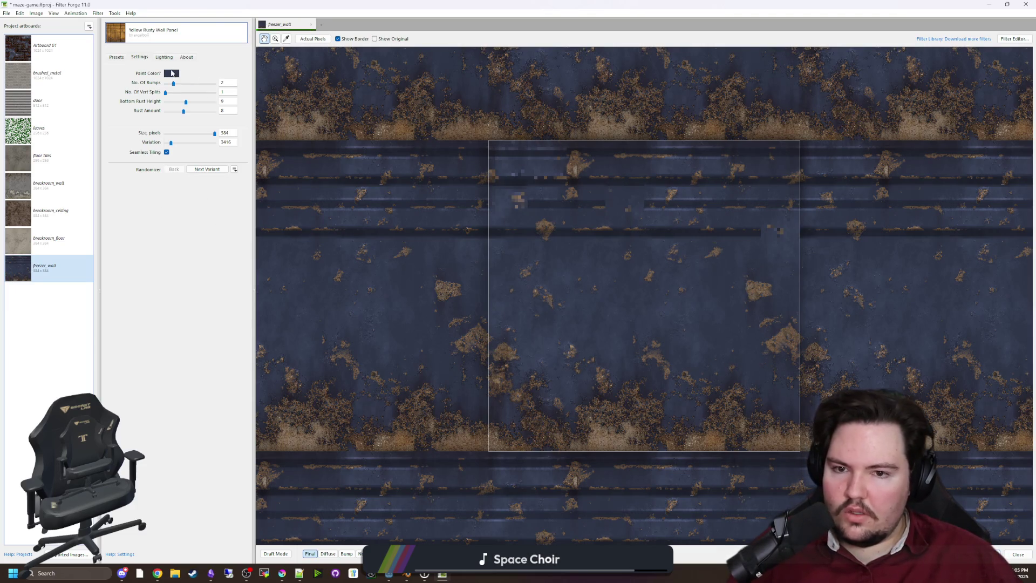
# Desaturate the Paint Color toward a duller blue-grey.
pyautogui.click(171, 74)
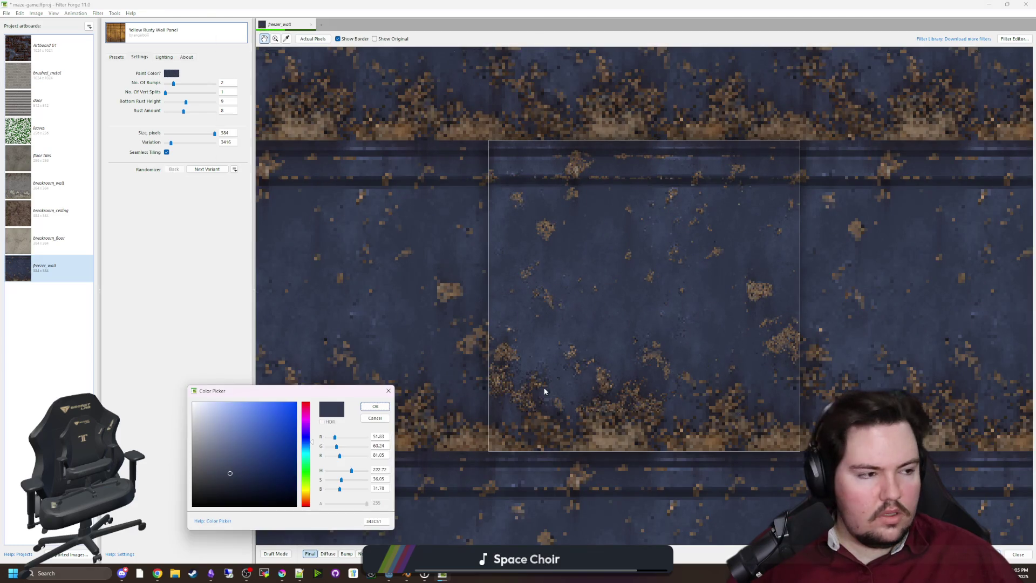
pyautogui.moveTo(341, 479); pyautogui.dragTo(335, 480)
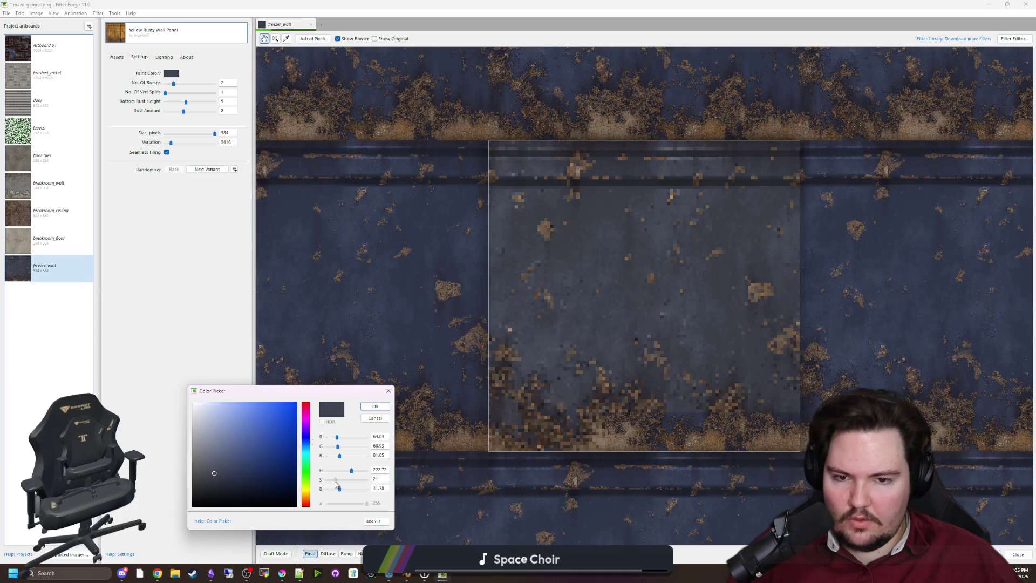
pyautogui.click(375, 407)
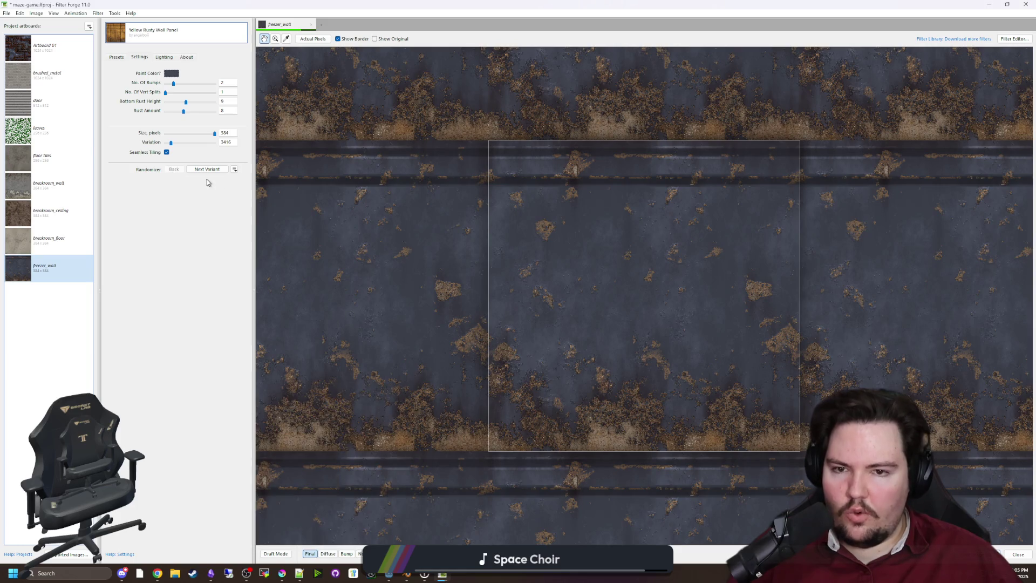
# Export the diffuse, bump and normal maps, without the final render, to the Textures folder.
pyautogui.click(7, 14)
pyautogui.click(23, 83)
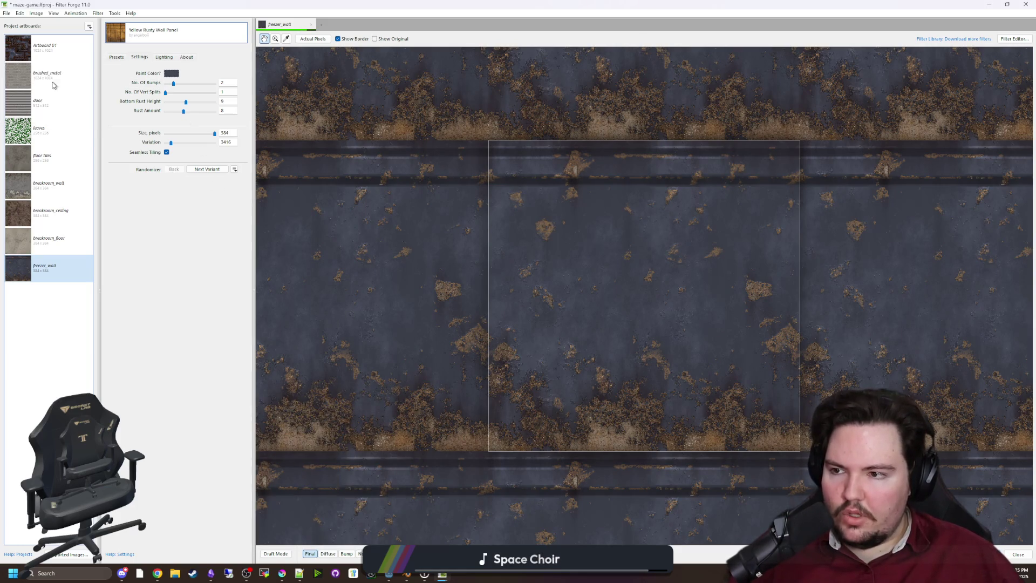
pyautogui.click(421, 348)
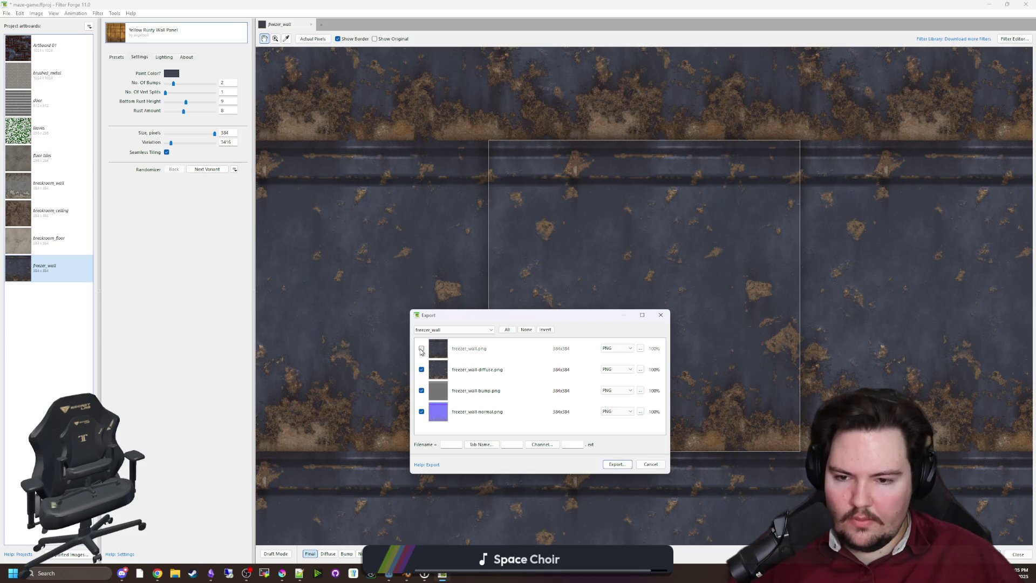
pyautogui.click(617, 464)
pyautogui.click(567, 406)
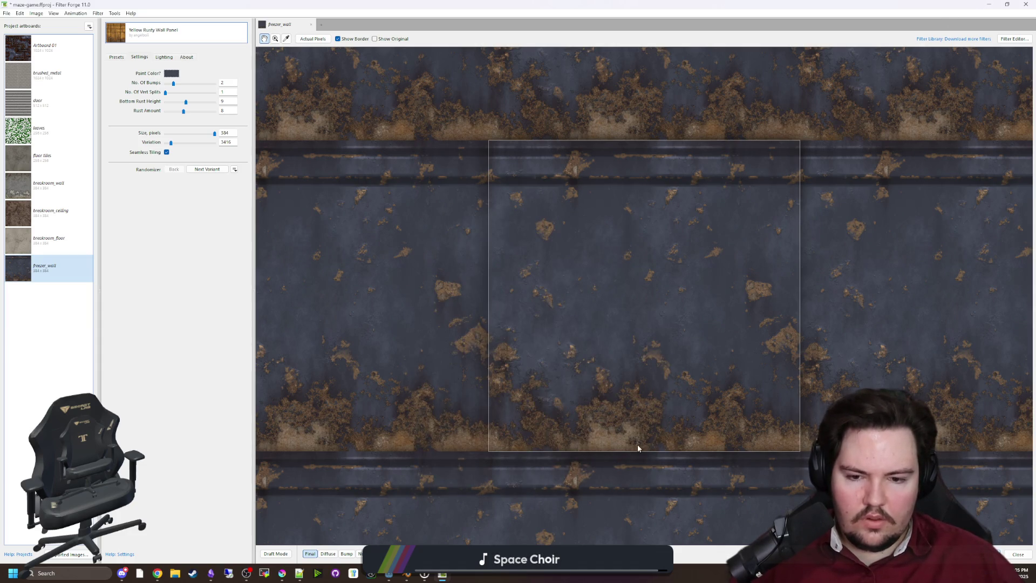
pyautogui.scroll(1, 640, 430)
pyautogui.scroll(1, 640, 430)
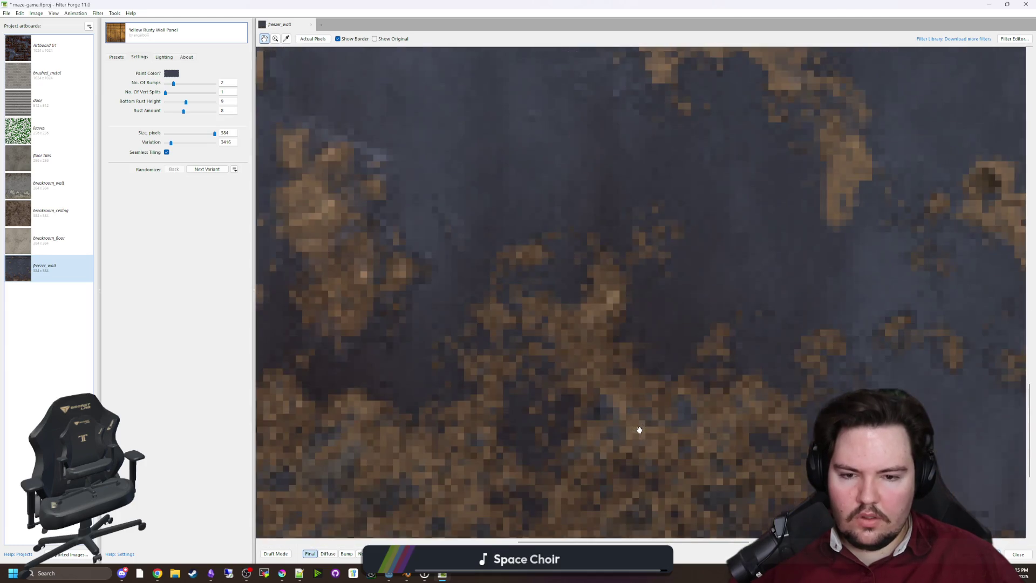
pyautogui.scroll(-2, 639, 430)
pyautogui.scroll(1, 701, 372)
pyautogui.click(989, 4)
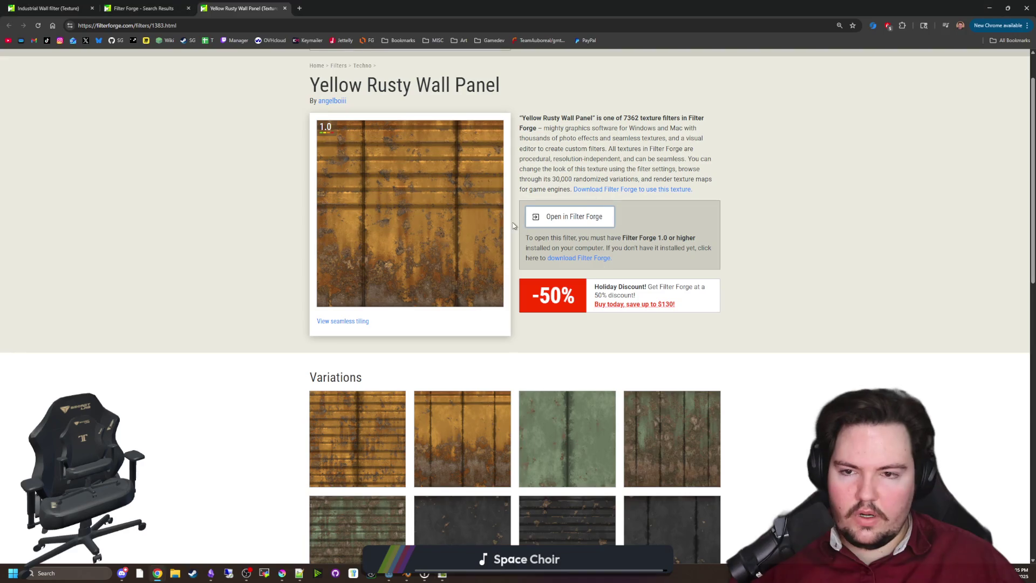
# Bring Godot forward, expand the mesh's surface material overrides and widen the properties panel.
pyautogui.doubleClick(628, 9)
pyautogui.click(745, 237)
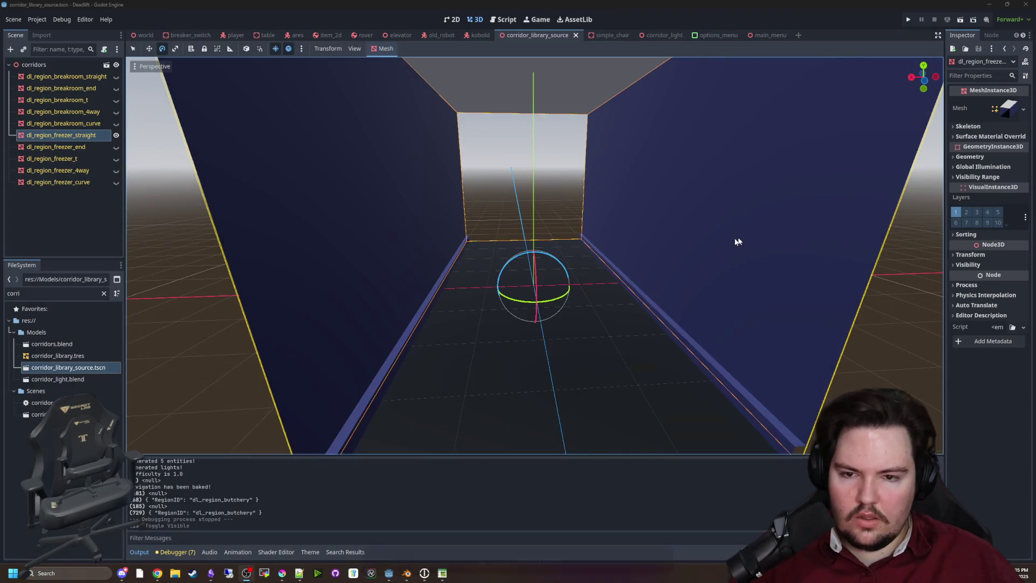
pyautogui.scroll(-5, 424, 278)
pyautogui.scroll(5, 424, 277)
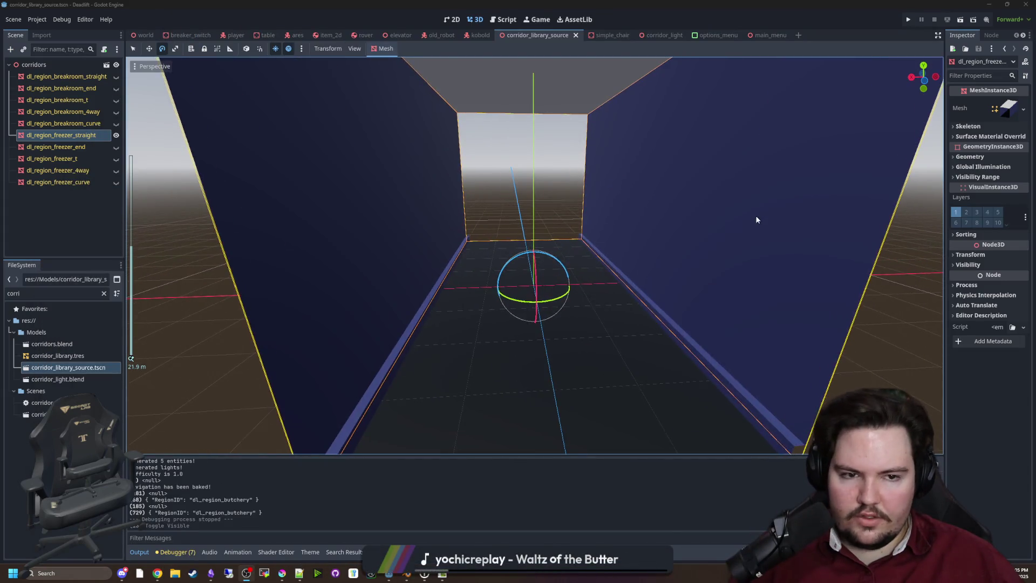
pyautogui.scroll(-3, 755, 215)
pyautogui.click(956, 136)
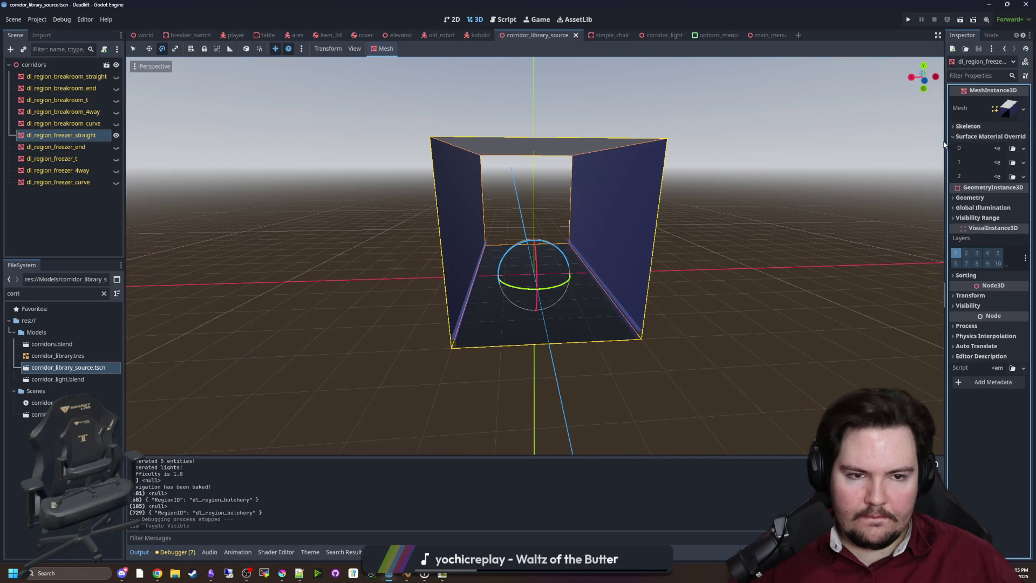
pyautogui.moveTo(947, 144); pyautogui.dragTo(848, 148)
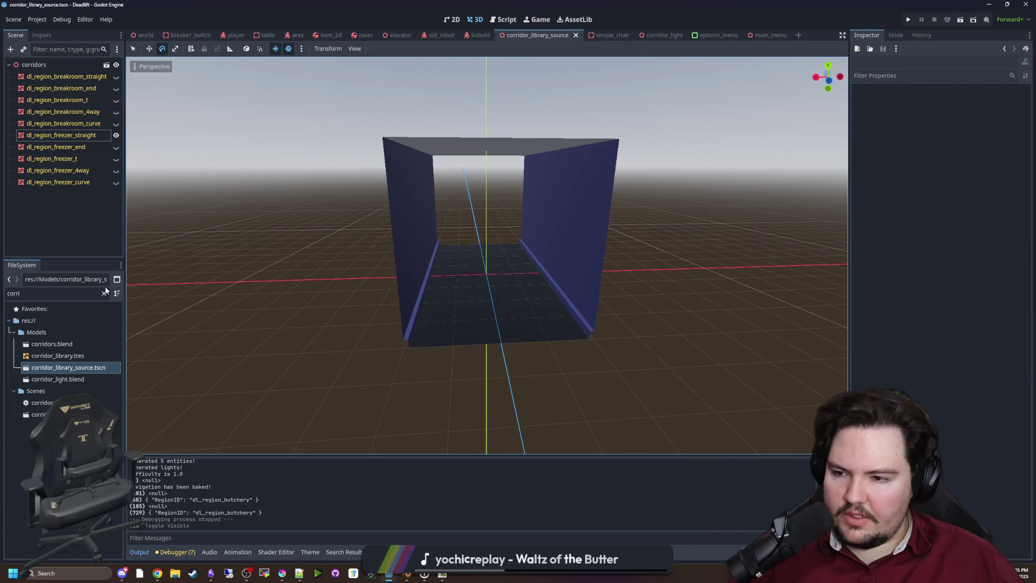
# Filter FileSystem for 'breakr' and duplicate breakroom_wall.tres as freezer_wall.tres.
pyautogui.doubleClick(81, 293)
pyautogui.write('breakr')
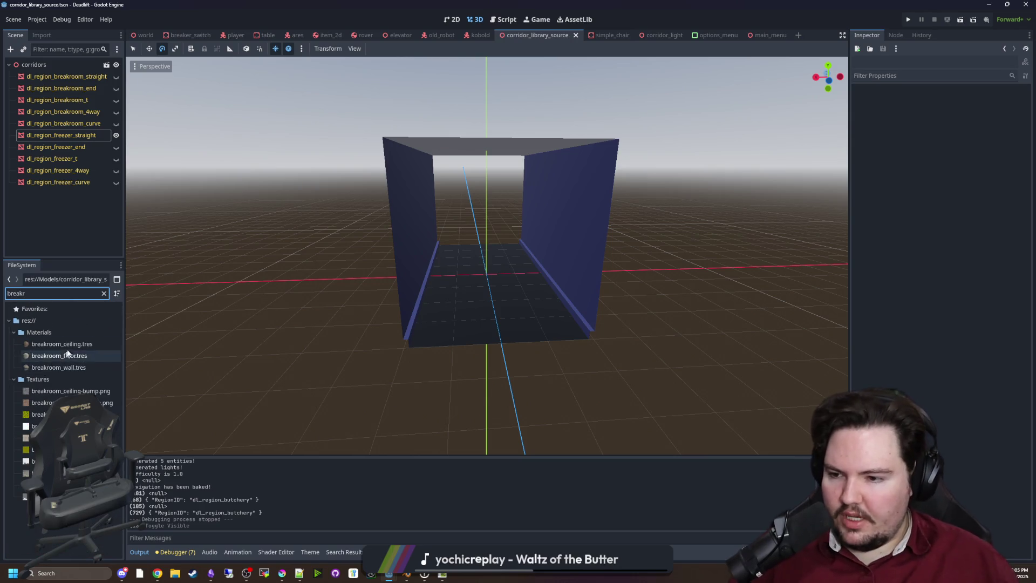
pyautogui.click(51, 367)
pyautogui.rightClick(75, 368)
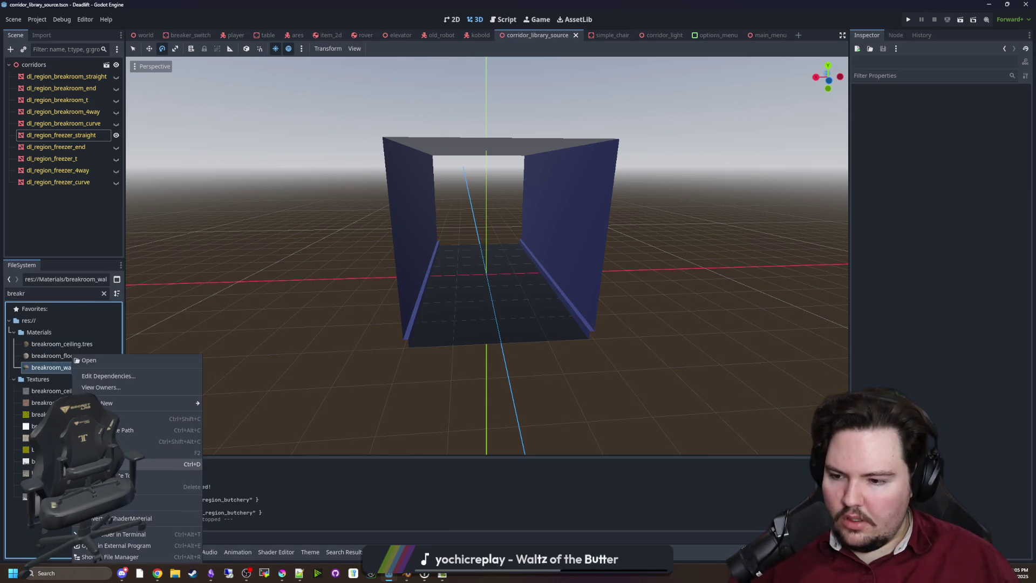
pyautogui.click(140, 464)
pyautogui.write('freezer_wall.tres')
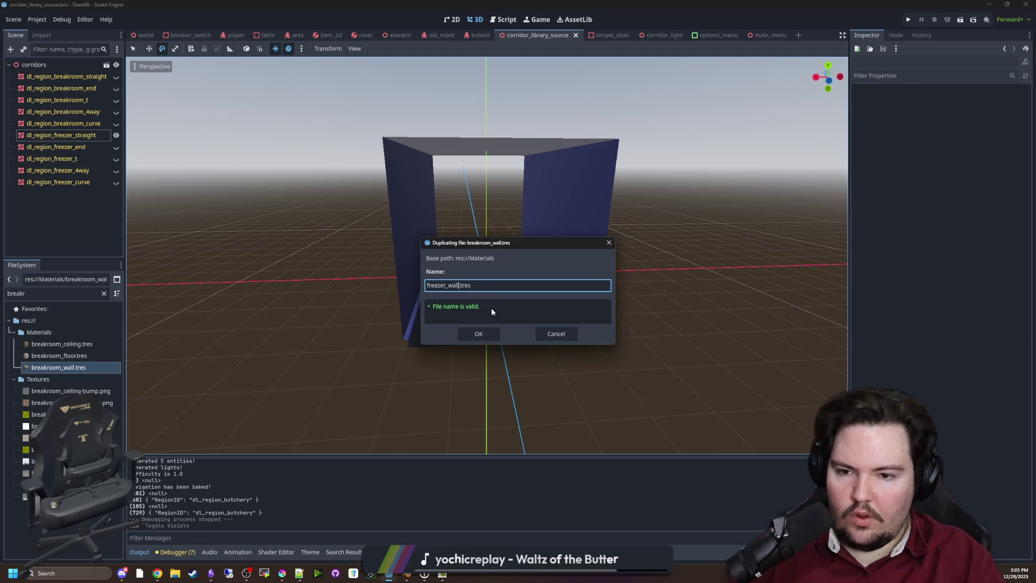
pyautogui.click(481, 336)
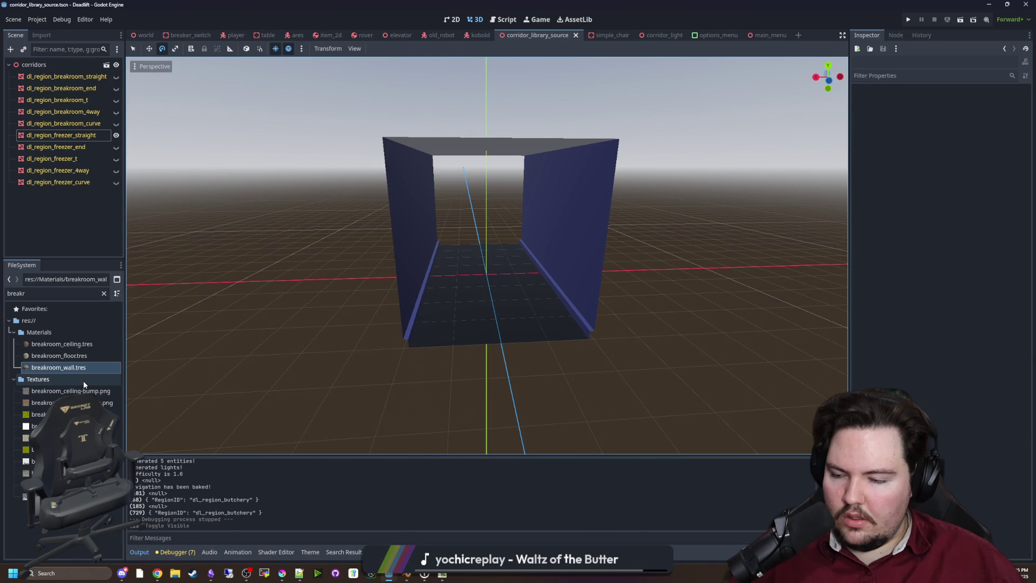